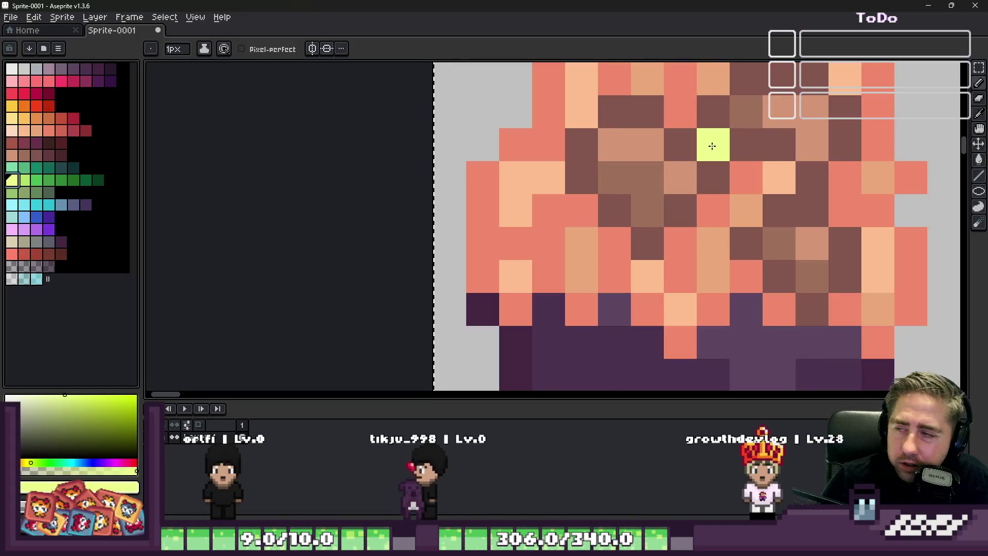
scroll(412, 237, "down", 2)
scroll(414, 237, "up", 2)
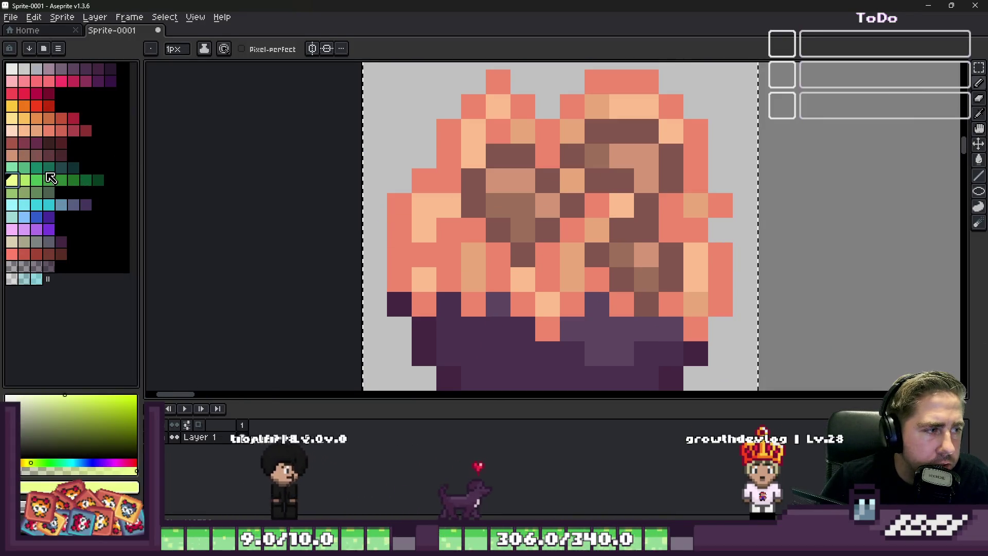
Paint yellow, light peach and light yellow highlight pixels on the food's left side.
left_click(26, 181)
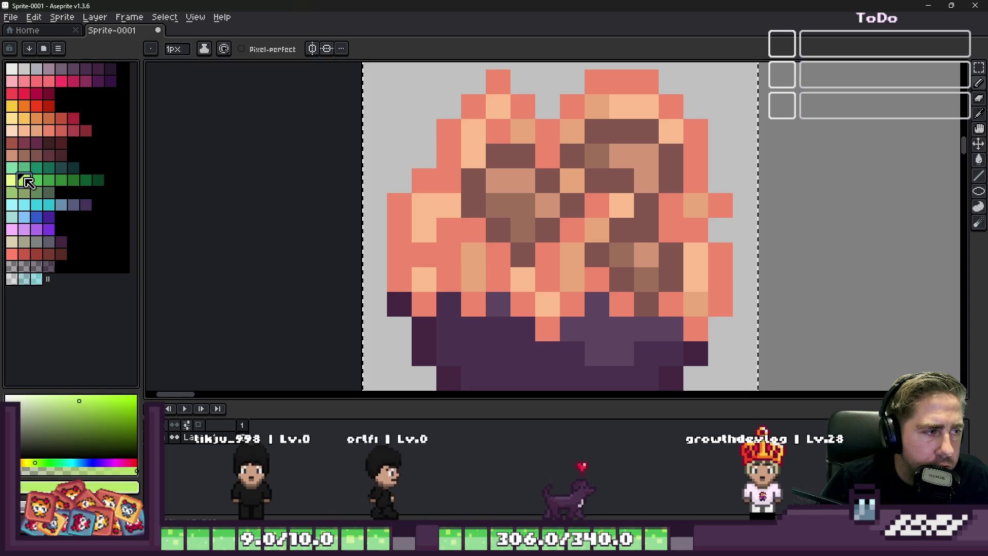
left_click(25, 133)
scroll(405, 248, "up", 1)
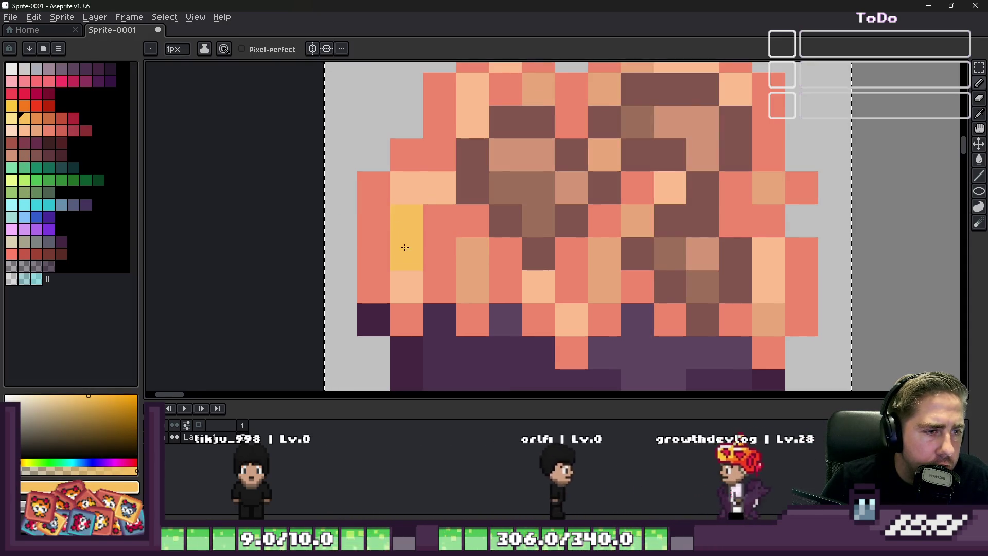
left_click(439, 274)
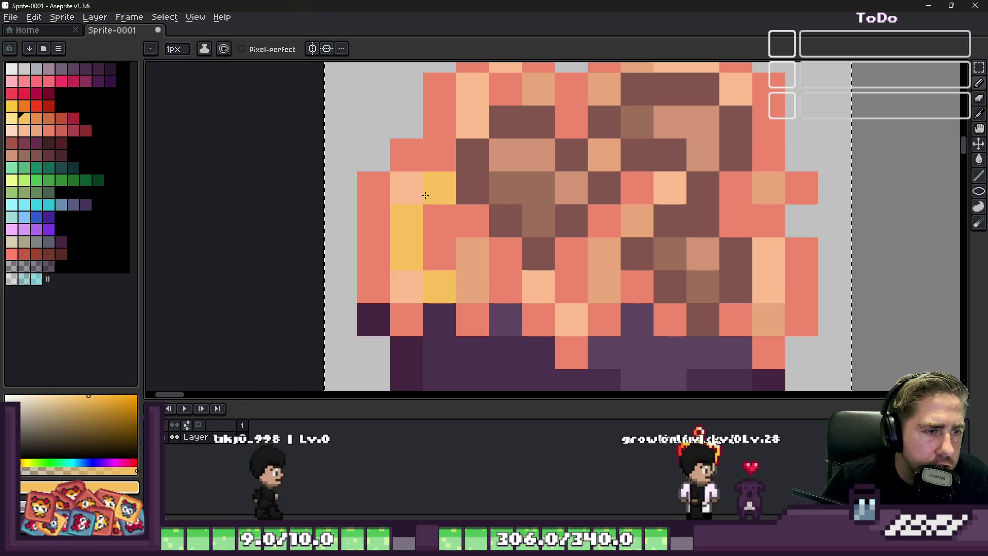
left_click(439, 186)
left_click(11, 130)
left_click(430, 226)
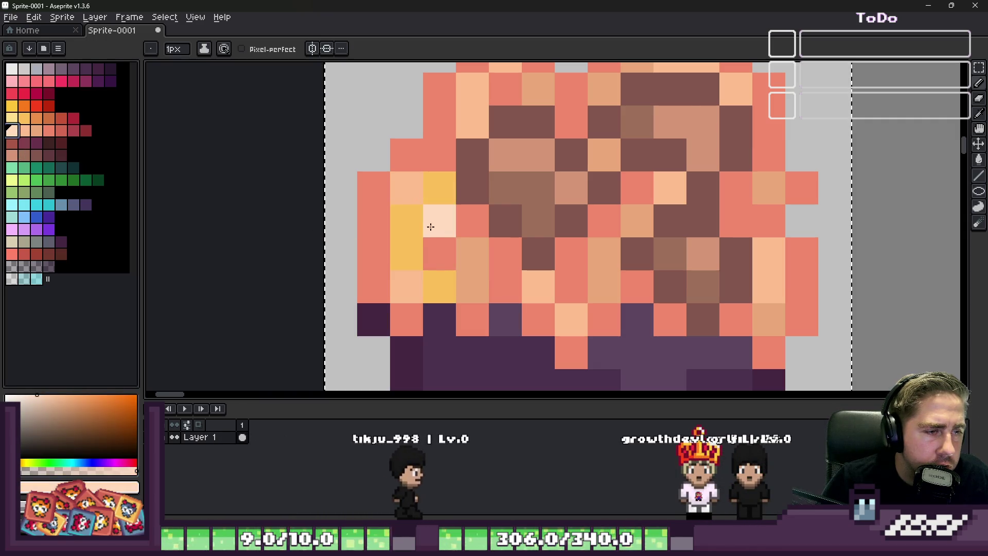
left_click(11, 117)
left_click(440, 224)
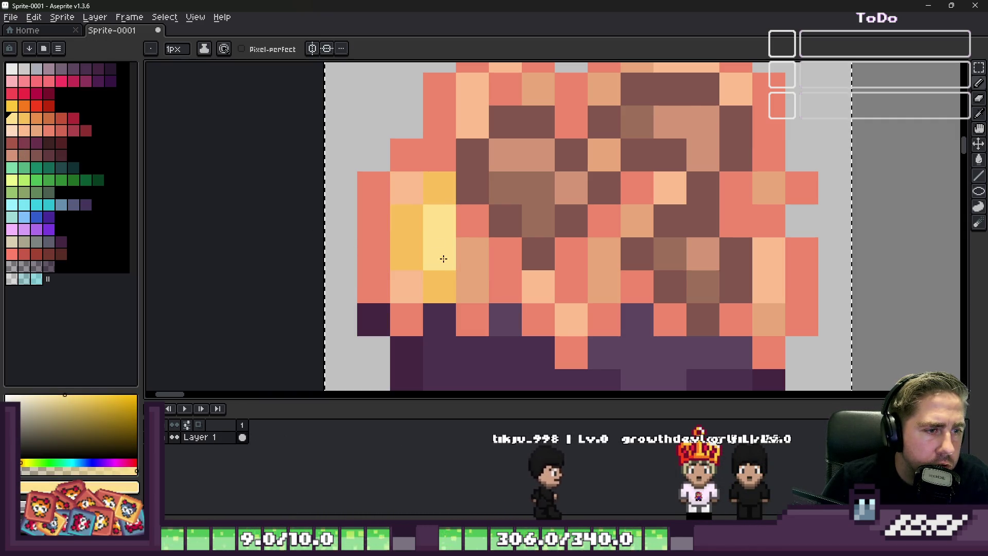
left_click(471, 288)
Sample yellow-orange and light yellow from the sprite to add pixels along the food's lower and left edge.
left_click(441, 287, "alt")
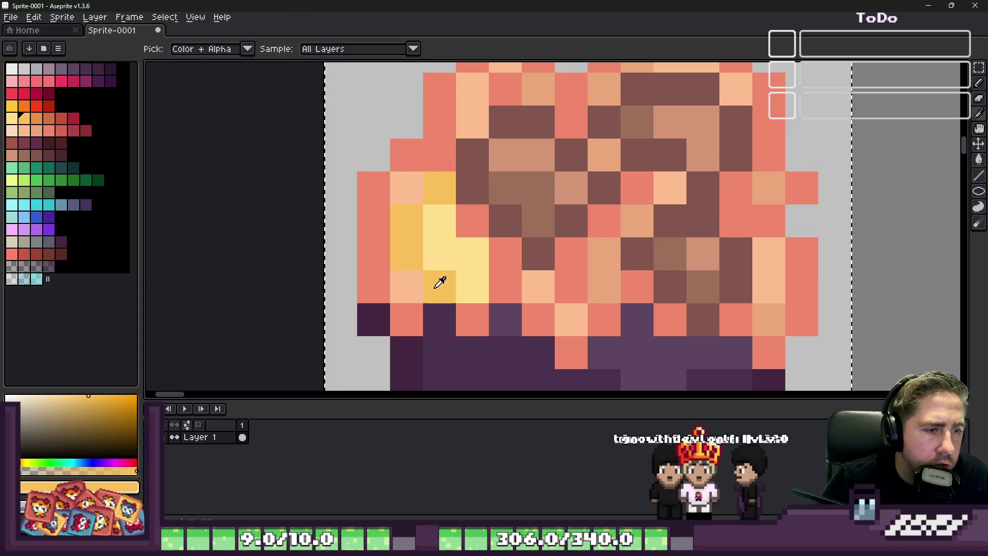
left_click_drag(471, 318, 502, 318)
left_click(472, 288)
left_click(439, 231, "alt")
left_click(406, 287)
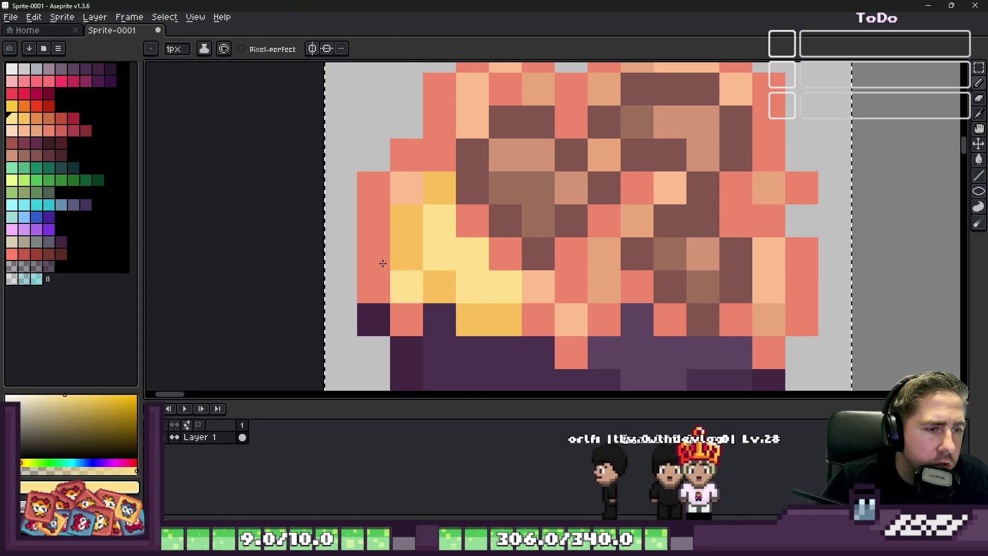
left_click(25, 139)
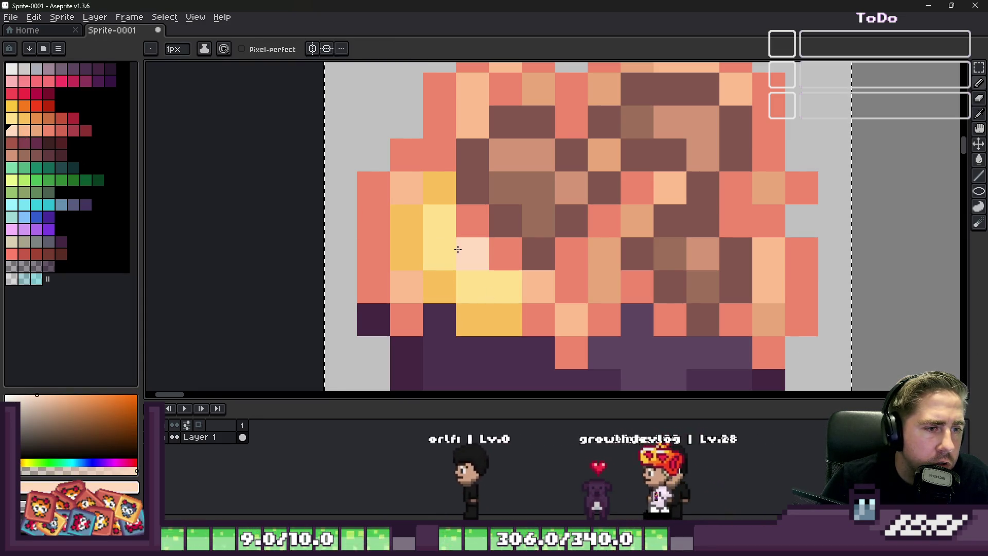
scroll(463, 247, "down", 5)
scroll(519, 225, "down", 1)
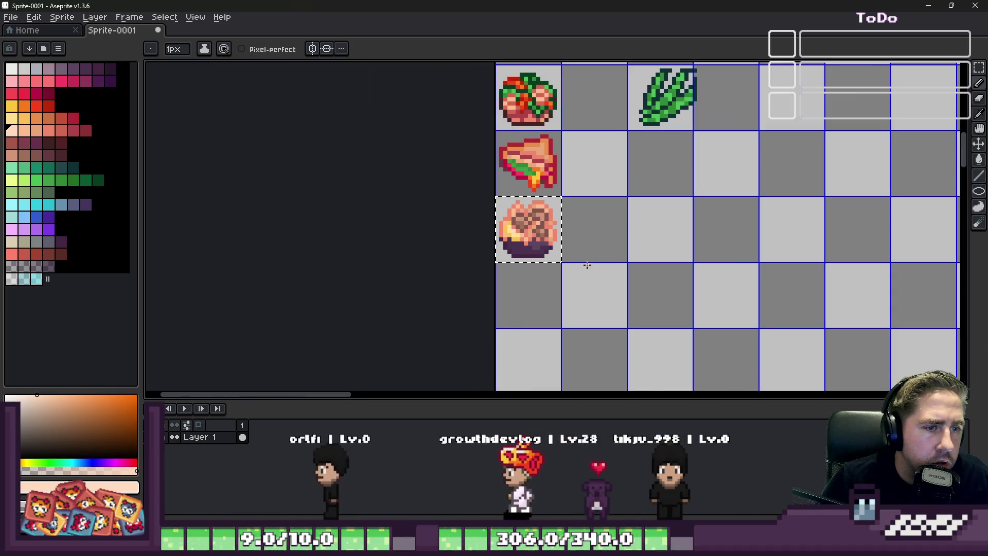
scroll(541, 247, "down", 1)
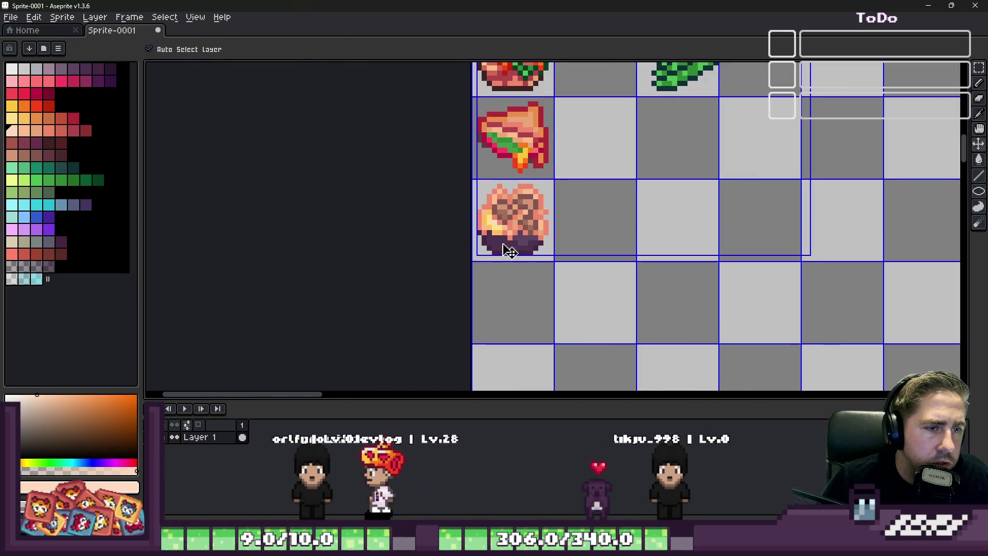
scroll(514, 223, "up", 5)
Paint lighter purple shading rows across the dark plate beneath the food.
key("alt")
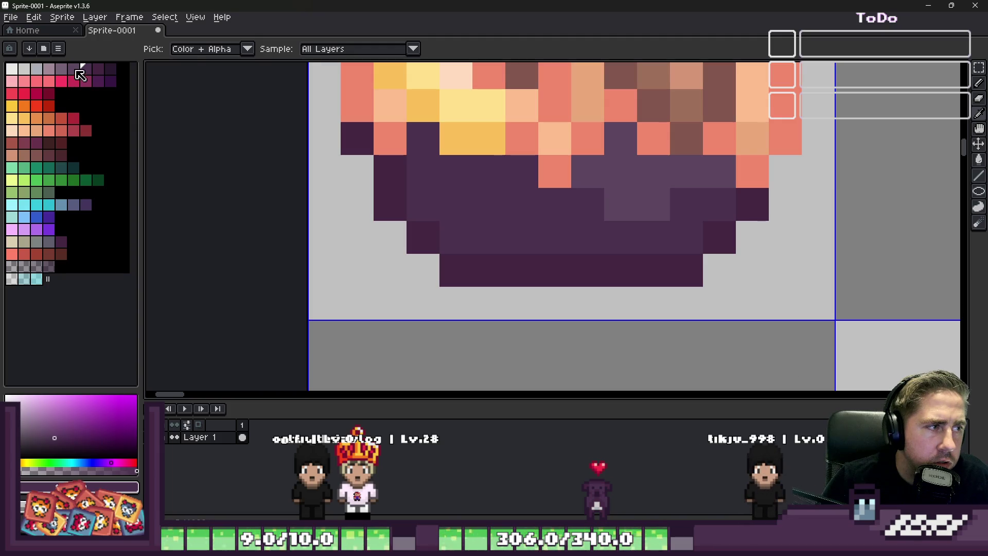
left_click(80, 75)
mouse_move(587, 196)
left_mouse_down()
mouse_move(536, 204)
mouse_move(423, 171)
mouse_move(432, 201)
mouse_move(603, 232)
mouse_move(689, 210)
left_mouse_up()
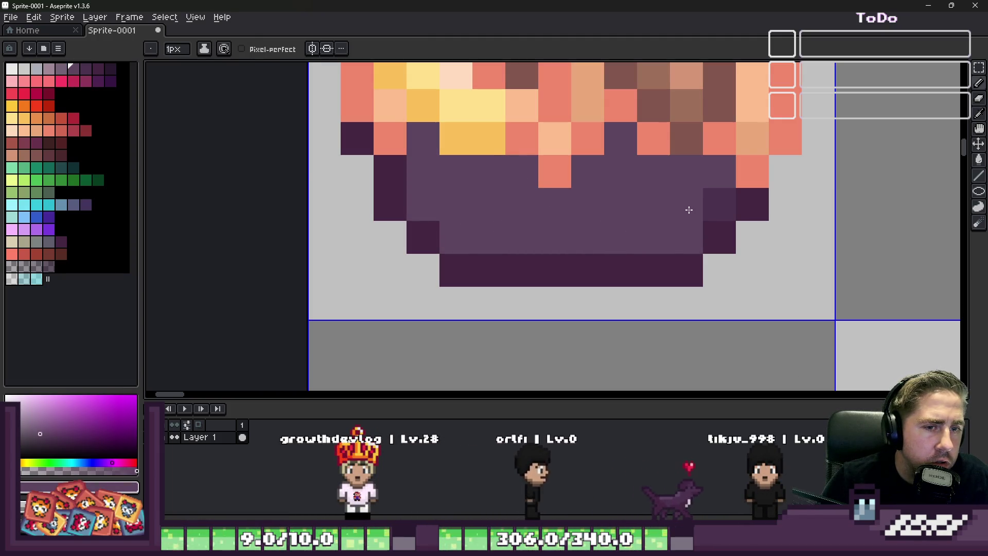
left_click(688, 211, "alt")
left_click_drag(718, 172, 645, 166)
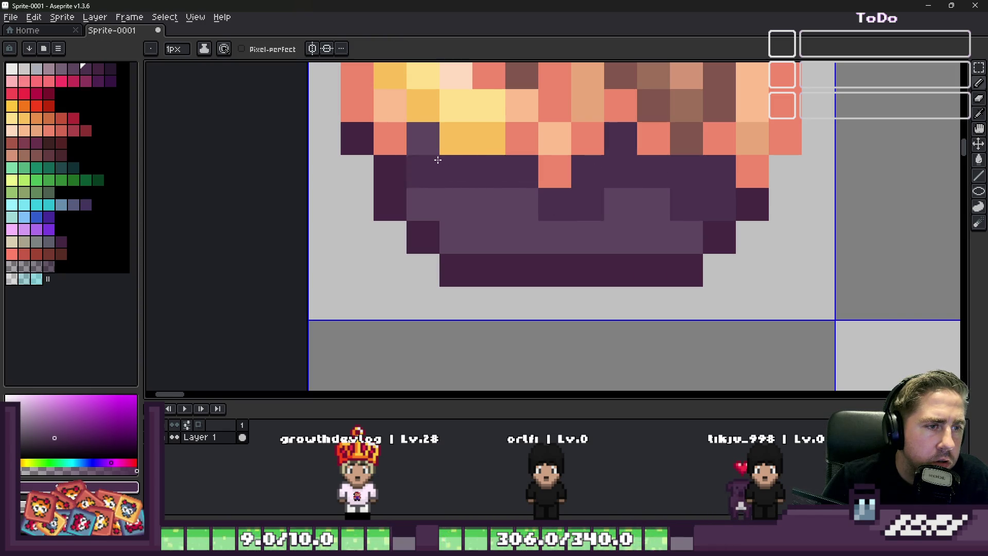
scroll(437, 161, "down", 4)
scroll(437, 160, "down", 2)
scroll(494, 193, "up", 2)
scroll(505, 214, "up", 3)
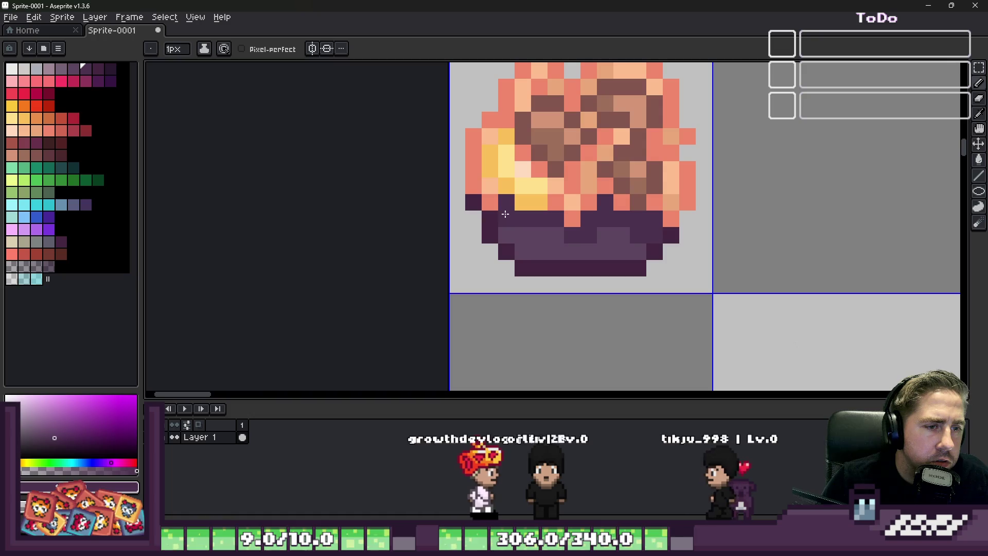
scroll(505, 214, "down", 4)
scroll(540, 255, "down", 1)
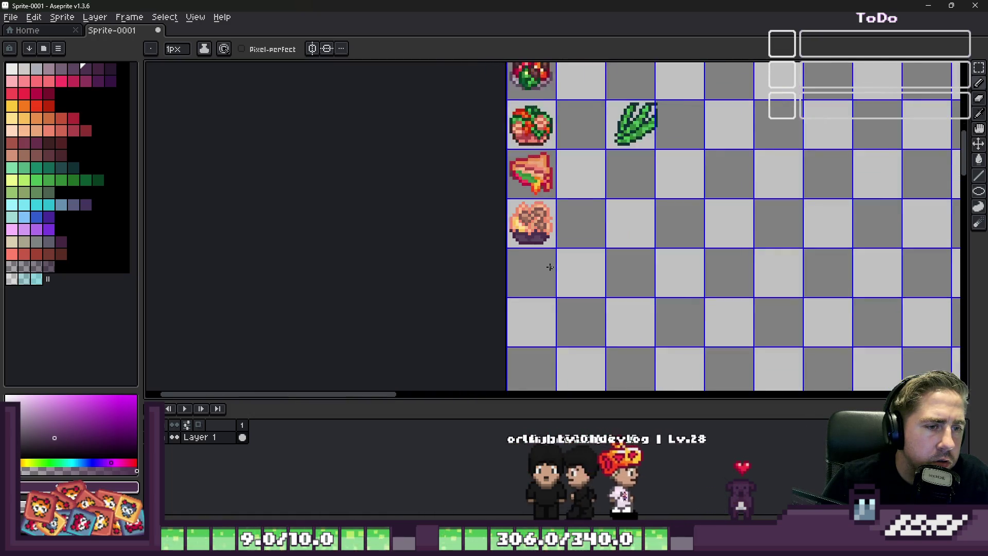
scroll(550, 267, "down", 1)
scroll(541, 255, "up", 2)
scroll(533, 240, "down", 2)
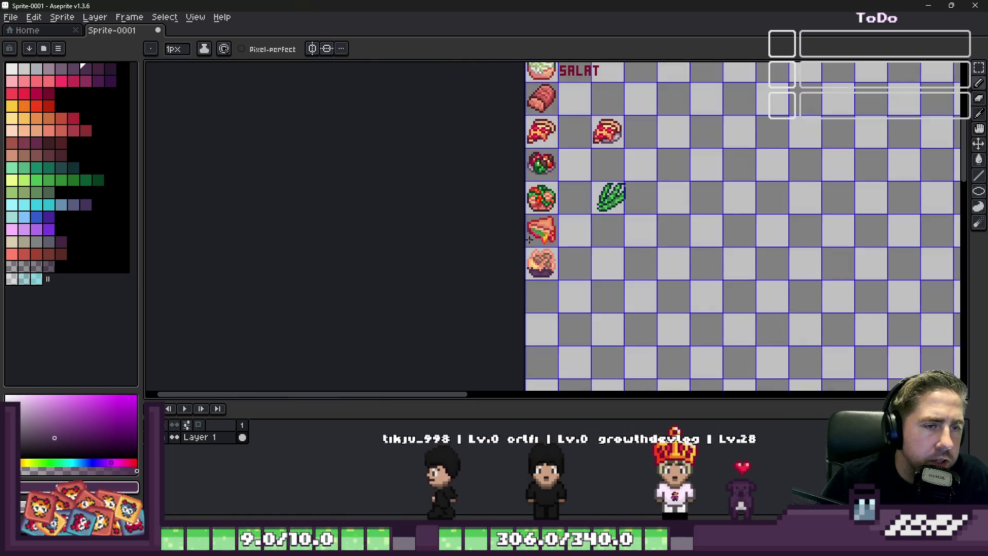
scroll(509, 332, "up", 2)
scroll(510, 333, "down", 1)
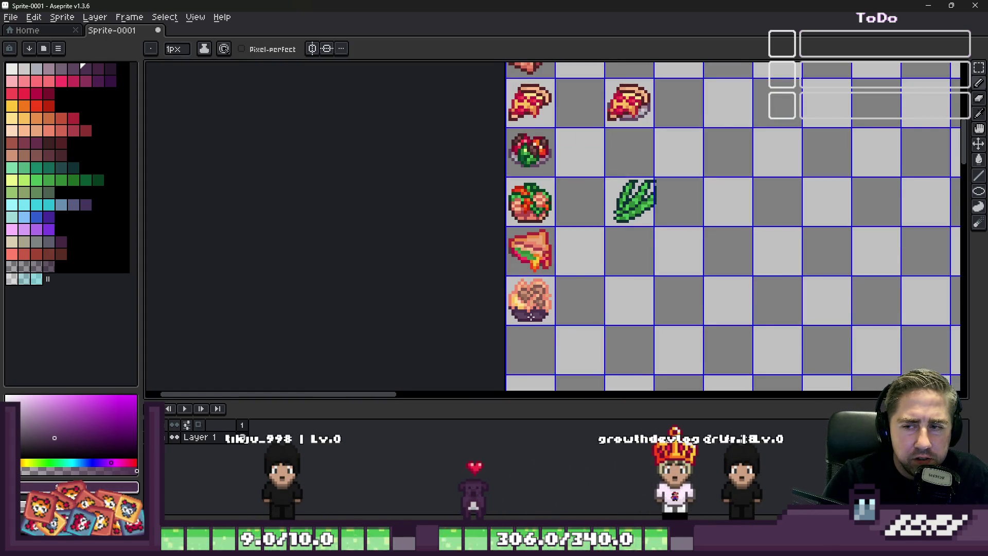
scroll(502, 289, "up", 2)
scroll(510, 278, "up", 3)
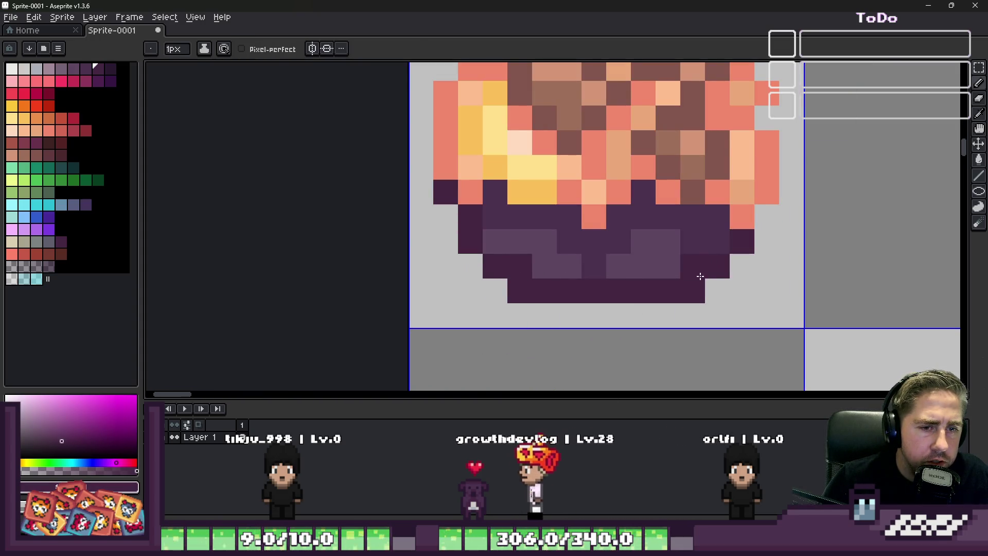
key("e")
scroll(495, 290, "down", 3)
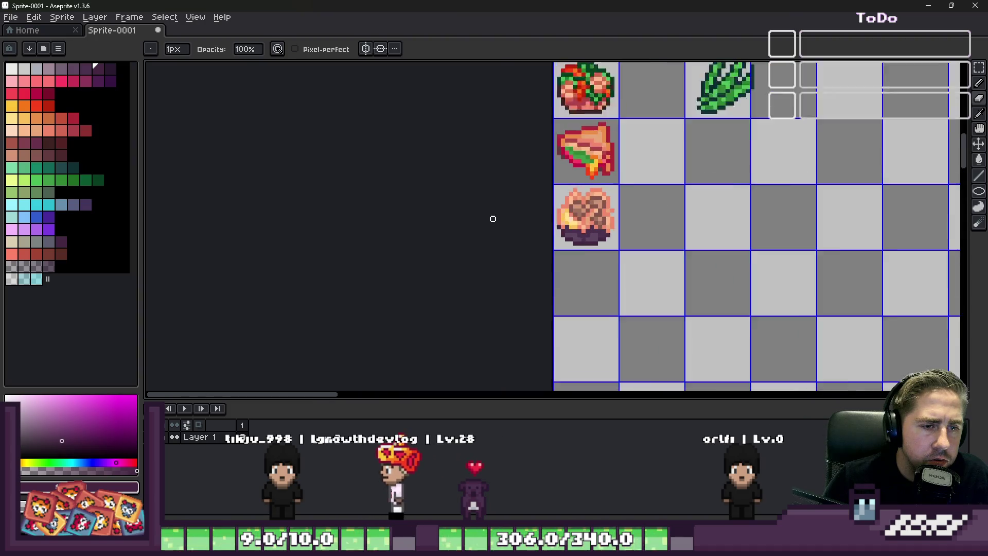
scroll(495, 221, "down", 2)
scroll(541, 201, "up", 2)
scroll(597, 177, "up", 4)
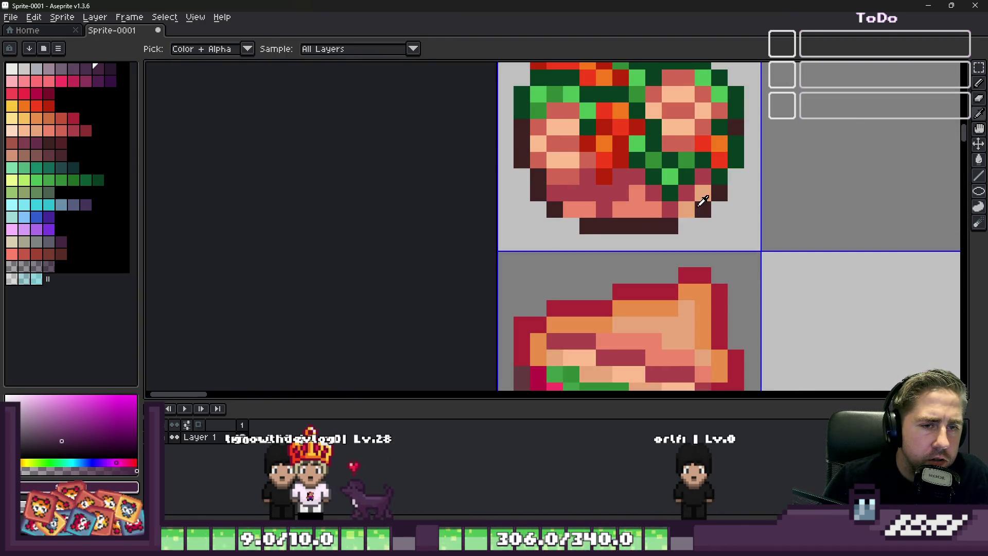
scroll(570, 211, "down", 4)
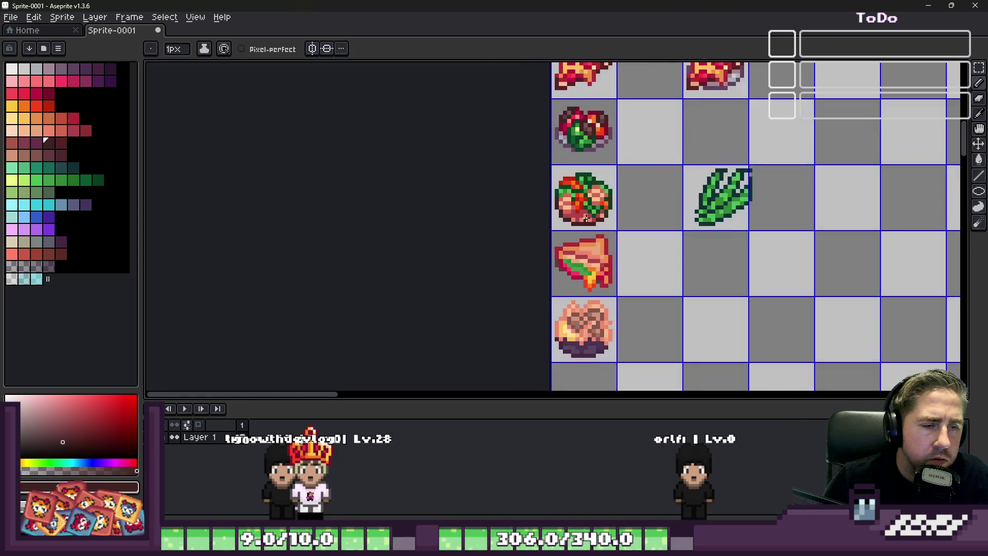
scroll(608, 207, "down", 2)
scroll(600, 219, "up", 1)
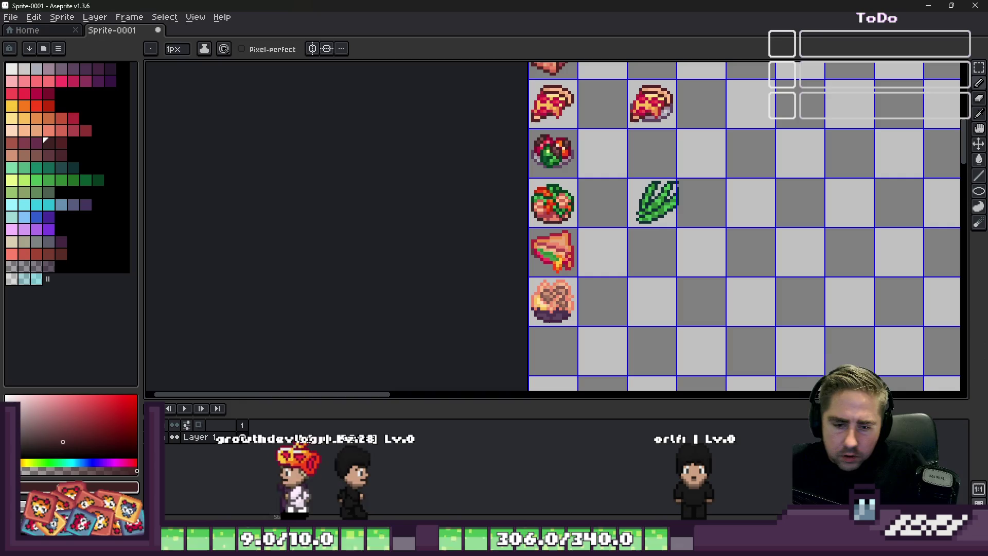
scroll(621, 115, "down", 1)
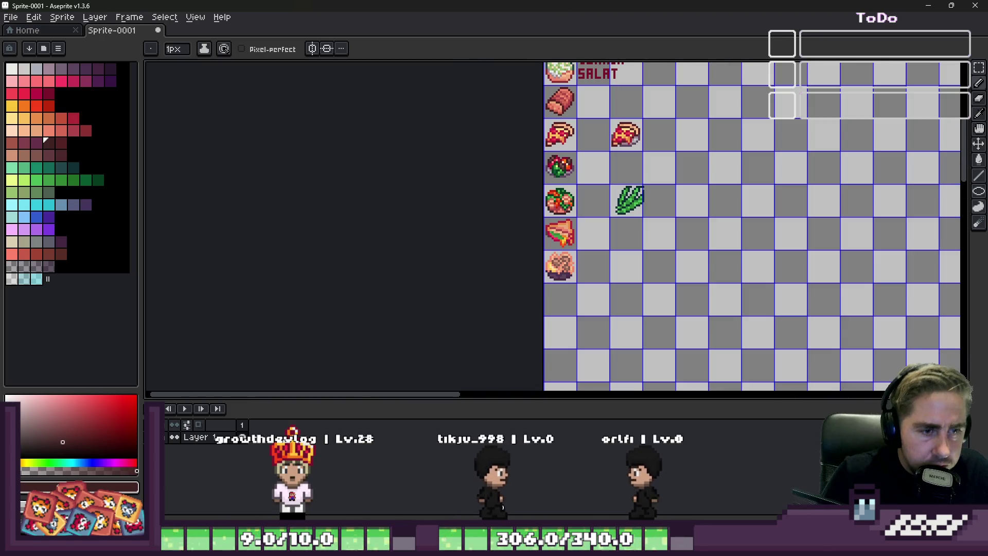
scroll(621, 116, "up", 2)
Fill the salmon food pixels with dark red using the same-colour fill tool.
key("m")
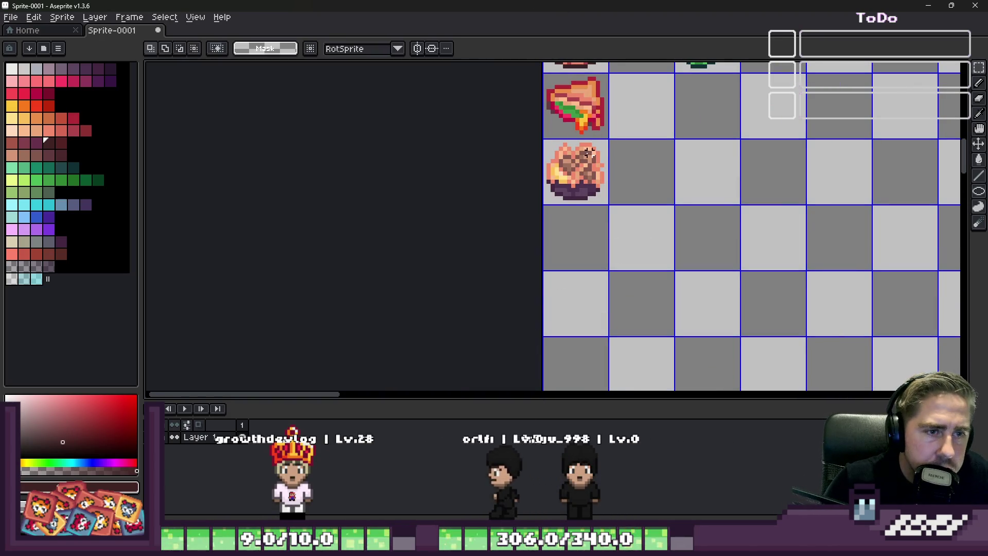
scroll(587, 176, "up", 4)
key("i")
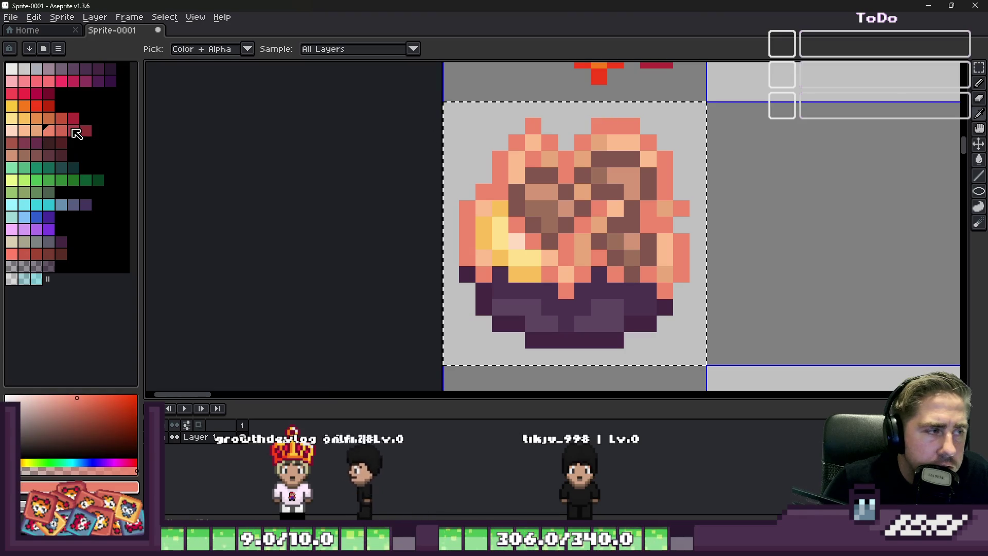
left_click(75, 136)
key("g")
left_click(510, 155)
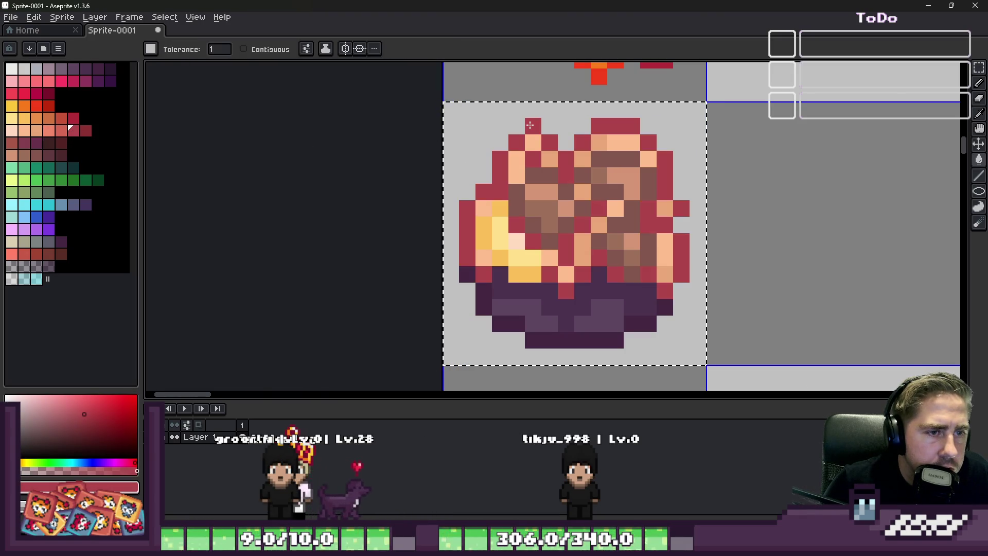
scroll(521, 180, "down", 2)
scroll(521, 180, "down", 2)
scroll(531, 232, "down", 2)
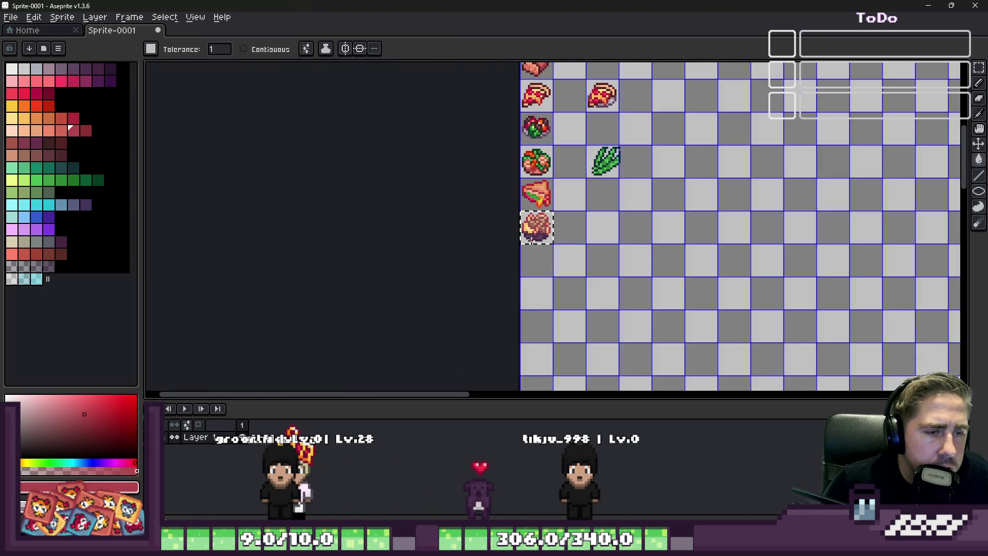
scroll(531, 232, "up", 2)
scroll(540, 217, "up", 2)
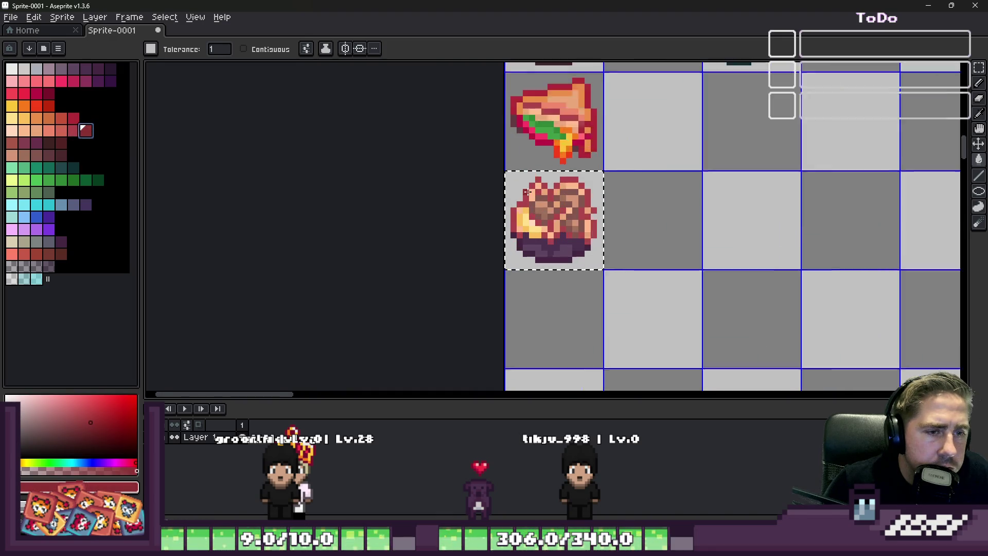
scroll(540, 217, "up", 3)
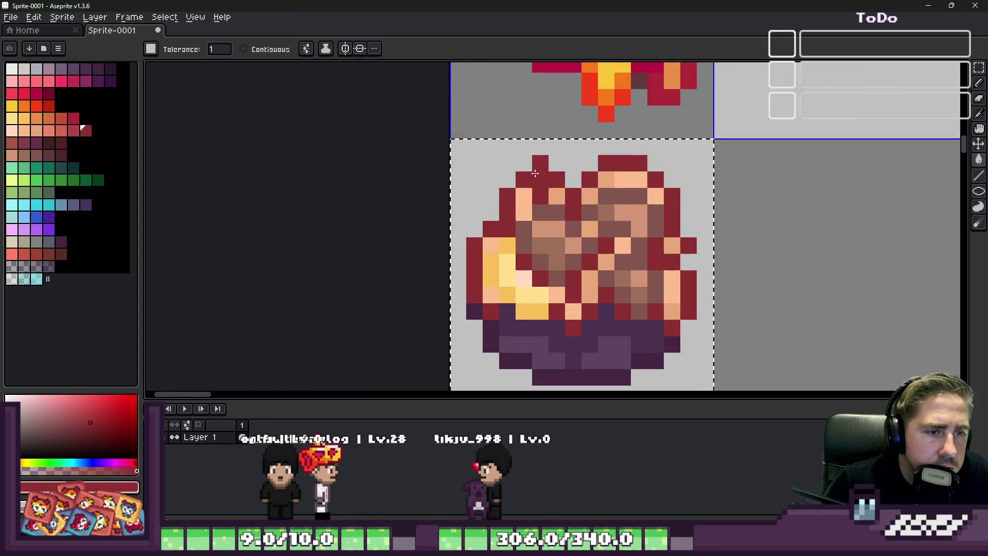
scroll(541, 164, "down", 5)
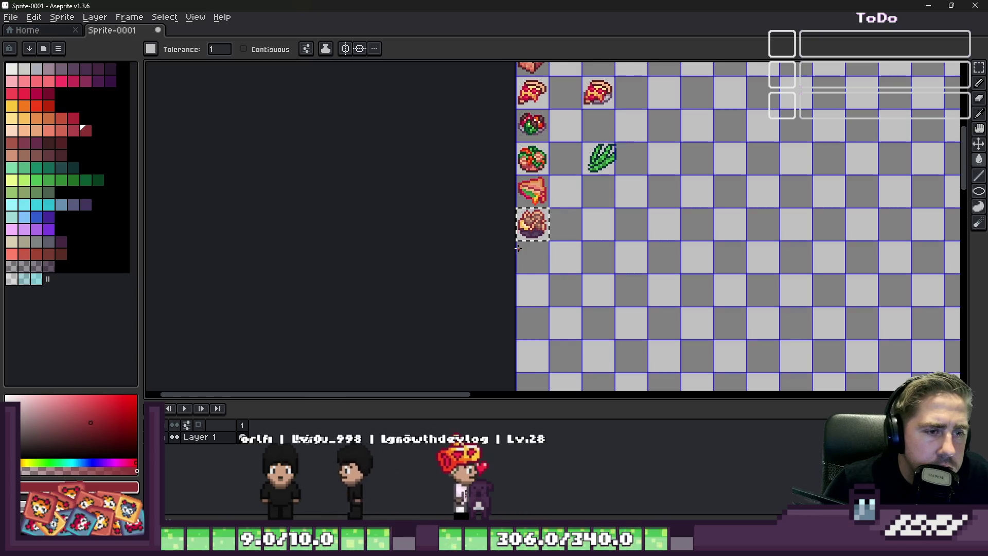
scroll(532, 231, "up", 2)
scroll(537, 236, "up", 3)
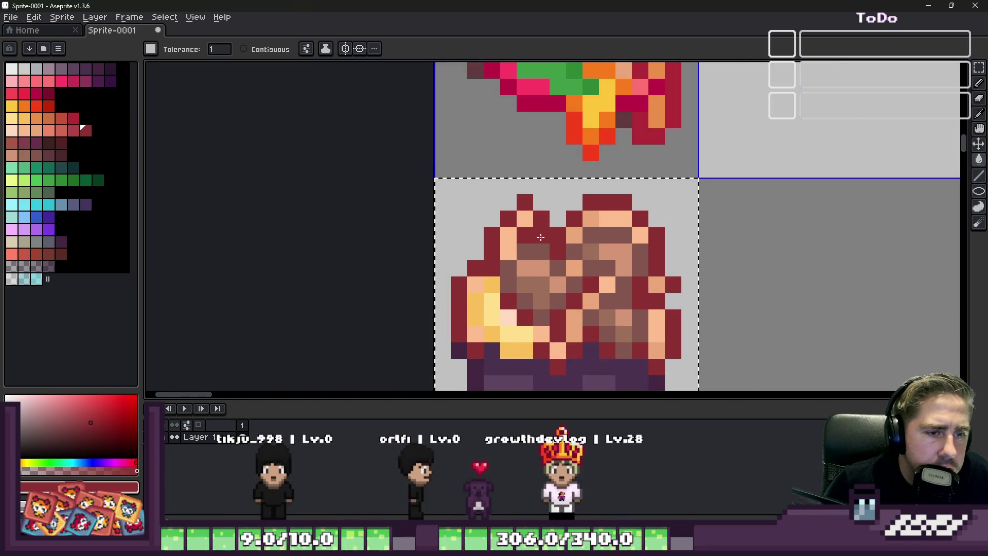
left_click(59, 157)
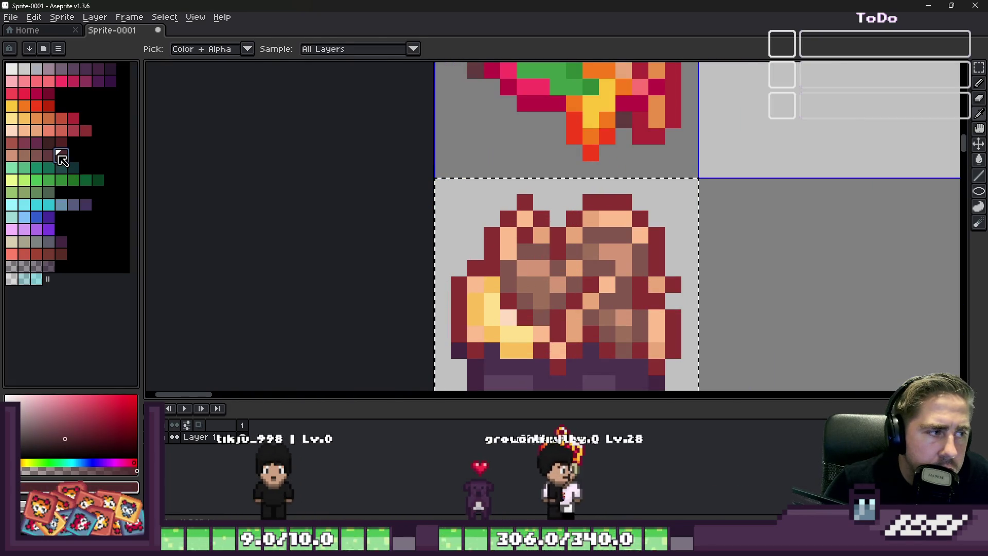
scroll(528, 253, "down", 2)
scroll(528, 253, "down", 2)
scroll(528, 254, "down", 1)
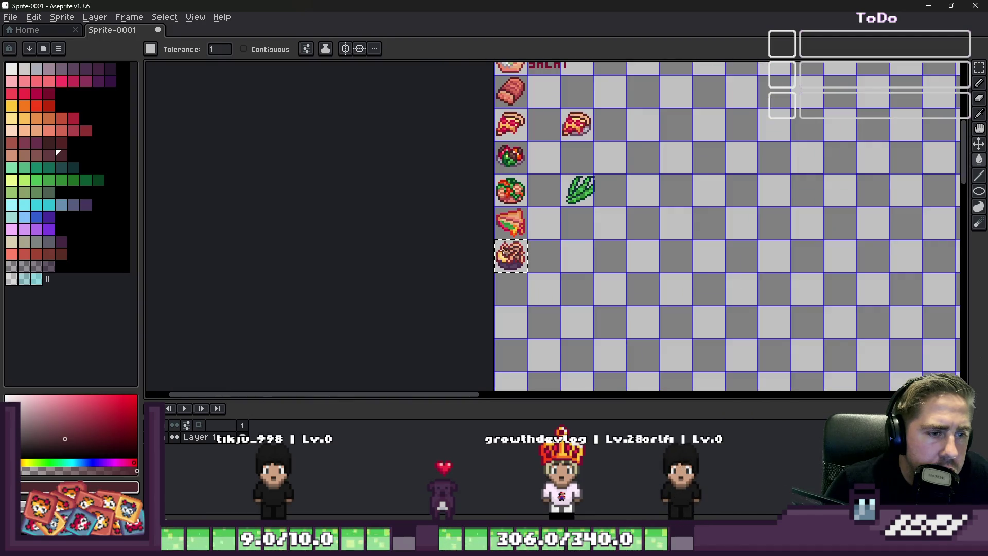
scroll(491, 233, "up", 2)
scroll(491, 232, "up", 1)
Recolour the plate's red outline pixels to a darker crimson via magic-wand selection.
key("v")
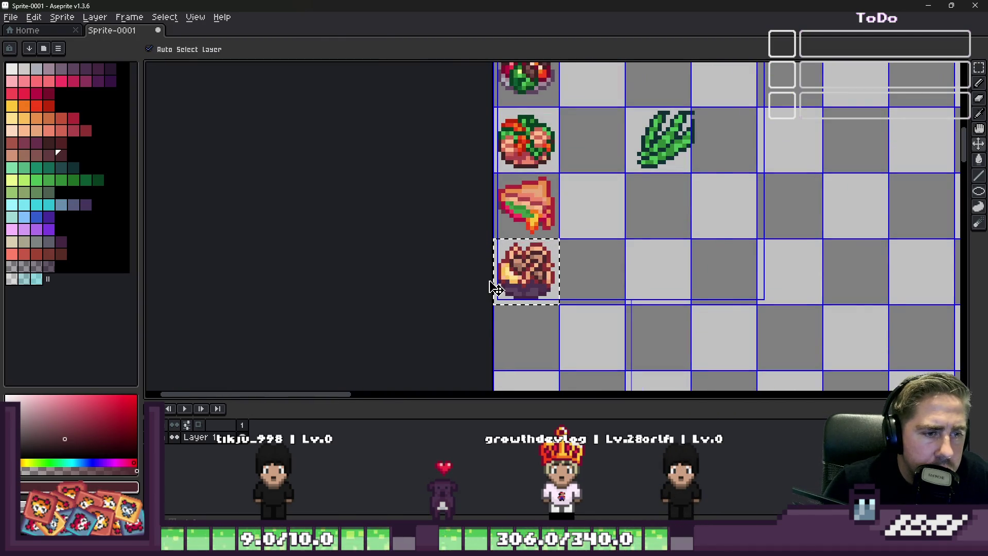
scroll(496, 288, "up", 2)
scroll(496, 288, "up", 2)
scroll(497, 288, "down", 4)
key("w")
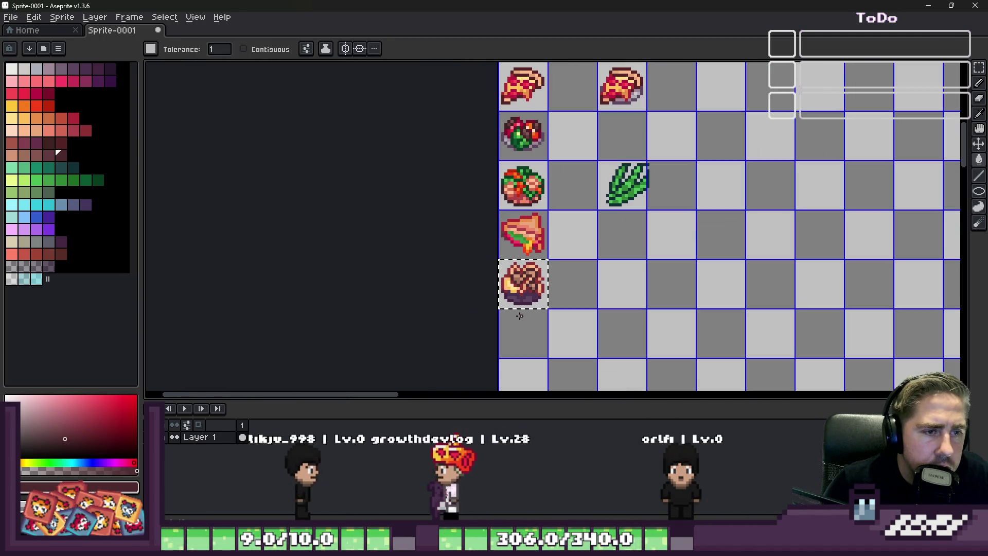
scroll(519, 315, "up", 2)
scroll(519, 316, "up", 2)
key("v")
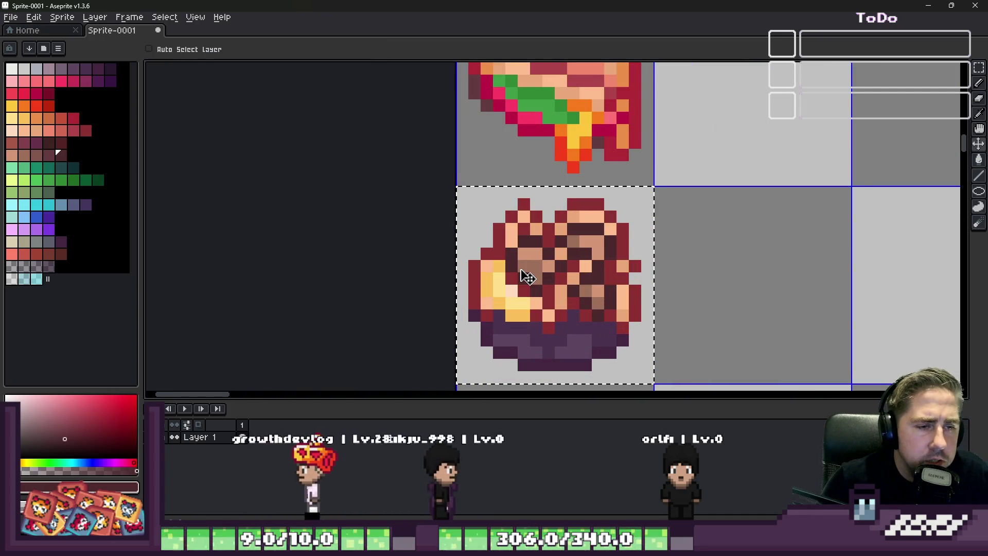
key("i")
key("w")
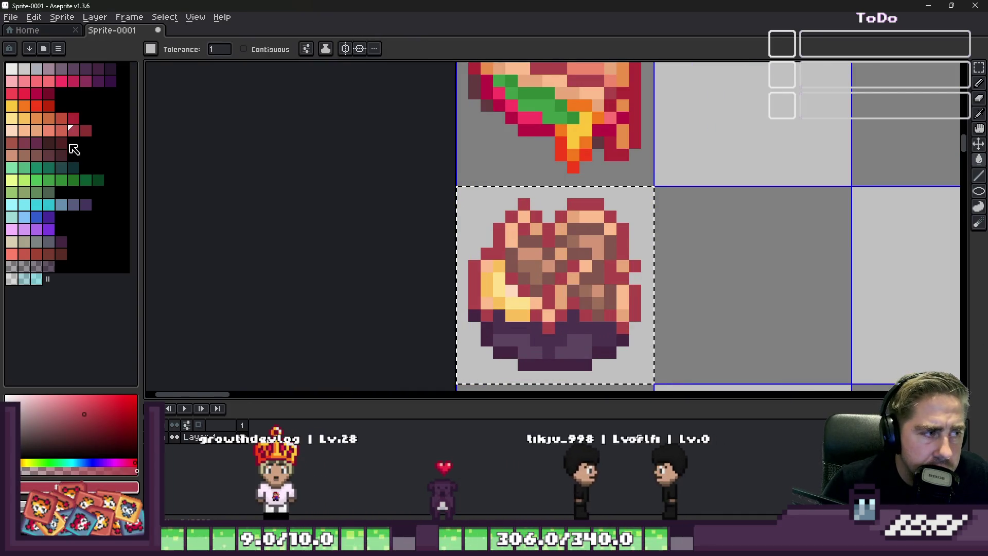
left_click(73, 118)
scroll(550, 232, "up", 3)
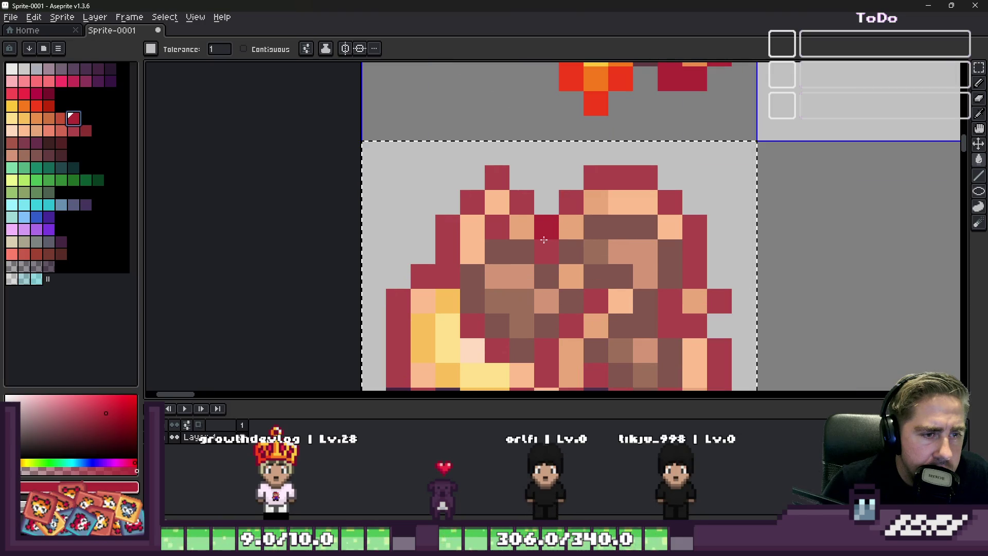
left_click(539, 236)
scroll(539, 236, "down", 3)
scroll(539, 237, "up", 2)
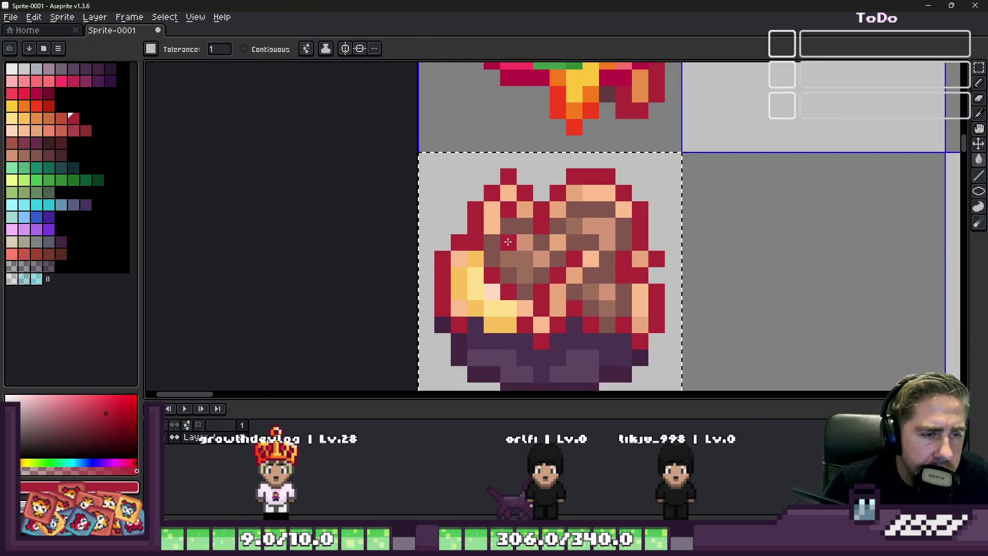
key("i")
key("w")
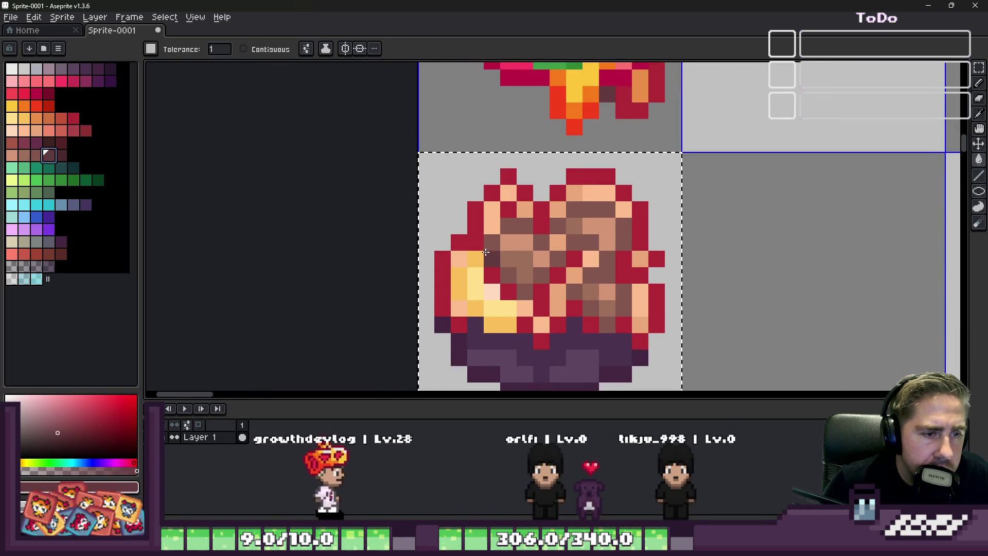
scroll(550, 255, "down", 3)
scroll(550, 255, "down", 1)
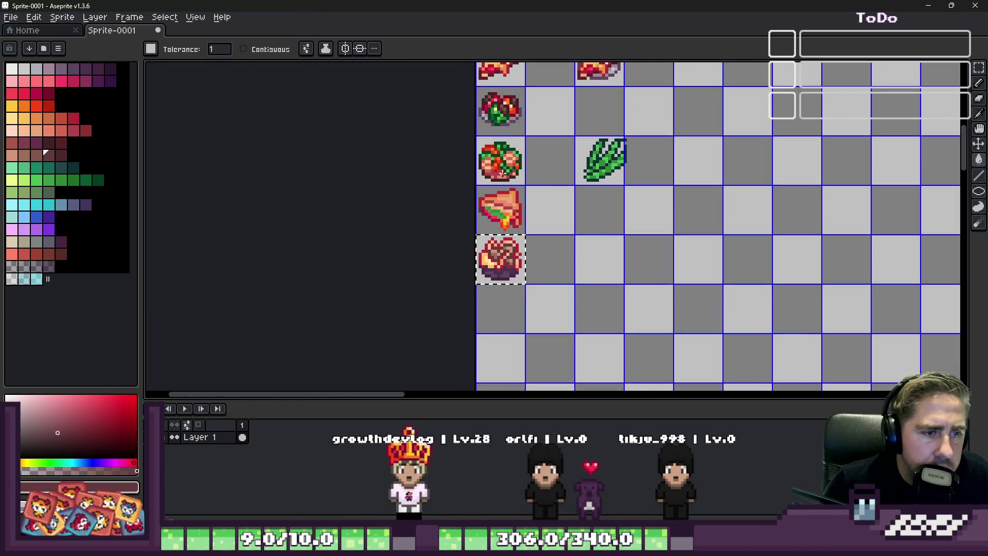
scroll(500, 255, "up", 3)
scroll(500, 255, "up", 3)
Sample the plate food's yellow and choose an orange shade while reselecting by colour.
key("i")
left_click(481, 214)
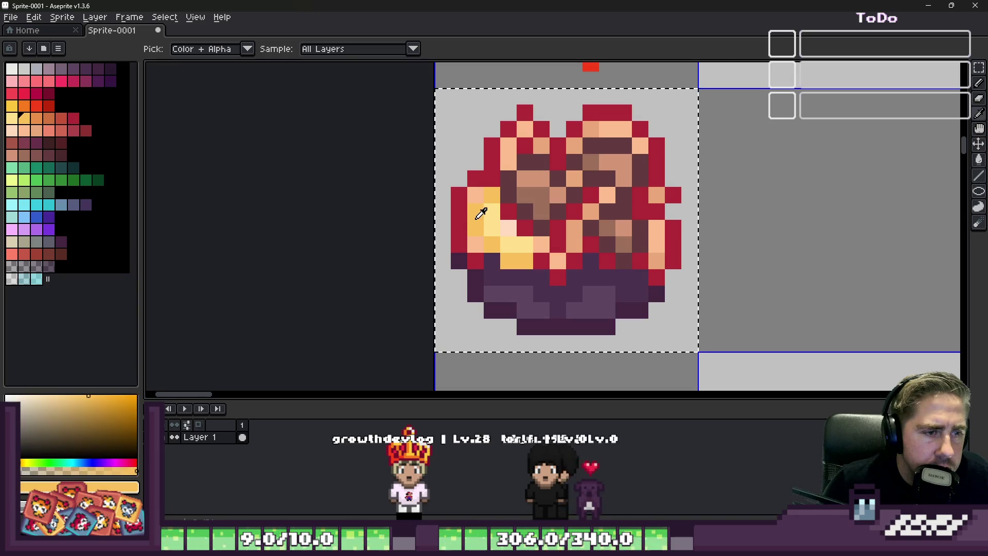
left_click(38, 123)
key("w")
scroll(474, 226, "down", 3)
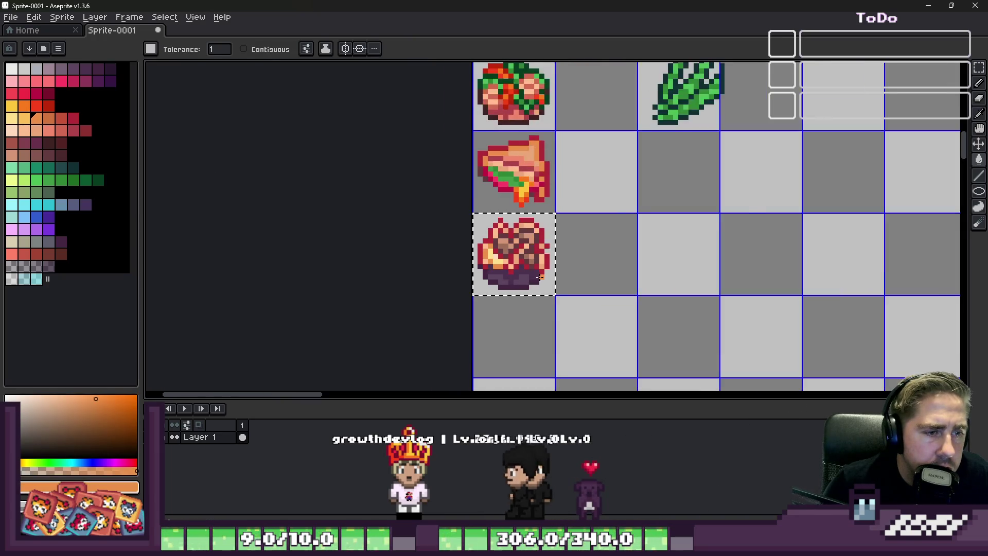
scroll(440, 212, "down", 1)
scroll(564, 268, "down", 2)
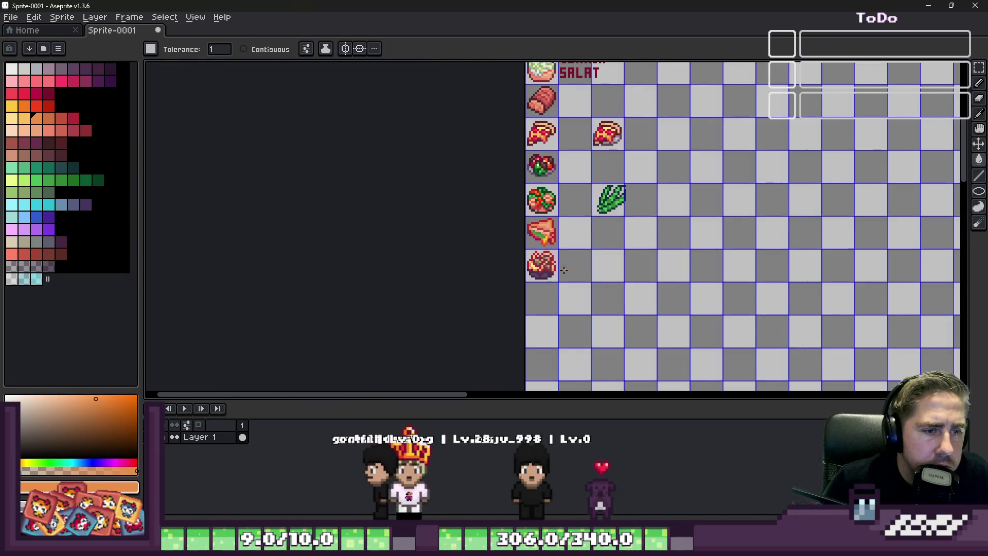
scroll(564, 269, "up", 2)
scroll(564, 269, "down", 2)
scroll(563, 269, "up", 1)
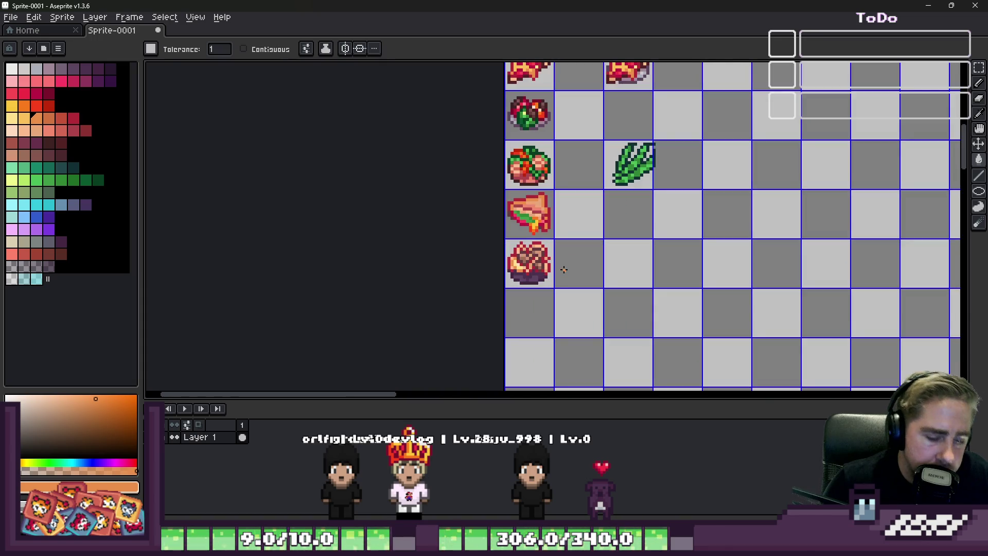
key("m")
scroll(547, 270, "up", 2)
Draw the first dark red stroke of a letter P in the empty tile beside the plate.
left_click(538, 266)
key("b")
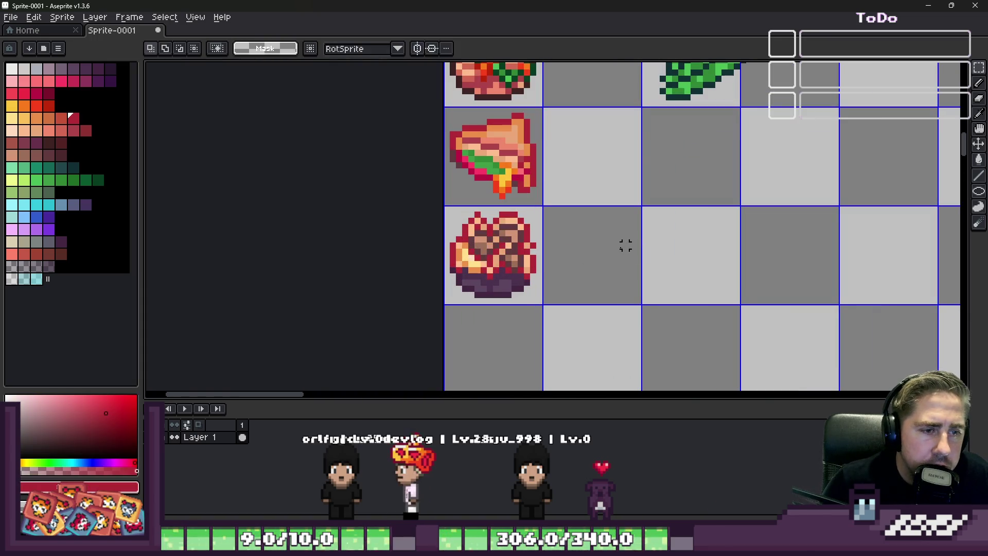
scroll(564, 268, "up", 2)
left_click(568, 228)
scroll(540, 231, "up", 2)
left_click_drag(516, 146, 503, 255)
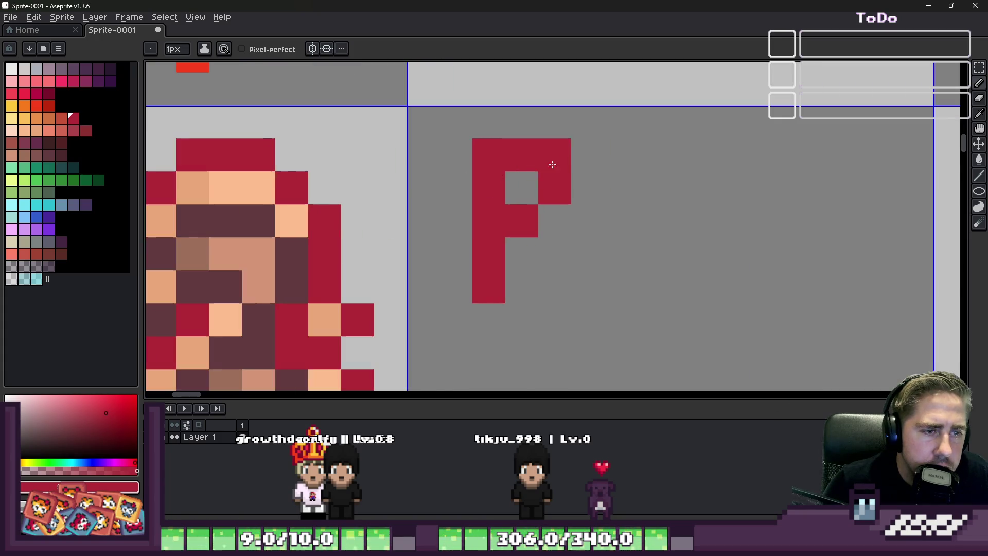
Draw the dark red letters A and D to complete PAD beside the P.
left_click(618, 155)
left_click_drag(618, 169, 618, 286)
left_click_drag(618, 150, 678, 152)
left_click_drag(686, 185, 687, 286)
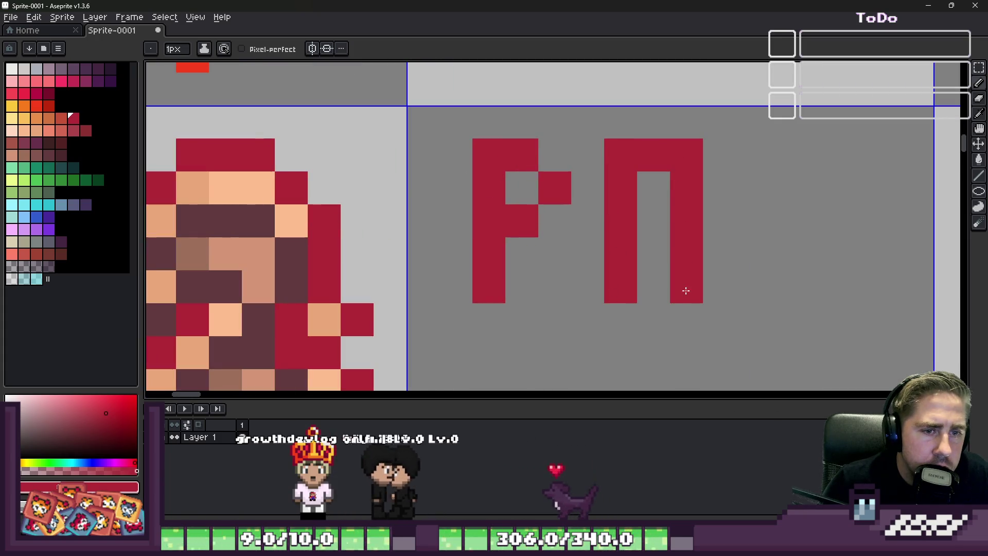
left_click(653, 189)
left_click(653, 216)
key("e")
scroll(653, 189, "right", 2)
key("b")
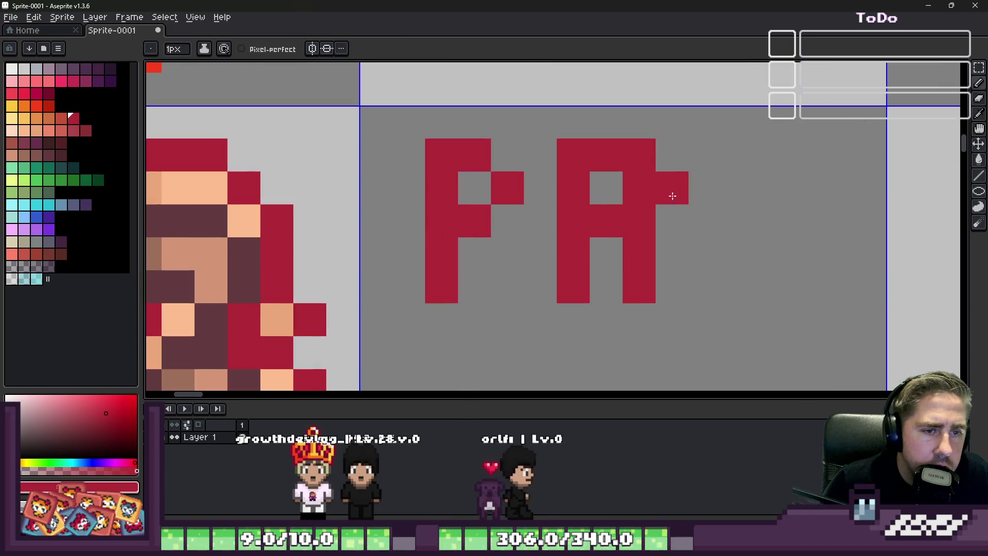
left_click_drag(705, 154, 704, 294)
left_click(737, 154)
left_click_drag(756, 188, 761, 253)
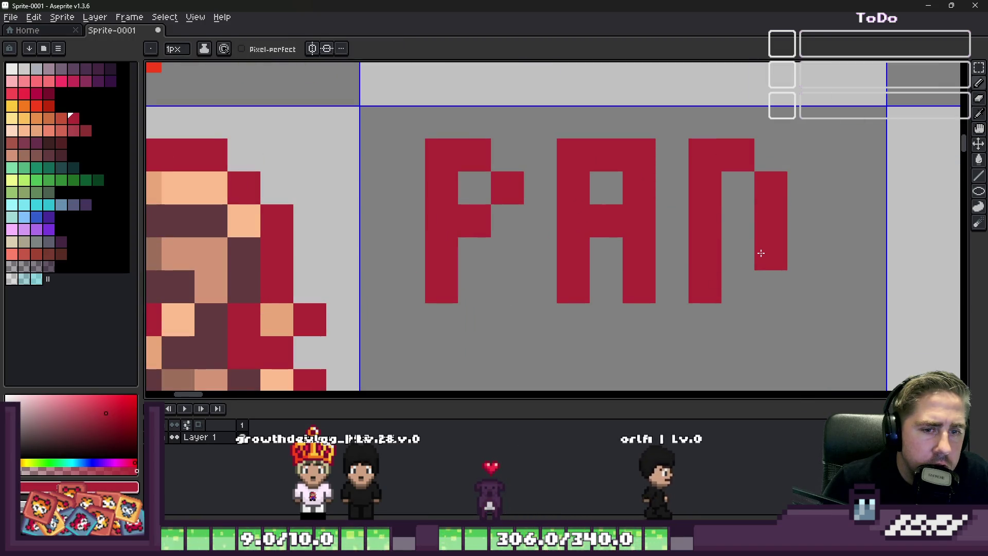
scroll(671, 185, "down", 1)
Draw T, H and the start of A below to spell THAI, erasing a stray pixel.
left_click(617, 247)
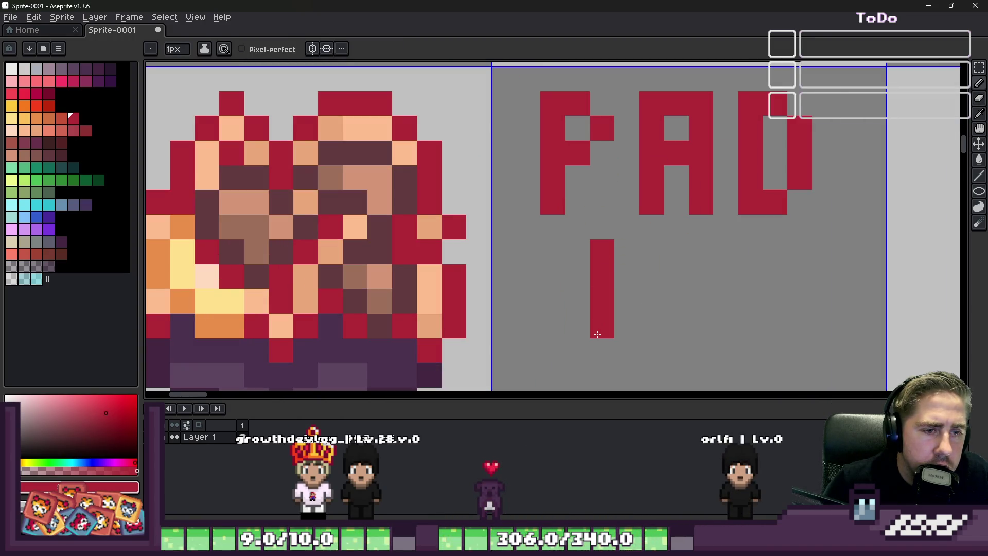
left_click(623, 252)
key("e")
left_click(576, 276)
key("b")
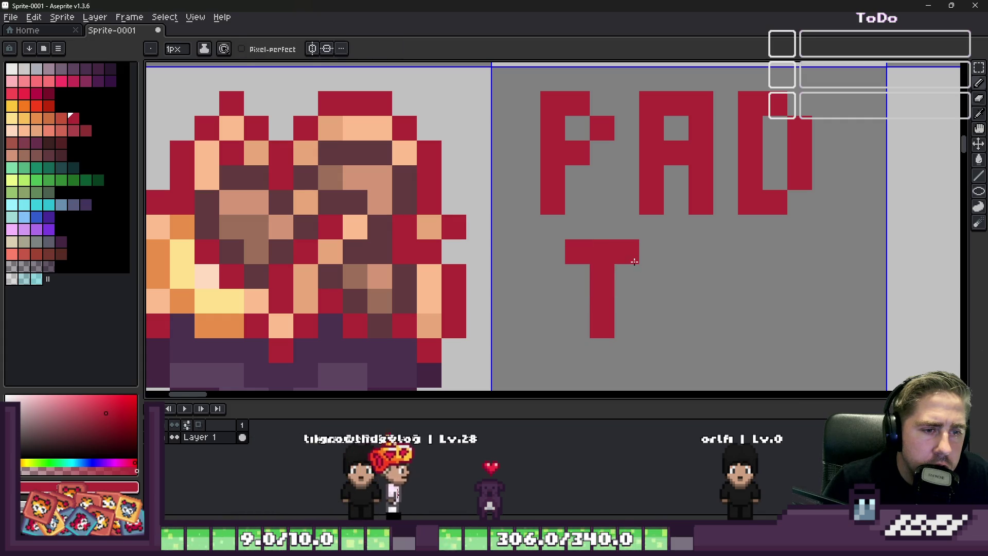
left_click_drag(674, 252, 674, 322)
left_click(699, 252)
left_click_drag(724, 252, 723, 323)
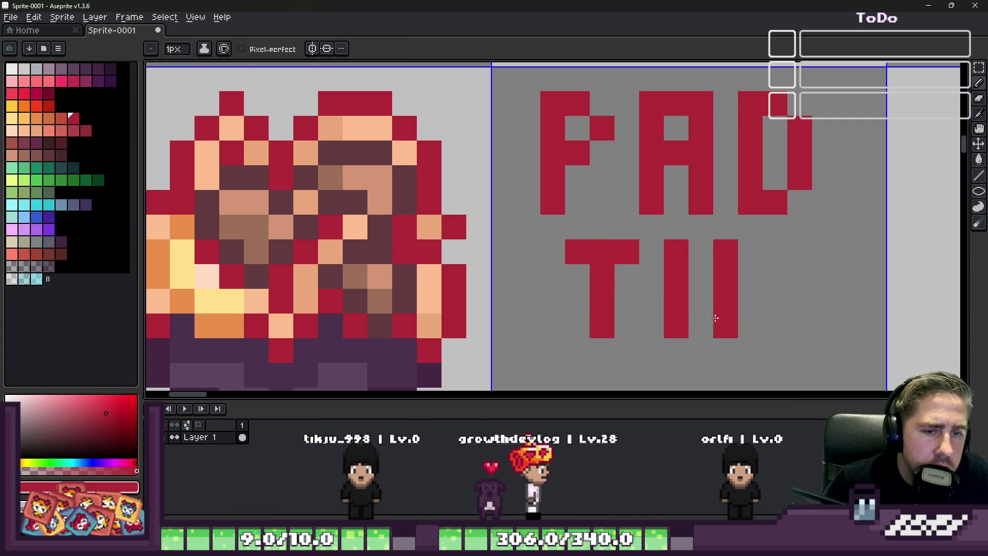
left_click(699, 276)
scroll(671, 293, "down", 3)
scroll(665, 276, "up", 3)
mouse_move(654, 228)
left_mouse_down()
mouse_move(654, 266)
mouse_move(685, 285)
left_mouse_up()
key("m")
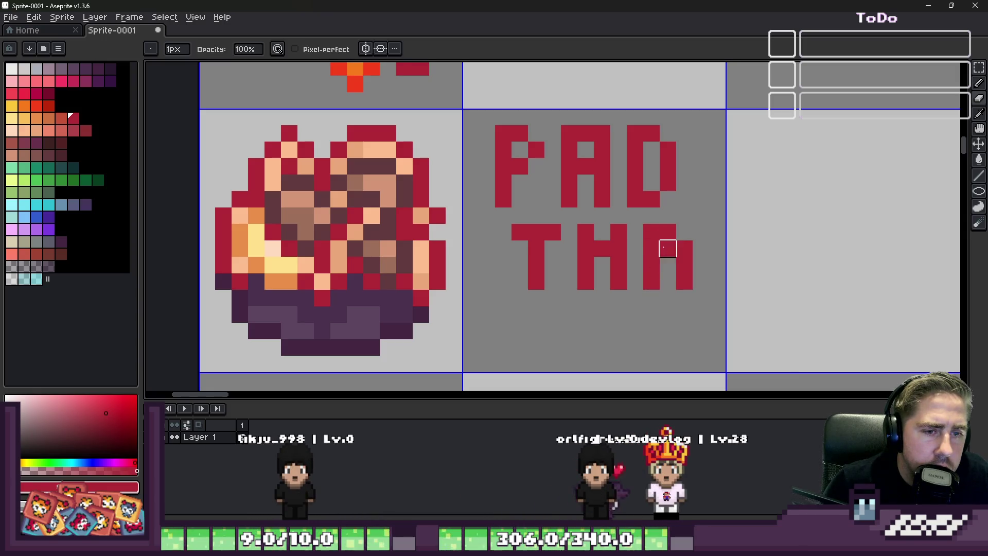
scroll(716, 282, "down", 3)
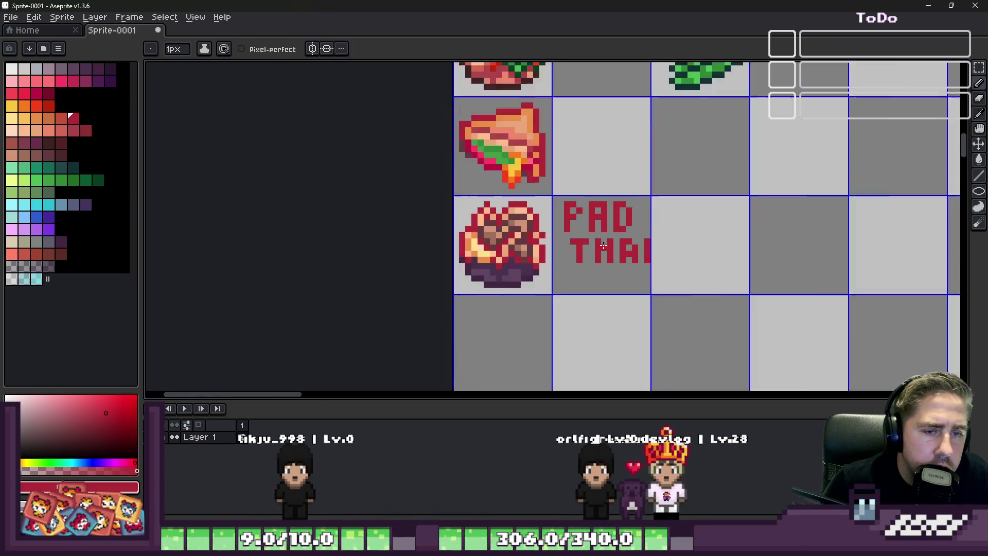
scroll(695, 270, "down", 2)
scroll(665, 231, "down", 2)
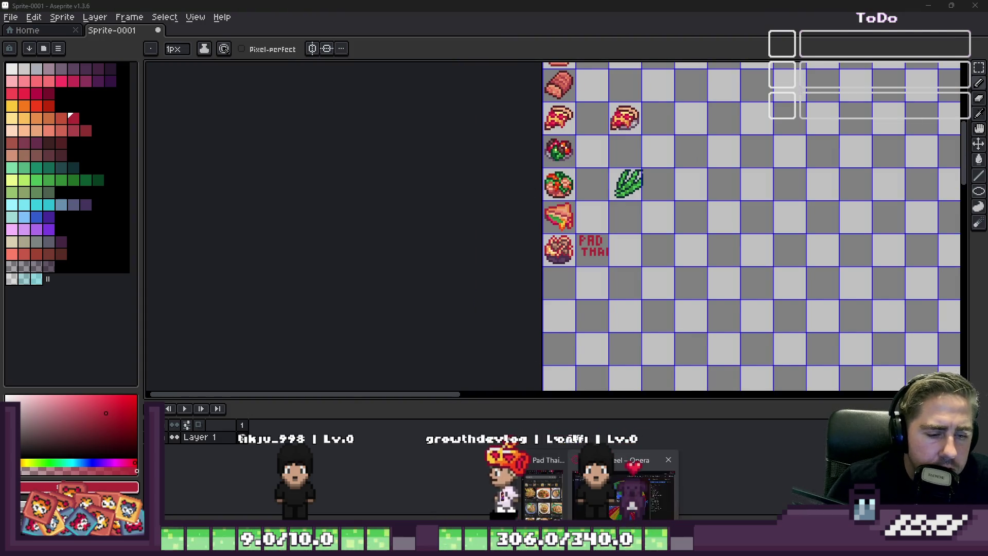
Remove Pad Thai from the Wheel of Names, respin the wheel, and return to Aseprite.
key("alt+Tab")
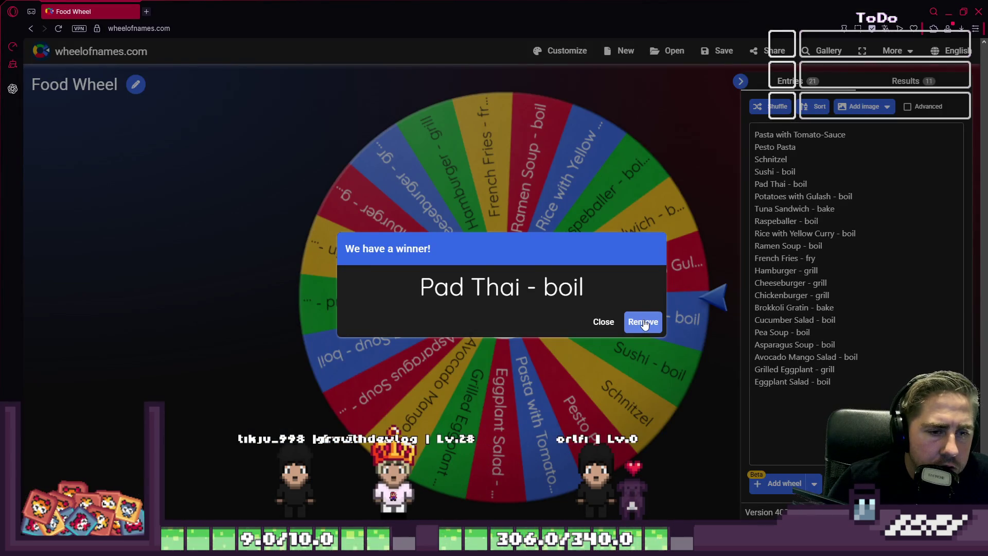
left_click(643, 322)
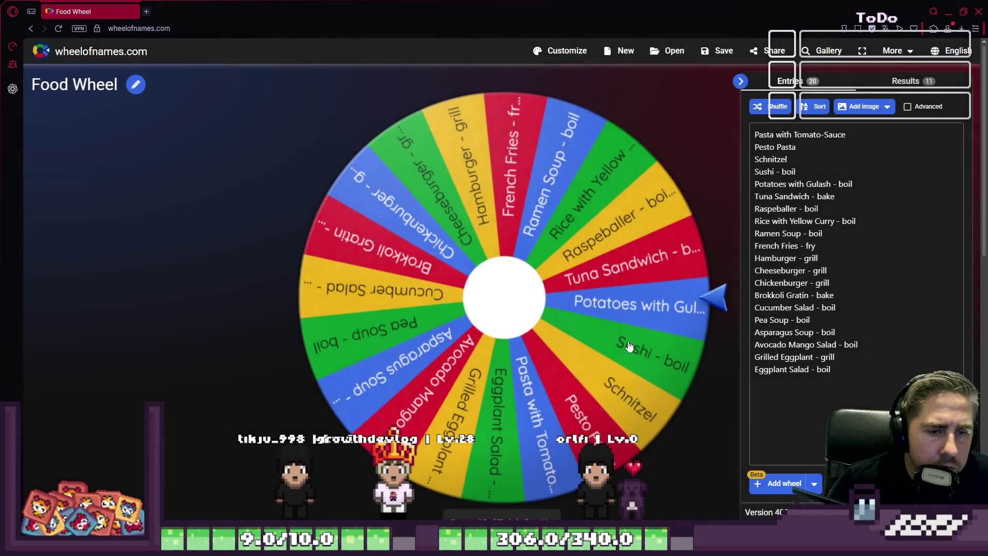
left_click(465, 307)
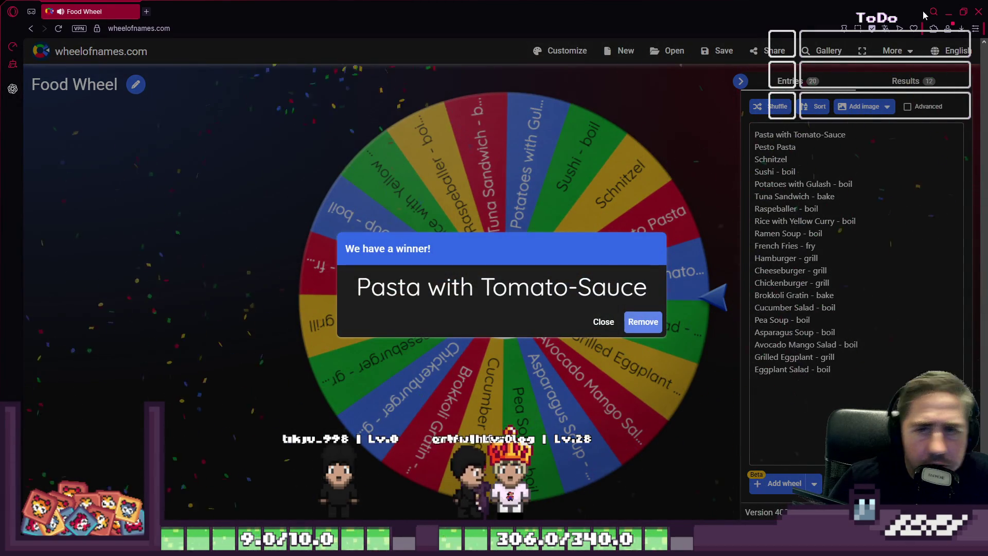
left_click(949, 14)
scroll(533, 296, "up", 2)
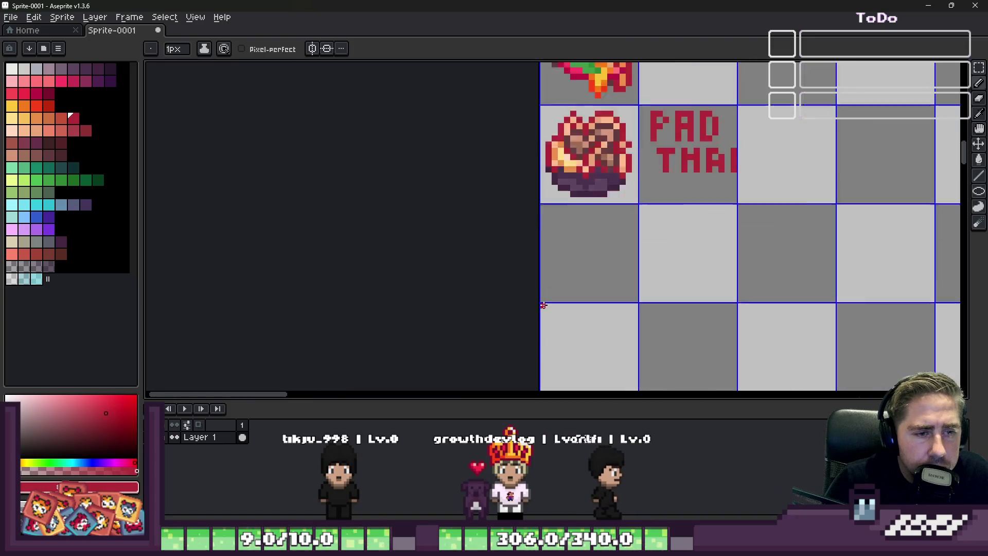
scroll(533, 295, "down", 2)
scroll(533, 296, "down", 4)
scroll(592, 231, "up", 2)
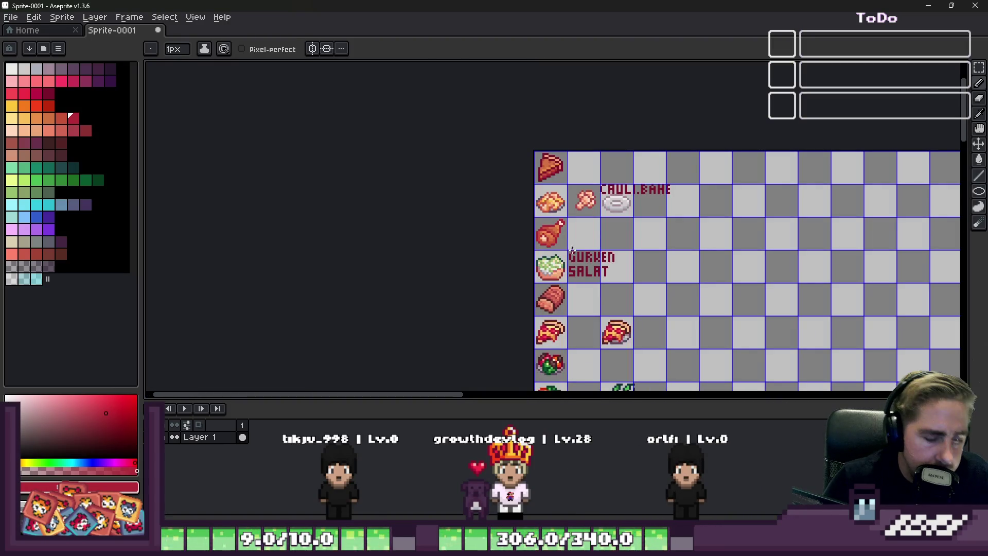
scroll(586, 224, "up", 3)
scroll(579, 193, "up", 3)
Copy the CAULI.BAKE plate sprite and paste it into the tile below PAD THAI.
left_click_drag(543, 157, 742, 300)
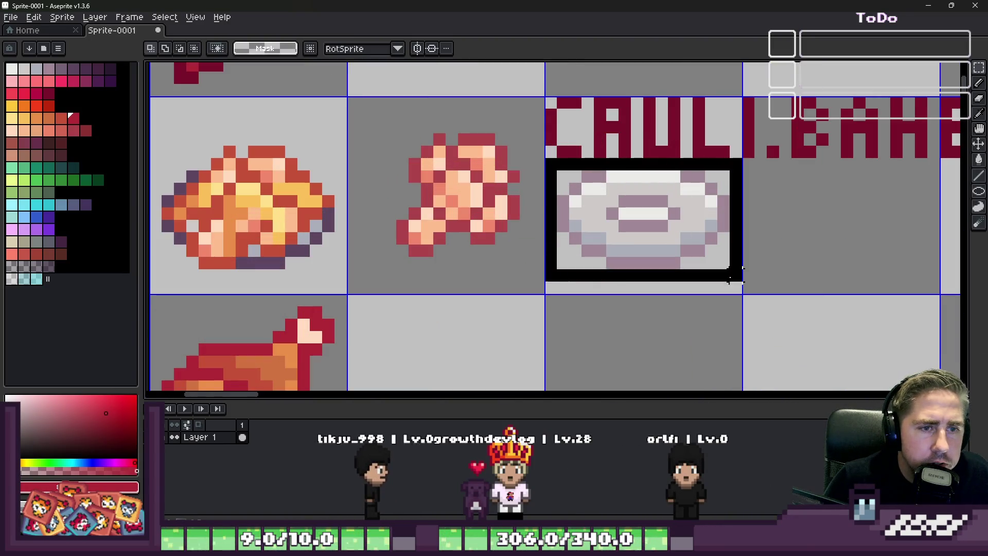
scroll(697, 224, "down", 4)
scroll(656, 232, "down", 3)
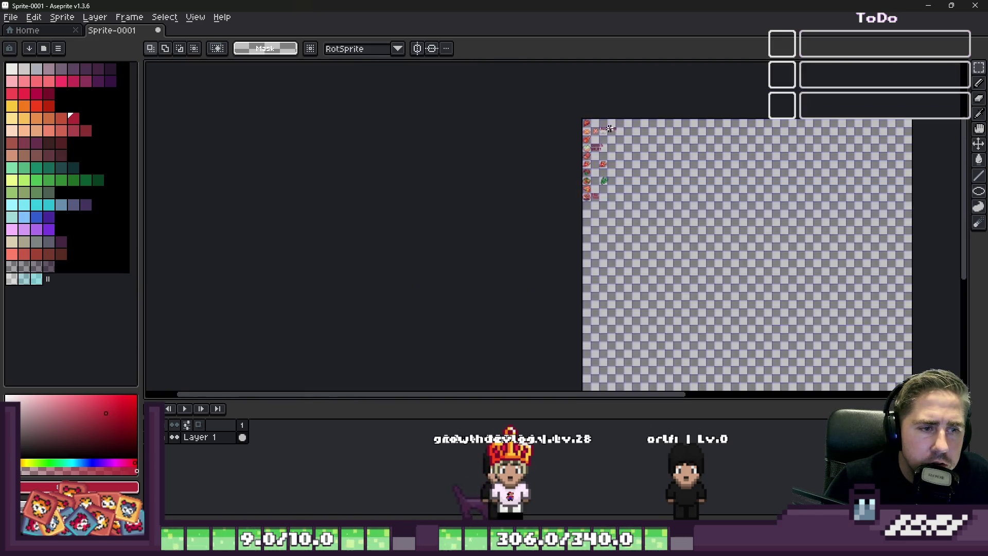
scroll(587, 247, "up", 3)
scroll(570, 257, "up", 4)
scroll(569, 258, "up", 2)
key("ctrl+v")
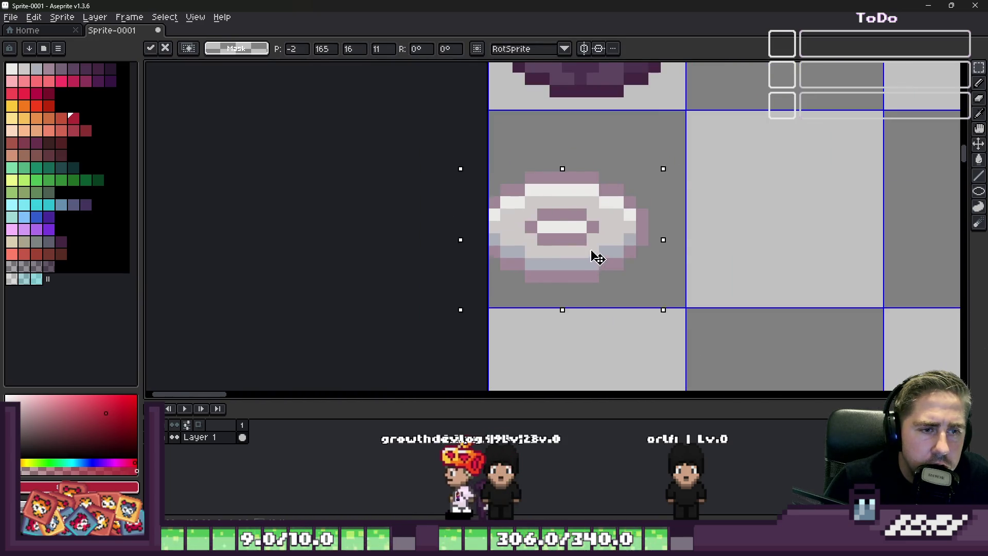
left_click_drag(595, 258, 610, 268)
key("Escape")
scroll(525, 201, "up", 1)
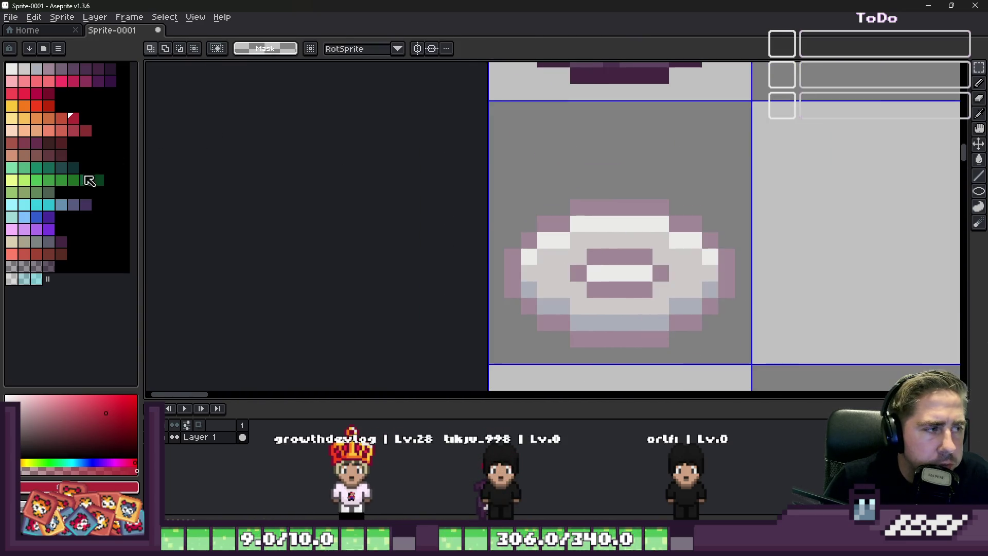
Heap a pale yellow food mound onto the new plate with a thicker pencil brush.
left_click(18, 118)
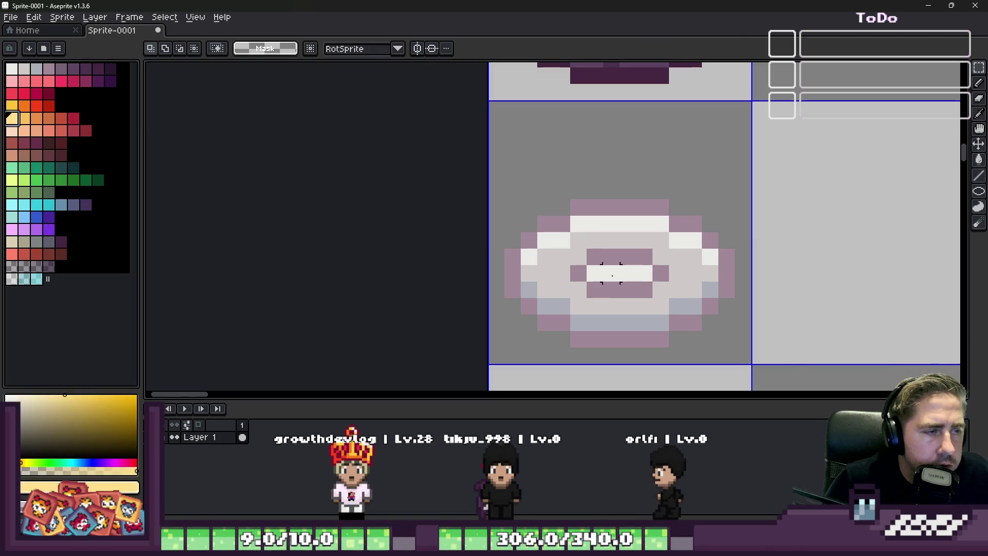
key("b")
left_click(548, 267)
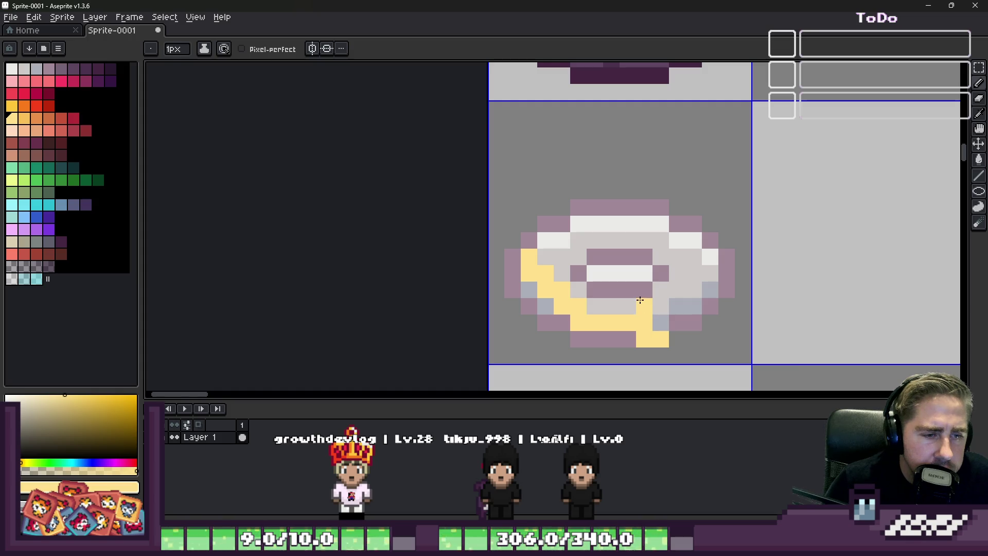
left_click_drag(489, 182, 738, 367)
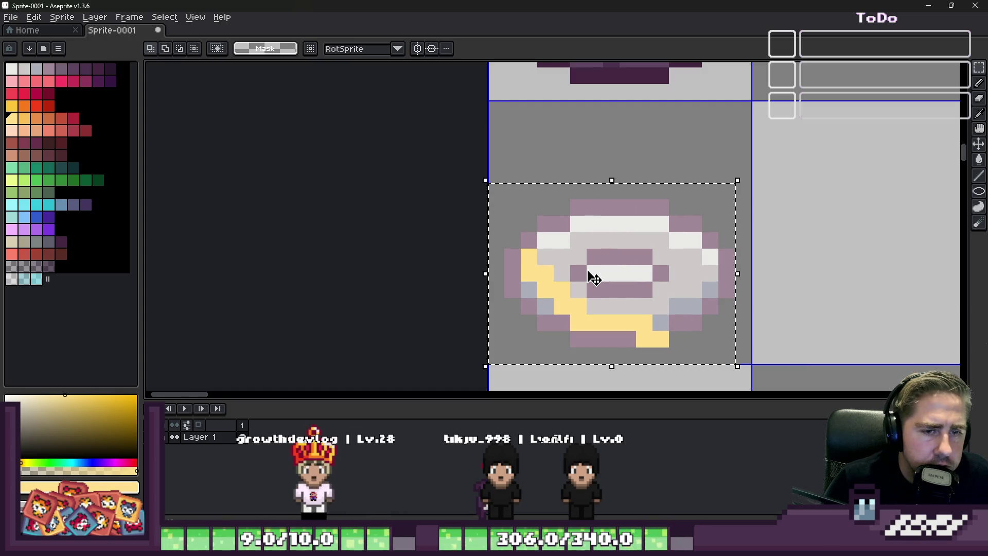
key("c")
key("Escape")
key("b")
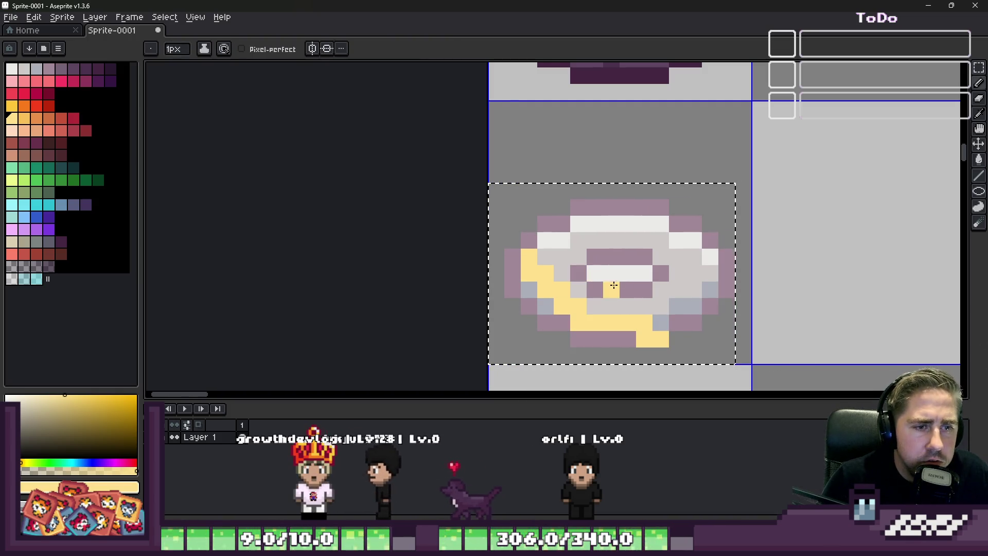
key("ctrl+d")
key("v")
key("b")
mouse_move(572, 248)
left_mouse_down()
mouse_move(580, 281)
mouse_move(638, 287)
left_mouse_up()
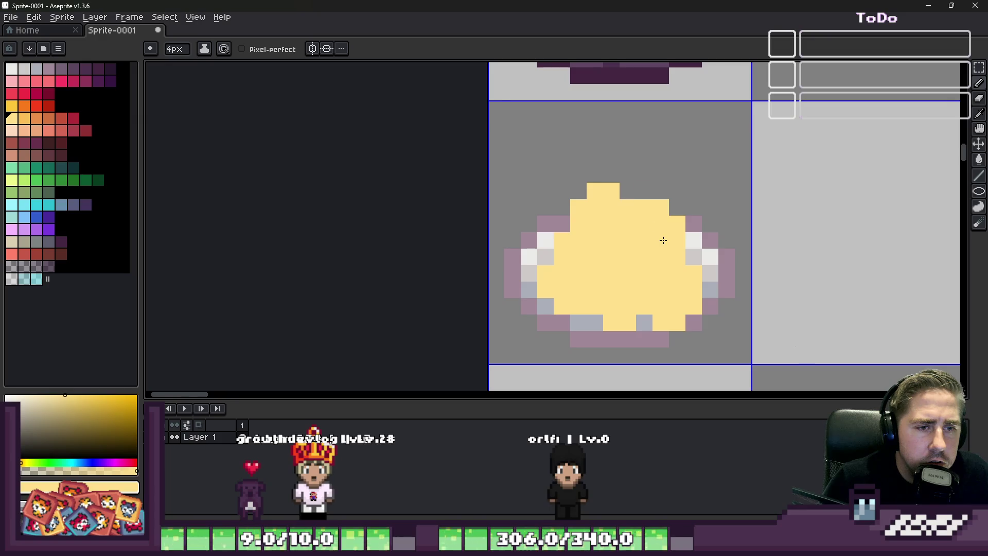
scroll(589, 227, "down", 4)
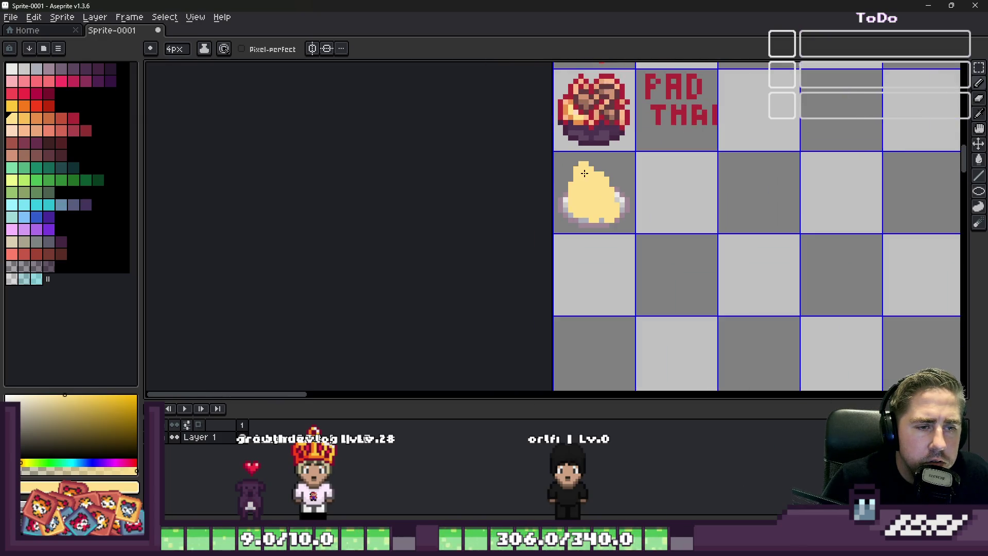
scroll(503, 217, "up", 4)
key("e")
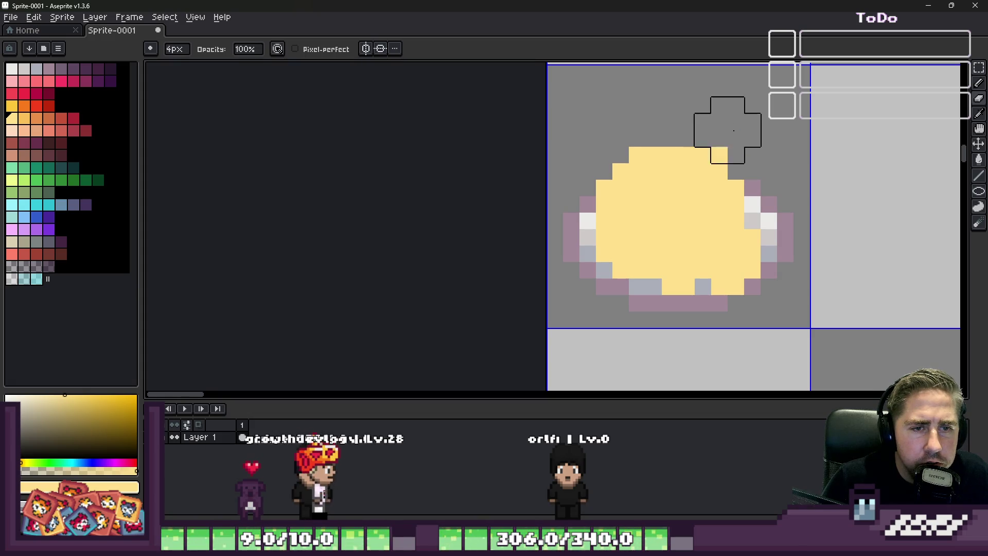
scroll(680, 121, "up", 2)
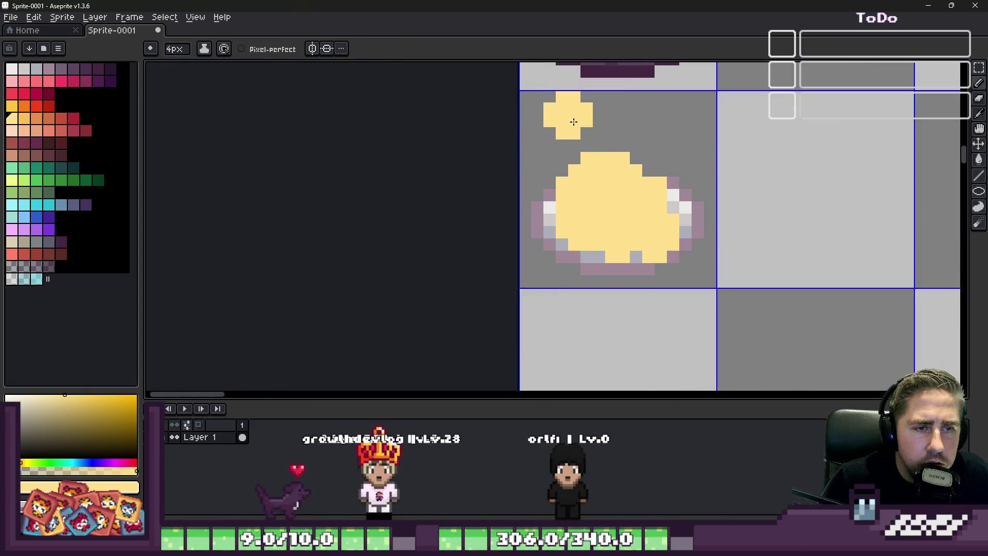
scroll(595, 178, "up", 2)
key("i")
Paint orange streaks and pixels across the yellow mound's edges and sides.
left_click(53, 127)
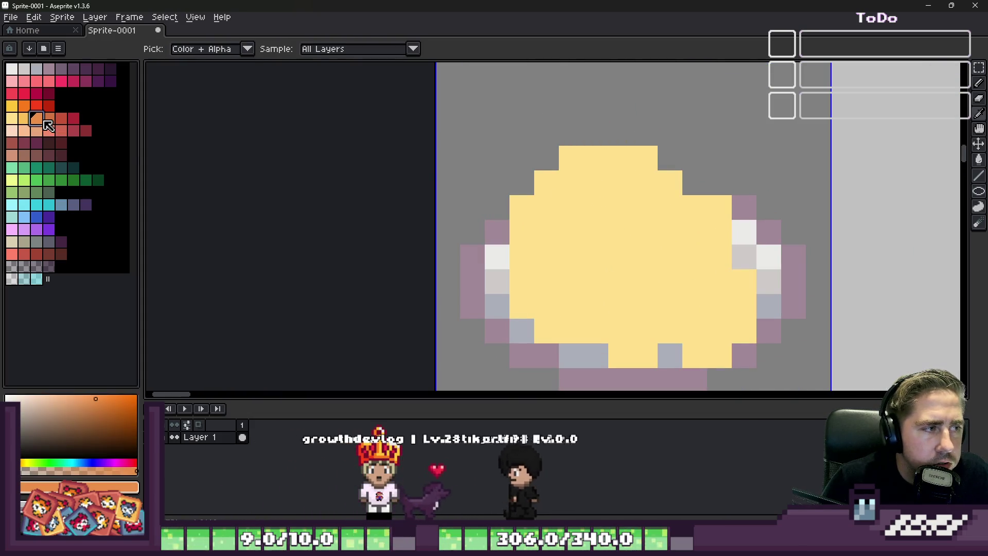
key("b")
left_click_drag(521, 232, 522, 208)
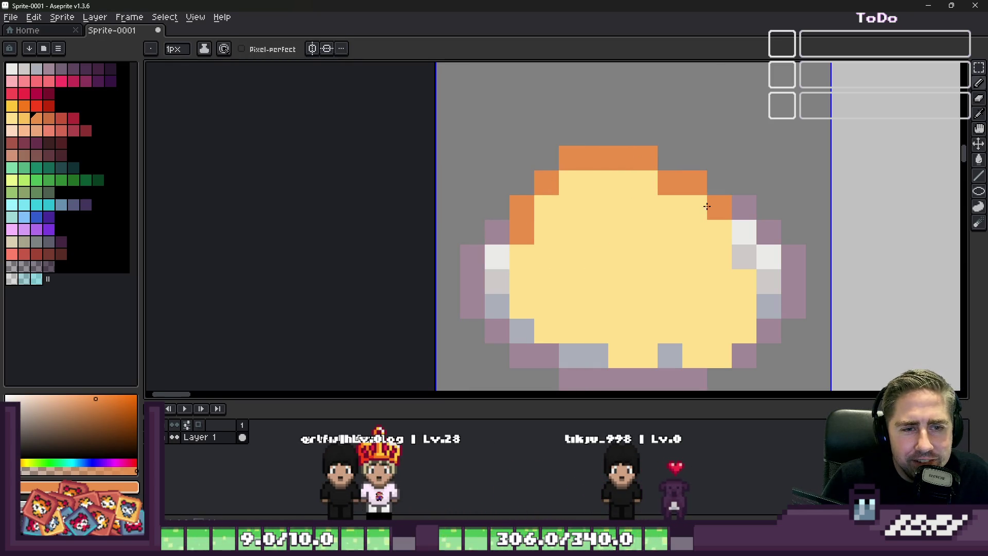
scroll(706, 206, "down", 2)
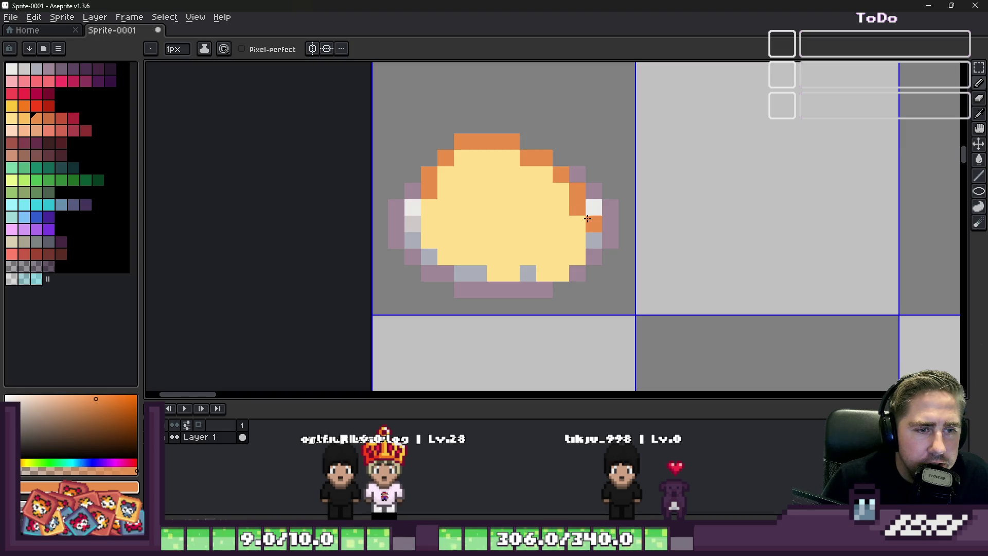
scroll(501, 226, "up", 1)
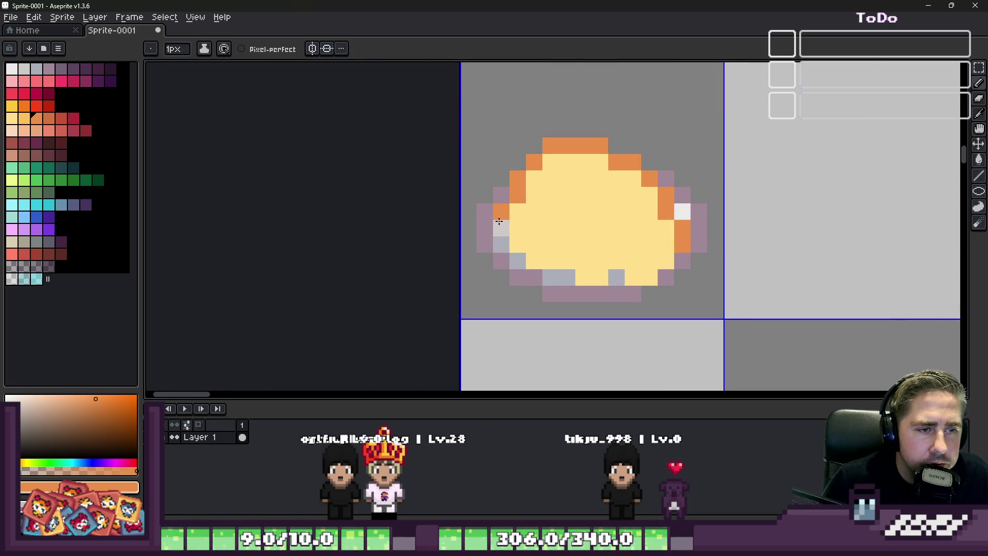
scroll(530, 241, "up", 1)
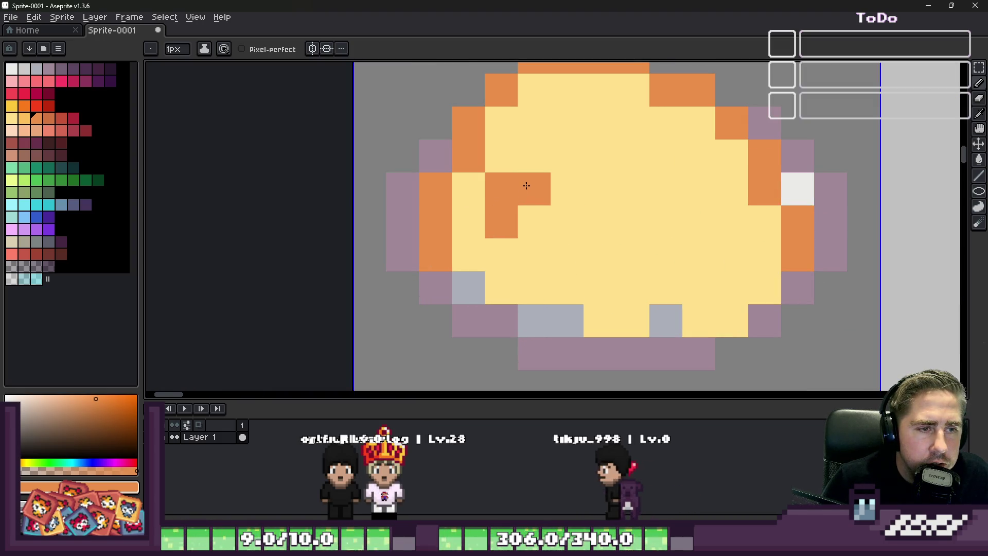
left_click_drag(533, 154, 566, 123)
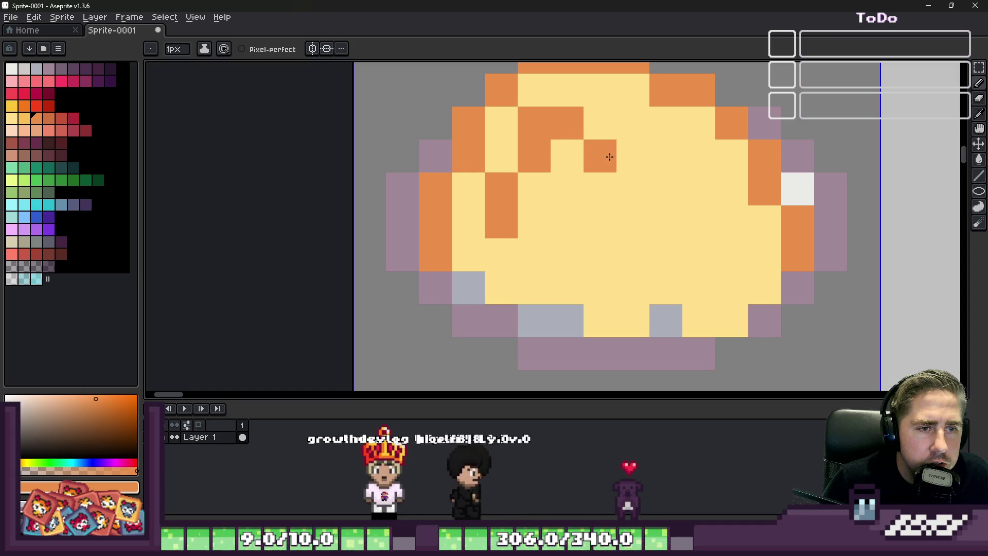
left_click_drag(608, 157, 650, 135)
left_click_drag(687, 185, 686, 225)
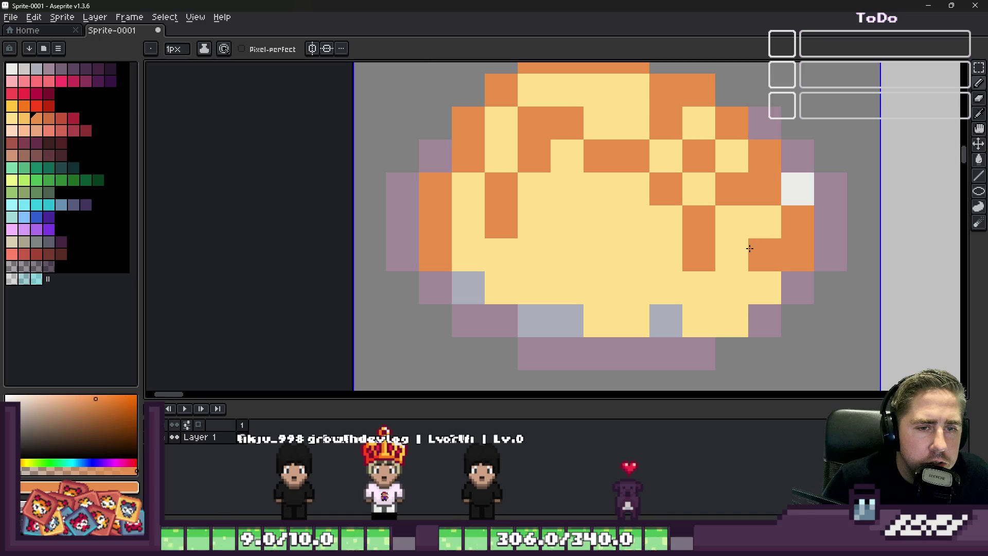
left_click(748, 249)
scroll(748, 249, "down", 3)
scroll(593, 199, "up", 2)
left_click(657, 162)
scroll(656, 162, "down", 3)
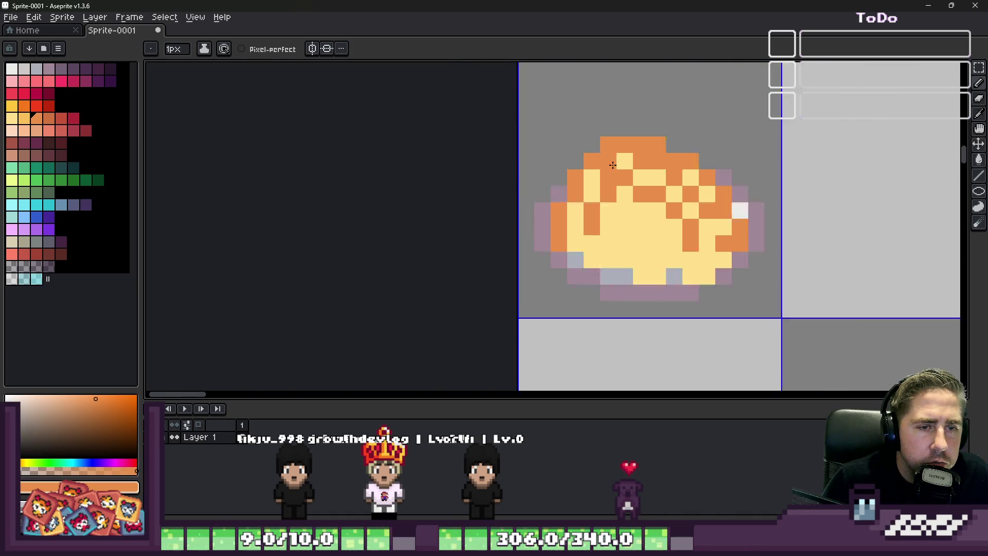
scroll(595, 211, "up", 1)
left_click(596, 177)
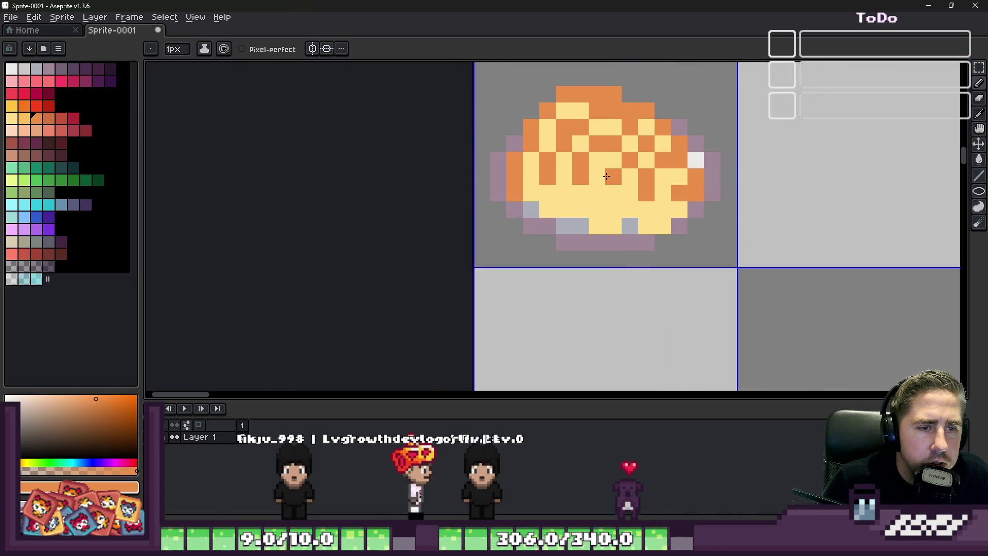
left_click(615, 206)
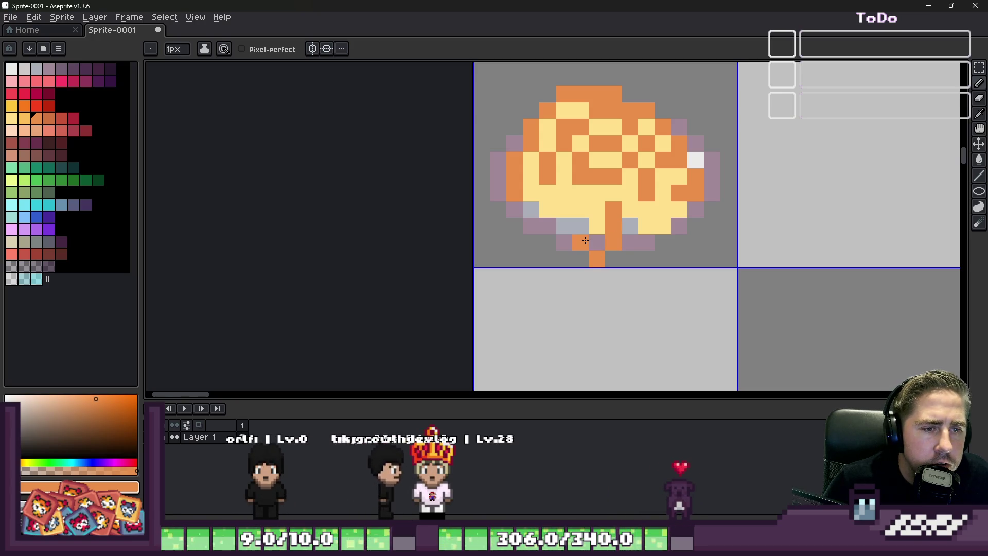
Recolour the lower food pixels orange and yellow, then choose a red for the sauce.
key("v")
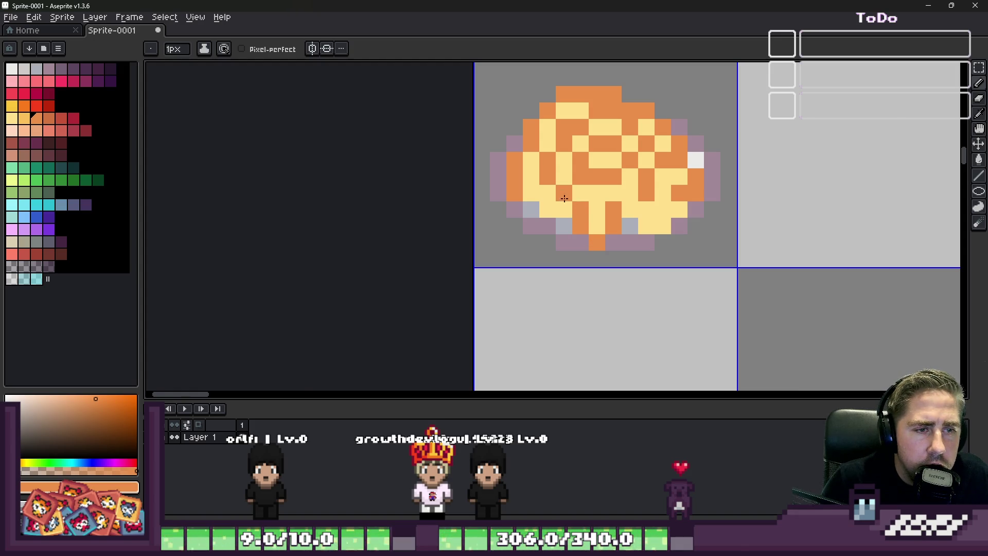
scroll(564, 199, "down", 3)
scroll(564, 198, "up", 2)
scroll(564, 199, "up", 2)
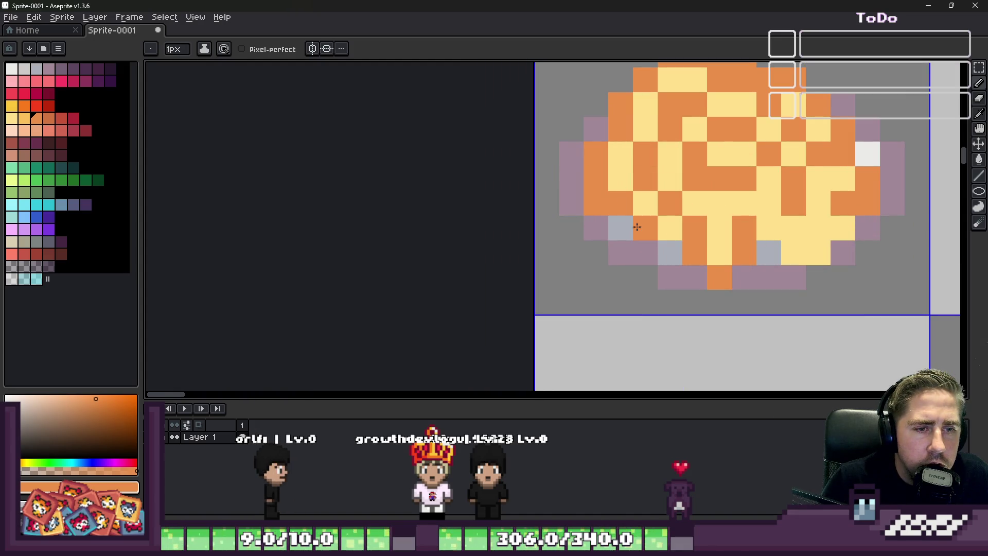
scroll(637, 227, "down", 3)
scroll(637, 226, "up", 4)
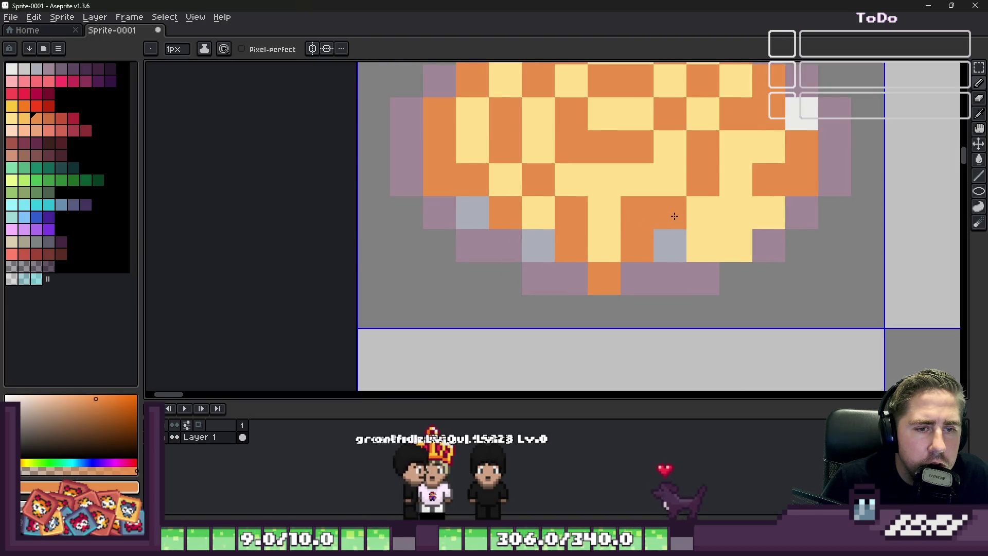
left_click(702, 213)
left_click(702, 245)
left_click(769, 232)
left_click(736, 213)
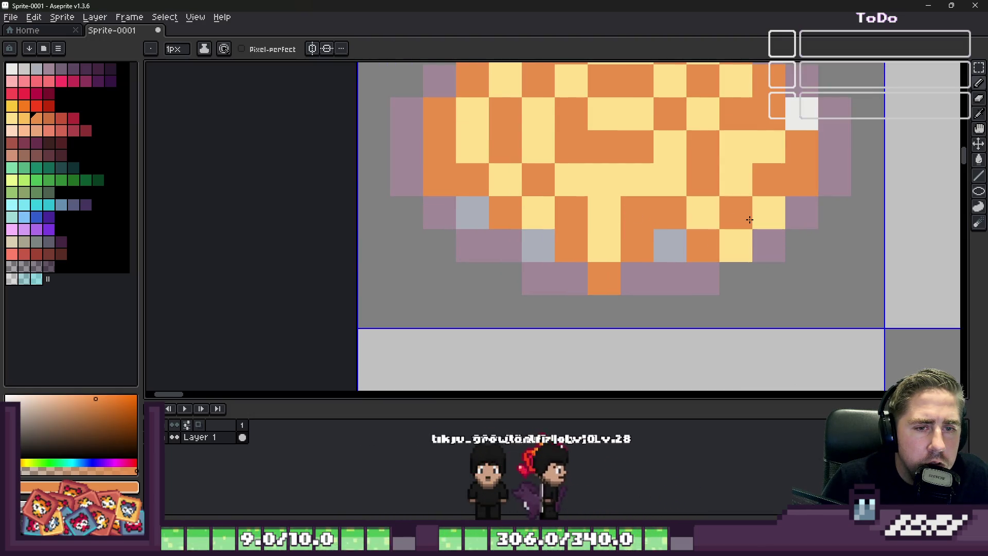
scroll(749, 220, "down", 3)
scroll(669, 232, "up", 2)
scroll(669, 232, "up", 2)
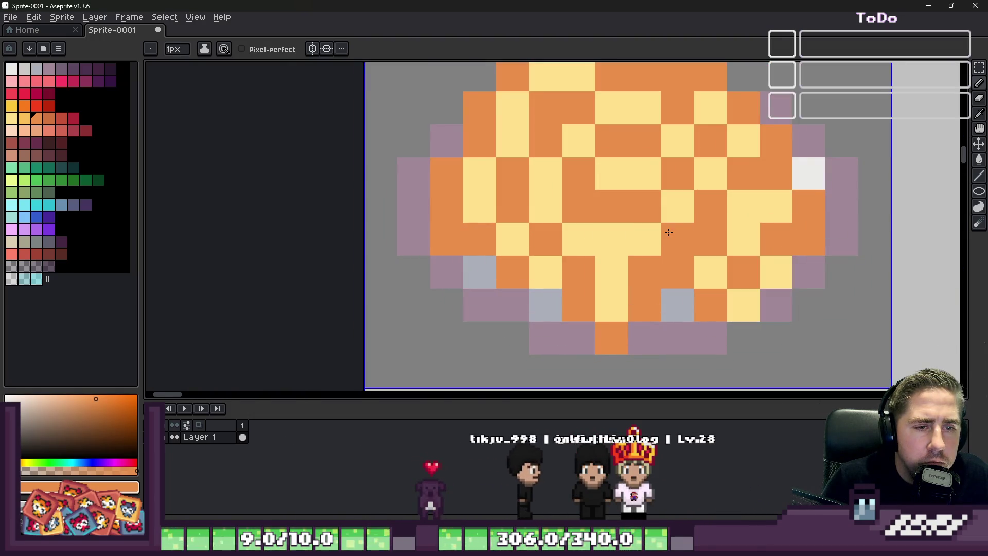
scroll(669, 232, "down", 4)
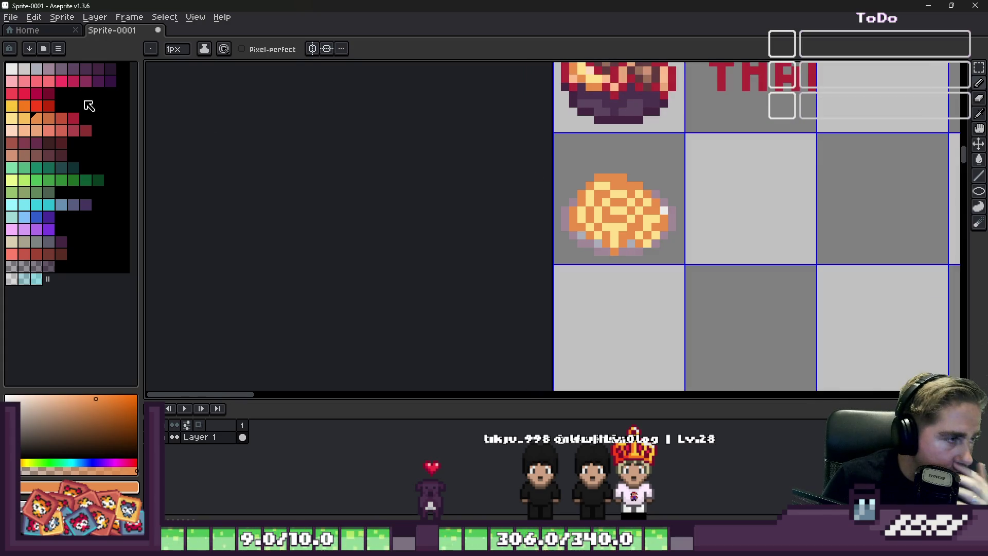
left_click(36, 94)
left_click(49, 117)
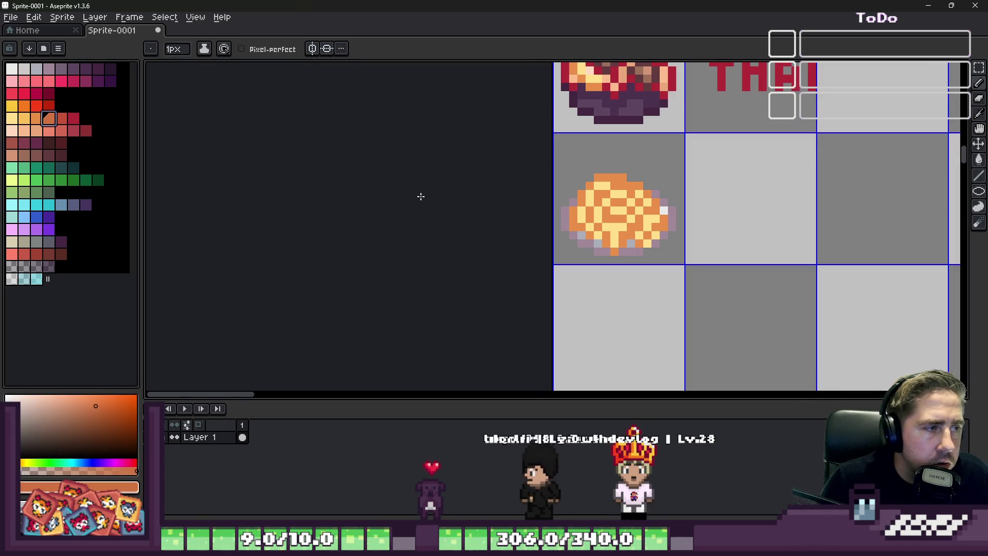
left_click(48, 105)
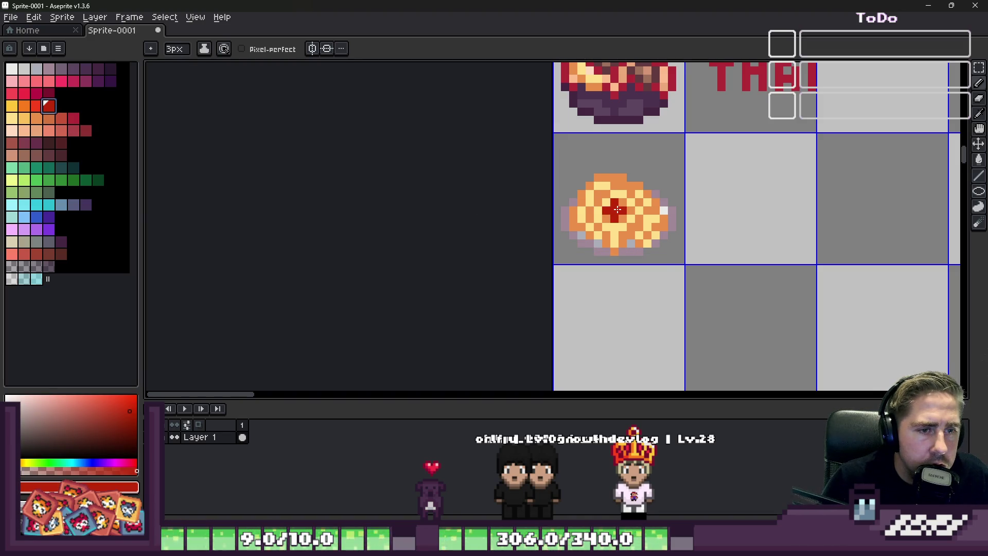
scroll(615, 209, "up", 2)
scroll(616, 208, "up", 1)
Paint a large red sauce blob over the mound's centre and undo stray pixels.
mouse_move(594, 209)
left_mouse_down()
mouse_move(618, 194)
mouse_move(569, 185)
left_mouse_up()
left_click_drag(653, 203, 622, 194)
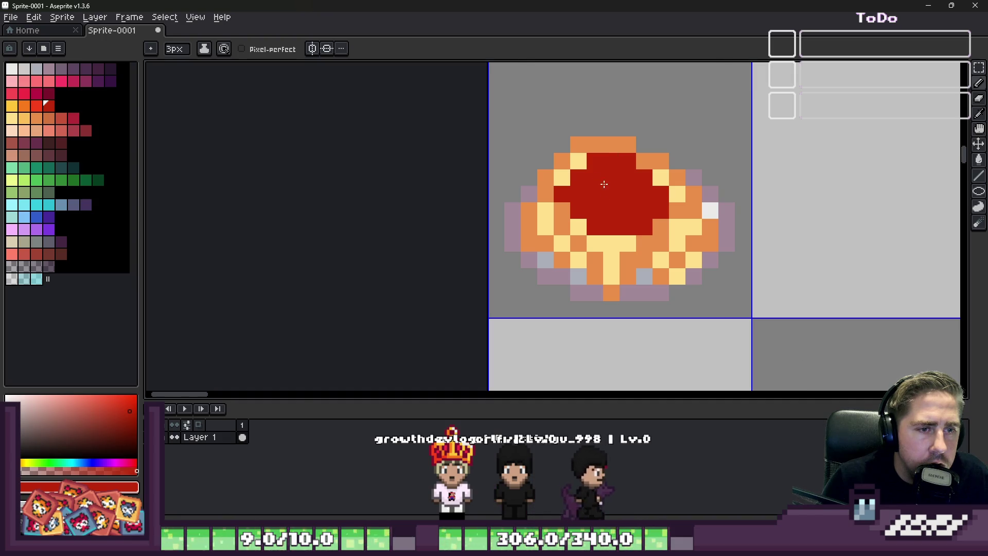
scroll(603, 183, "down", 3)
scroll(604, 183, "up", 2)
scroll(605, 184, "up", 1)
left_click(36, 108)
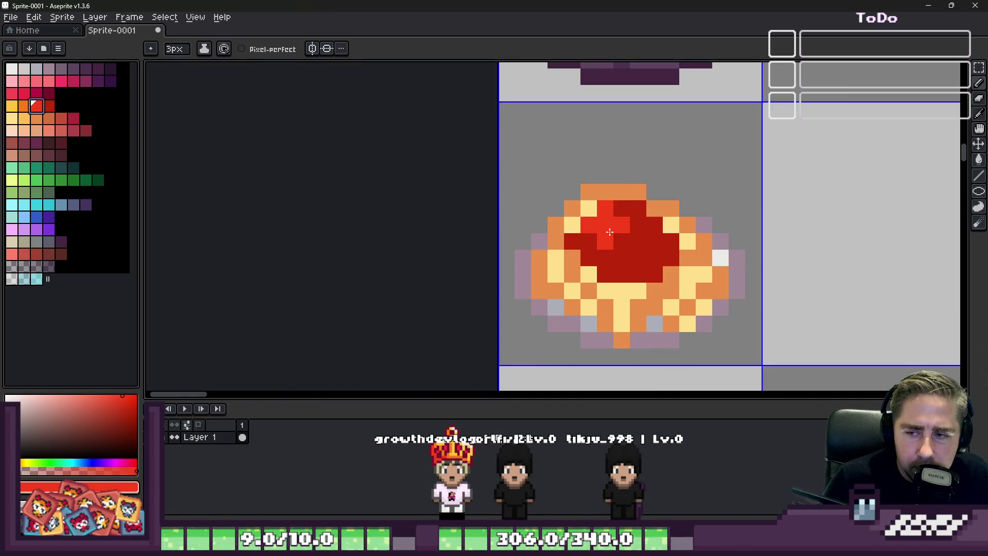
key("ctrl+z")
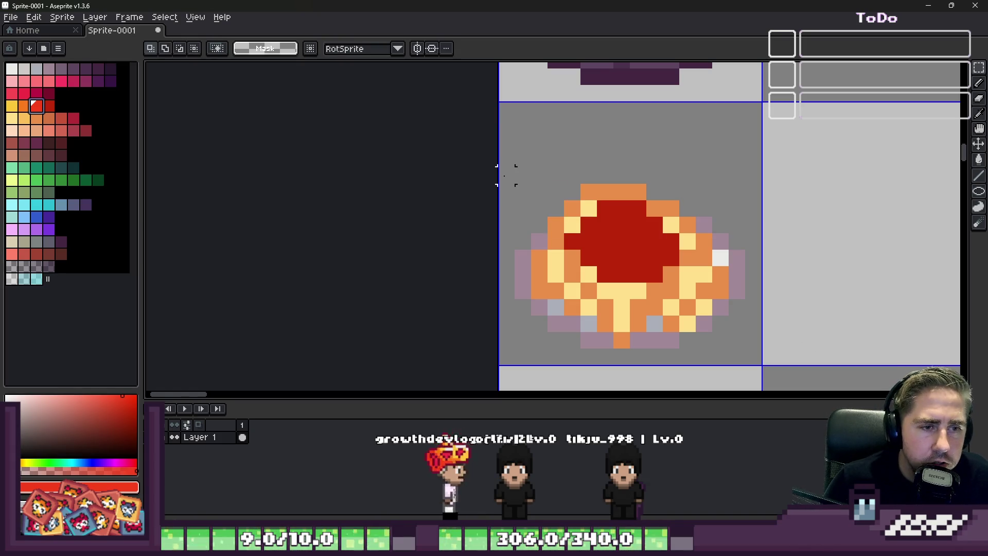
Select the rectangle around the plate sprite and sample reference colours from other sprites.
left_click_drag(506, 174, 762, 341)
scroll(602, 301, "up", 2)
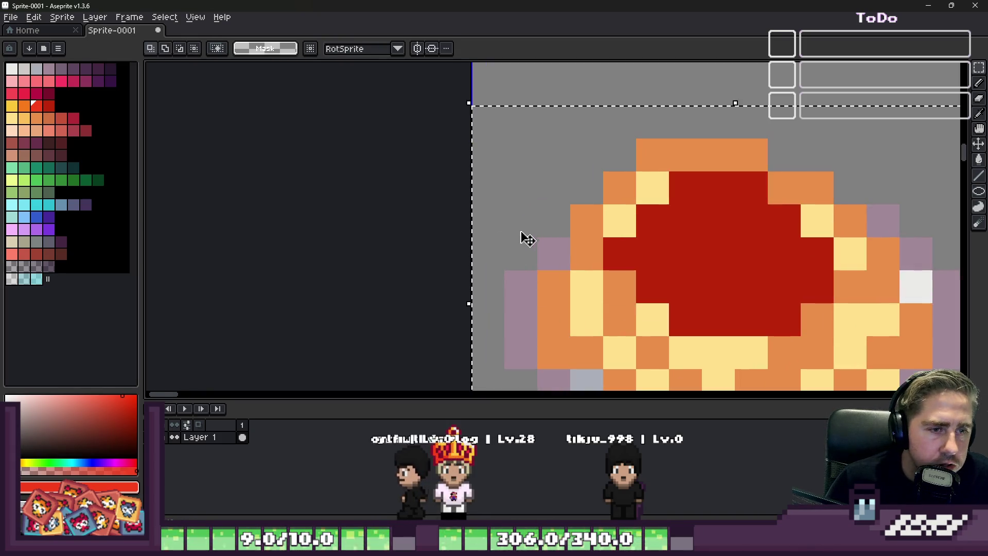
scroll(528, 238, "down", 2)
scroll(527, 239, "down", 2)
scroll(527, 239, "down", 1)
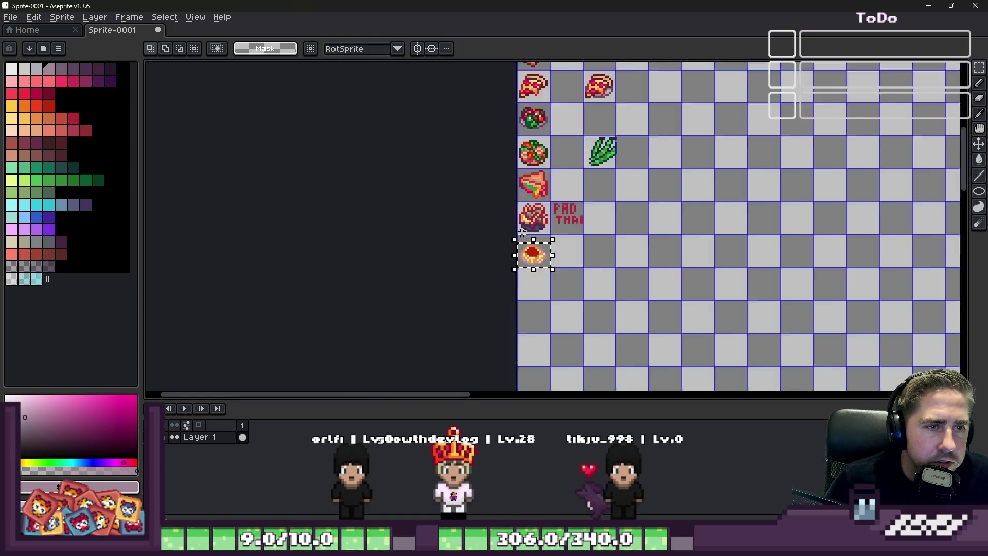
scroll(527, 239, "up", 2)
scroll(502, 193, "up", 2)
scroll(479, 185, "up", 1)
key("alt")
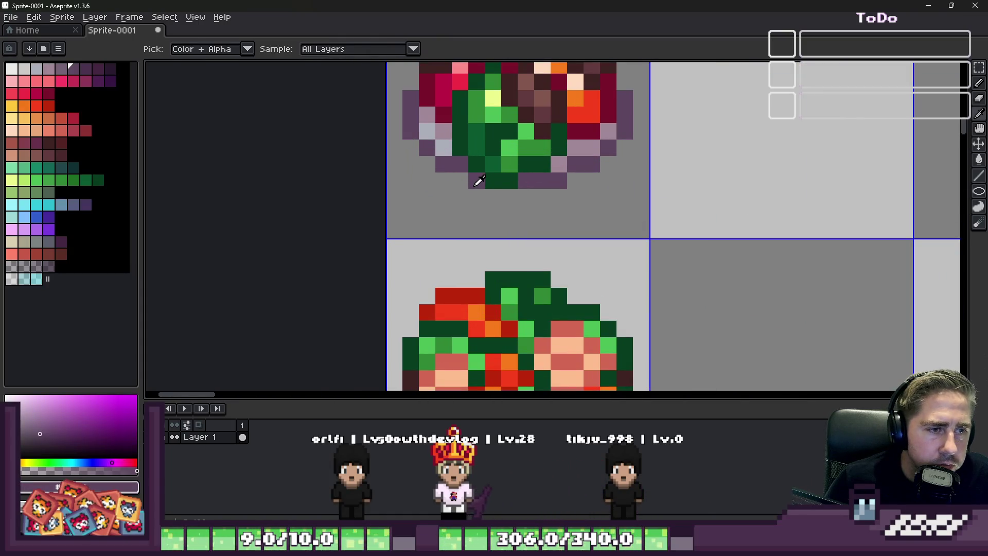
scroll(477, 180, "down", 2)
scroll(502, 193, "down", 2)
scroll(541, 309, "down", 1)
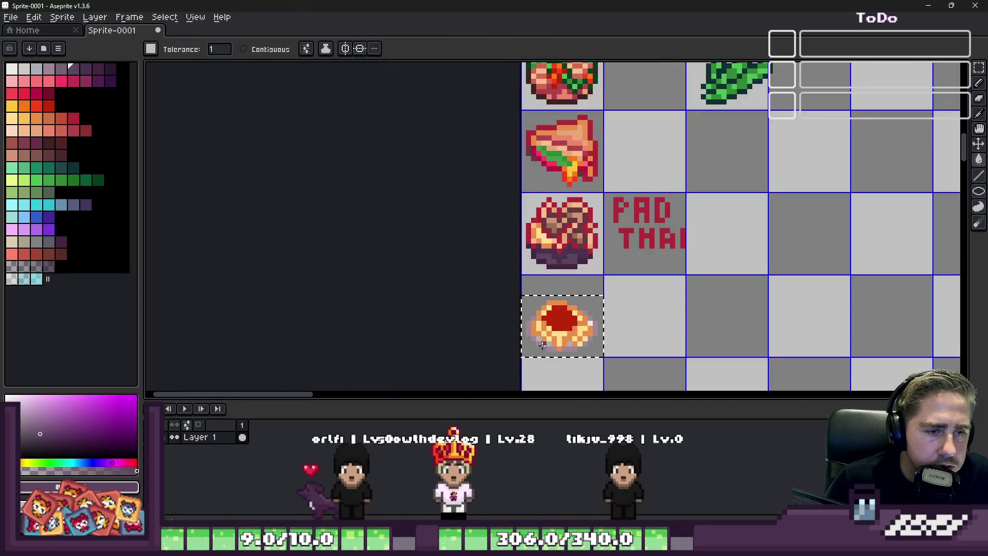
scroll(542, 343, "up", 3)
scroll(533, 332, "down", 3)
scroll(530, 330, "up", 3)
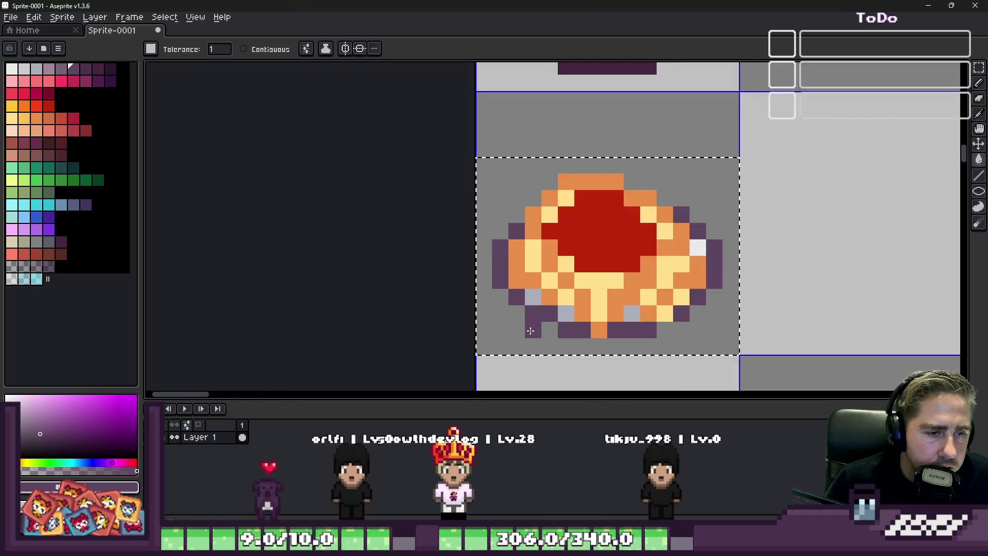
scroll(530, 330, "down", 2)
scroll(531, 330, "down", 2)
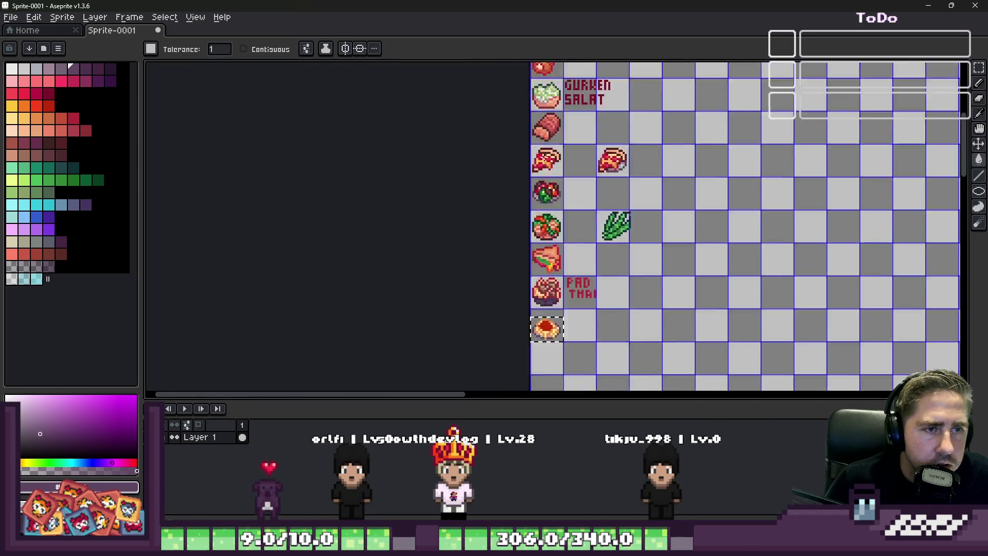
scroll(541, 193, "up", 3)
scroll(540, 193, "up", 3)
scroll(564, 190, "up", 2)
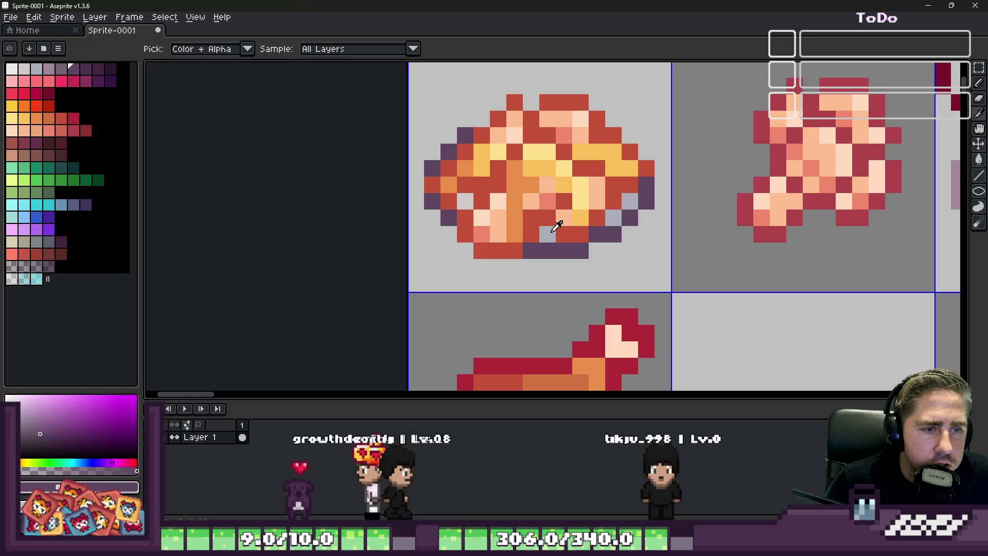
scroll(564, 191, "down", 3)
scroll(563, 201, "down", 3)
scroll(572, 293, "up", 3)
scroll(572, 309, "up", 3)
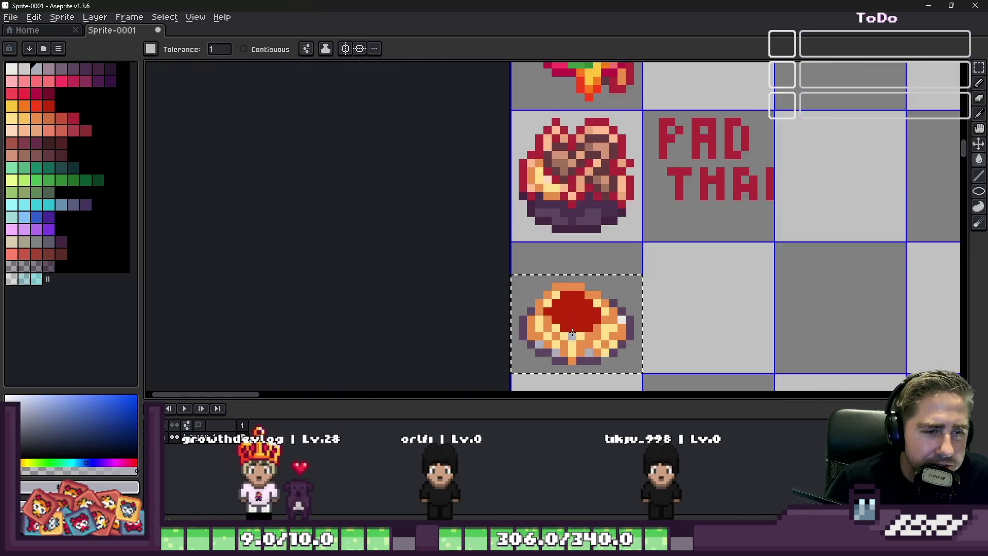
scroll(571, 308, "up", 3)
Try dark maroon shading and bright red highlights on the sauce, then undo them all.
left_click(48, 93)
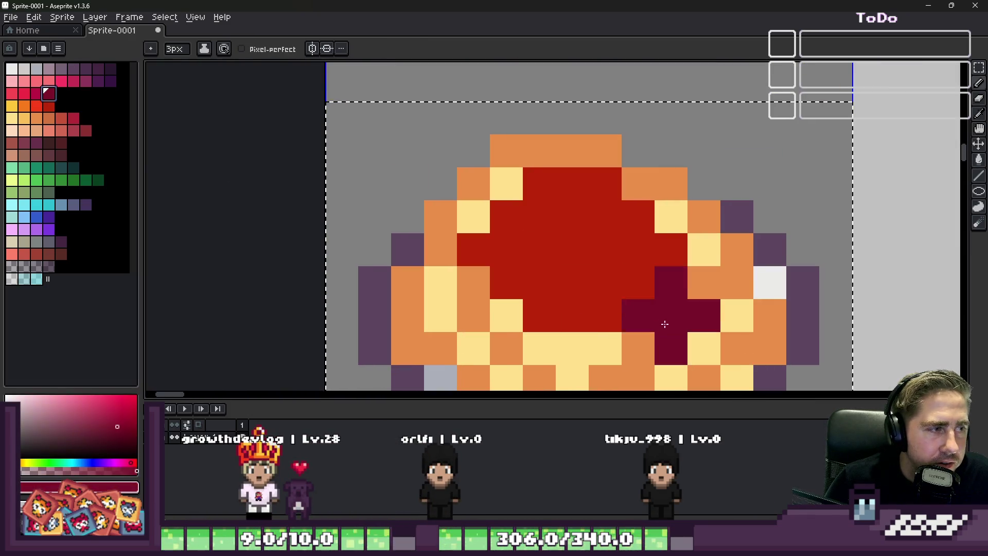
key("v")
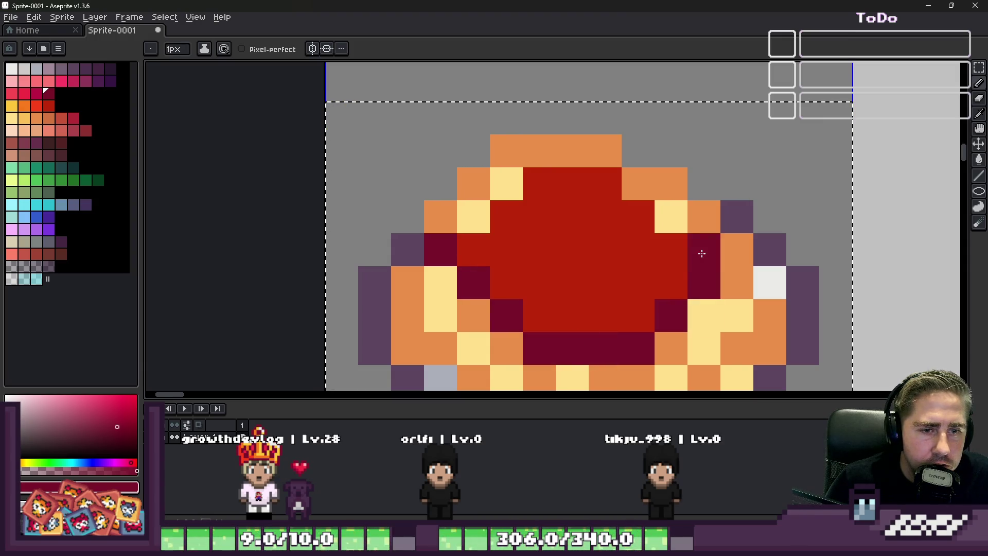
left_click_drag(641, 182, 473, 210)
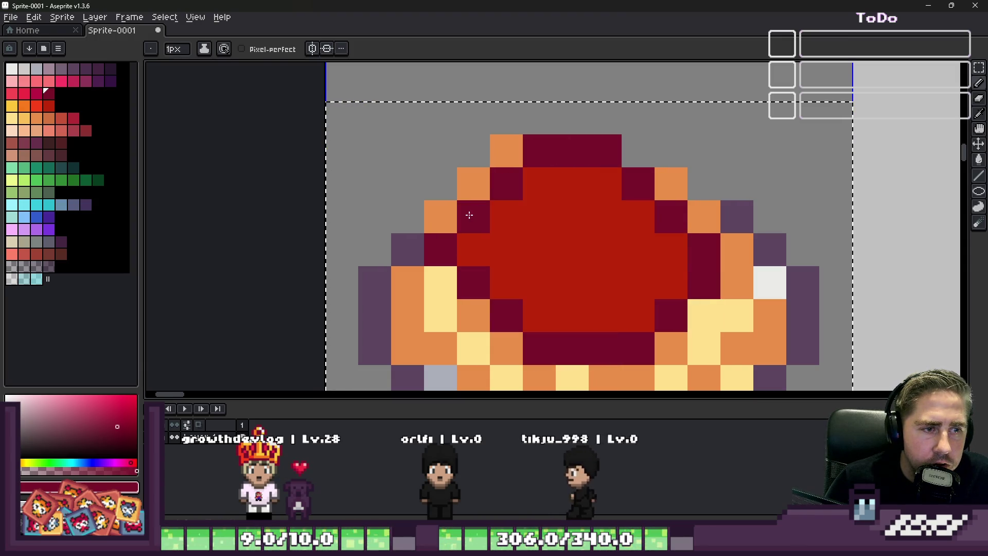
key("alt")
left_click(543, 250)
mouse_move(572, 216)
left_mouse_down()
mouse_move(607, 182)
mouse_move(671, 282)
left_mouse_up()
scroll(664, 270, "down", 4)
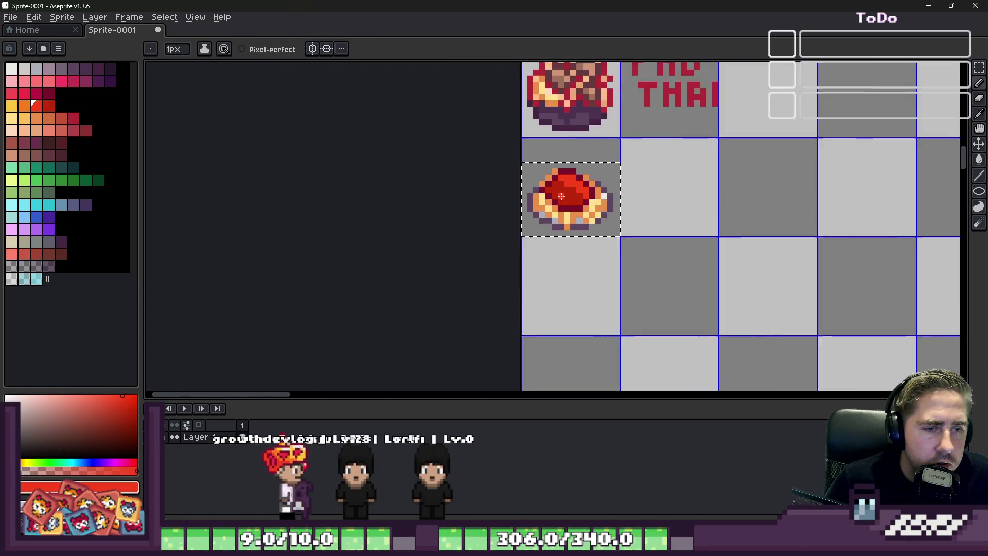
scroll(554, 193, "up", 2)
scroll(554, 193, "down", 3)
scroll(554, 193, "up", 3)
scroll(555, 193, "up", 3)
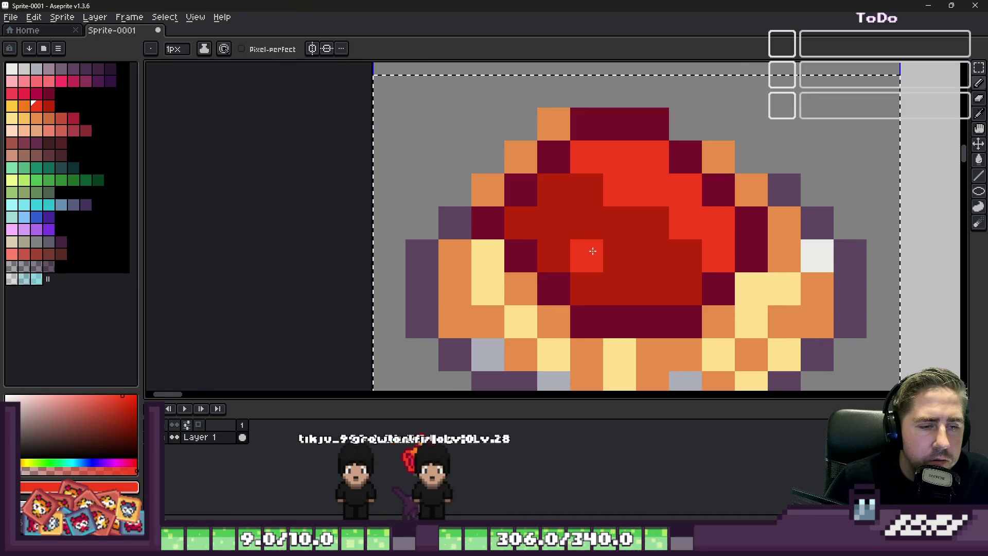
key("alt")
left_click(512, 280)
key("ctrl+z")
key("ctrl+z")
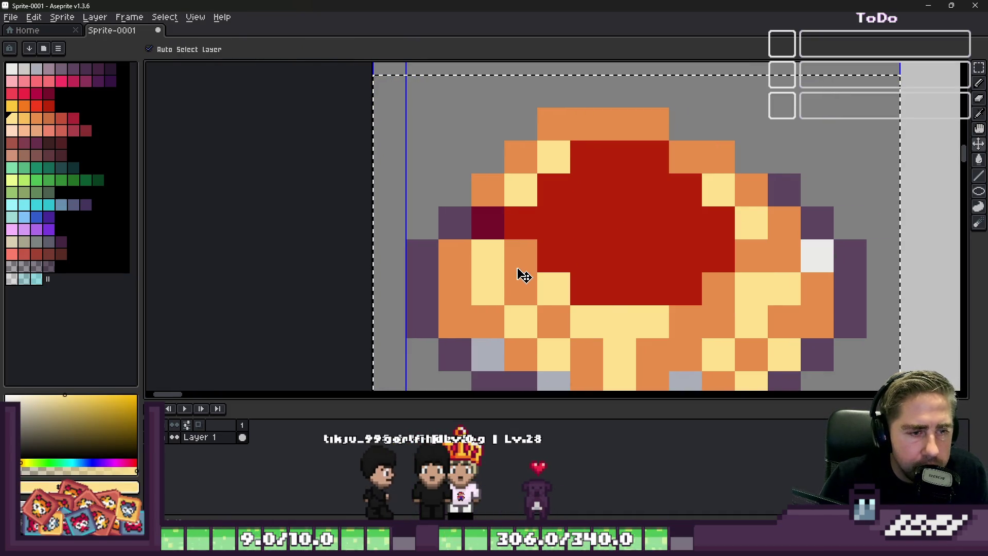
key("ctrl+z")
Reshape the red sauce into a rounded dome, extending its lower left and right edges.
left_click(46, 106)
left_click(533, 193)
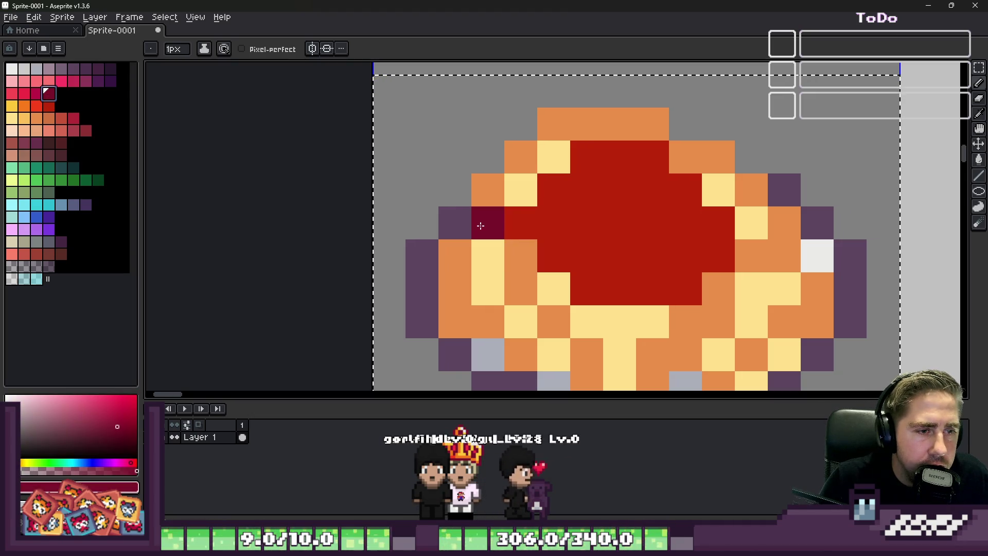
left_click(486, 223)
left_click(523, 281)
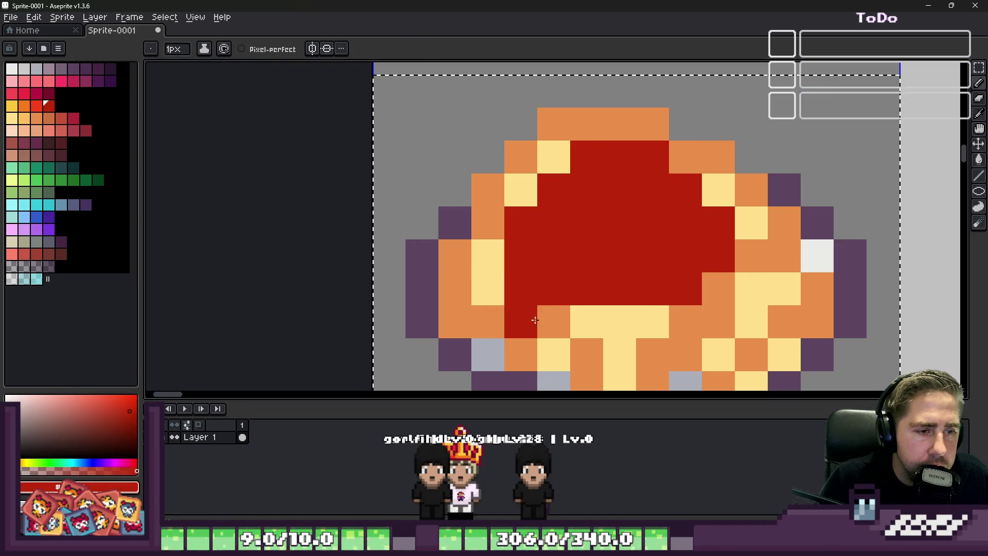
scroll(529, 280, "down", 2)
left_click(646, 229)
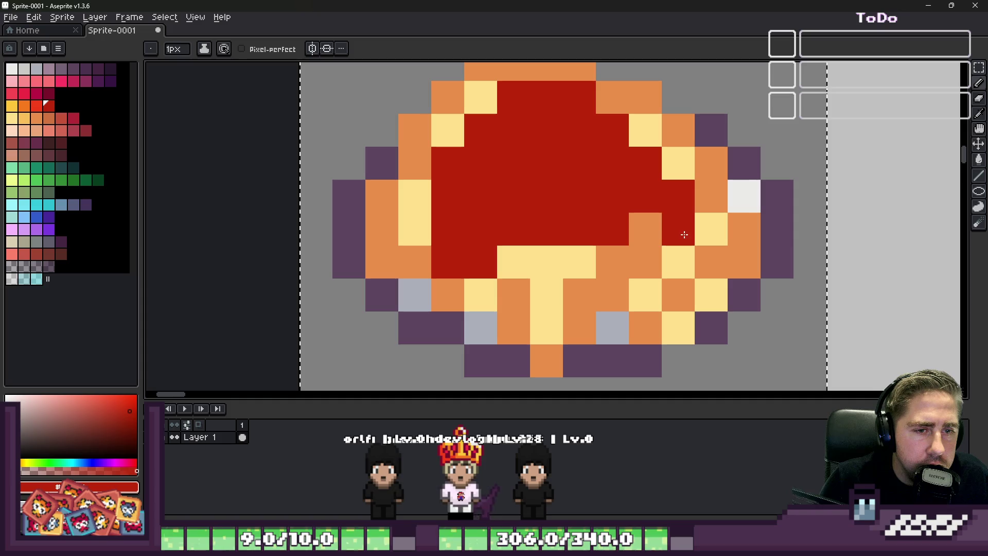
left_click_drag(675, 197, 678, 262)
Add light yellow and orange food pixels poking into the sauce's lower middle.
left_click(645, 263)
scroll(646, 262, "down", 3)
scroll(571, 232, "up", 3)
key("alt")
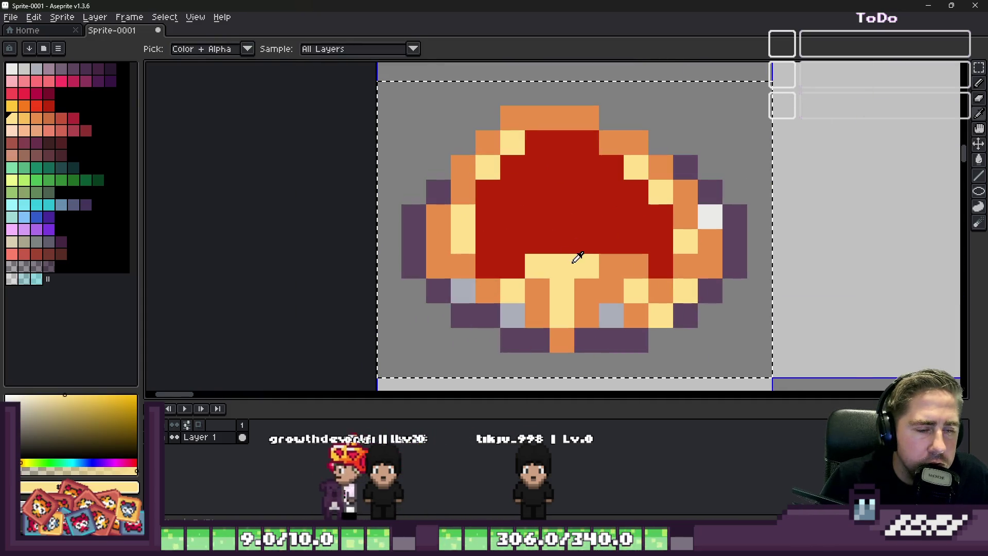
left_click(575, 245)
left_click(608, 266)
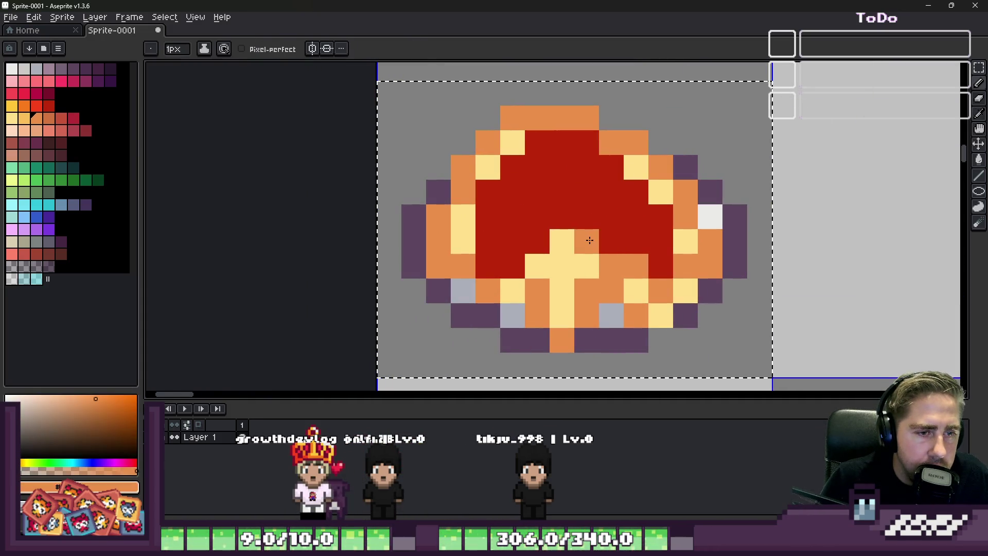
left_click(562, 242)
scroll(562, 241, "down", 3)
scroll(572, 216, "down", 3)
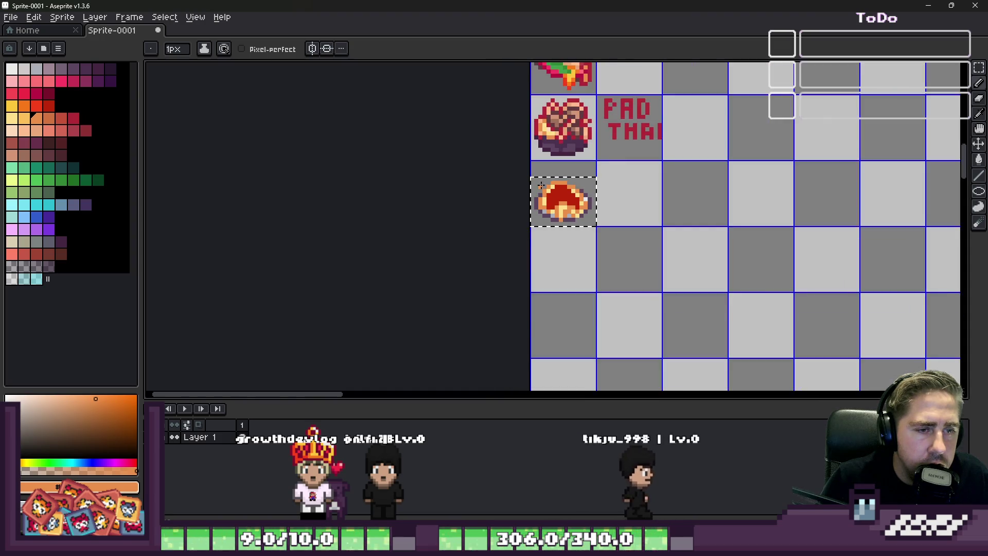
scroll(572, 217, "up", 3)
scroll(587, 232, "up", 3)
Outline the top and sides of the red food heap in dark red.
key("alt")
left_click(590, 247)
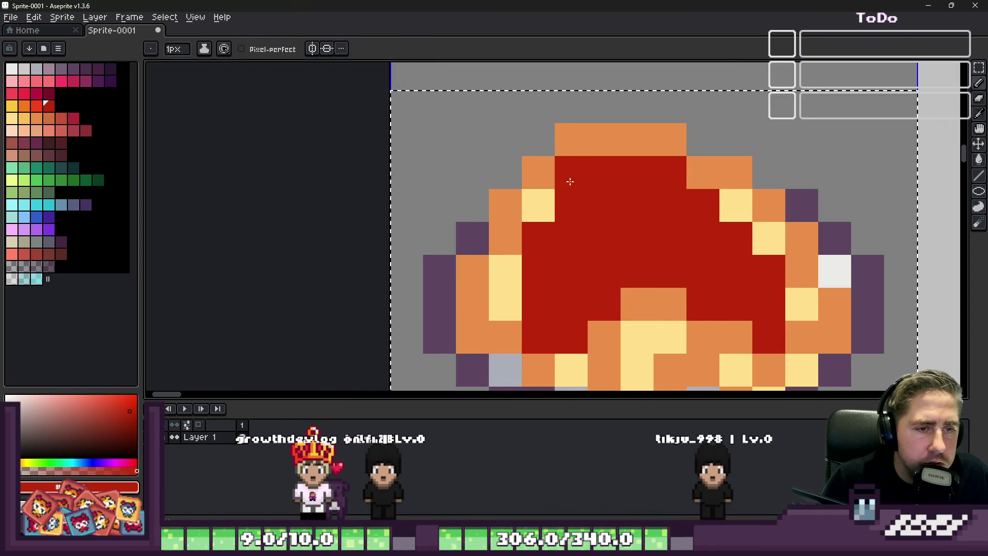
left_click(45, 93)
mouse_move(572, 204)
left_mouse_down()
mouse_move(571, 171)
mouse_move(739, 209)
mouse_move(801, 305)
left_mouse_up()
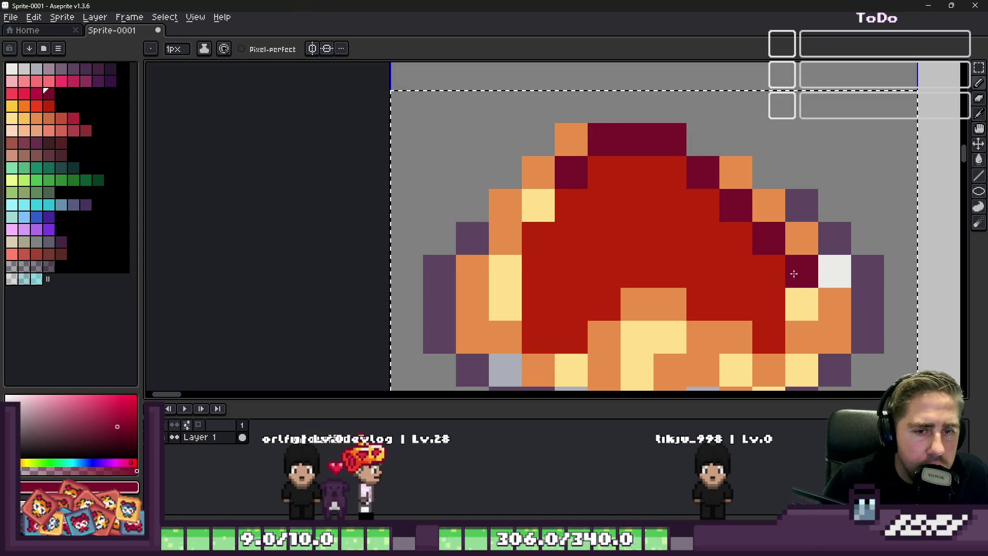
left_click_drag(539, 173, 505, 271)
scroll(535, 192, "down", 1)
scroll(535, 192, "down", 4)
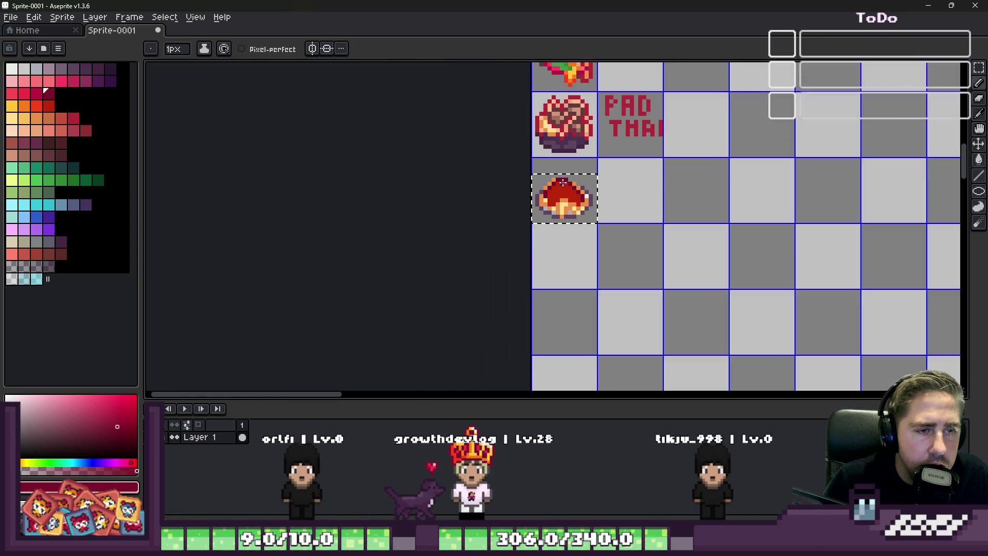
scroll(540, 189, "up", 2)
scroll(548, 186, "up", 2)
scroll(553, 185, "down", 1)
scroll(552, 184, "down", 3)
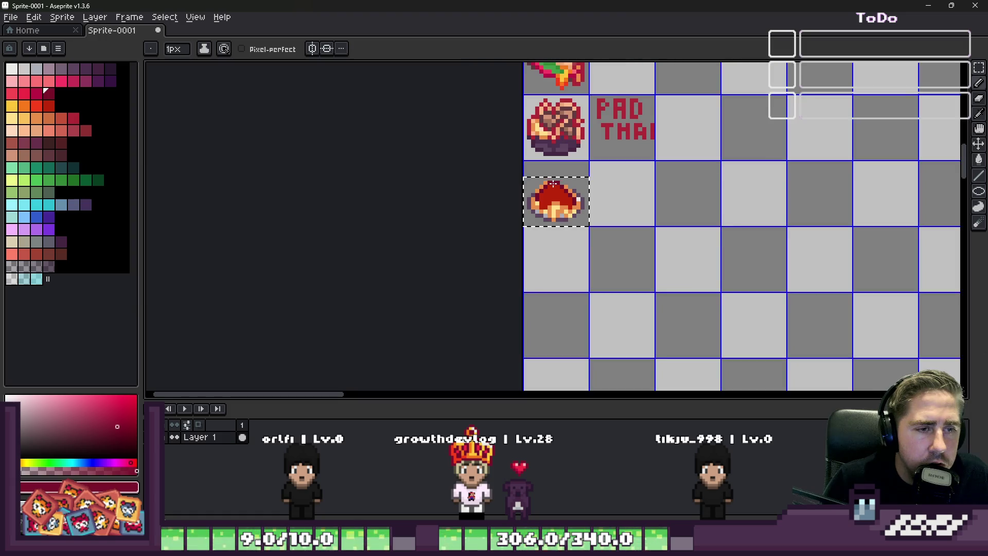
scroll(553, 186, "up", 3)
scroll(555, 192, "up", 2)
Paint brighter red highlights across the heap's top with a few darker shading pixels.
key("alt")
left_click(574, 212)
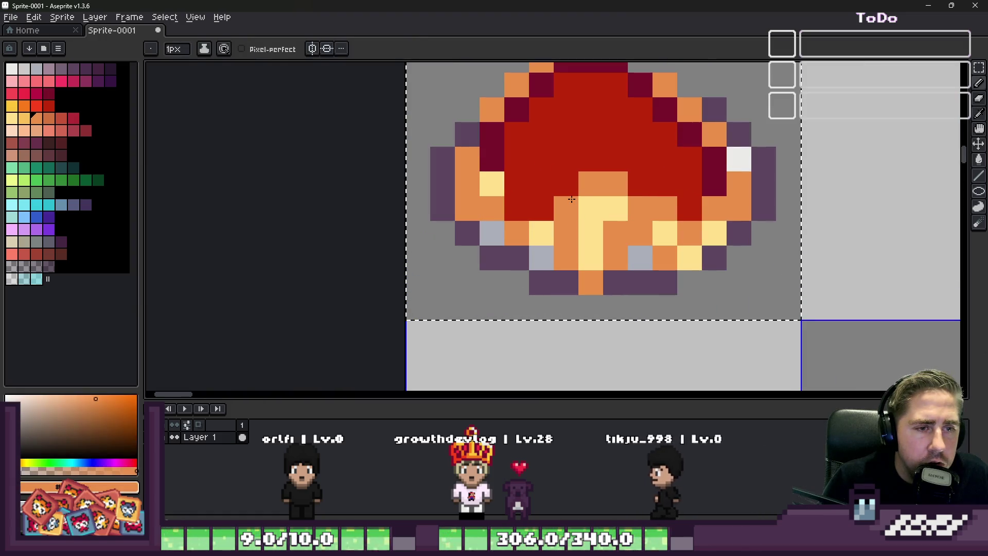
left_click(37, 110)
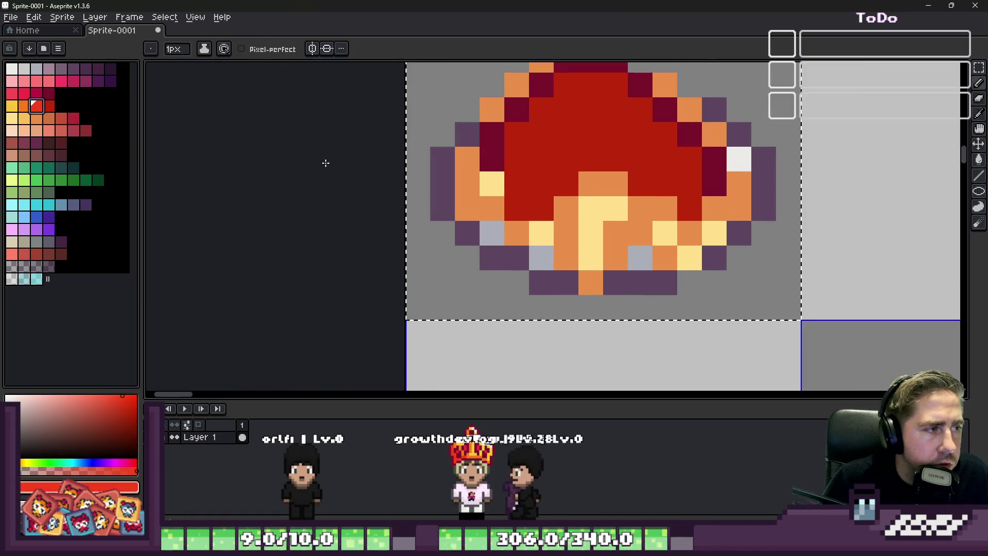
left_click_drag(514, 162, 557, 113)
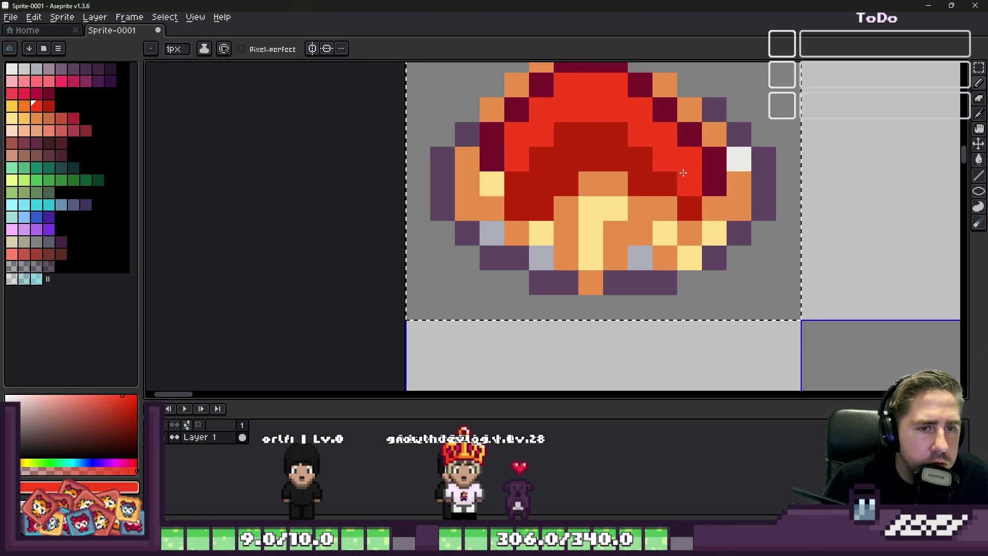
scroll(683, 173, "down", 4)
scroll(587, 162, "up", 2)
scroll(594, 154, "up", 3)
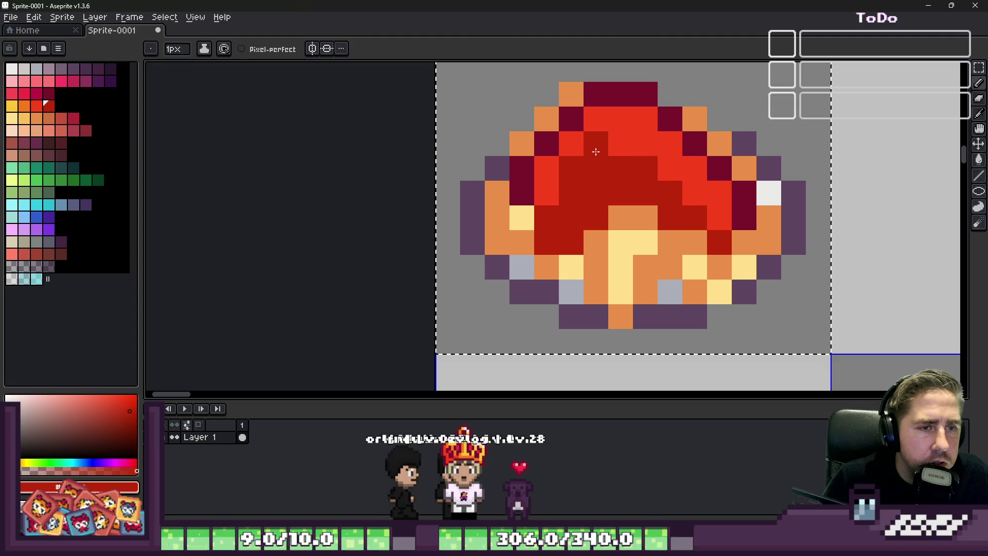
mouse_move(596, 151)
left_mouse_down()
mouse_move(647, 154)
mouse_move(685, 200)
left_mouse_up()
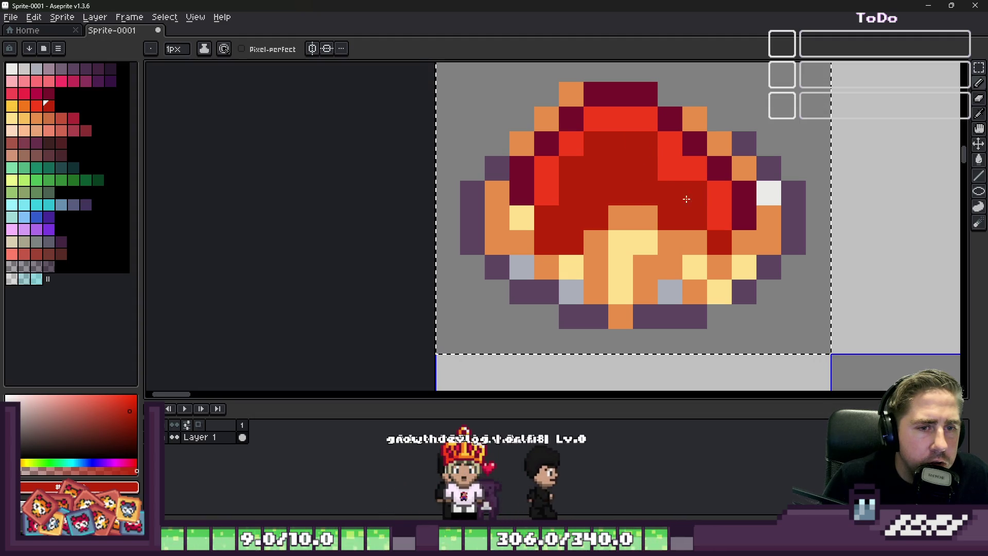
left_click(670, 169)
scroll(664, 177, "down", 4)
scroll(617, 209, "up", 2)
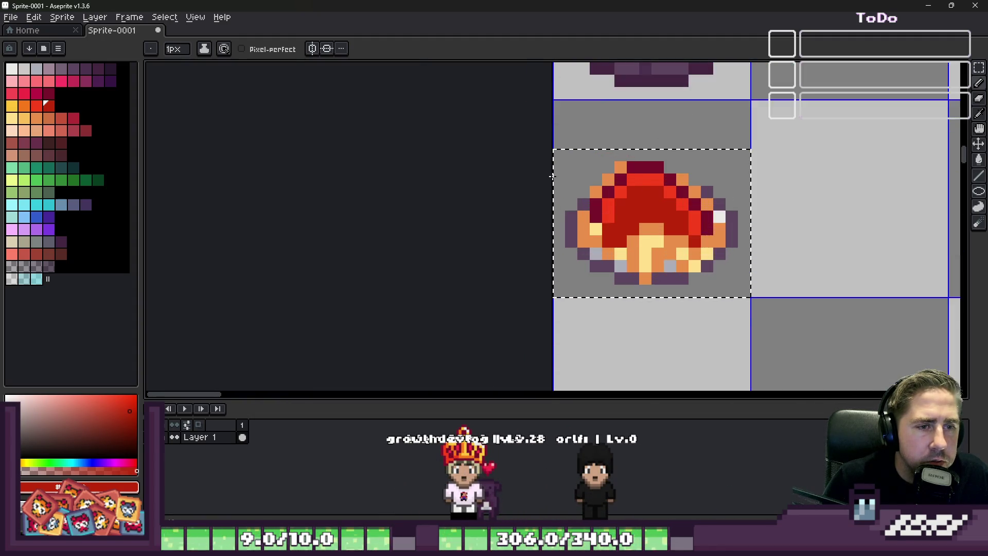
scroll(605, 221, "up", 2)
scroll(605, 222, "down", 3)
scroll(606, 222, "up", 3)
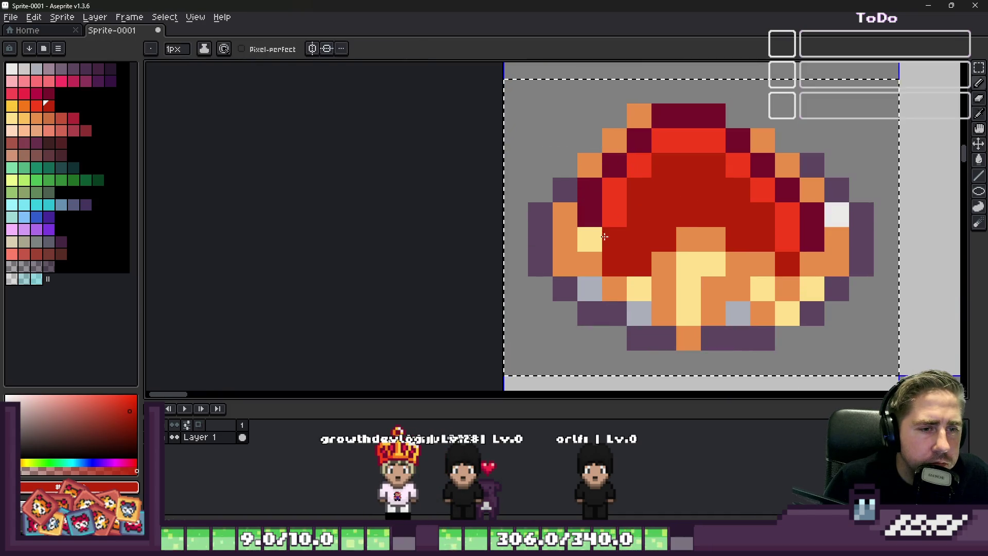
left_click(592, 236)
key("alt")
scroll(594, 212, "down", 5)
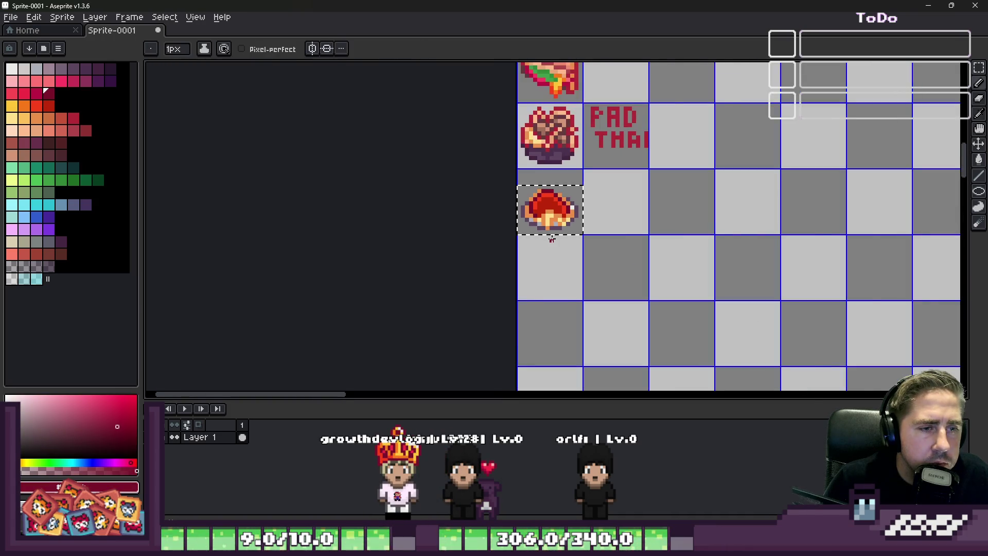
scroll(551, 232, "down", 1)
scroll(553, 238, "up", 1)
scroll(552, 232, "up", 4)
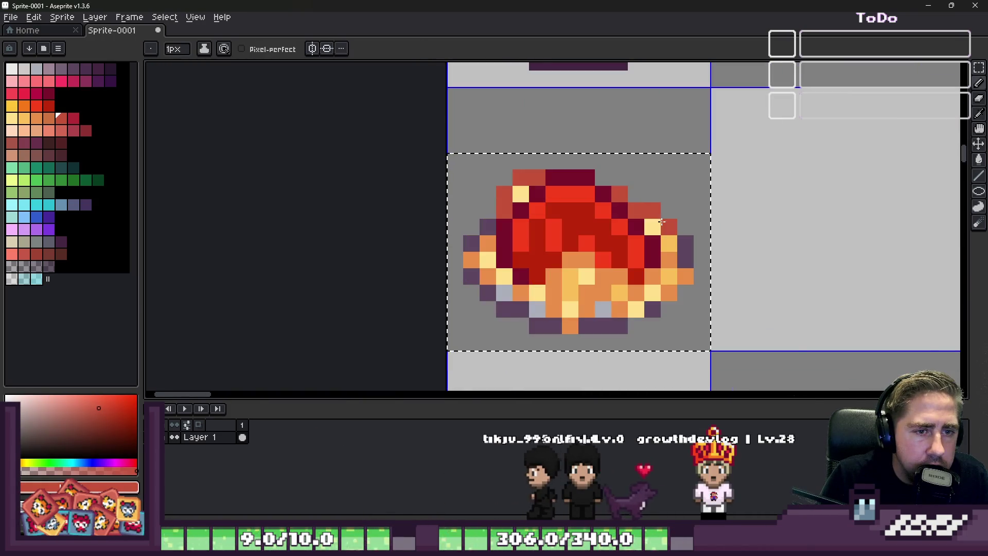
scroll(571, 201, "down", 4)
scroll(575, 191, "up", 1)
scroll(575, 191, "up", 1)
scroll(575, 193, "down", 1)
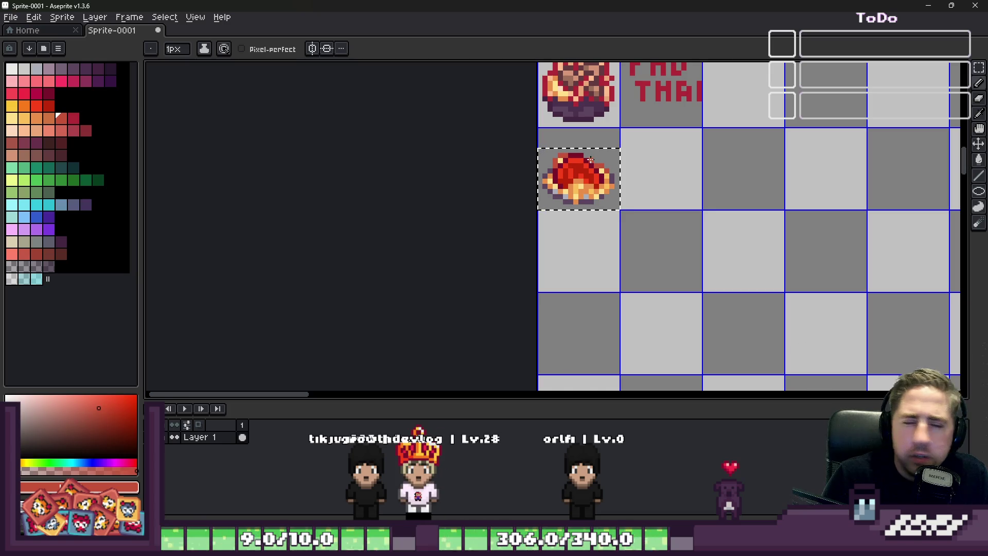
scroll(591, 160, "up", 1)
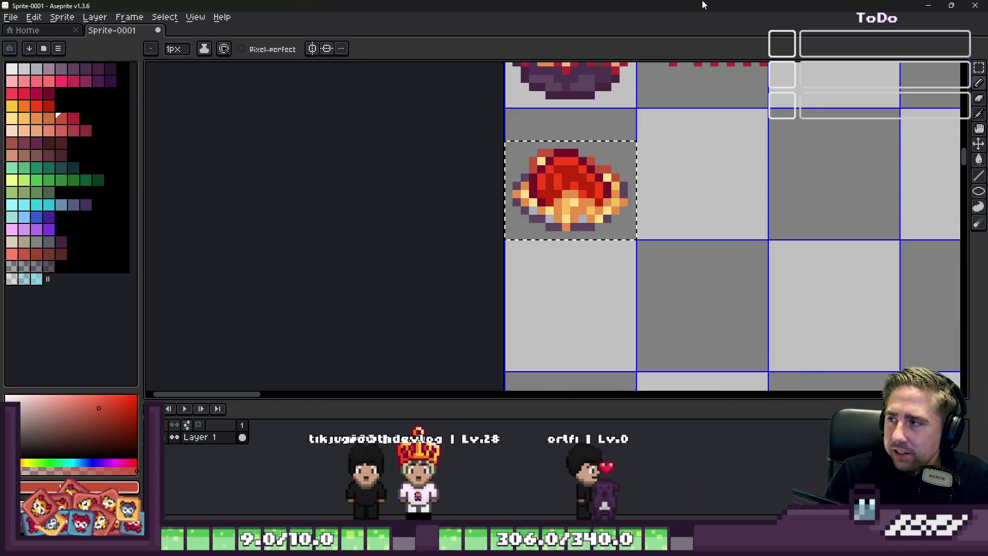
scroll(572, 189, "up", 1)
scroll(571, 189, "up", 1)
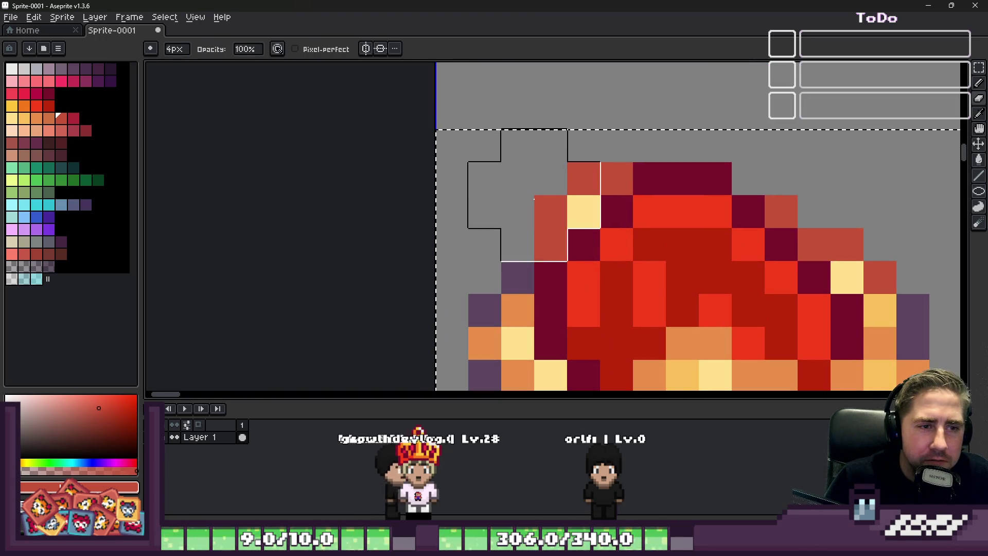
Select the plate sprite and nudge it up within its tile, then deselect.
key("b")
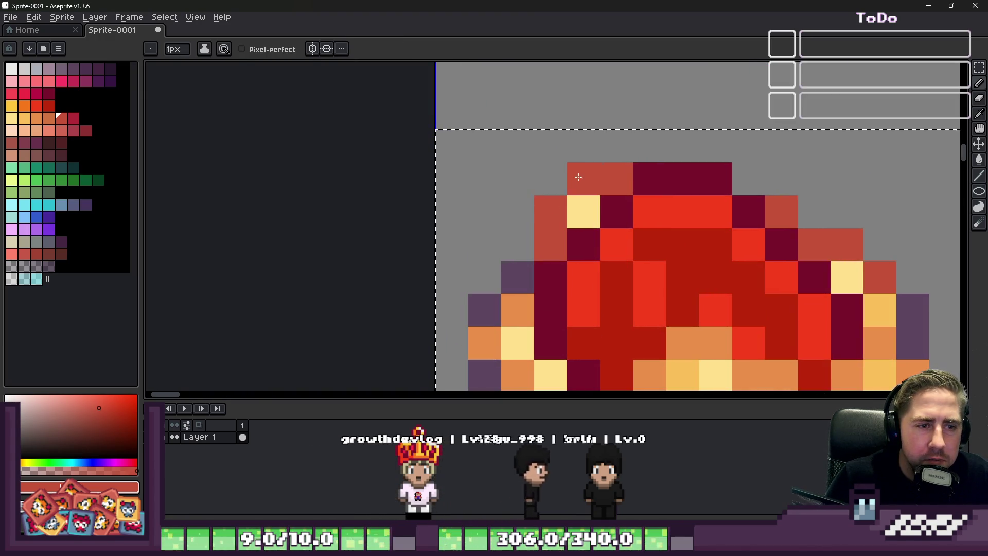
scroll(579, 177, "down", 4)
scroll(593, 210, "up", 2)
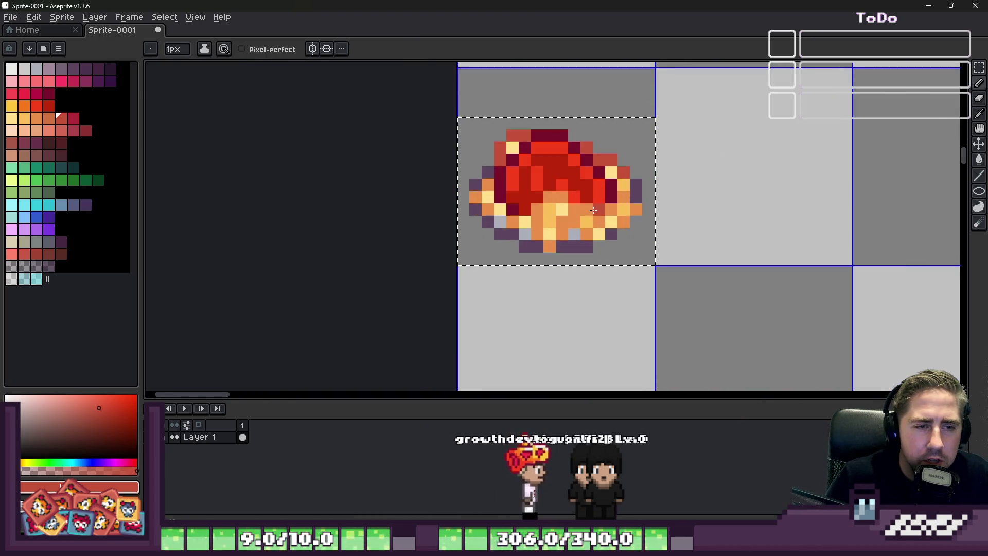
scroll(593, 210, "up", 2)
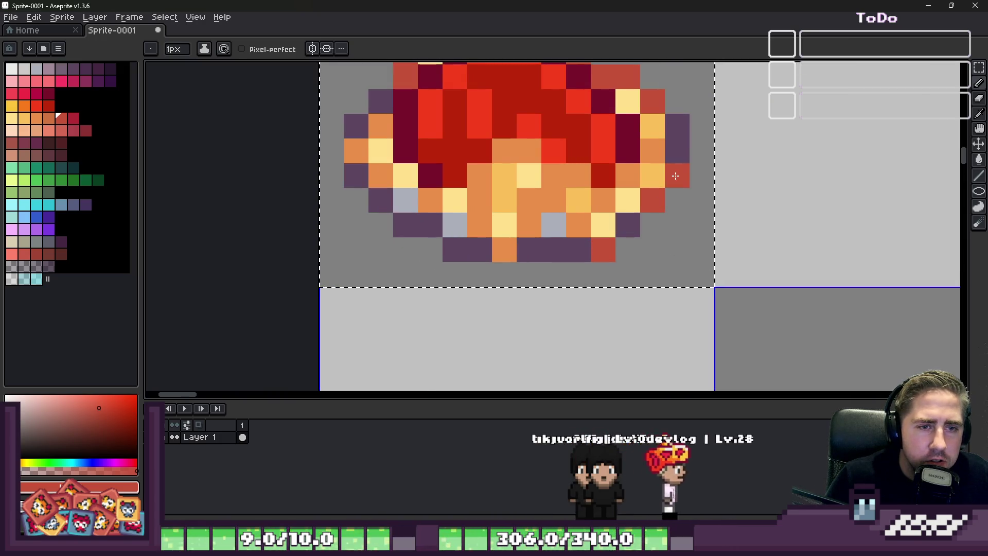
scroll(657, 202, "down", 4)
scroll(587, 191, "up", 1)
scroll(534, 191, "up", 2)
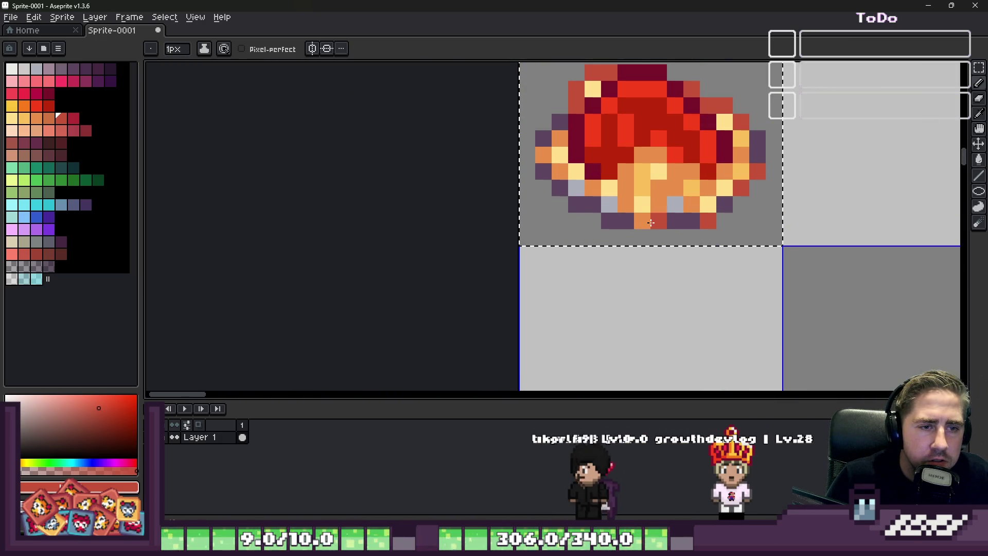
scroll(658, 217, "down", 4)
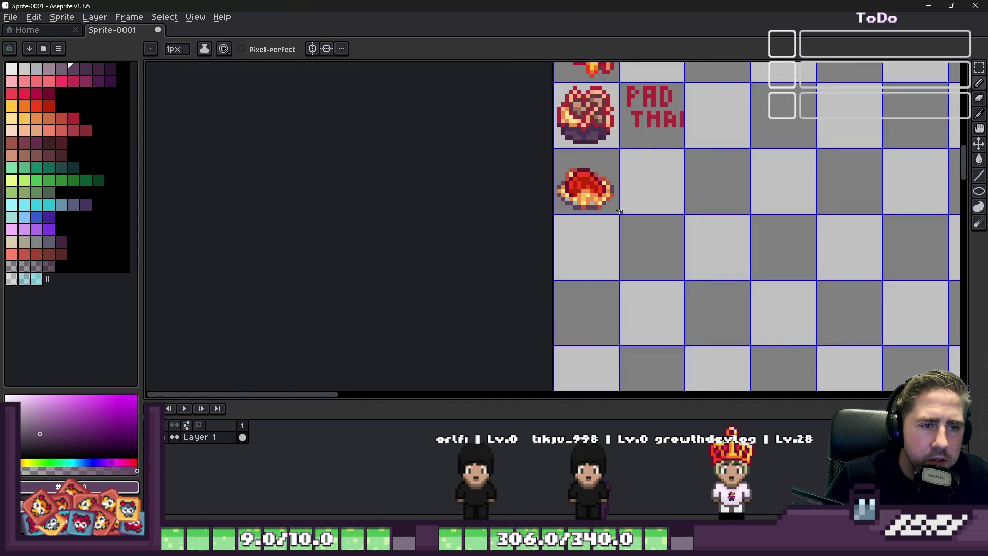
scroll(672, 200, "down", 1)
key("m")
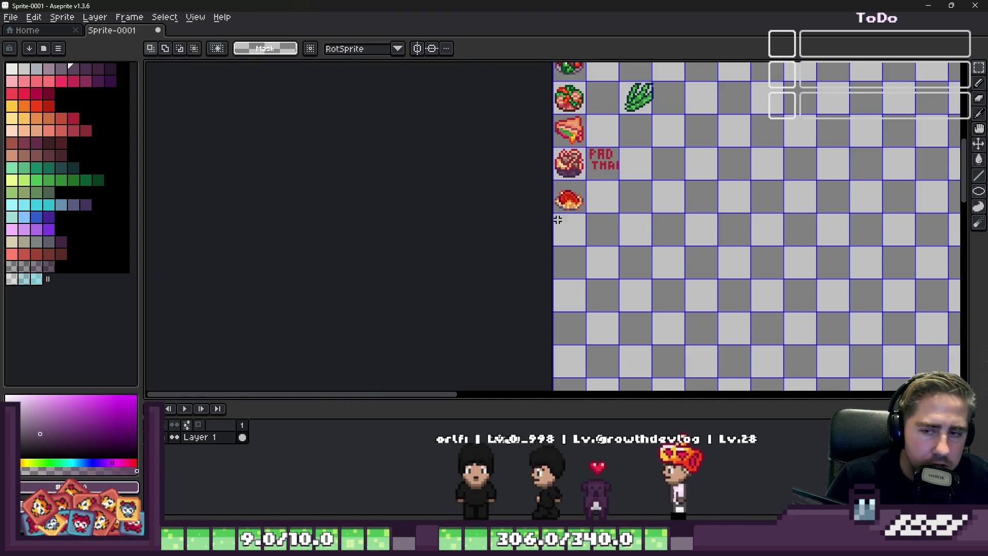
scroll(548, 229, "up", 2)
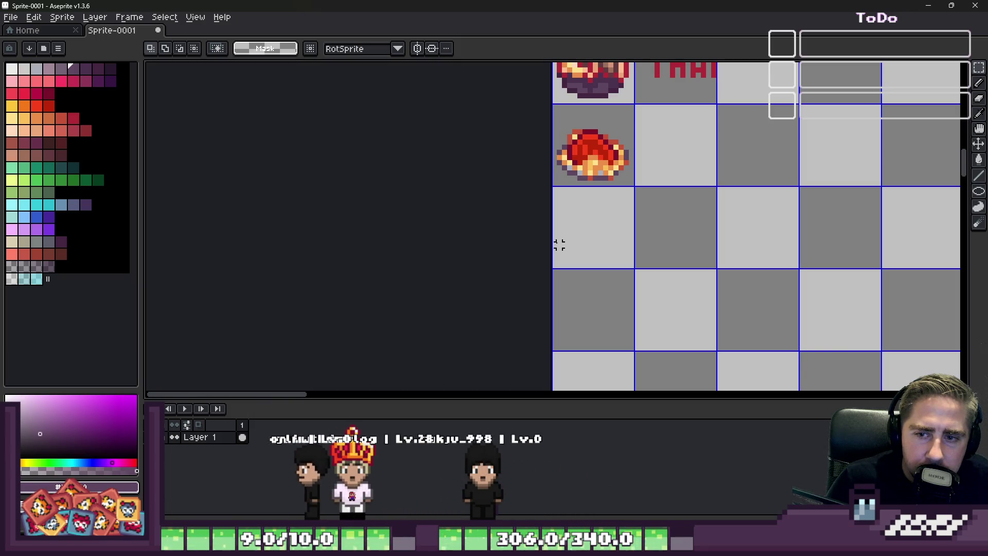
scroll(559, 244, "down", 1)
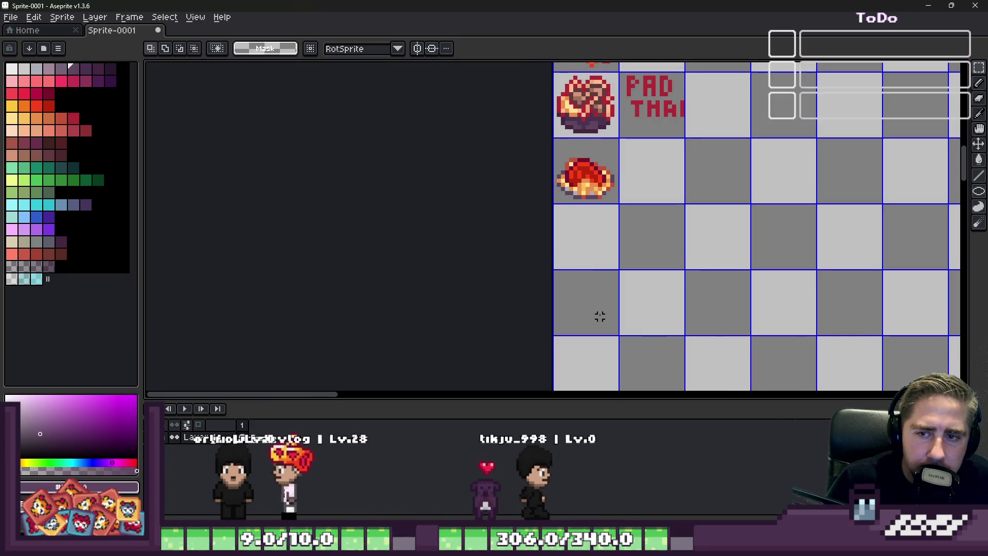
scroll(558, 164, "up", 2)
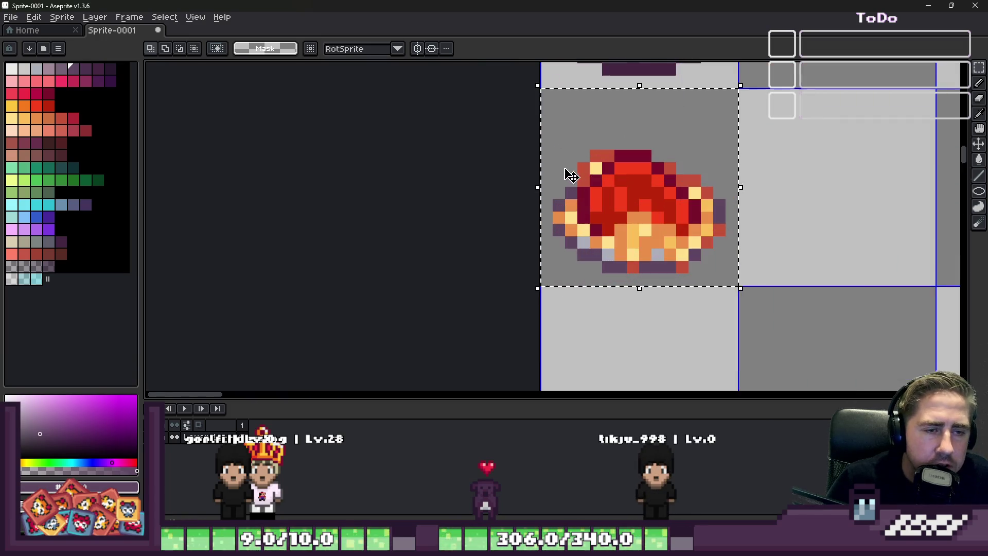
left_click_drag(594, 201, 590, 187)
key("ctrl+d")
scroll(590, 188, "down", 3)
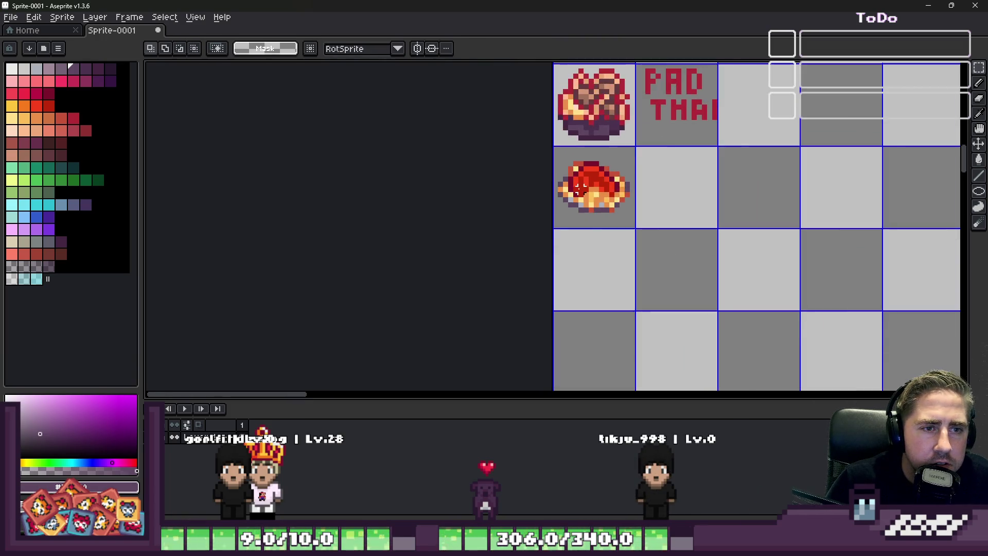
scroll(519, 249, "up", 2)
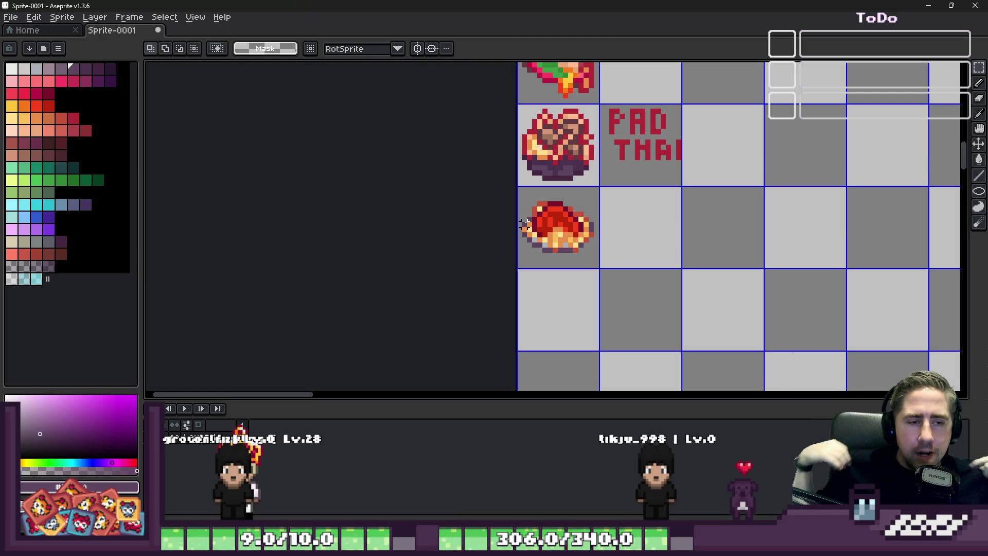
scroll(724, 170, "down", 3)
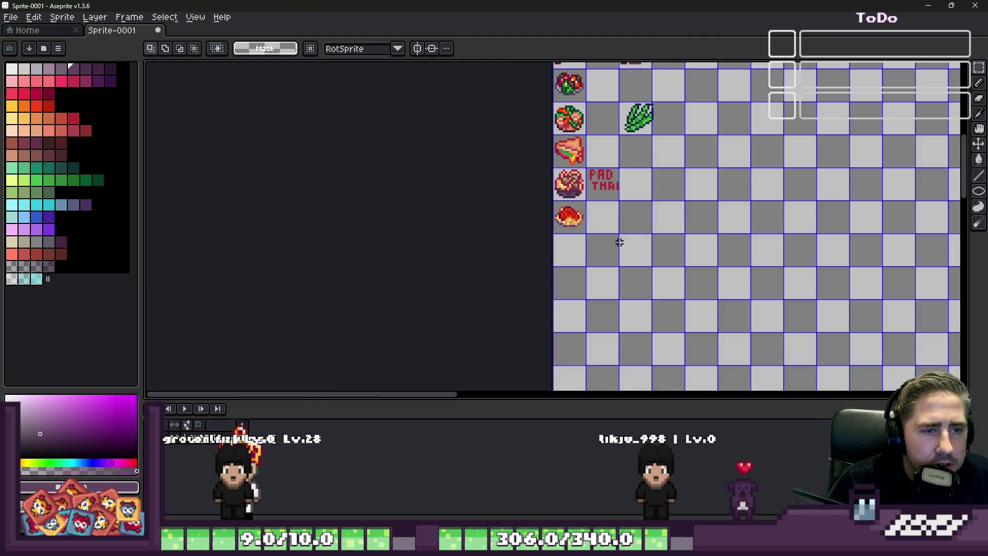
scroll(648, 209, "up", 2)
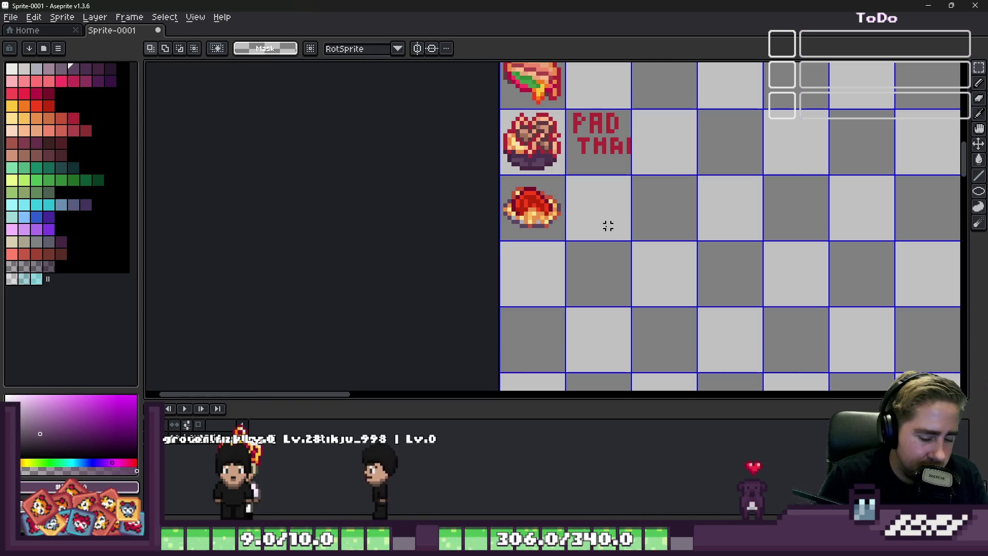
scroll(607, 226, "down", 2)
scroll(595, 255, "down", 1)
scroll(587, 232, "up", 4)
scroll(576, 193, "down", 1)
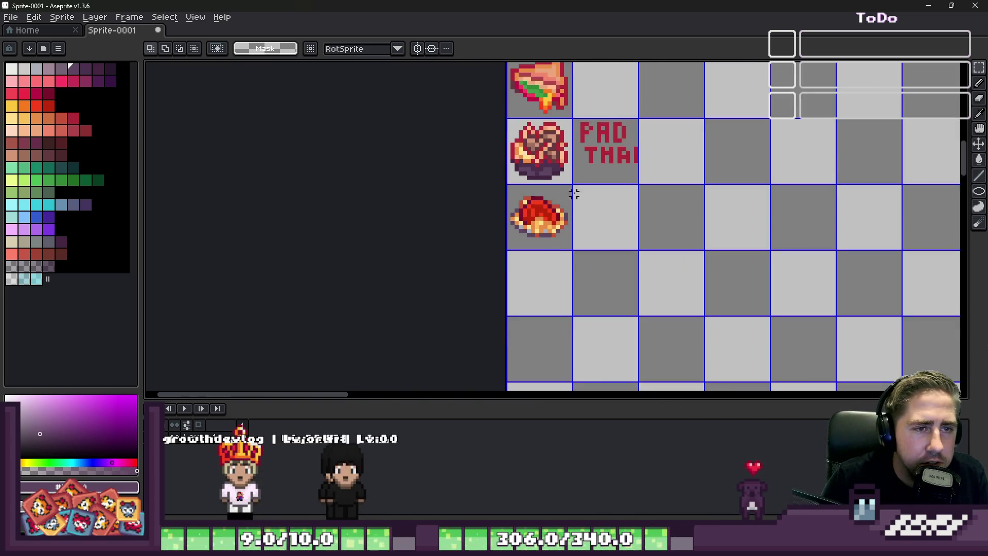
scroll(575, 193, "up", 2)
Letter P, A and S in dark red beside the sprite, undoing stray strokes.
left_click(584, 184)
scroll(584, 232, "up", 1)
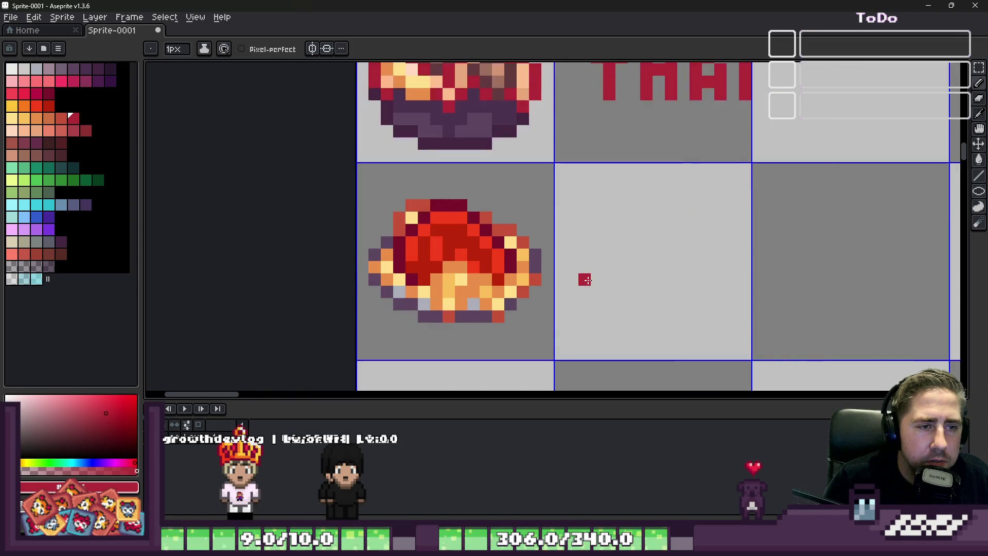
scroll(584, 231, "up", 1)
scroll(582, 228, "up", 1)
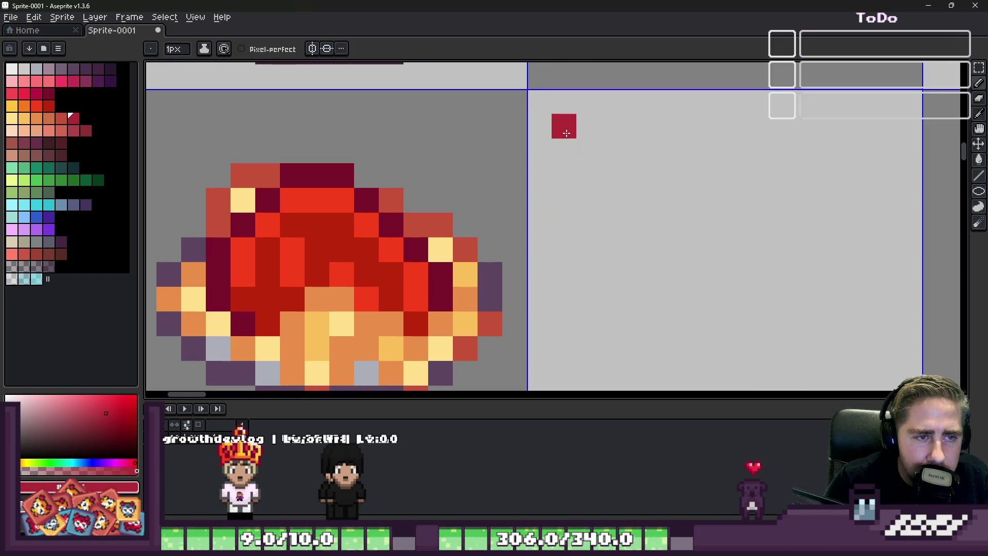
mouse_move(562, 157)
left_mouse_down()
mouse_move(564, 255)
mouse_move(588, 151)
mouse_move(592, 177)
left_mouse_up()
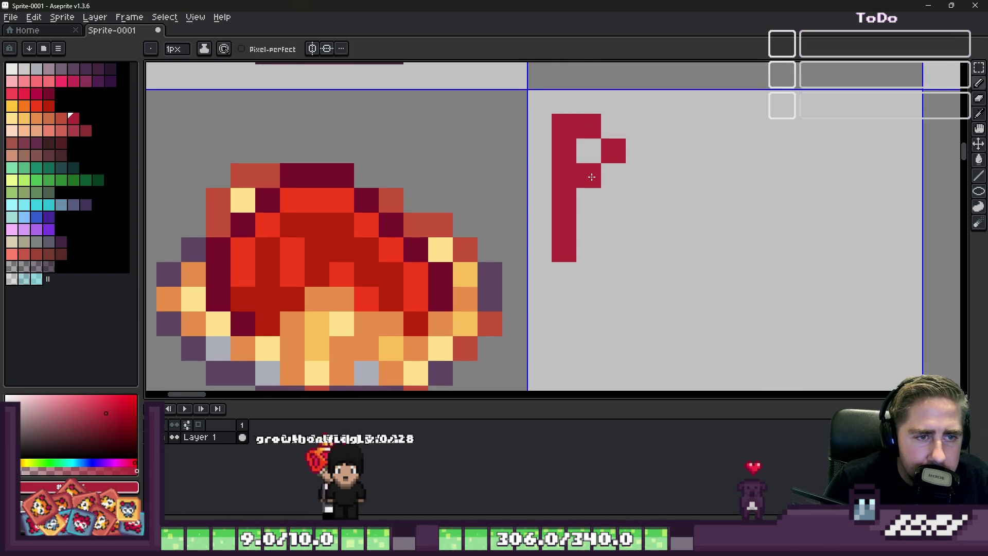
mouse_move(642, 141)
left_mouse_down()
mouse_move(660, 255)
mouse_move(663, 147)
mouse_move(687, 124)
mouse_move(710, 193)
mouse_move(704, 240)
left_mouse_up()
key("ctrl+z")
left_click(687, 175)
left_click(761, 151)
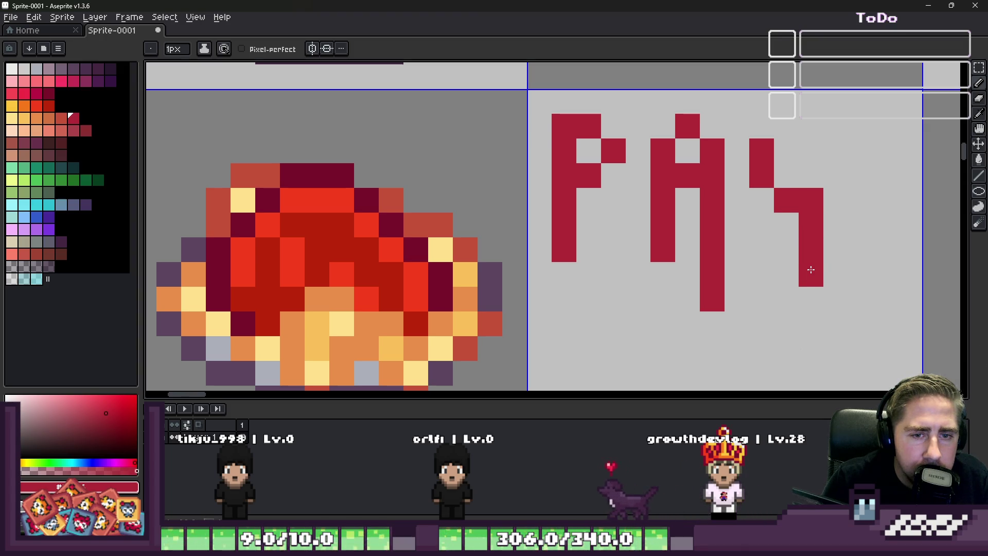
scroll(718, 179, "down", 1)
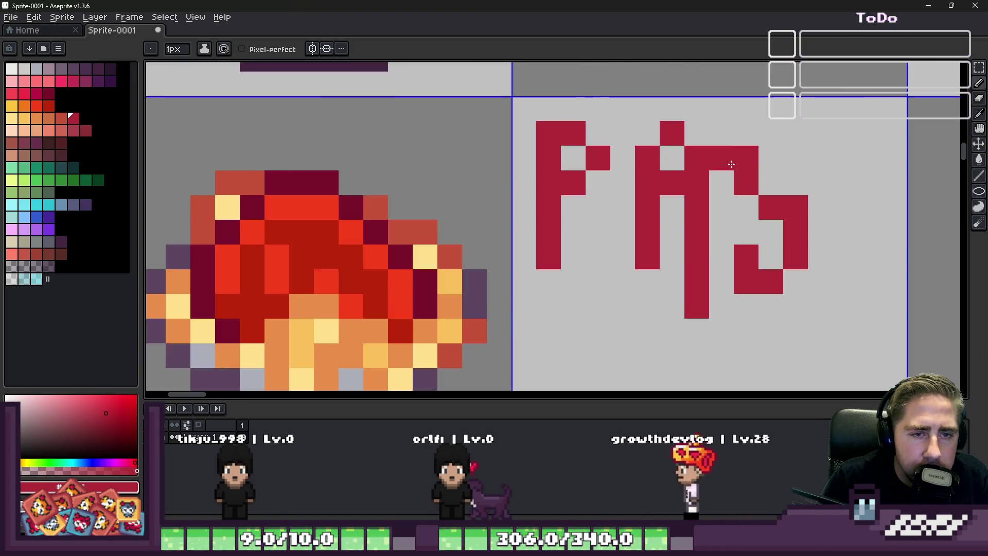
key("ctrl+z")
scroll(726, 176, "down", 2)
scroll(725, 176, "up", 1)
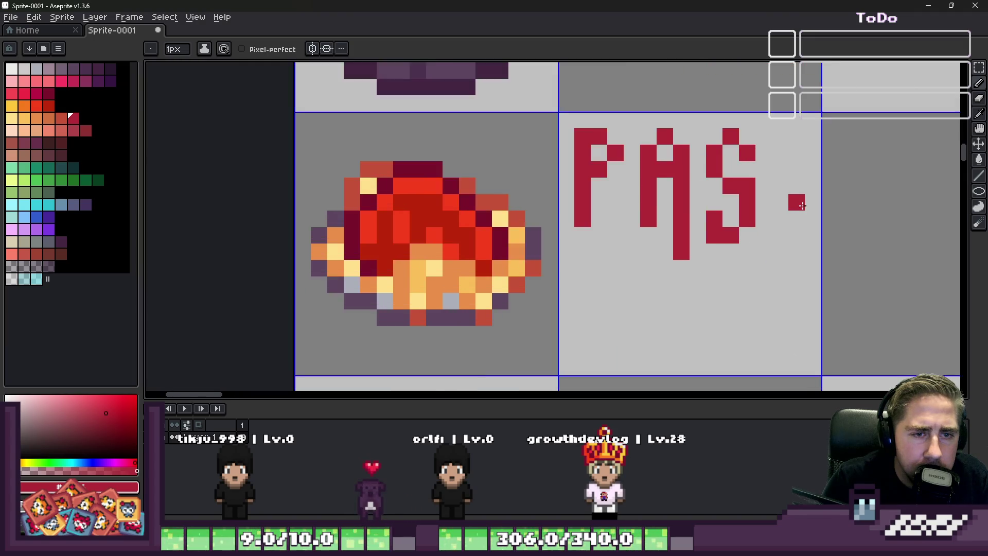
scroll(772, 155, "up", 1)
Letter T and the final A to complete PASTA, cleaning stray pixels.
left_click(791, 124)
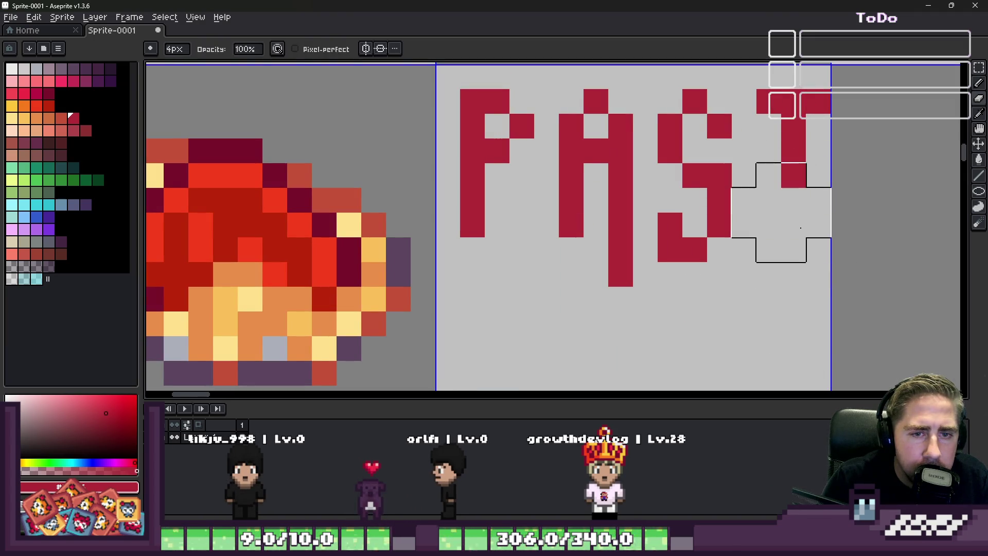
left_click(801, 228)
scroll(800, 228, "down", 3)
scroll(761, 145, "up", 2)
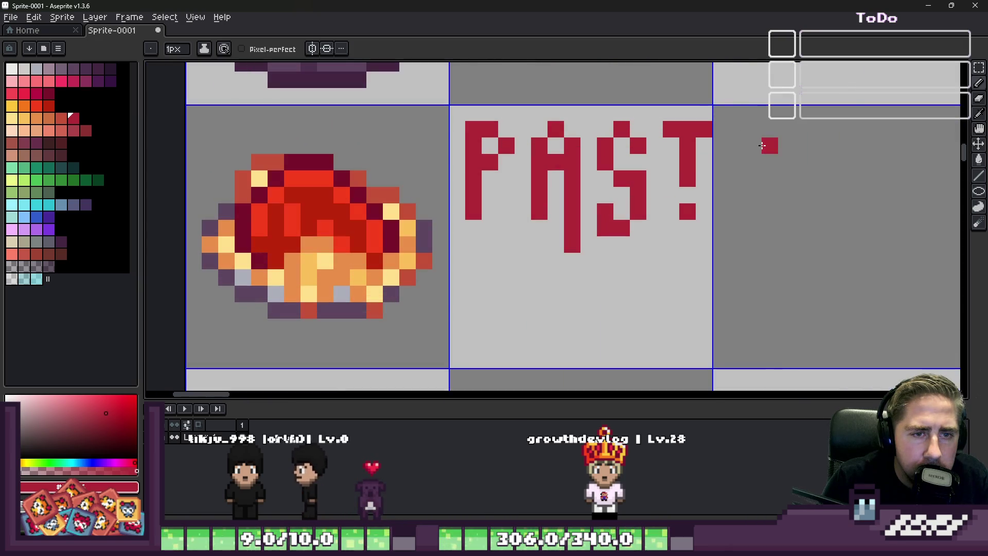
left_click_drag(739, 131, 739, 180)
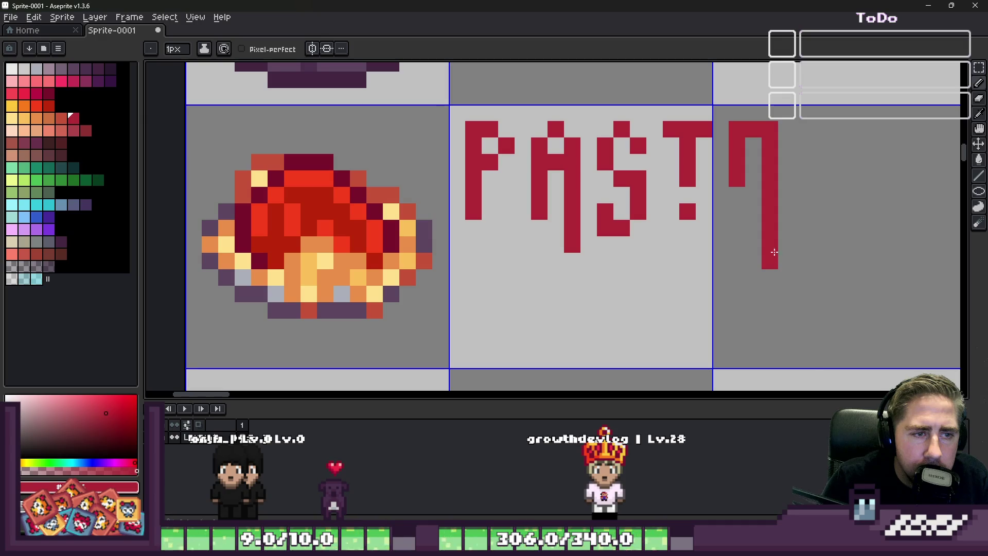
left_click(770, 245)
left_click(738, 196)
left_click(754, 162)
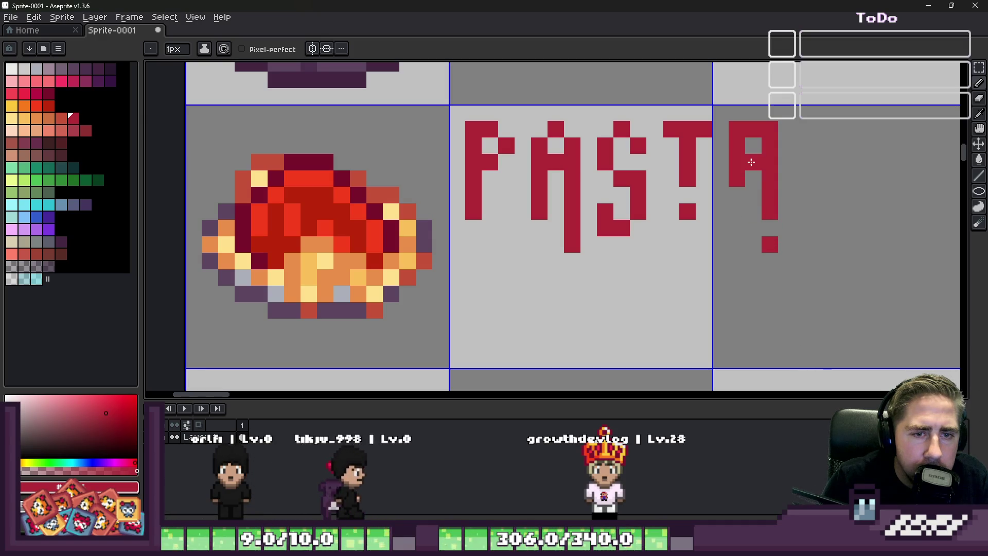
scroll(771, 212, "down", 3)
scroll(613, 235, "up", 2)
scroll(613, 234, "up", 2)
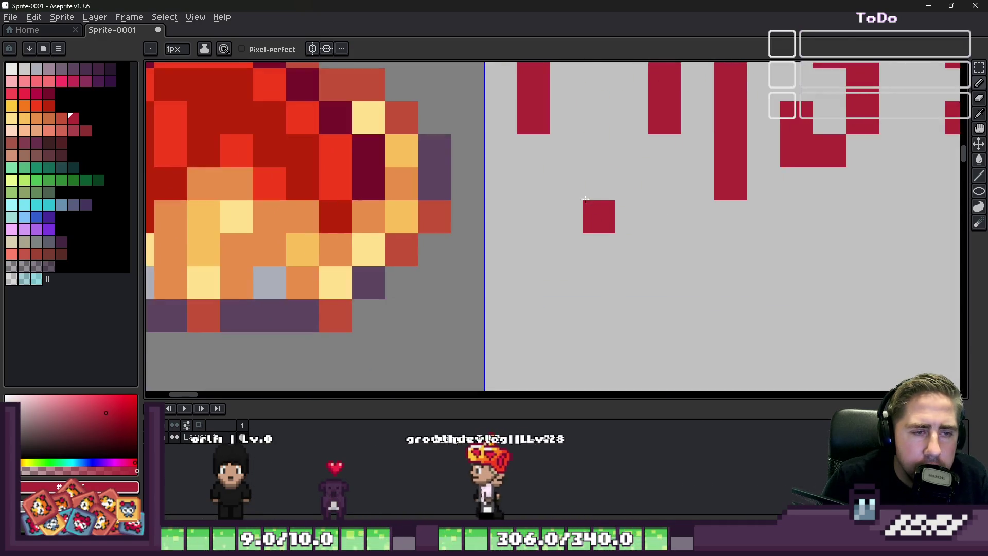
scroll(587, 216, "up", 1)
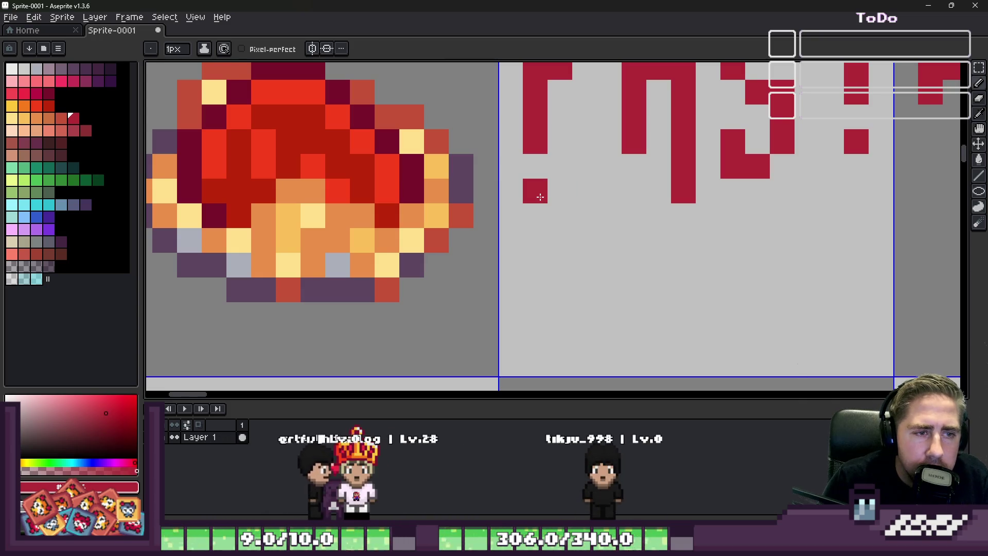
Letter T and O below PASTA, erasing and fixing stray pixels on the O.
mouse_move(553, 193)
left_mouse_down()
mouse_move(589, 193)
mouse_move(560, 294)
mouse_move(584, 266)
left_mouse_up()
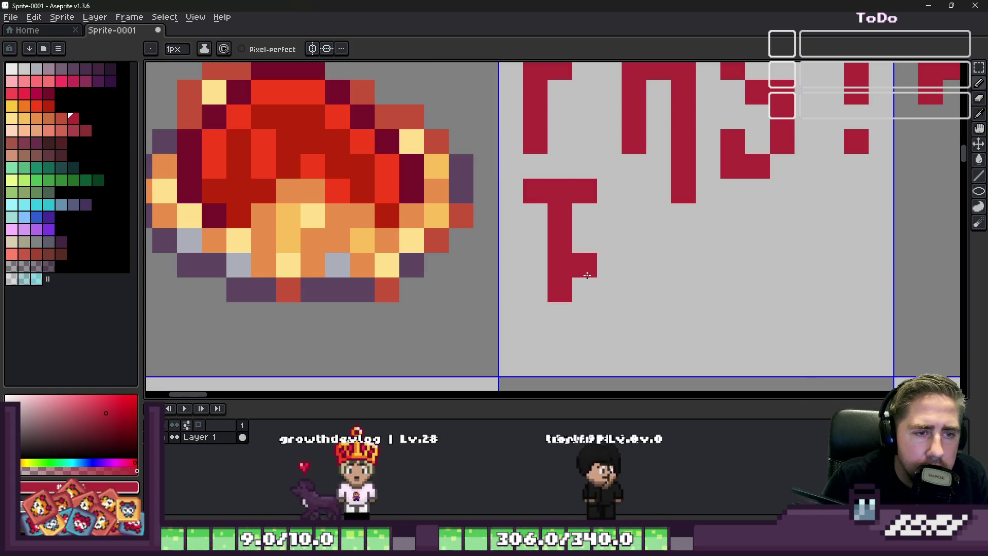
left_click_drag(633, 239, 626, 210)
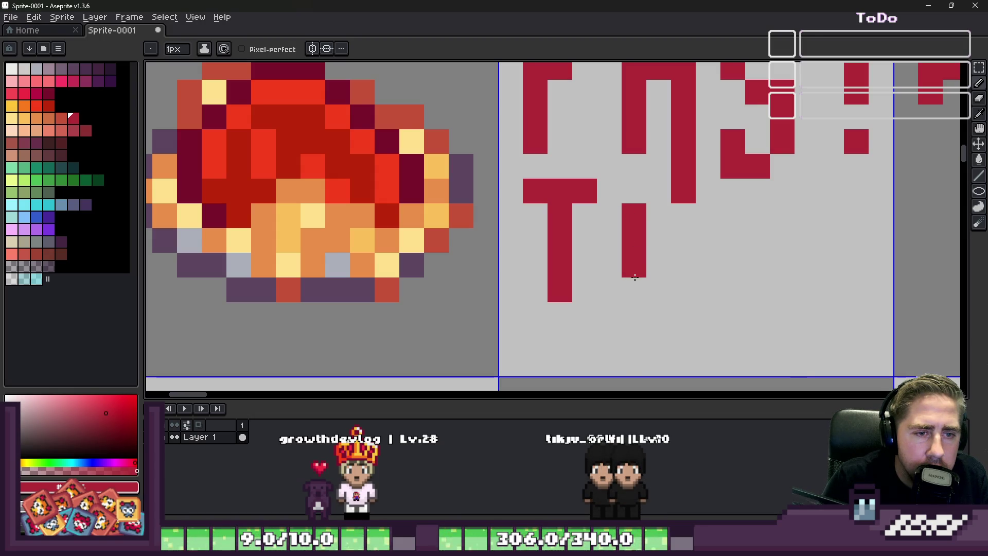
left_click_drag(666, 235, 659, 289)
key("e")
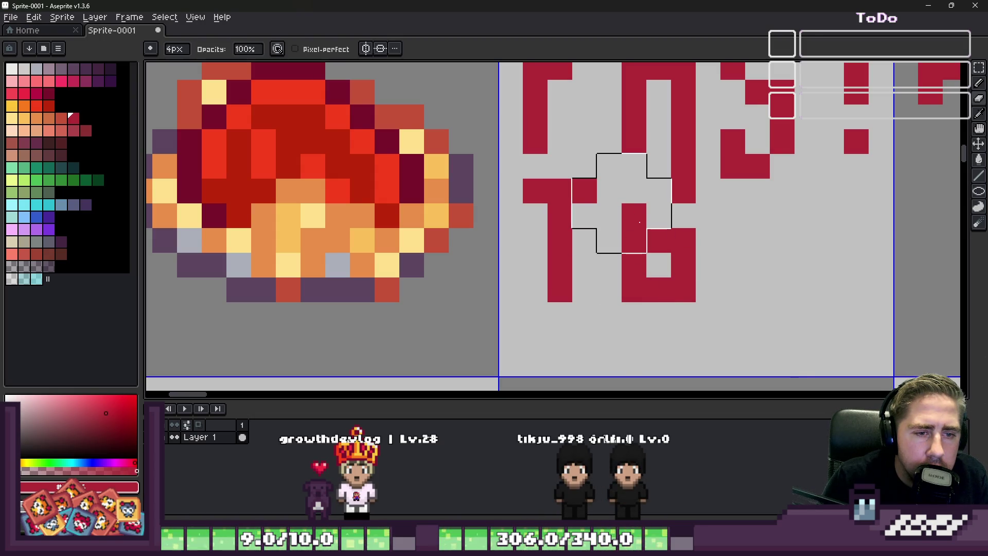
left_click_drag(618, 185, 656, 239)
key("b")
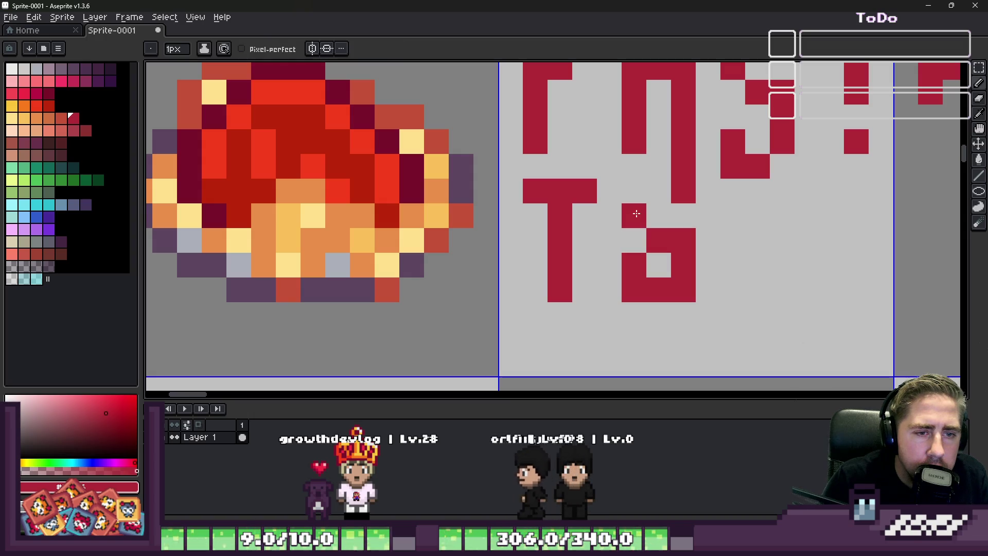
left_click(635, 217)
left_click(660, 255)
scroll(617, 224, "down", 3)
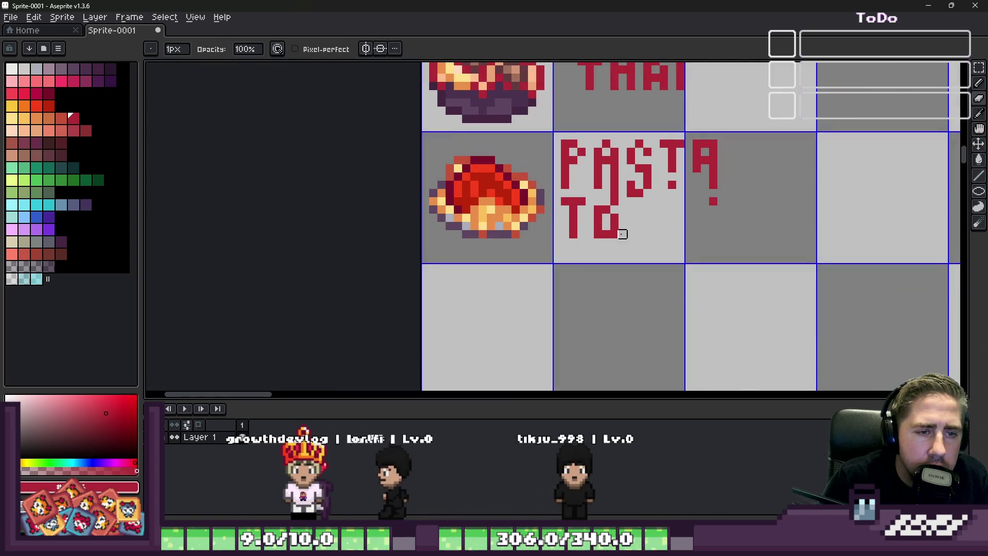
scroll(609, 220, "up", 3)
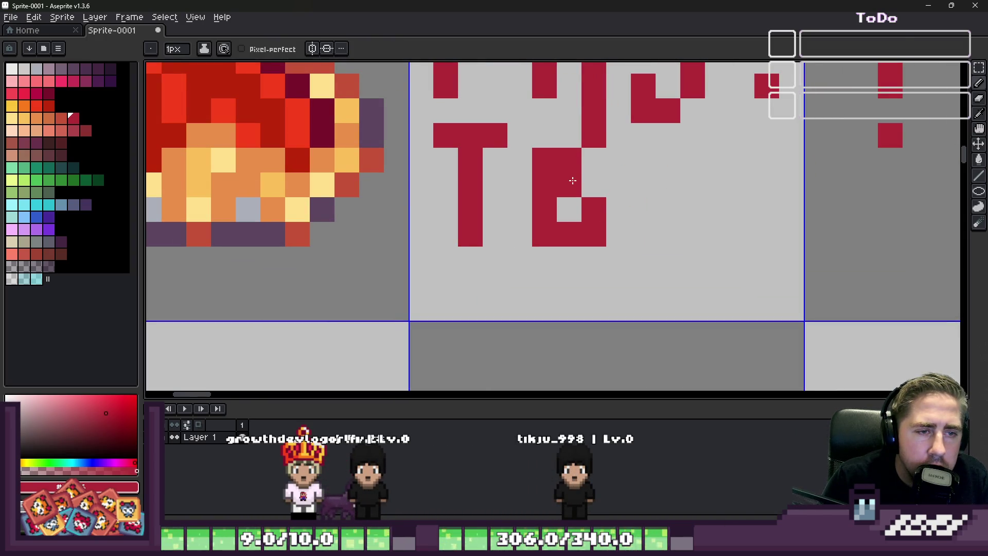
scroll(588, 186, "down", 3)
scroll(564, 172, "up", 3)
Letter M, A, T and the final O to complete TOMATO.
left_click(564, 173)
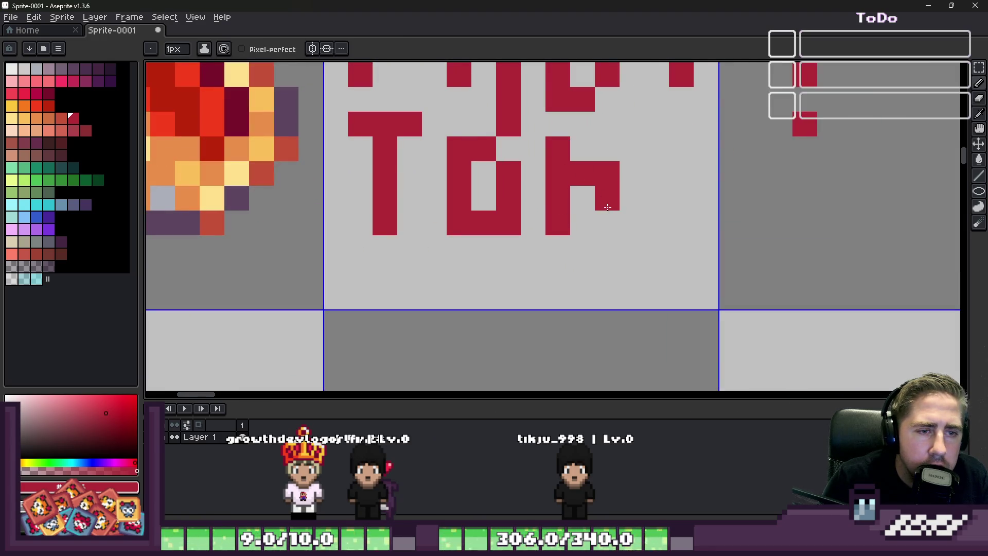
mouse_move(615, 146)
left_mouse_down()
mouse_move(656, 174)
mouse_move(692, 255)
left_mouse_up()
scroll(622, 179, "down", 2)
scroll(621, 178, "up", 2)
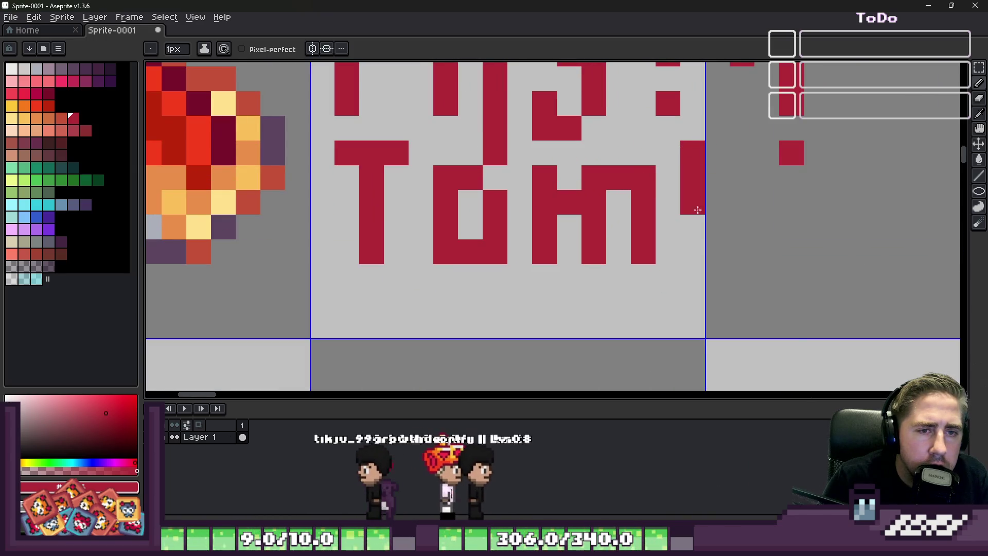
left_click_drag(741, 146, 741, 286)
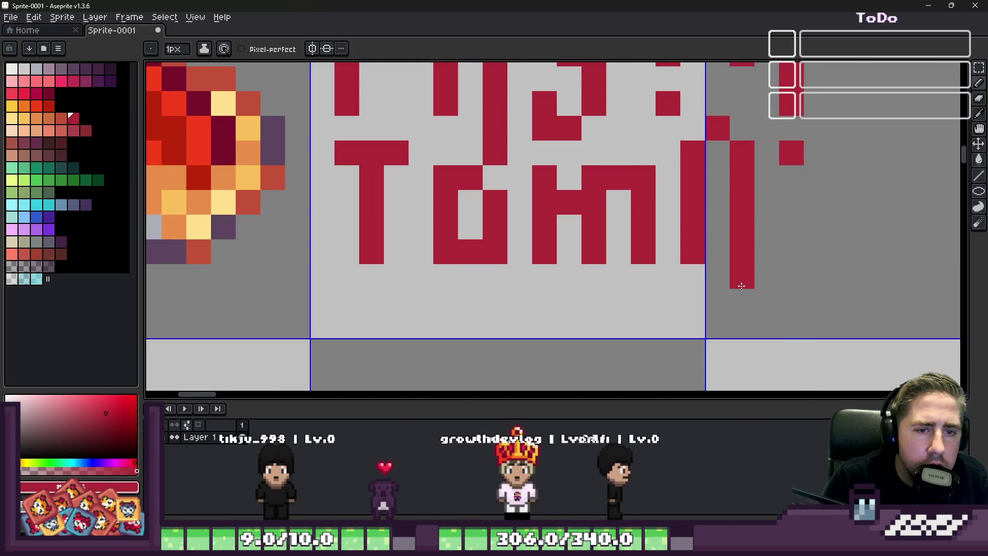
scroll(721, 183, "down", 3)
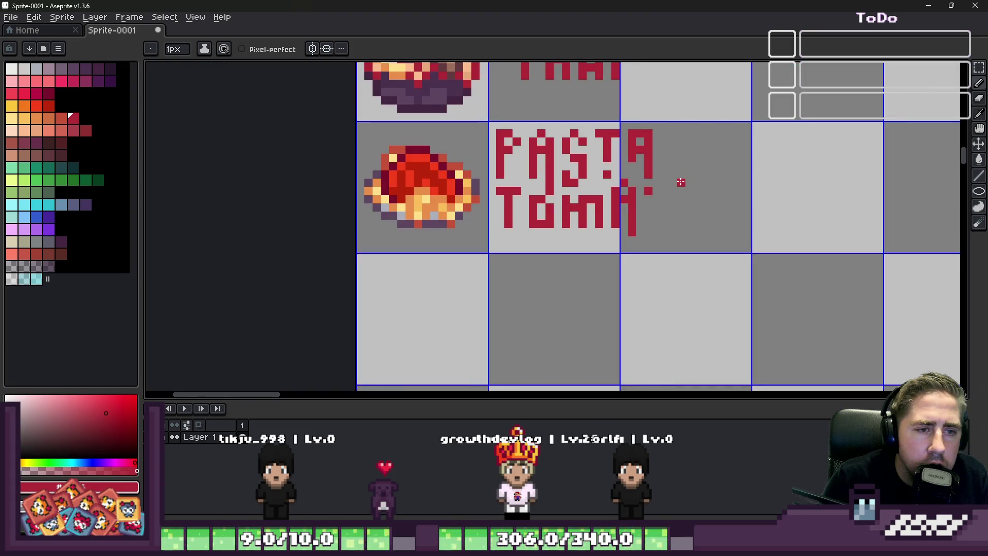
scroll(663, 199, "up", 3)
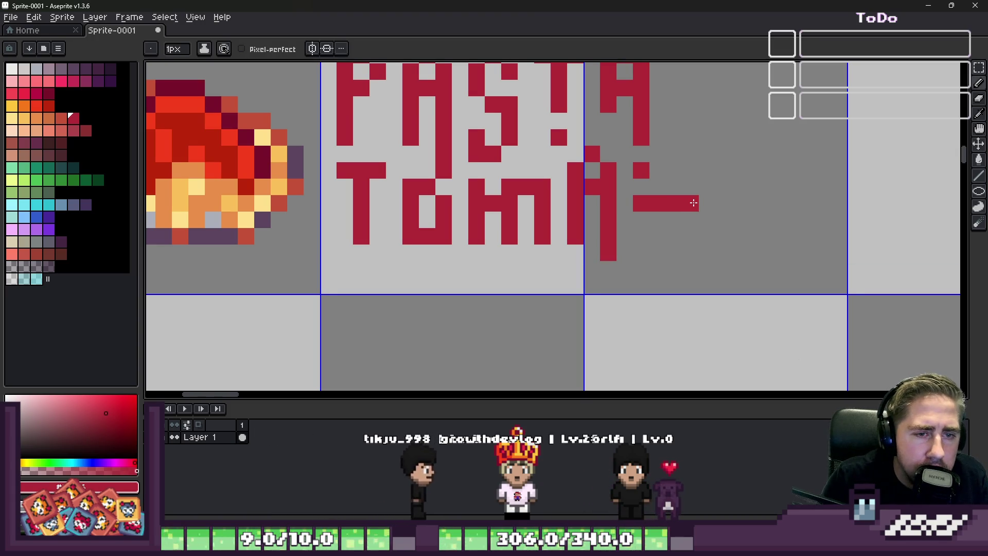
mouse_move(674, 170)
left_mouse_down()
mouse_move(674, 255)
mouse_move(660, 256)
left_mouse_up()
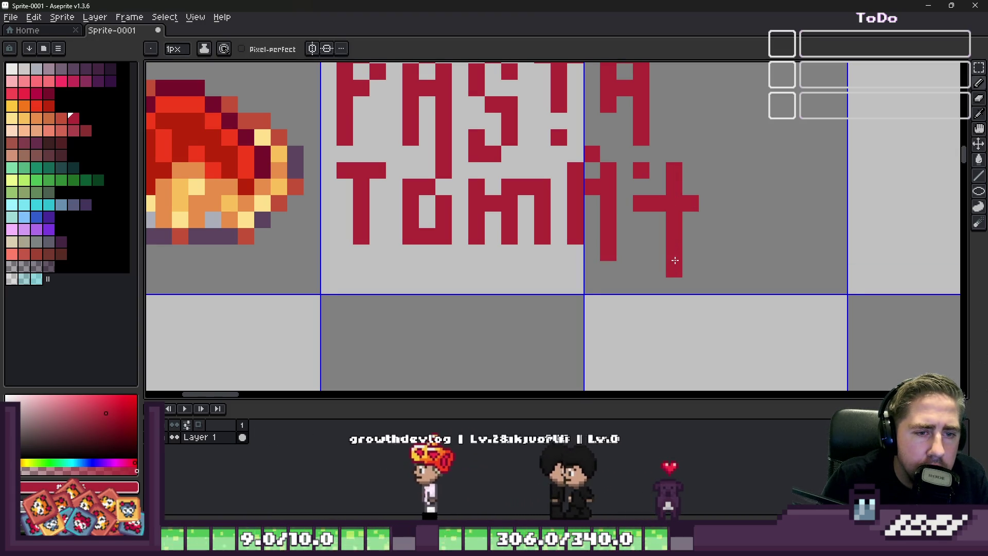
key("e")
key("b")
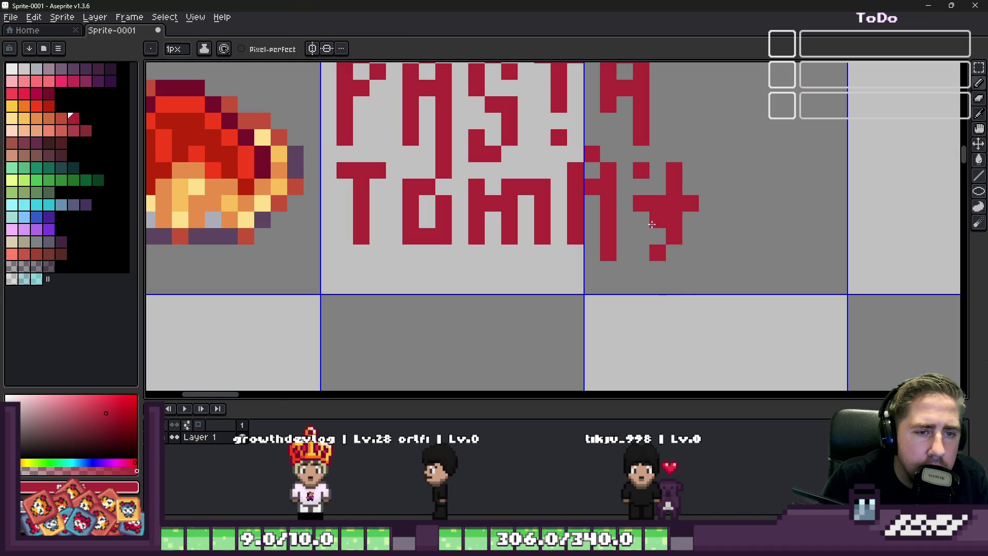
scroll(673, 231, "down", 3)
scroll(668, 193, "up", 2)
scroll(668, 183, "down", 2)
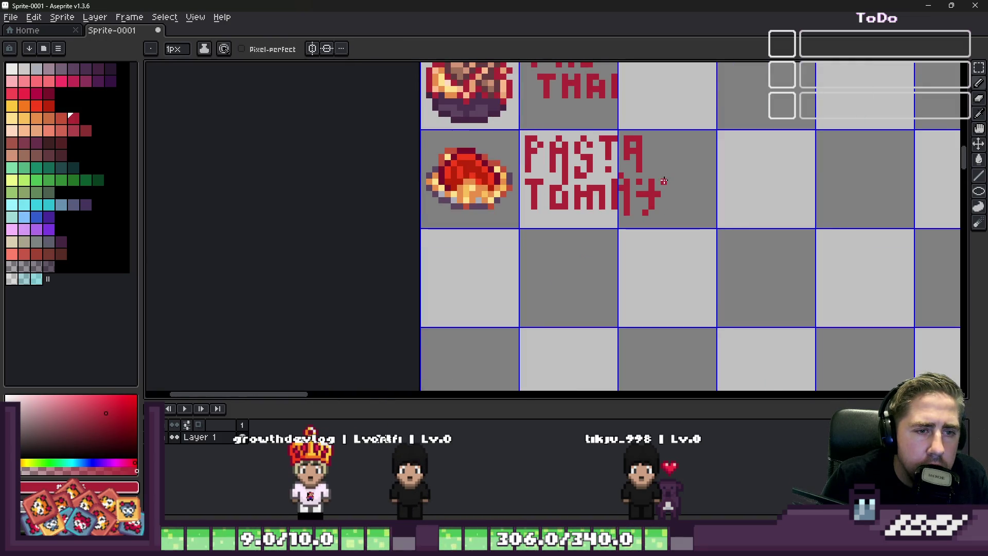
scroll(663, 181, "up", 3)
scroll(672, 179, "up", 2)
left_click(687, 172)
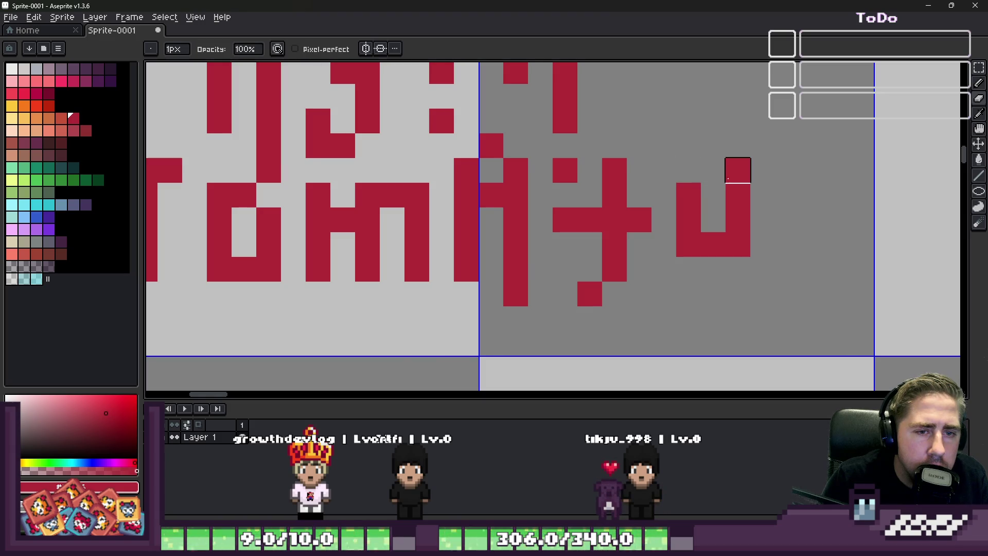
scroll(716, 196, "down", 3)
scroll(695, 197, "down", 1)
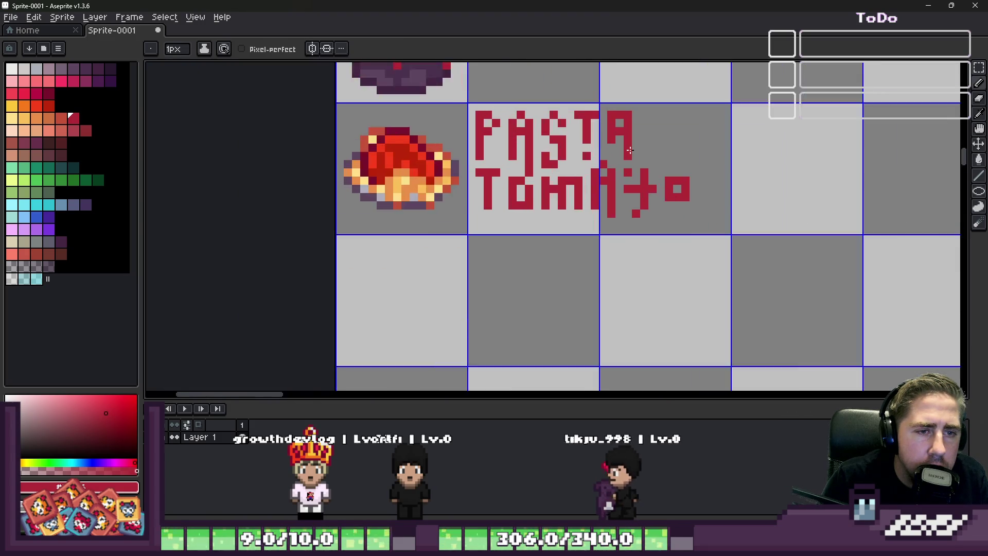
scroll(657, 200, "up", 1)
Erase the stray red pixel beside the TOMATO lettering.
key("e")
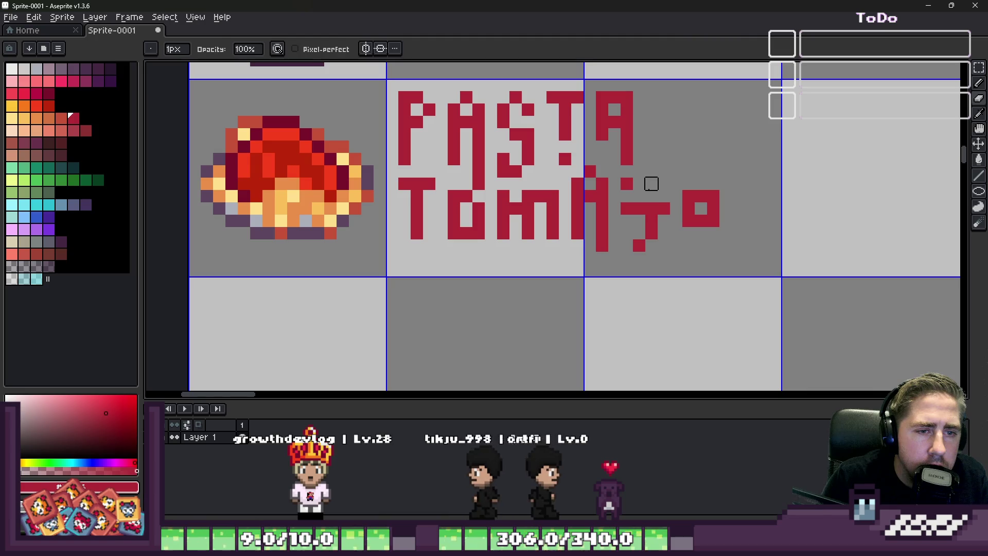
key("b")
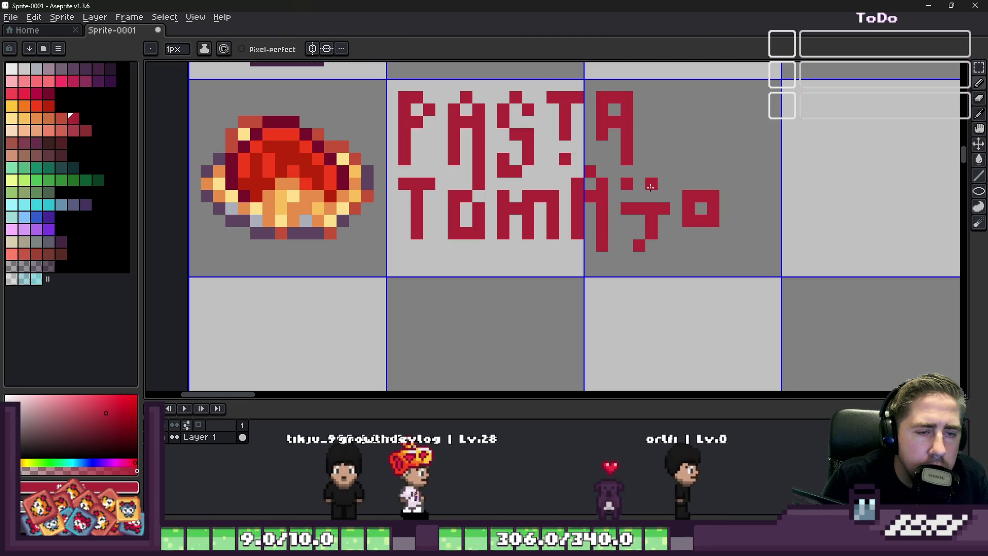
key("e")
left_click(627, 209)
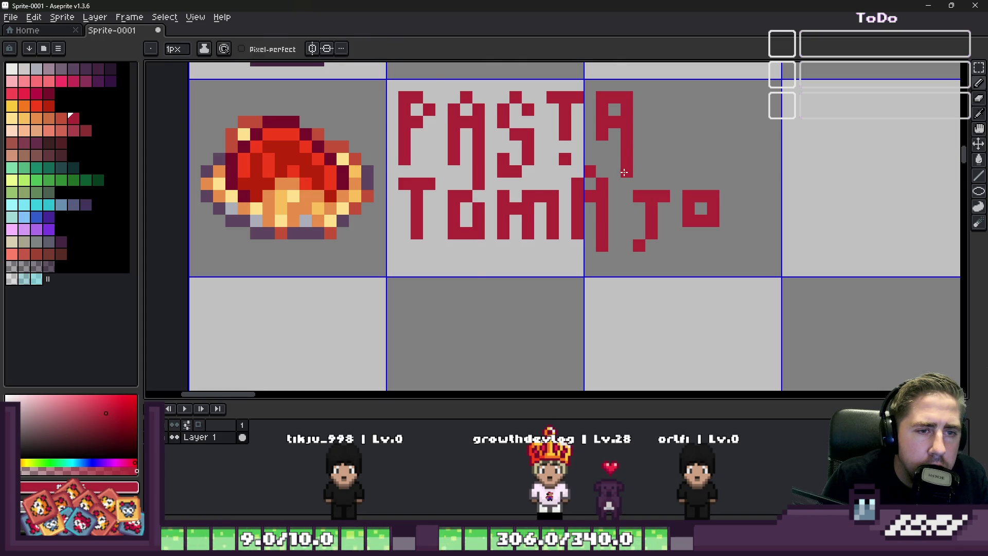
scroll(623, 172, "down", 3)
scroll(624, 171, "up", 1)
scroll(681, 168, "up", 2)
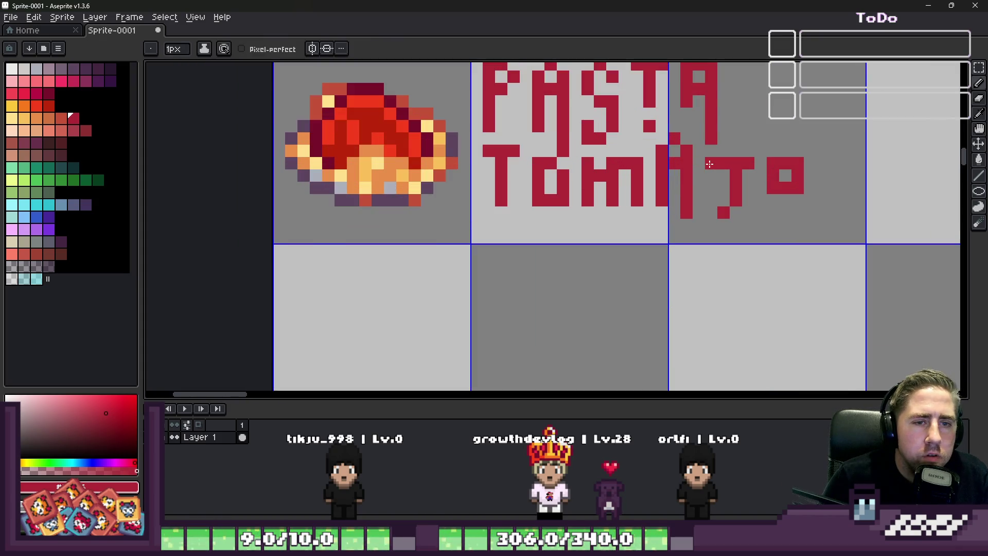
Shift the final TO of TOMATO slightly left, then bring the Food Wheel page forward.
key("m")
left_click_drag(708, 161, 807, 232)
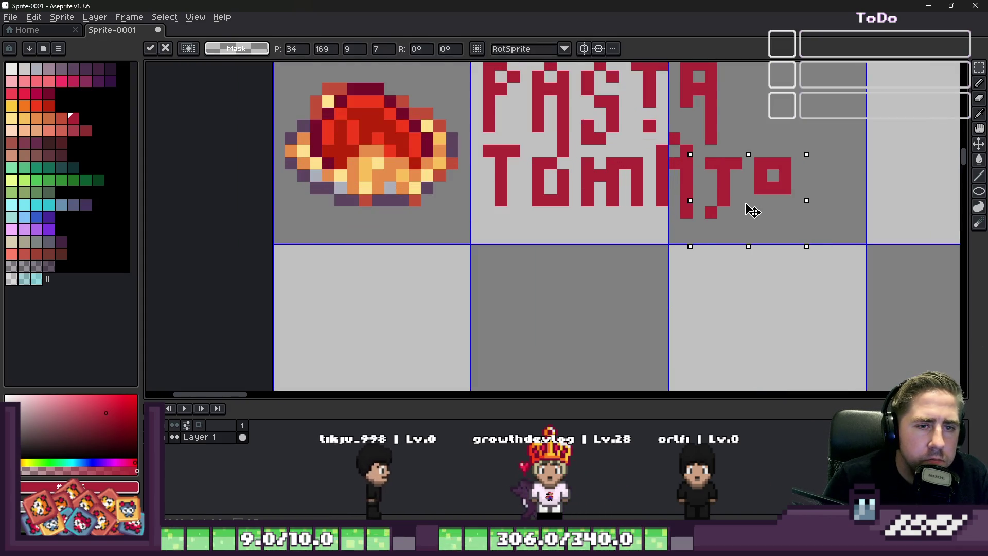
scroll(715, 192, "down", 2)
scroll(715, 192, "down", 1)
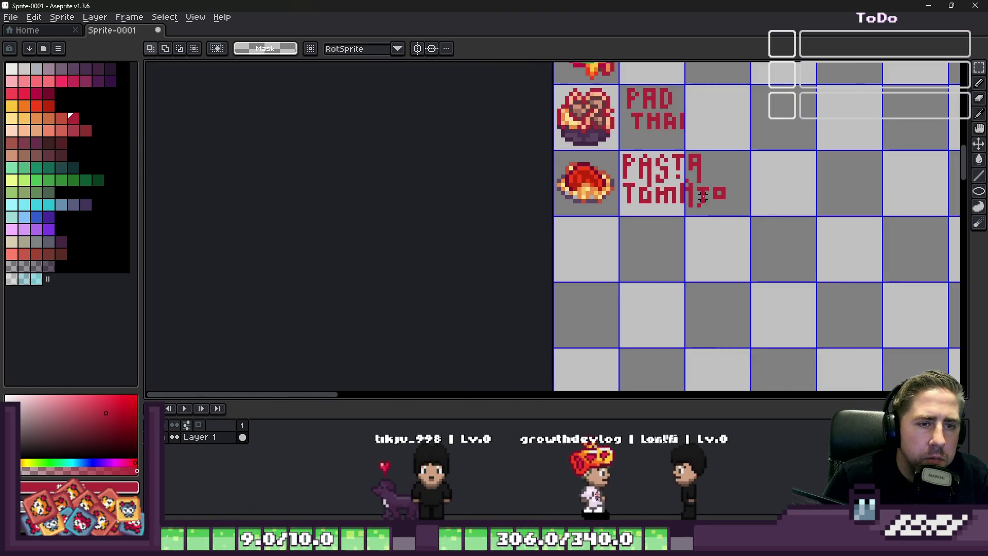
scroll(617, 197, "up", 1)
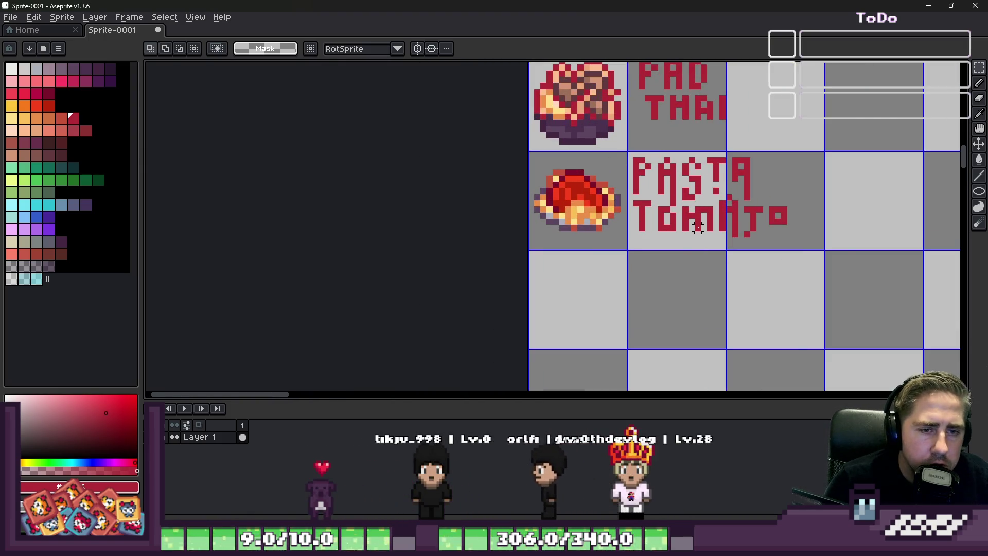
scroll(753, 224, "up", 1)
scroll(753, 224, "up", 1)
scroll(795, 205, "down", 1)
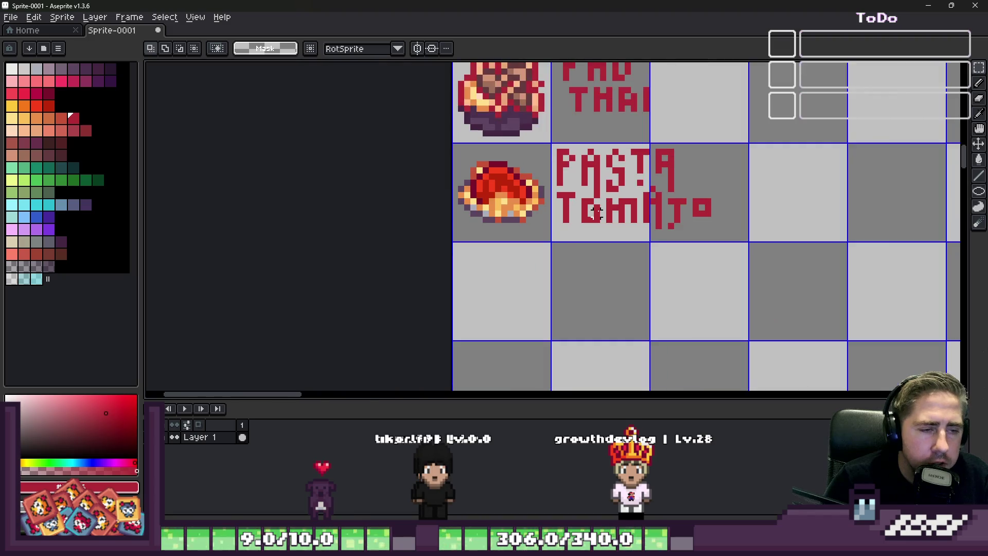
scroll(618, 205, "down", 1)
scroll(541, 185, "down", 2)
scroll(541, 186, "down", 1)
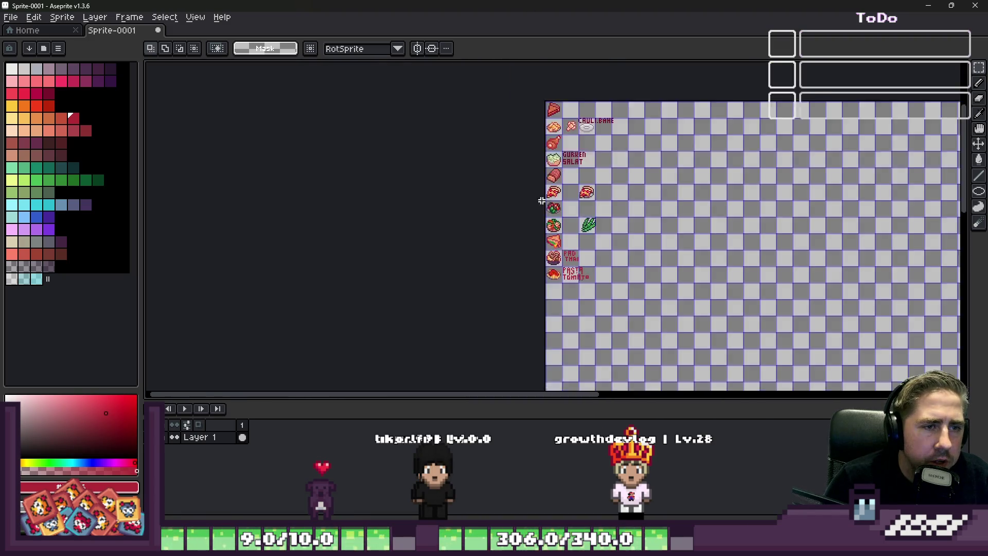
scroll(540, 162, "up", 1)
scroll(555, 101, "up", 1)
scroll(548, 104, "down", 1)
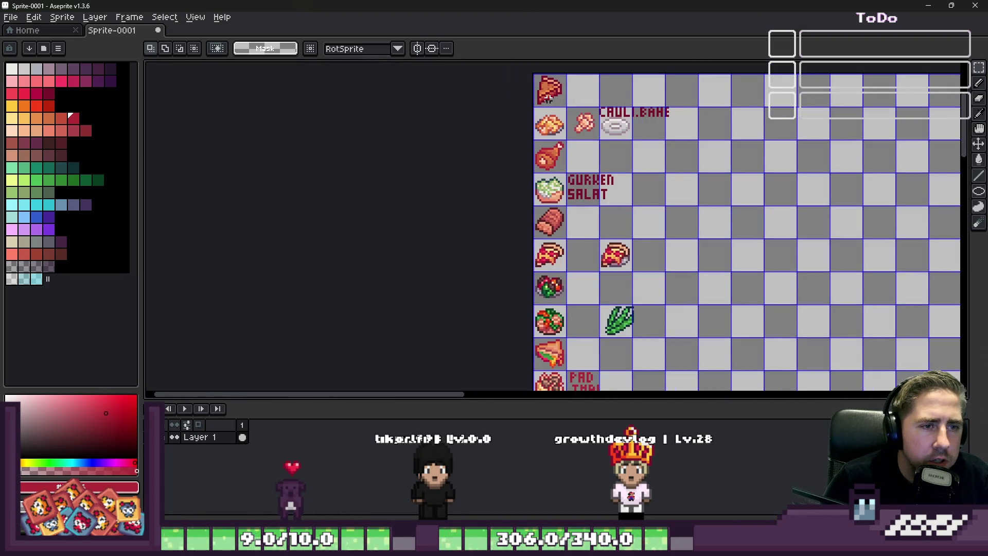
scroll(540, 111, "down", 1)
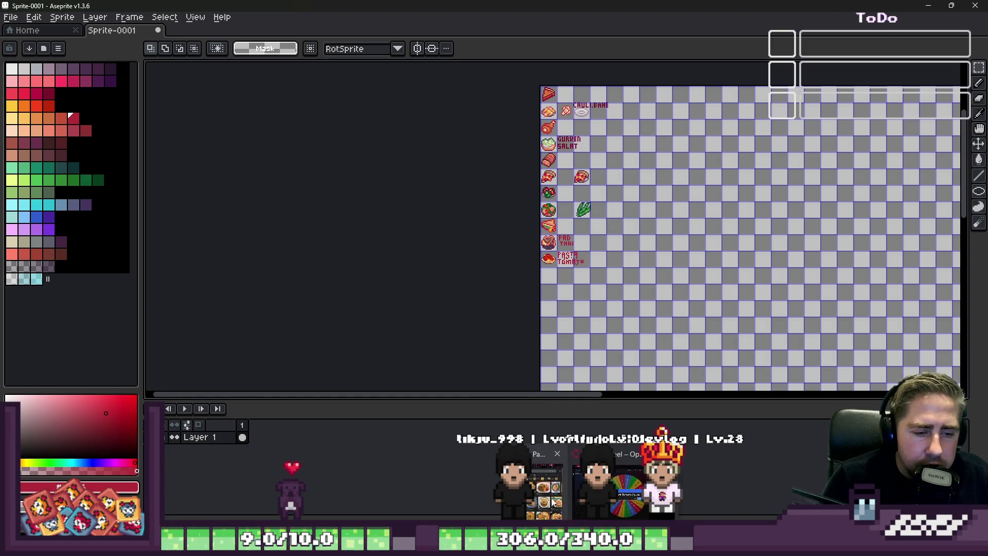
left_click(554, 498)
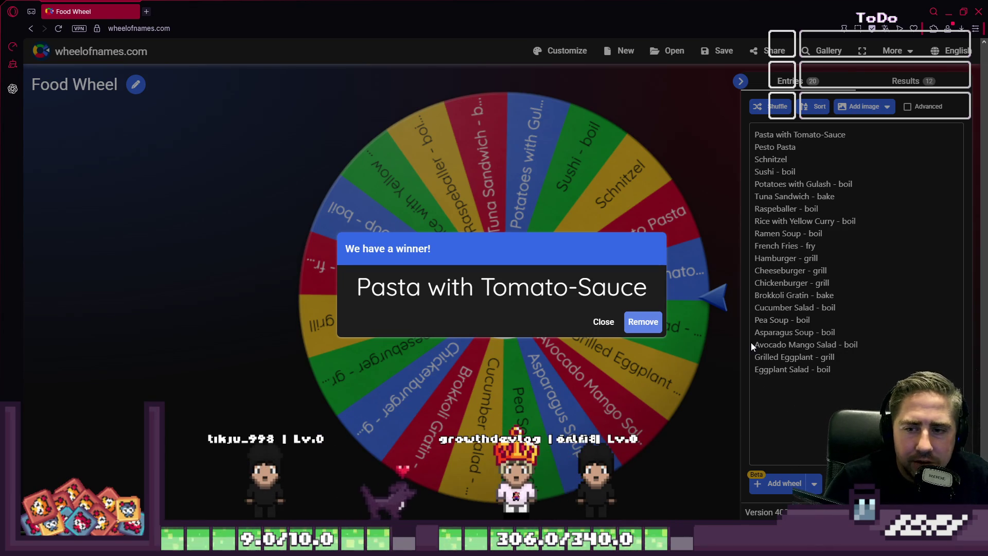
Remove Pasta with Tomato-Sauce from the wheel, spin again and dismiss the Potatoes with Gulash winner.
left_click(642, 322)
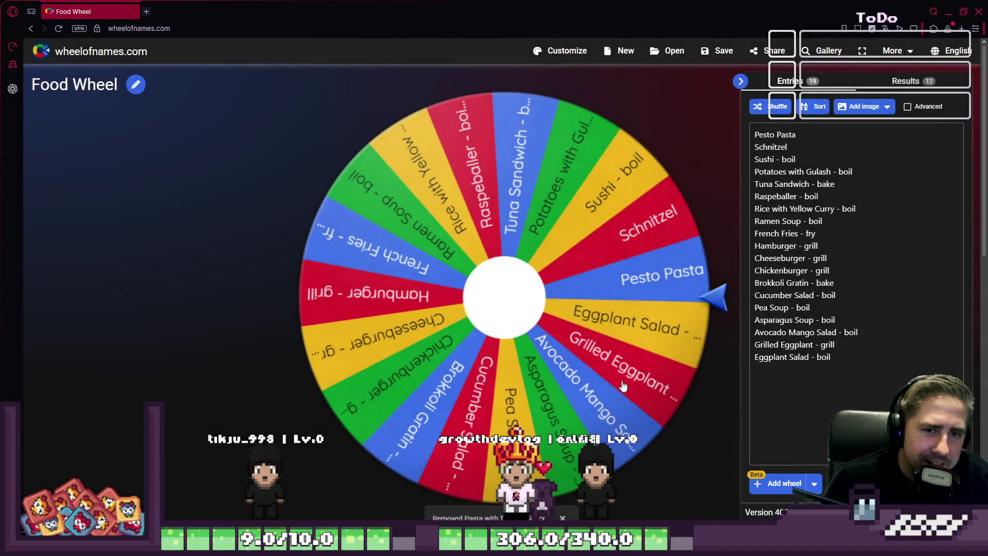
left_click(475, 312)
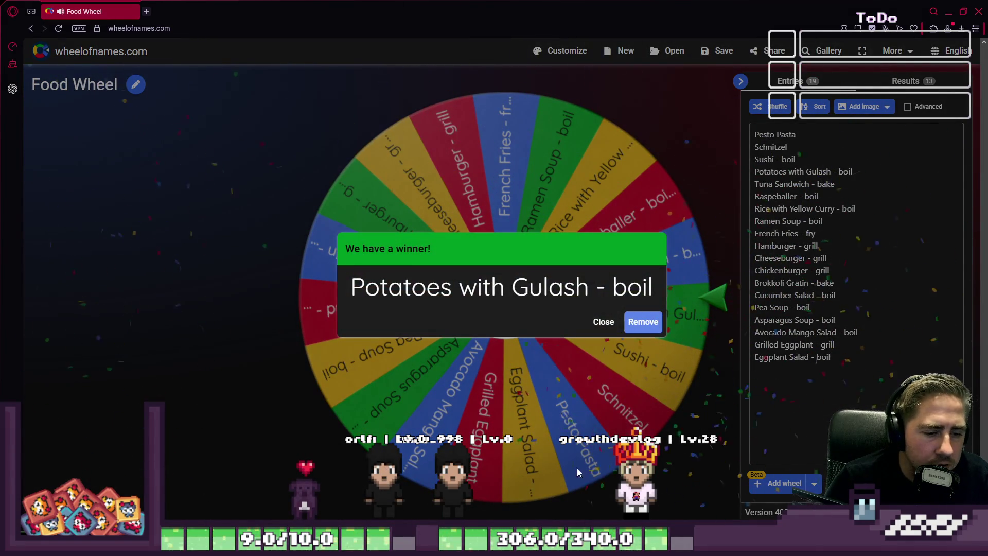
left_click(603, 321)
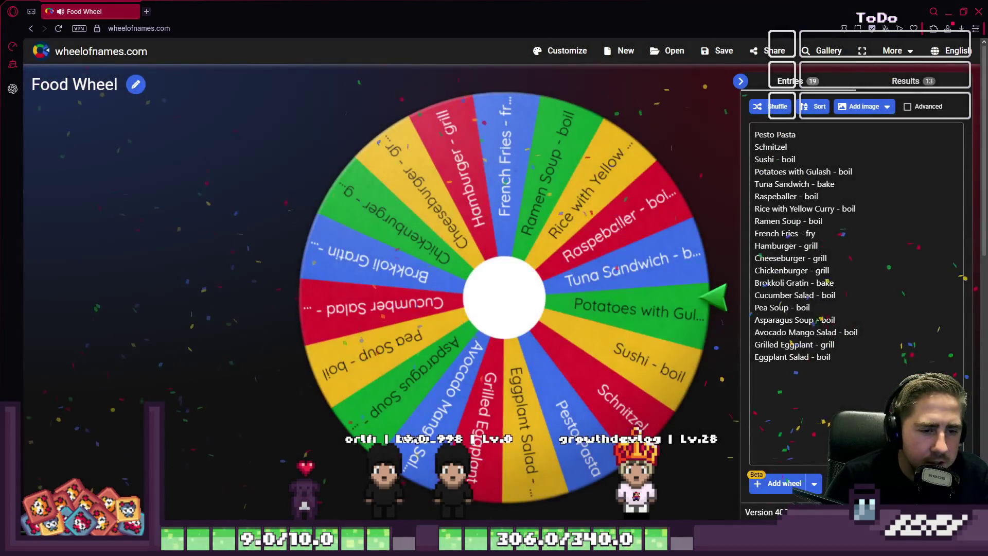
Return to the food sprite sheet in Aseprite.
left_click(370, 487)
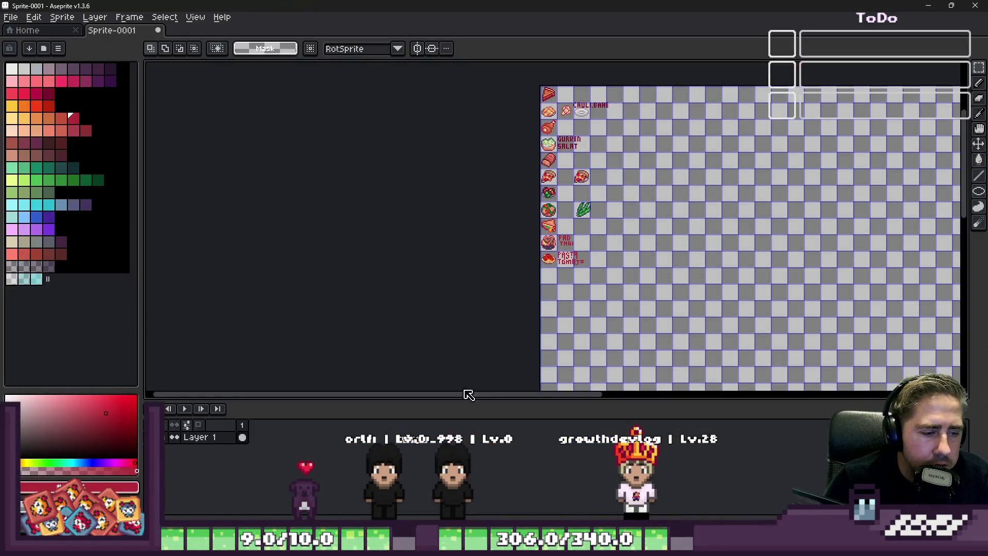
scroll(547, 277, "up", 4)
scroll(588, 374, "down", 3)
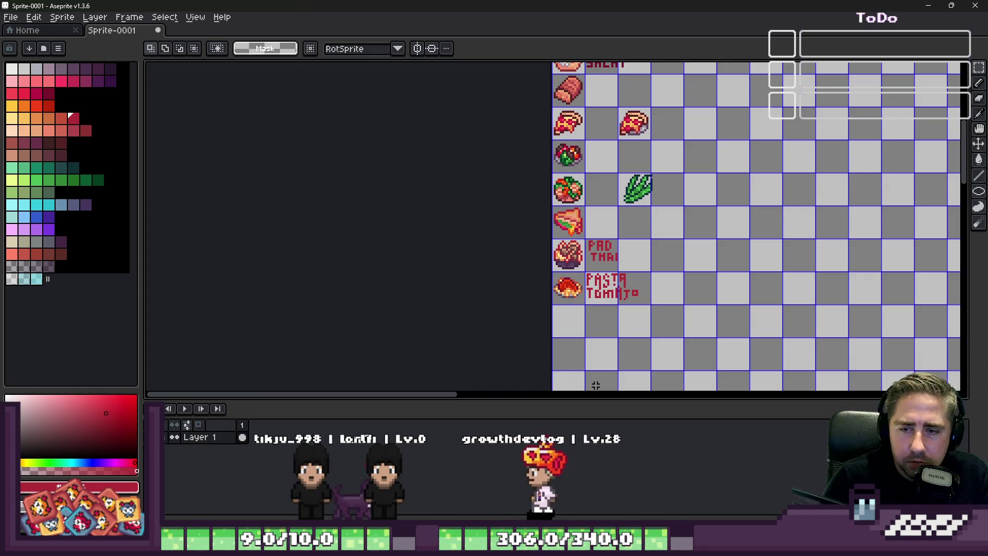
scroll(589, 380, "up", 3)
scroll(553, 279, "up", 3)
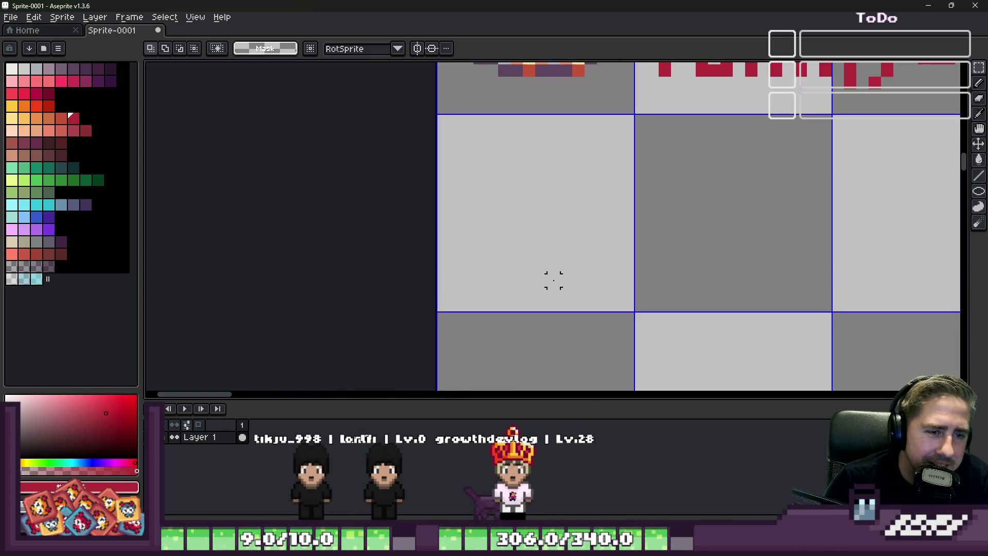
scroll(541, 303, "down", 3)
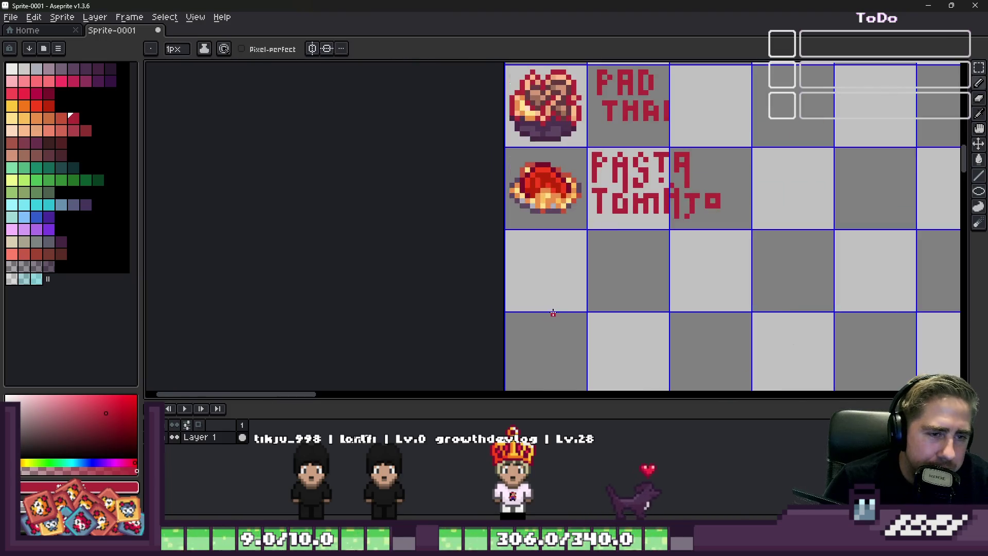
scroll(541, 303, "down", 3)
scroll(541, 304, "down", 2)
scroll(588, 124, "up", 3)
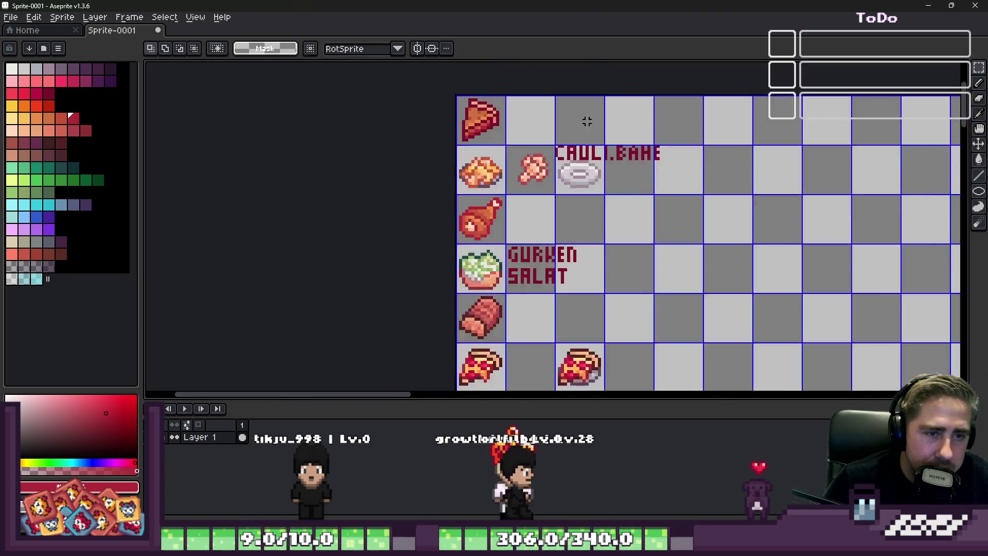
scroll(556, 185, "up", 3)
Copy the empty plate sprite beside CAULI.BAKE into the cell below the PASTA TOMATO row.
left_click_drag(512, 185, 707, 325)
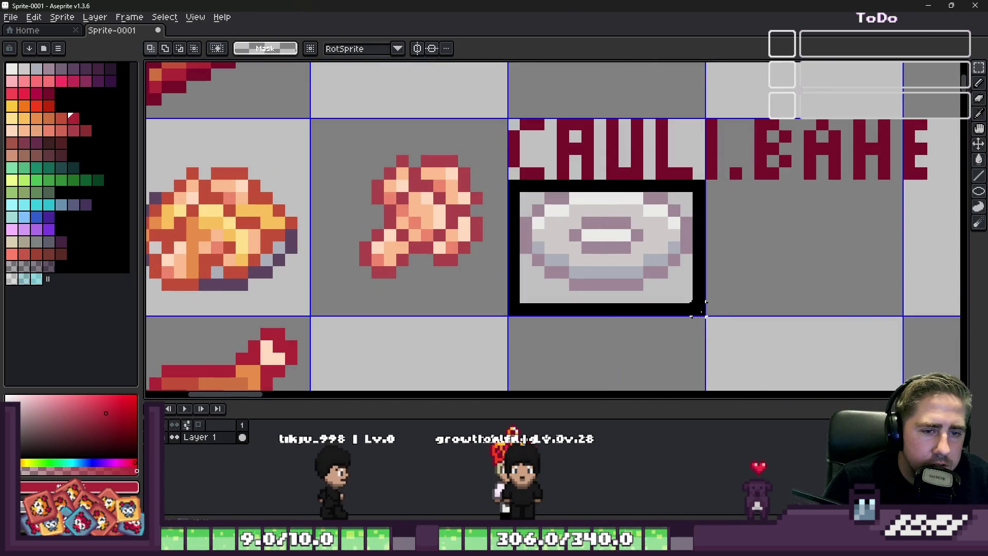
scroll(624, 174, "down", 5)
scroll(594, 186, "up", 5)
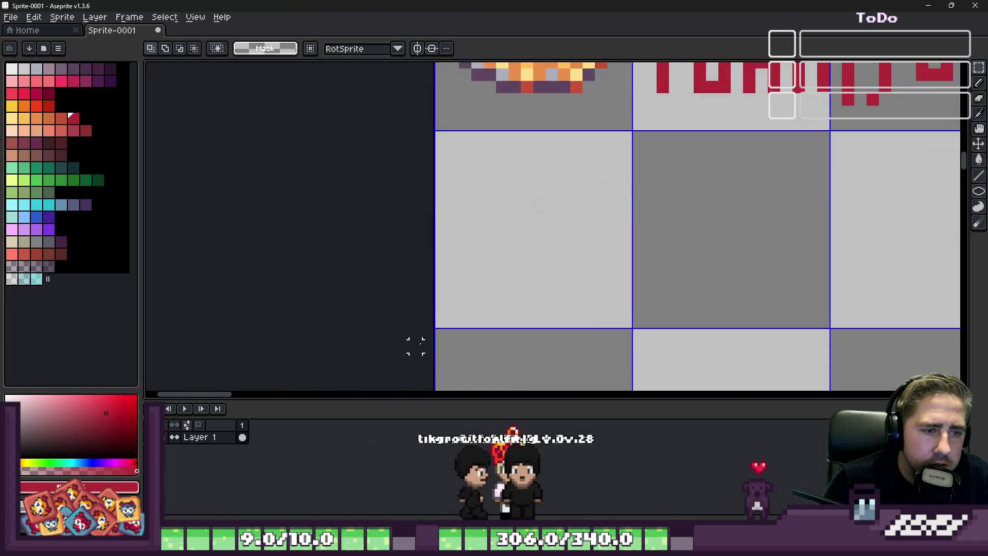
scroll(610, 201, "up", 3)
left_click(636, 211)
scroll(634, 209, "down", 3)
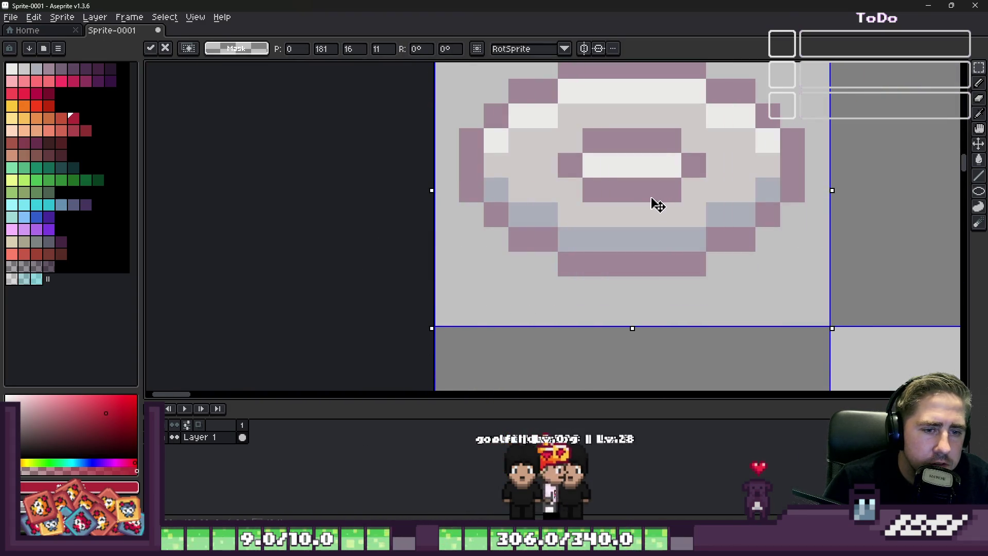
key("Escape")
scroll(586, 262, "down", 5)
scroll(551, 345, "down", 5)
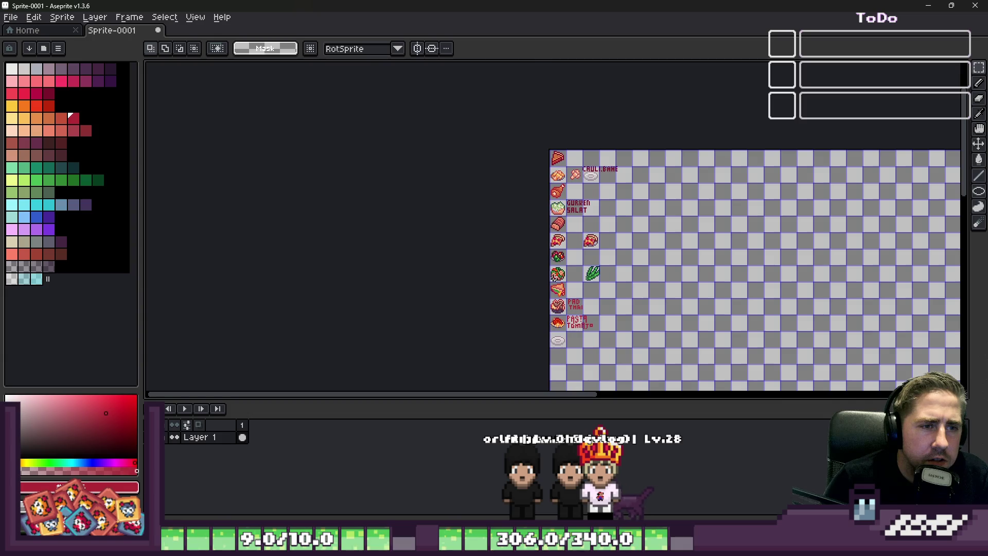
scroll(556, 271, "up", 3)
scroll(554, 255, "up", 1)
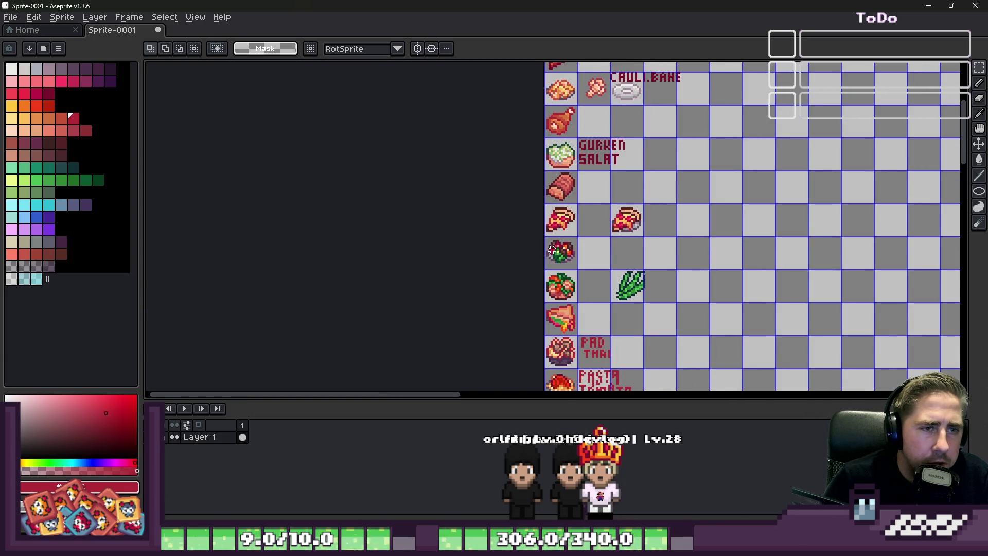
left_click_drag(501, 162, 493, 306)
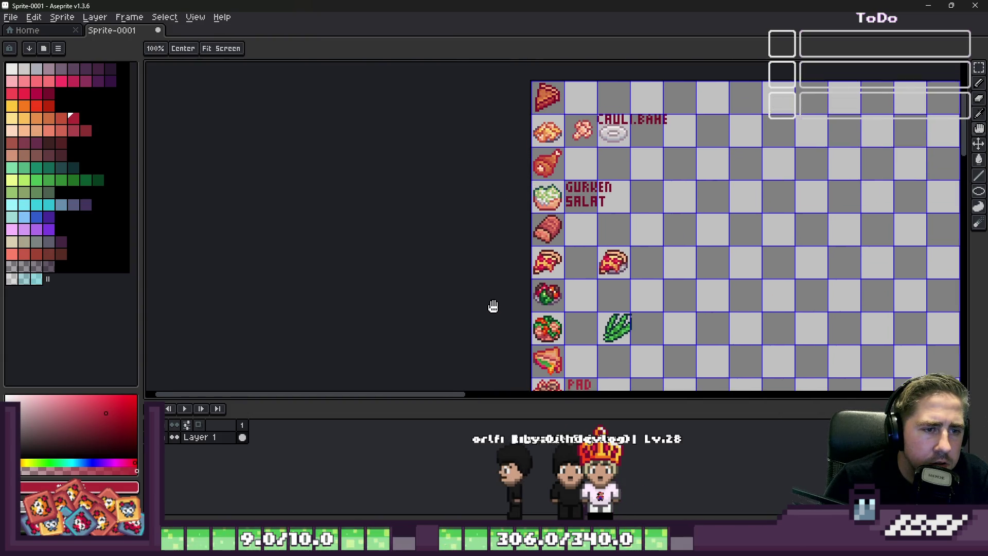
scroll(546, 124, "up", 1)
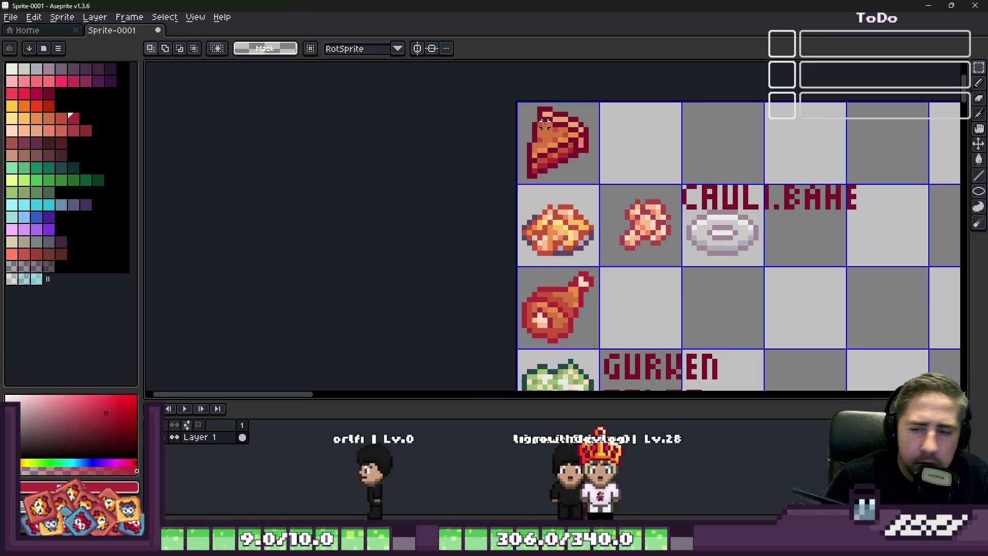
scroll(581, 195, "down", 2)
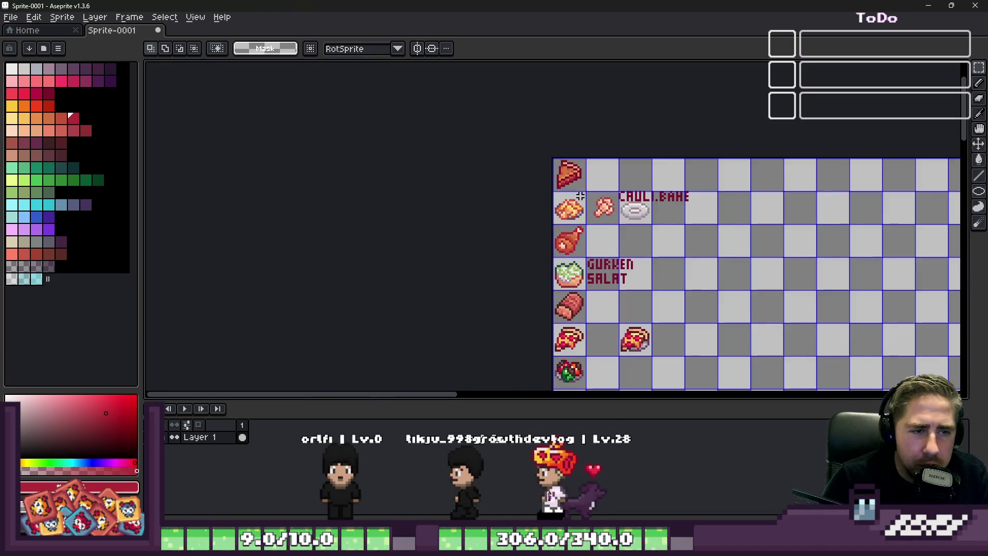
scroll(581, 194, "down", 1)
scroll(572, 223, "up", 2)
scroll(553, 277, "up", 2)
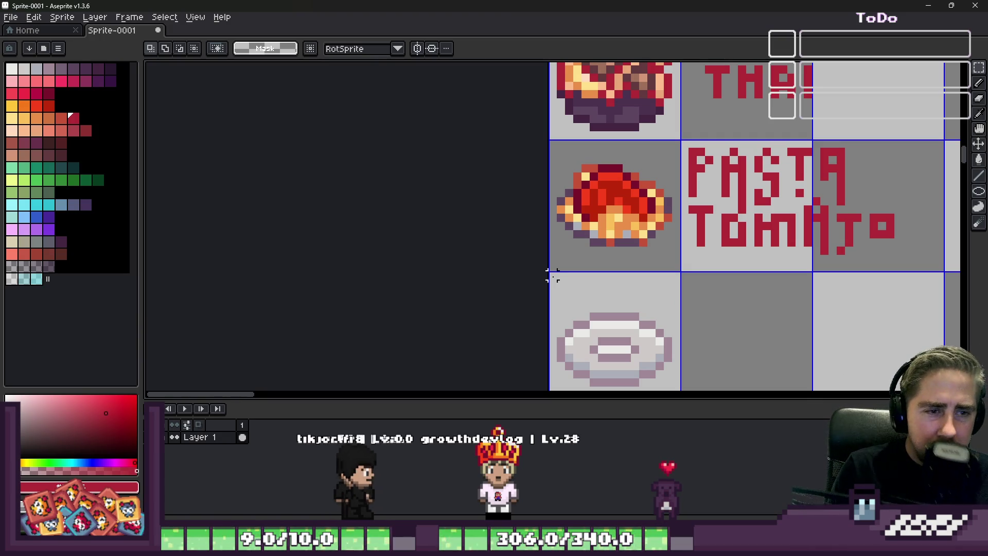
scroll(534, 361, "down", 1)
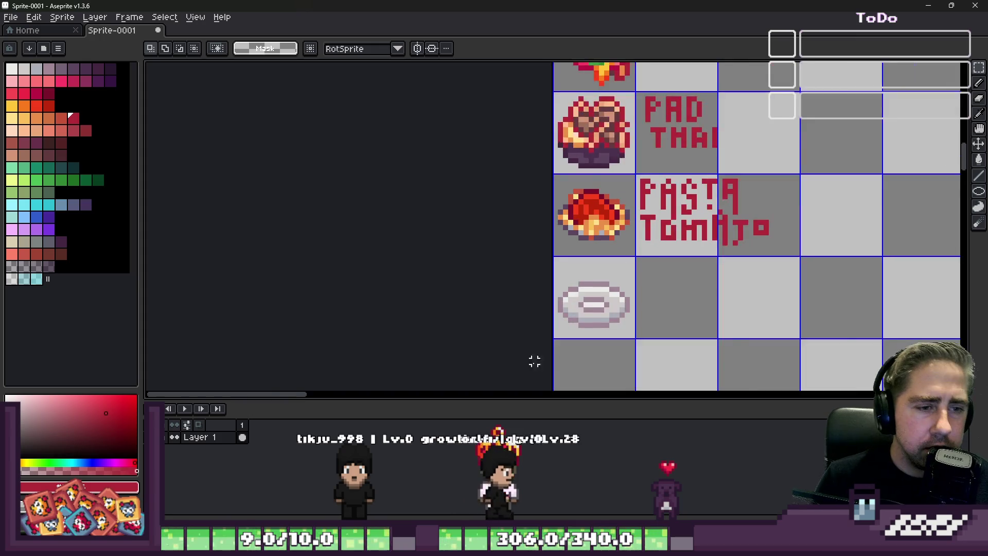
scroll(587, 309, "up", 2)
scroll(587, 271, "up", 2)
key("b")
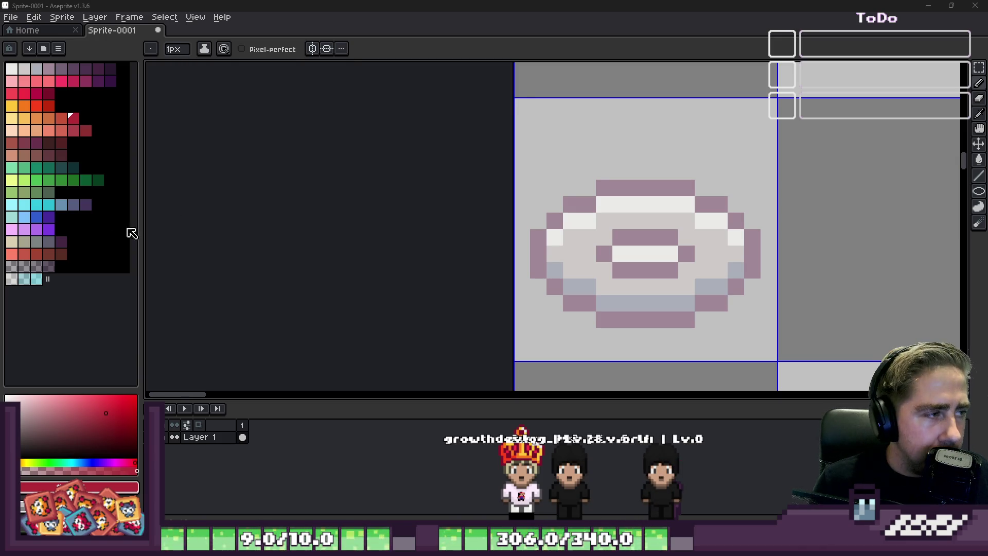
Paint a yellow food heap on the plate's upper left and dark red food on its right.
left_click(14, 131)
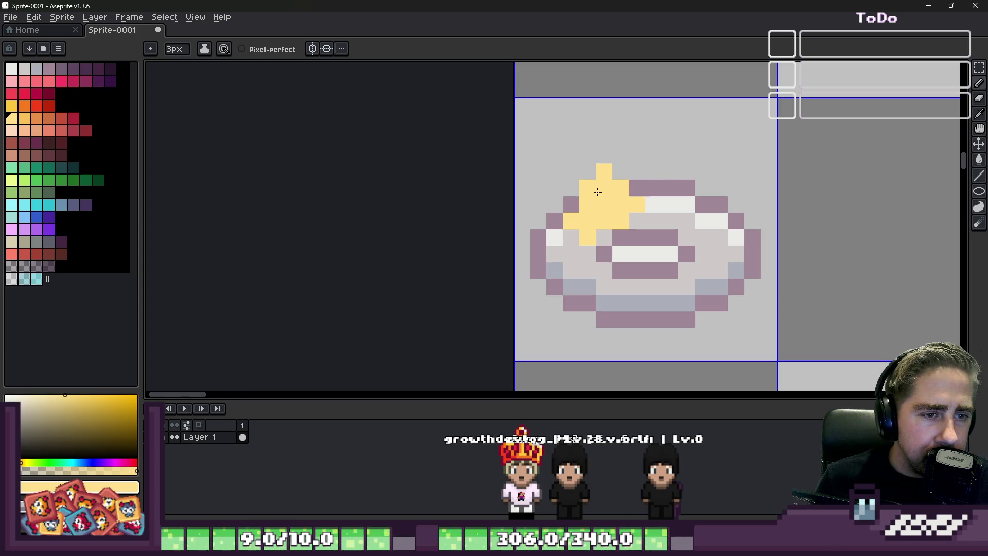
mouse_move(624, 180)
left_mouse_down()
mouse_move(657, 216)
mouse_move(586, 286)
left_mouse_up()
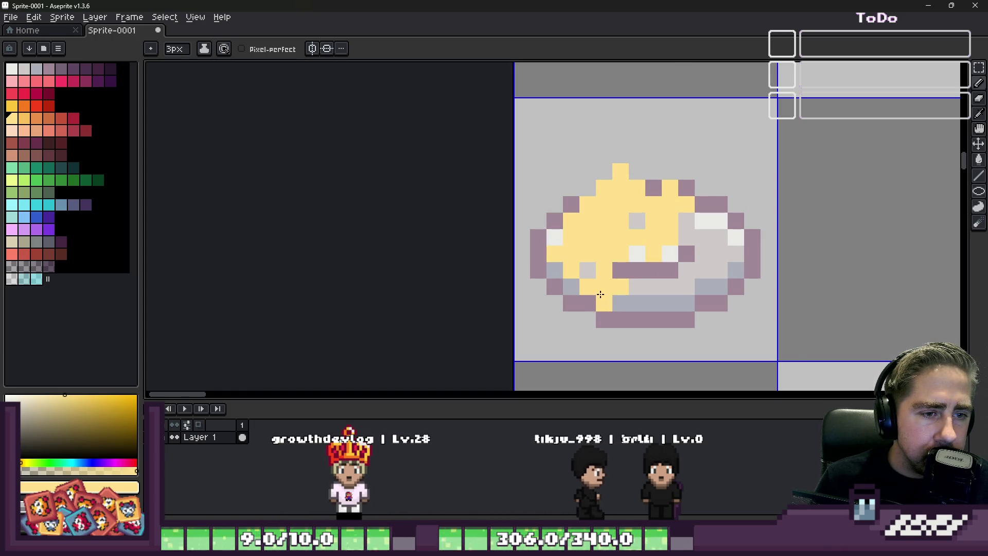
scroll(518, 196, "down", 3)
scroll(579, 220, "up", 3)
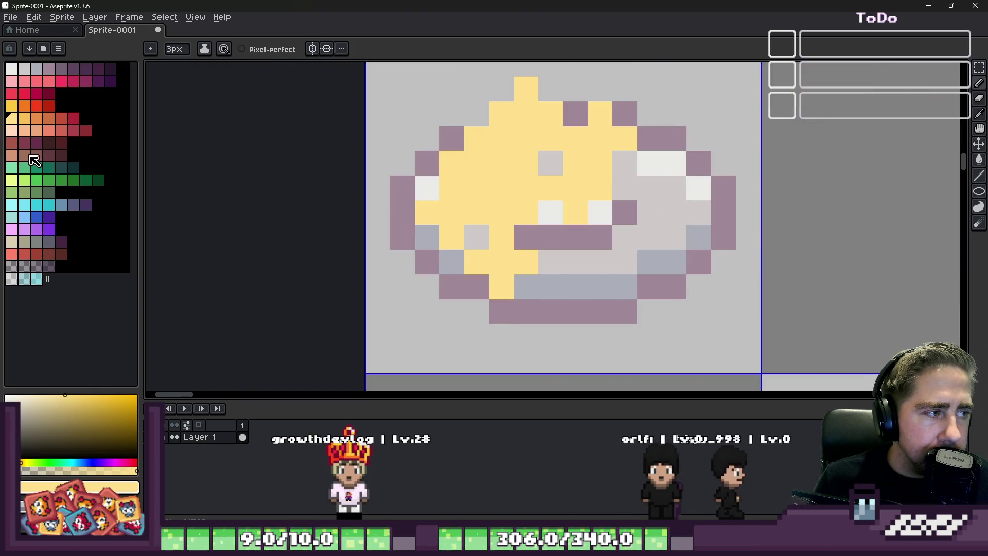
left_click(33, 159)
mouse_move(671, 167)
left_mouse_down()
mouse_move(695, 189)
mouse_move(631, 239)
left_mouse_up()
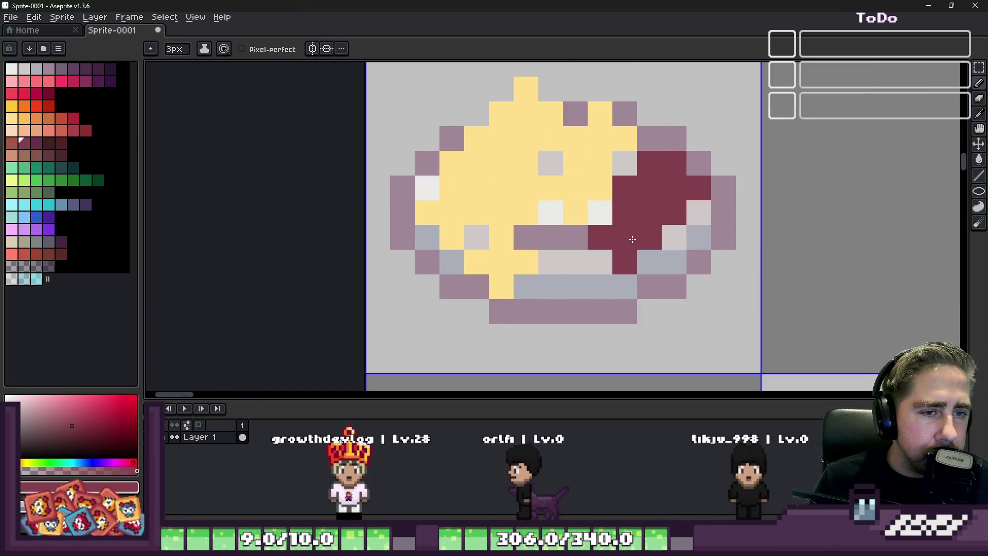
left_click_drag(602, 278, 617, 309)
left_click_drag(541, 270, 564, 316)
left_click_drag(617, 278, 656, 301)
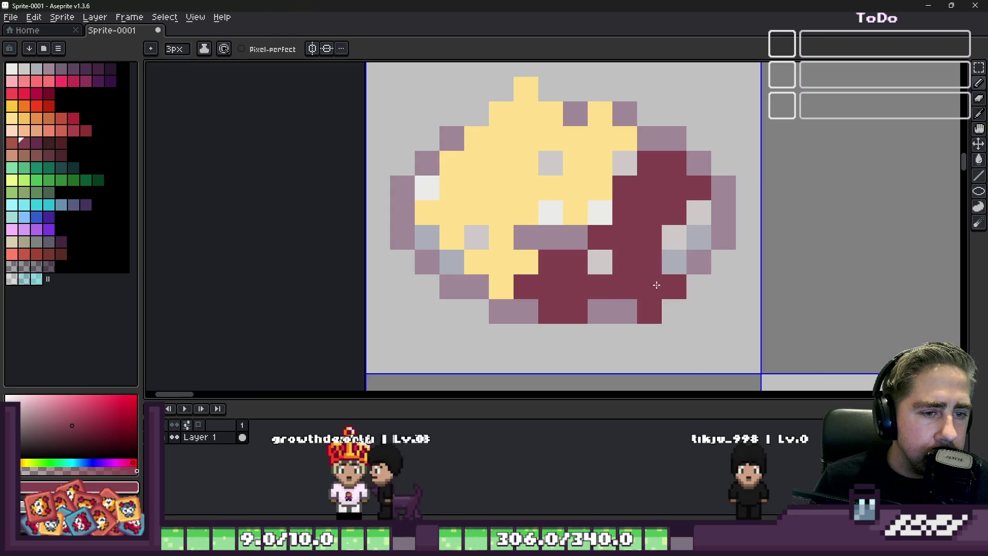
Spread dark red across the lower right of the plate, undoing stray patches.
left_click_drag(699, 212, 699, 255)
left_click_drag(601, 216, 578, 240)
scroll(530, 270, "down", 4)
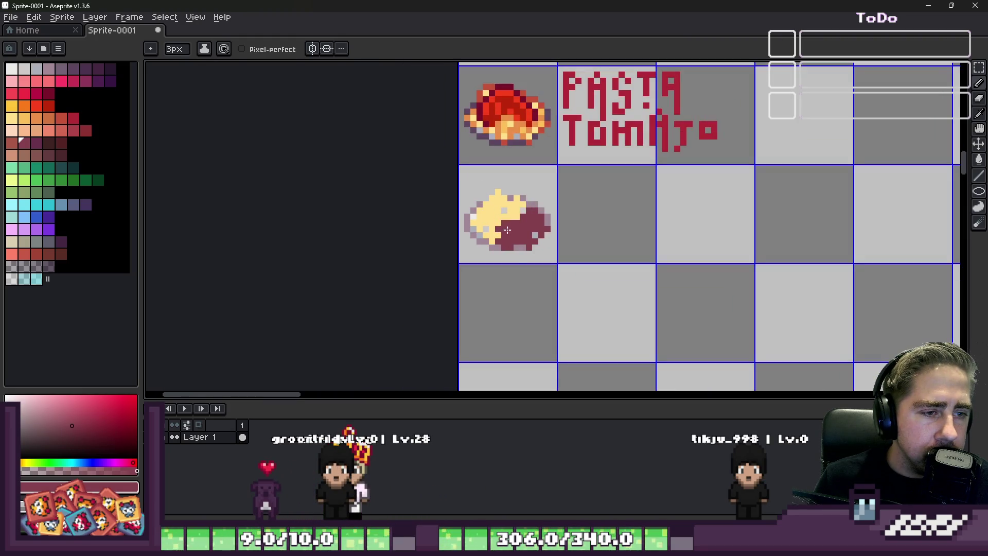
scroll(509, 221, "up", 2)
scroll(510, 219, "up", 2)
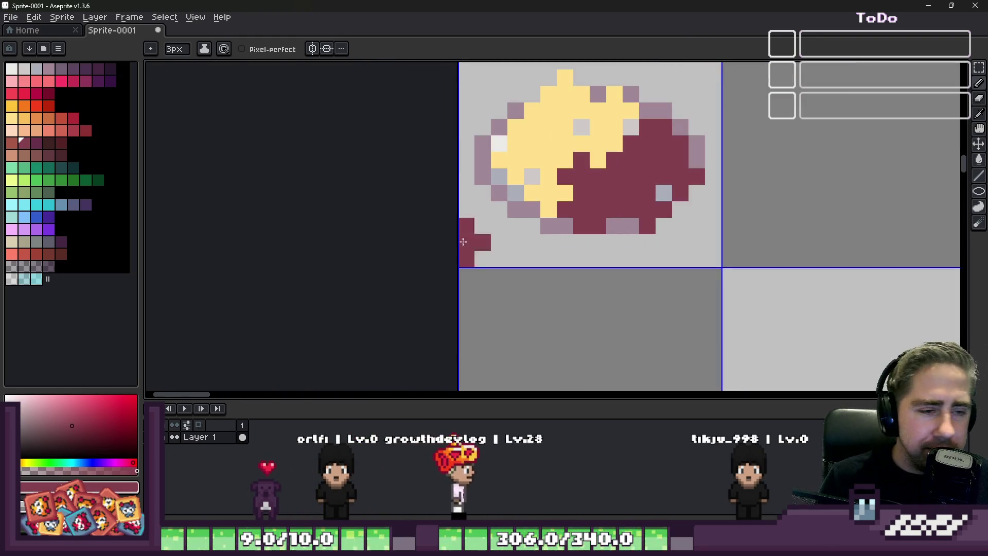
scroll(553, 200, "down", 3)
scroll(540, 224, "up", 3)
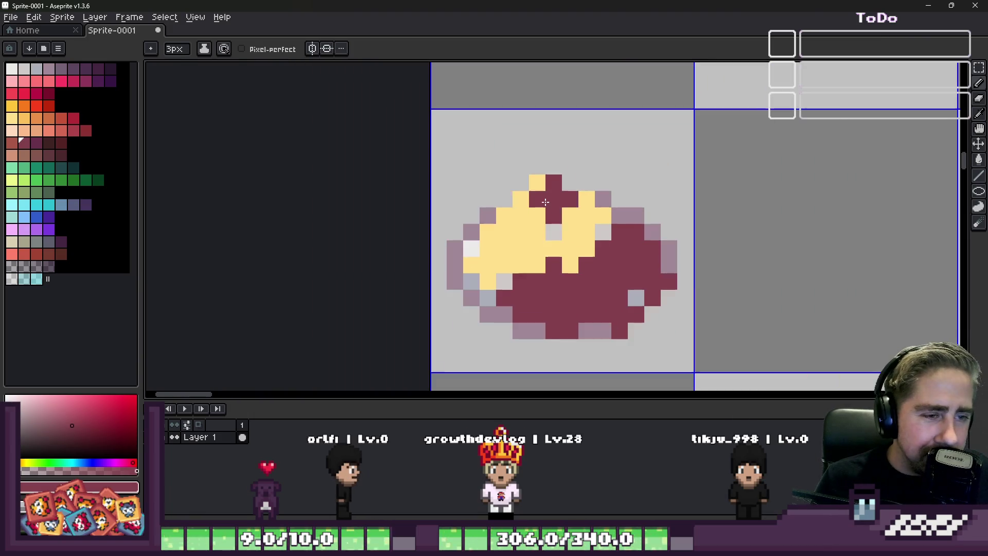
mouse_move(535, 216)
left_mouse_down()
mouse_move(534, 235)
mouse_move(494, 263)
left_mouse_up()
key("ctrl+z")
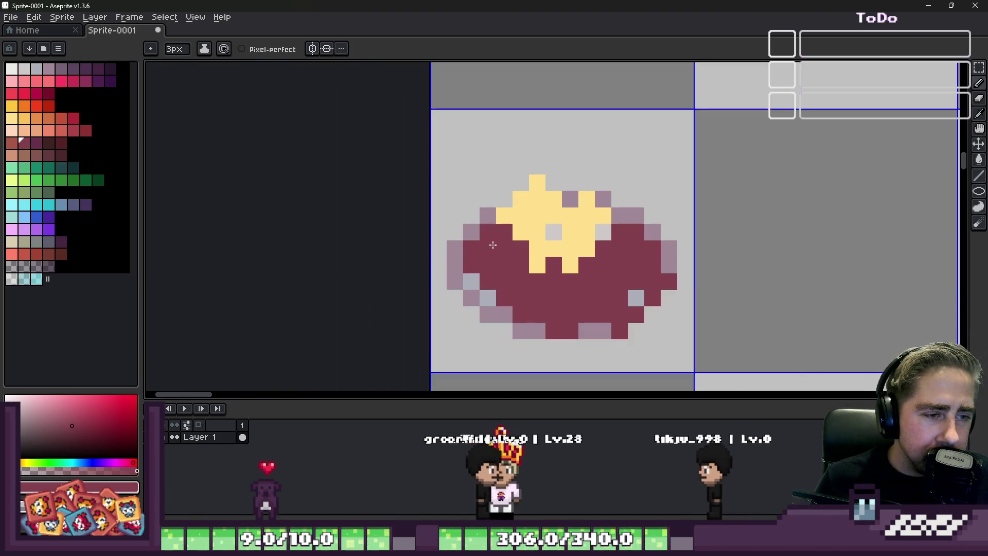
scroll(520, 261, "down", 3)
scroll(579, 232, "up", 3)
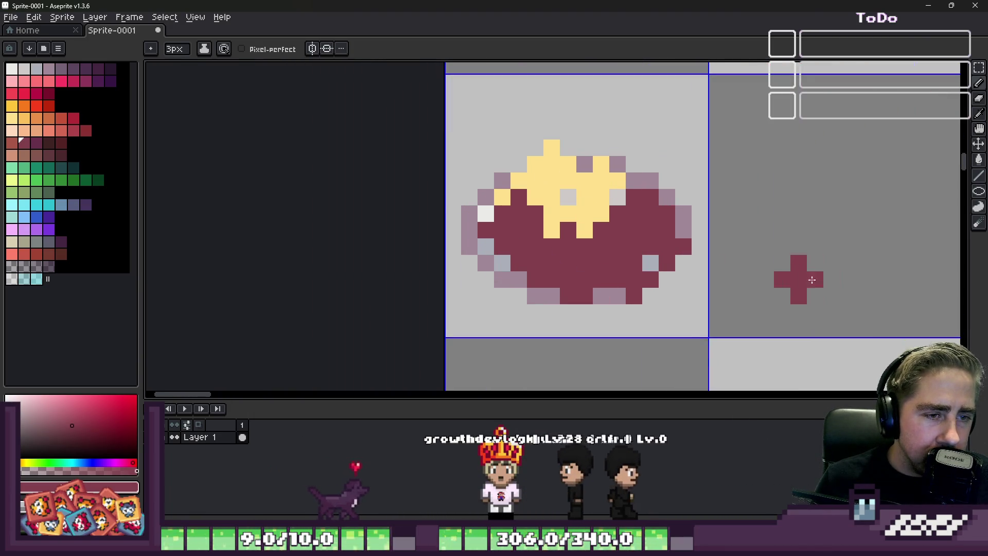
left_click_drag(664, 264, 699, 264)
key("ctrl+z")
key("ctrl+z")
key("v")
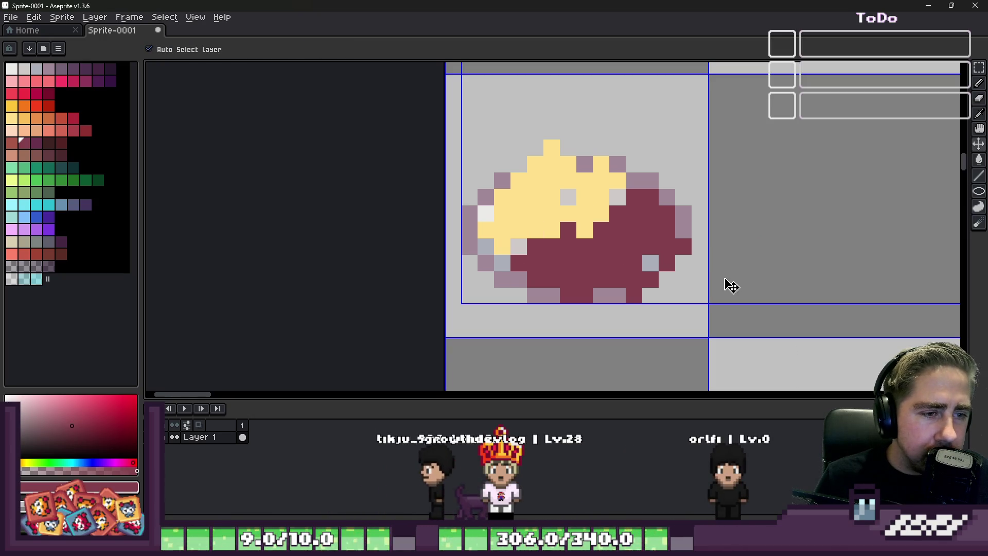
left_click(533, 263)
key("b")
scroll(561, 244, "up", 2)
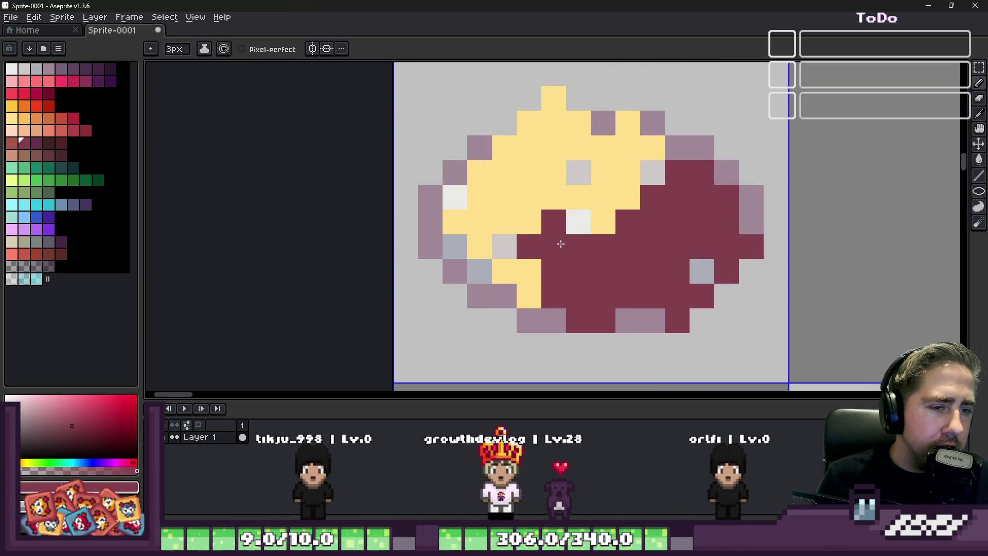
scroll(569, 237, "down", 4)
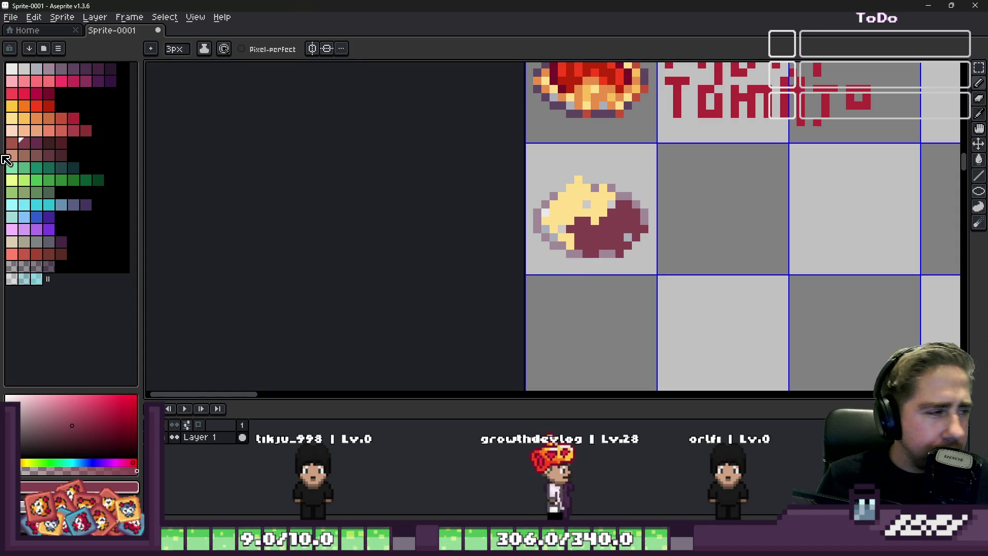
Recolour the plate's dark red food to a lighter brown-red with the Paint Bucket.
left_click(17, 151)
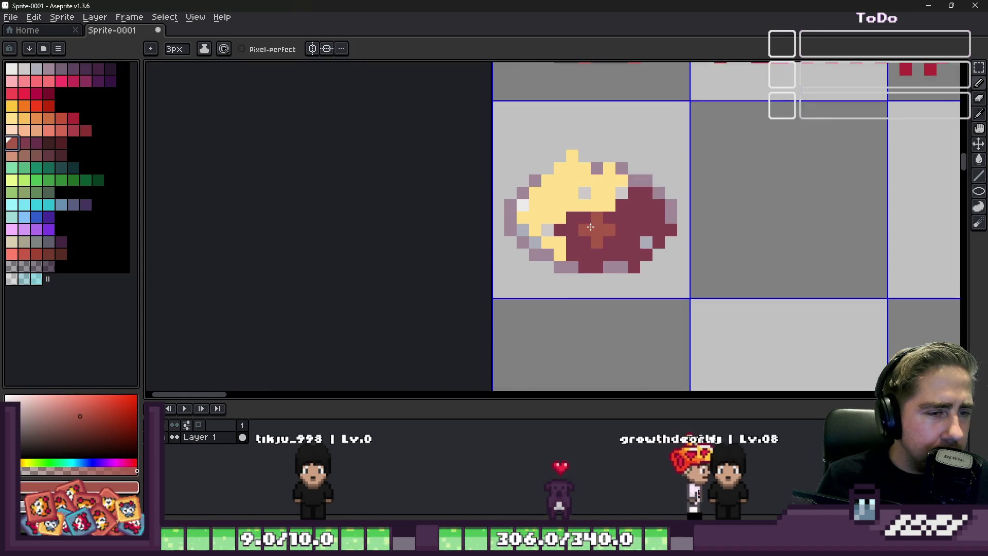
scroll(587, 217, "up", 4)
key("g")
left_click(605, 251)
scroll(605, 252, "down", 3)
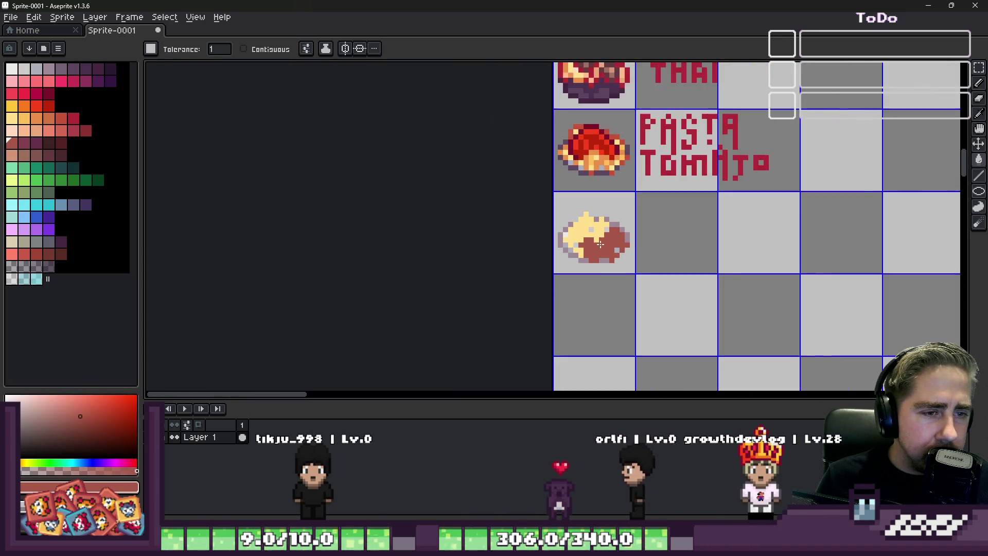
scroll(606, 251, "down", 3)
scroll(608, 249, "down", 2)
scroll(608, 247, "down", 2)
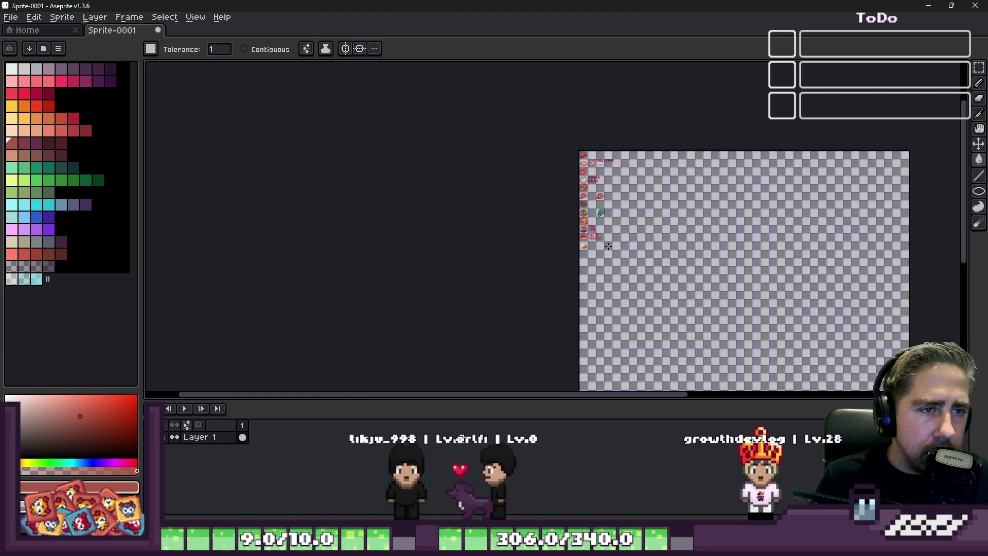
scroll(608, 248, "up", 1)
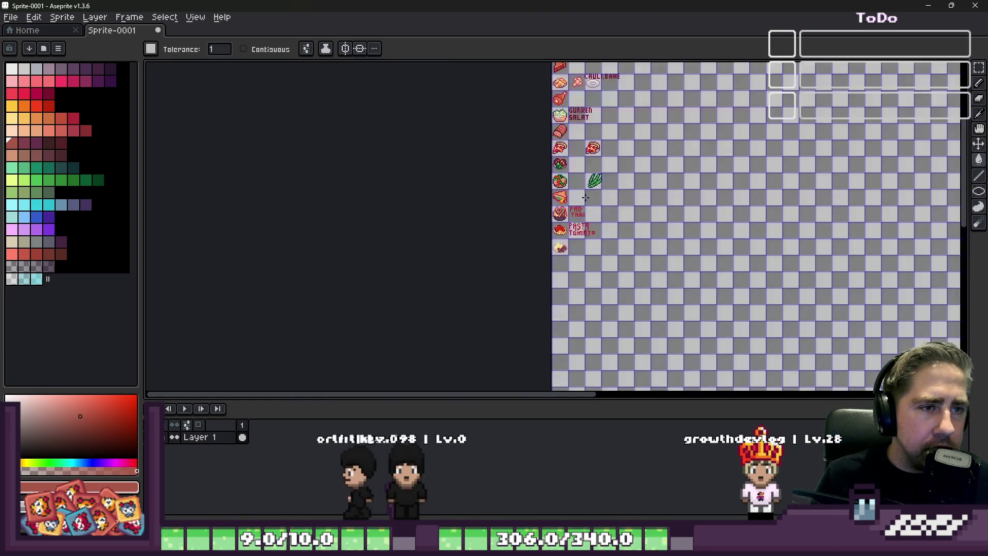
scroll(594, 193, "up", 4)
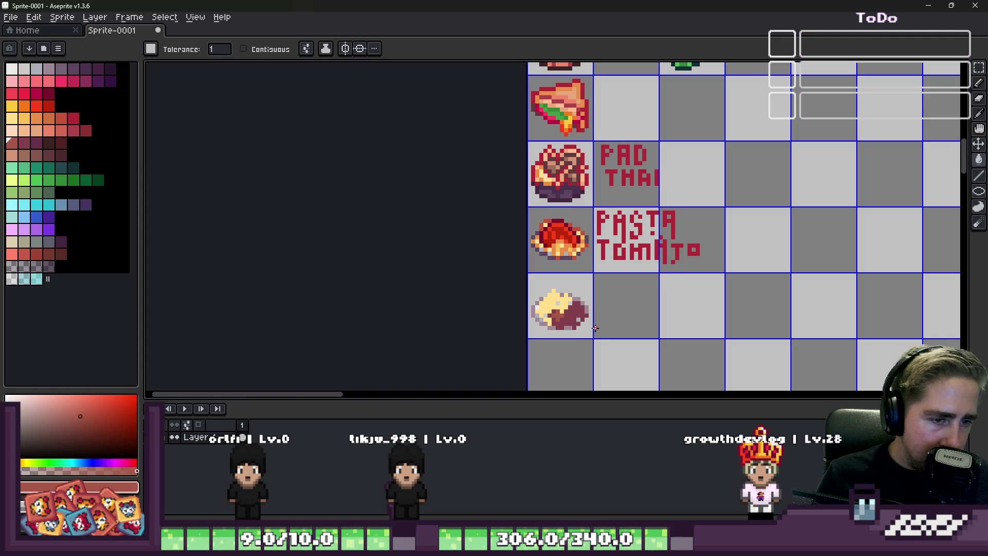
scroll(571, 317, "up", 2)
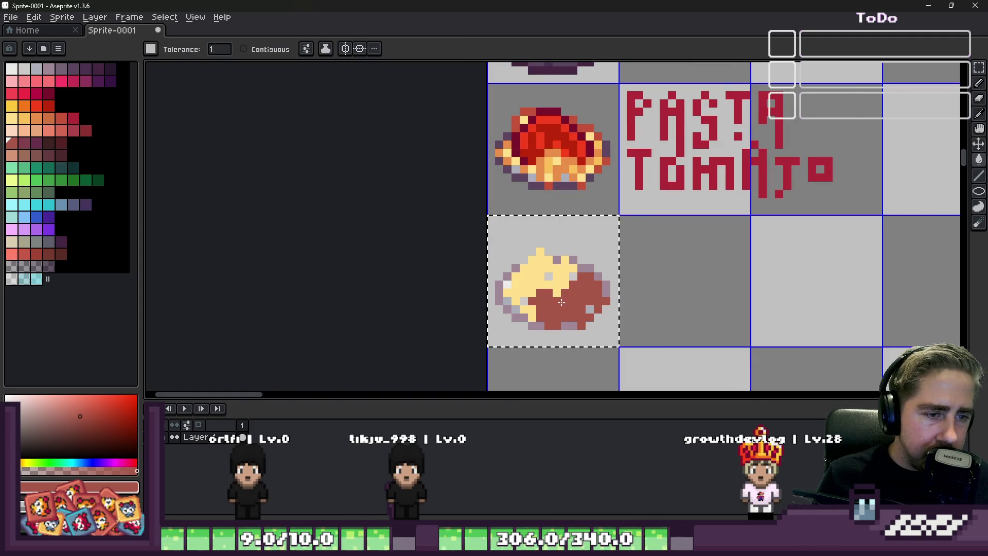
scroll(540, 301, "up", 4)
Shade the bottom edge of the red food with a darker red pencil stroke.
left_click(516, 292)
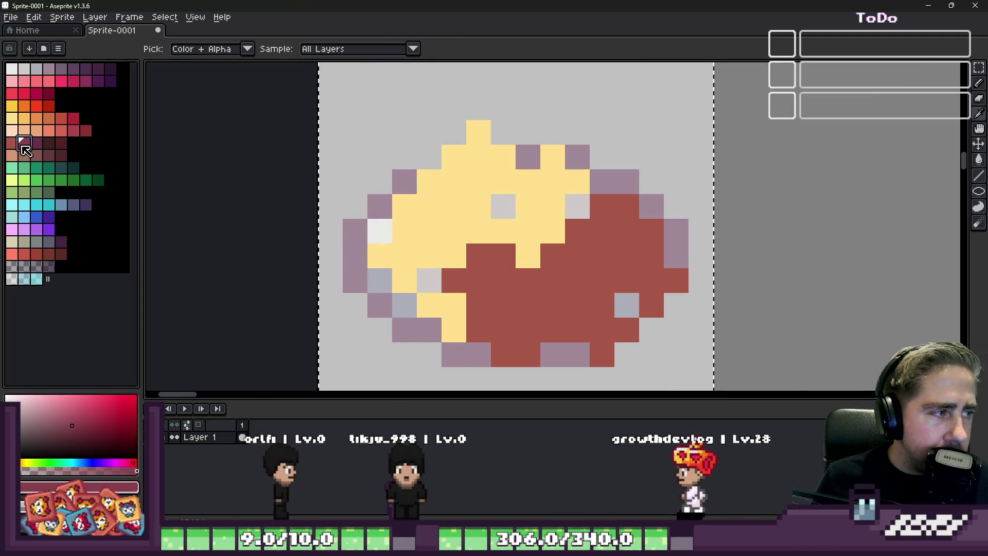
left_click_drag(456, 304, 528, 371)
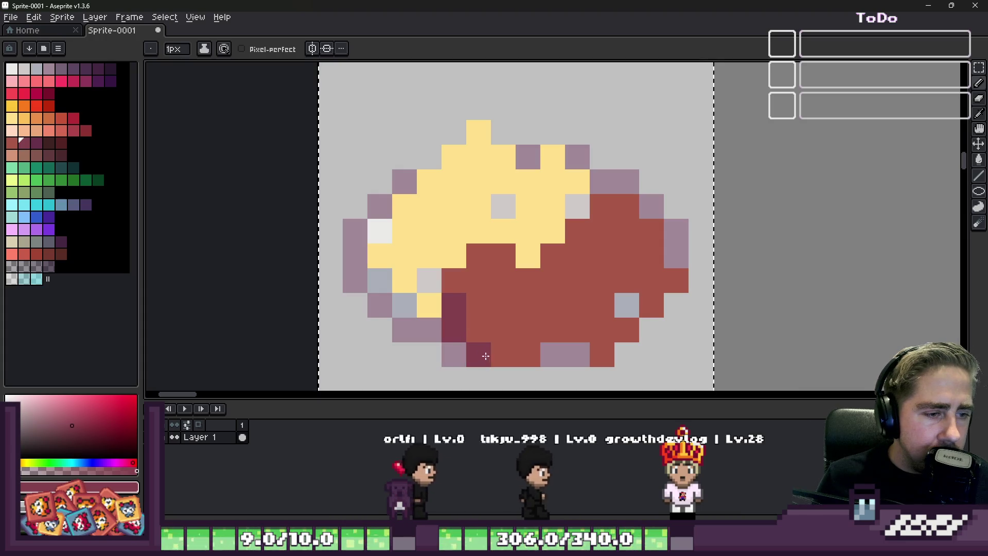
scroll(529, 364, "down", 2)
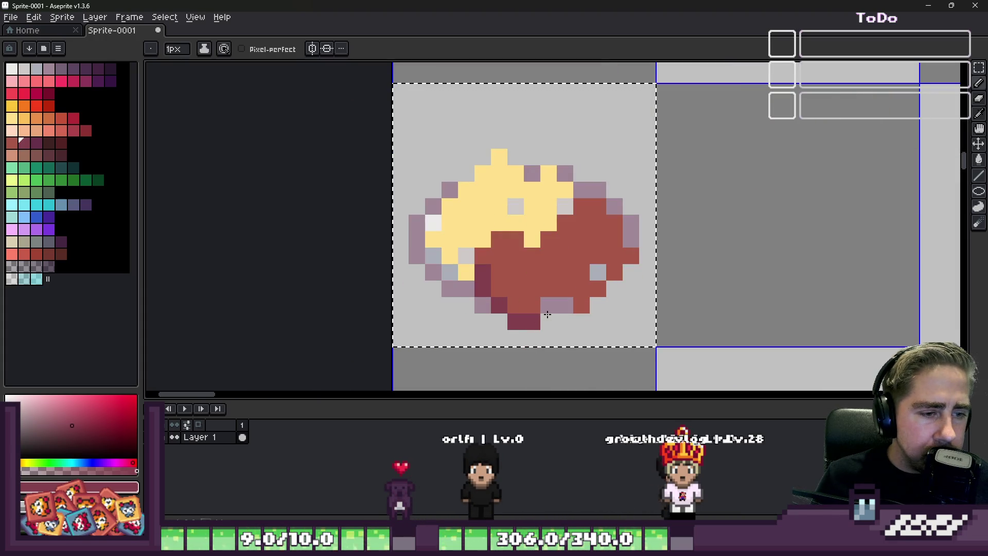
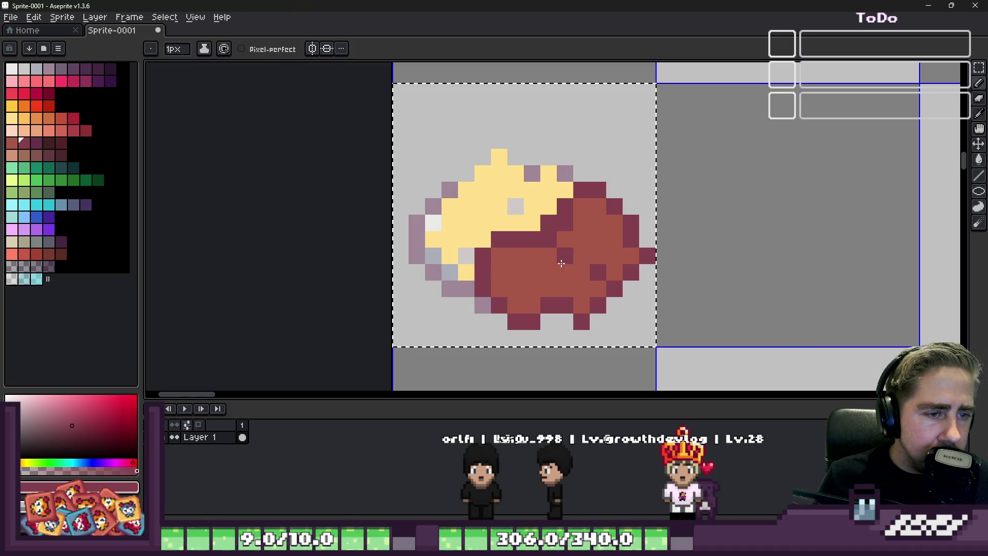
Retouch a pixel in the brown food to a lighter brown, sampling colours with the eyedropper.
left_click(565, 223)
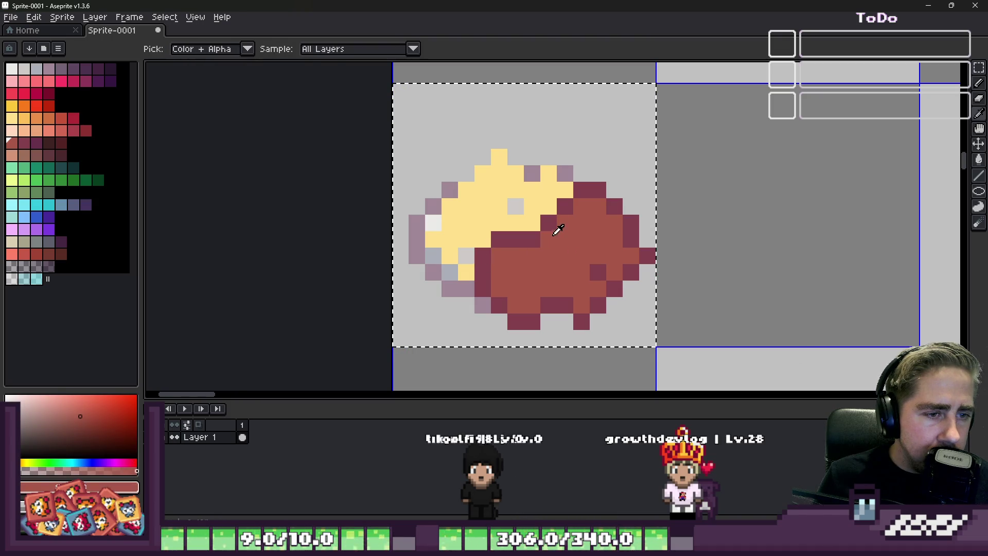
left_click(595, 242)
scroll(595, 242, "up", 1)
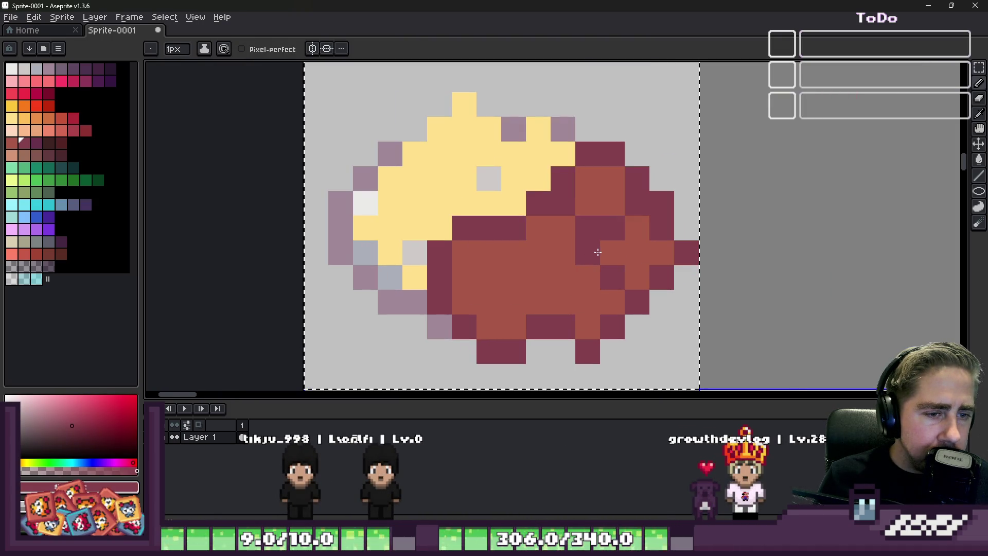
scroll(598, 252, "down", 3)
scroll(594, 232, "up", 3)
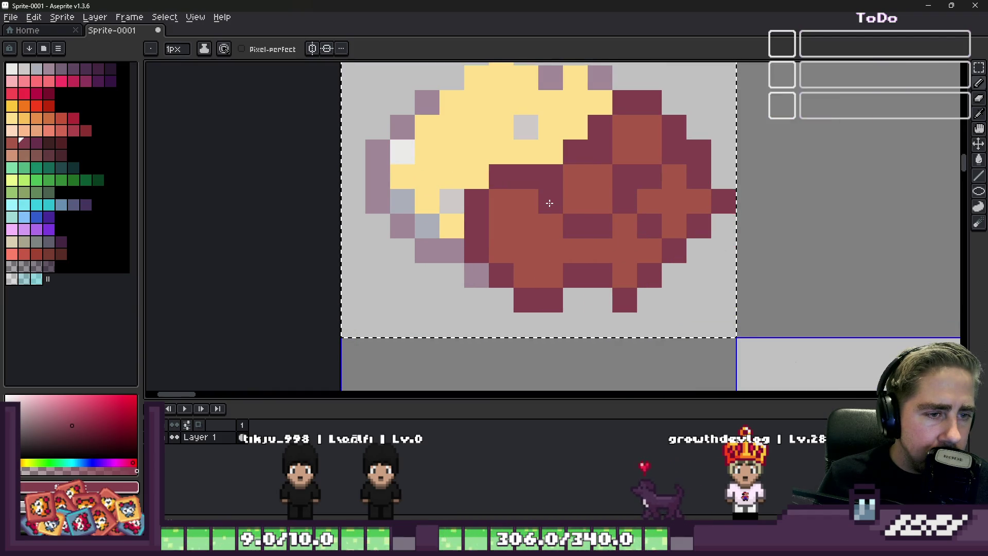
scroll(549, 203, "down", 2)
scroll(550, 217, "up", 3)
scroll(544, 231, "down", 1)
scroll(542, 243, "down", 1)
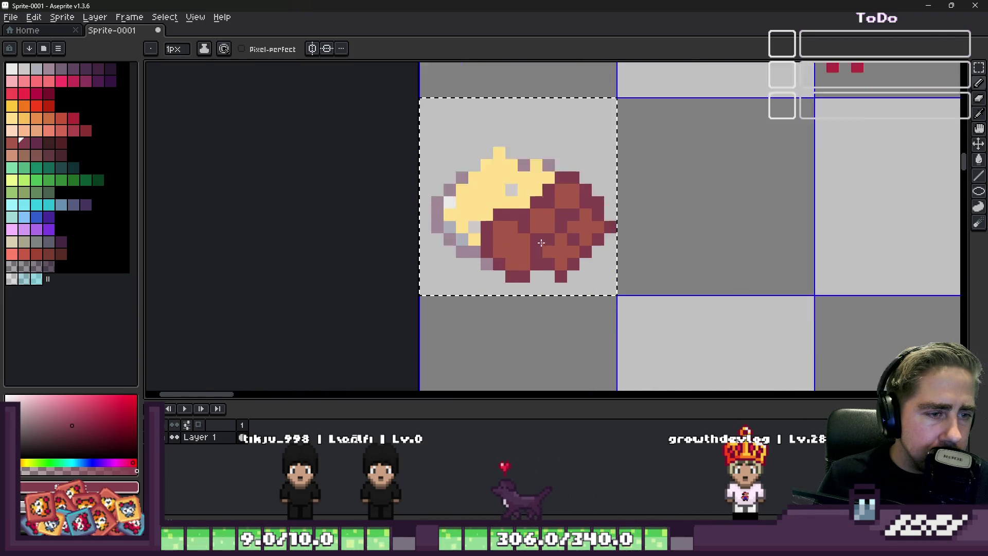
scroll(542, 243, "up", 3)
scroll(464, 247, "down", 4)
scroll(592, 199, "up", 2)
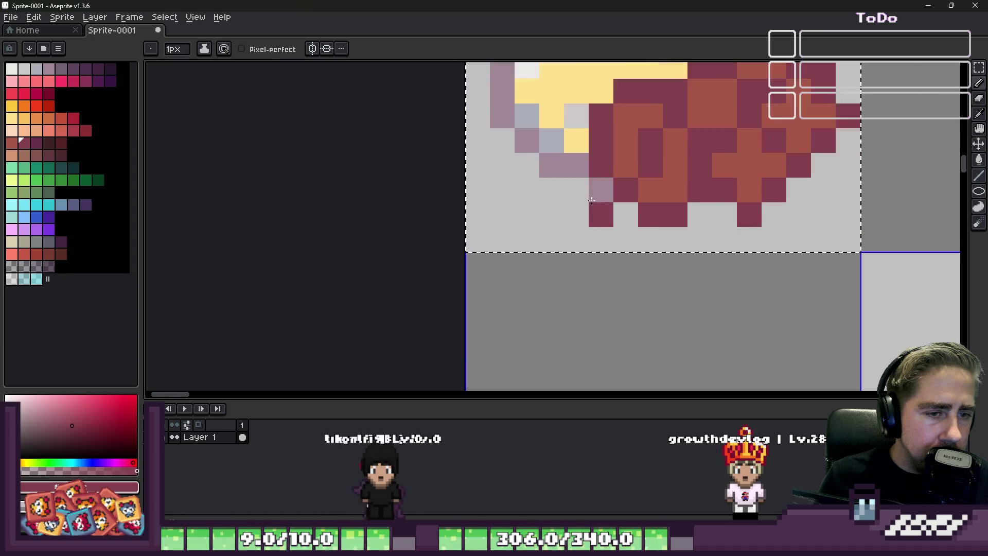
scroll(592, 199, "up", 1)
scroll(656, 163, "down", 4)
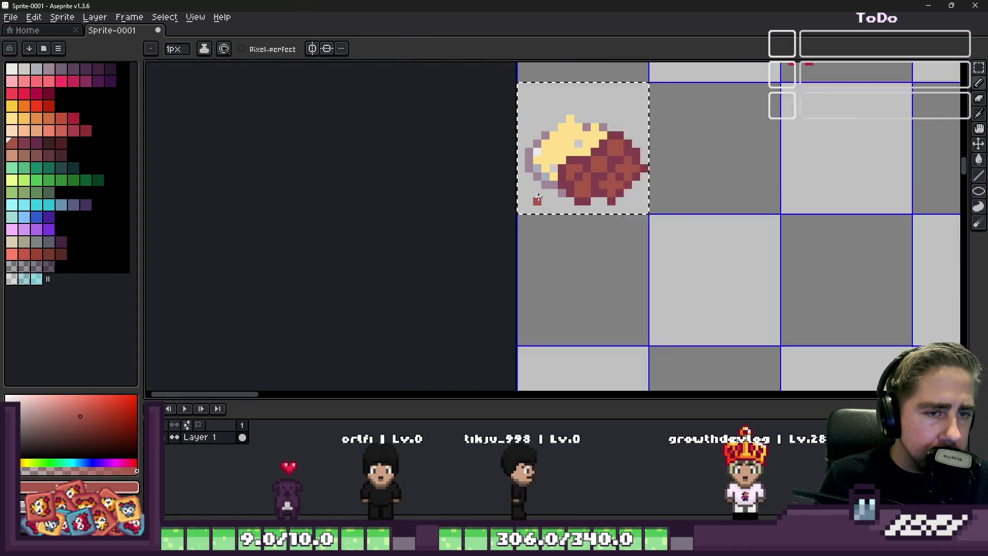
scroll(586, 162, "up", 2)
scroll(618, 177, "up", 1)
scroll(656, 193, "up", 1)
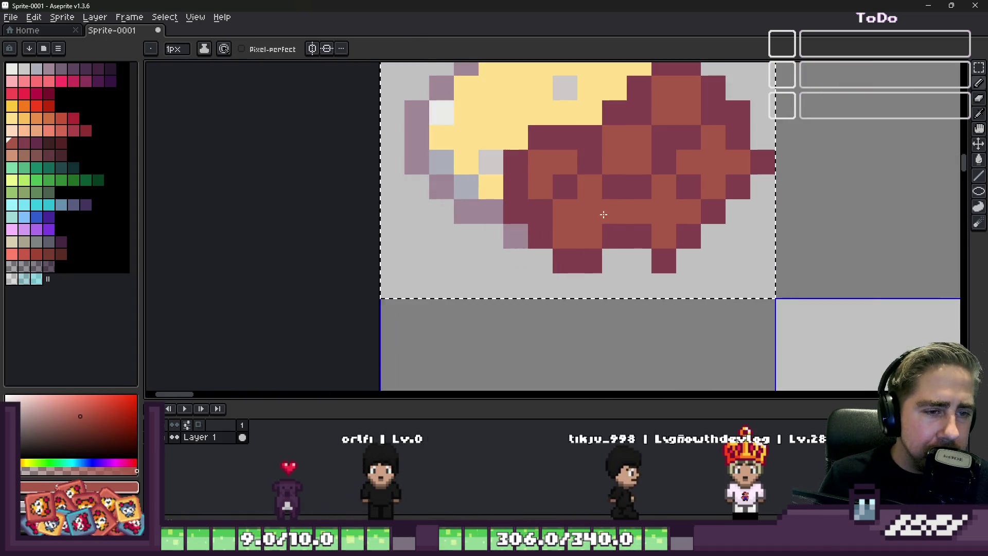
left_click(669, 197)
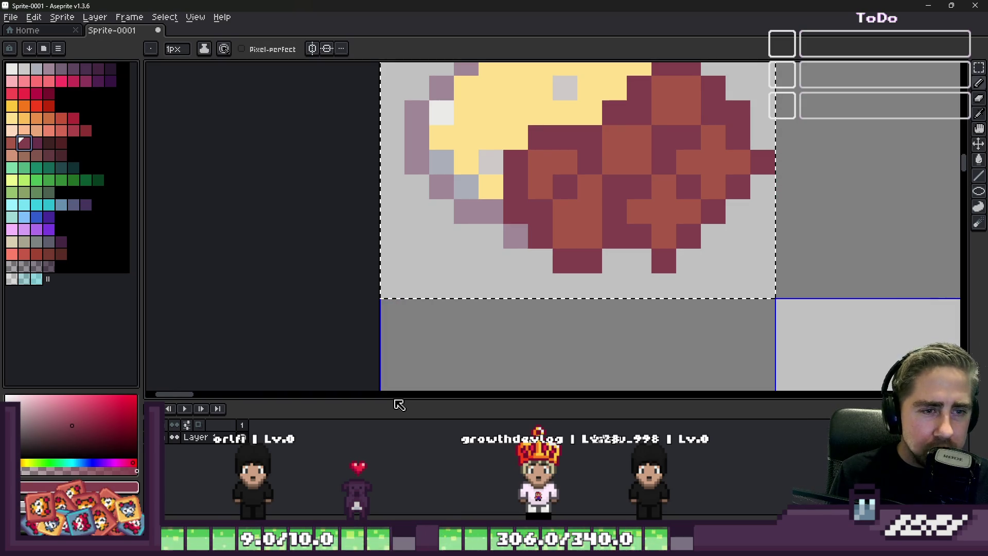
key("alt")
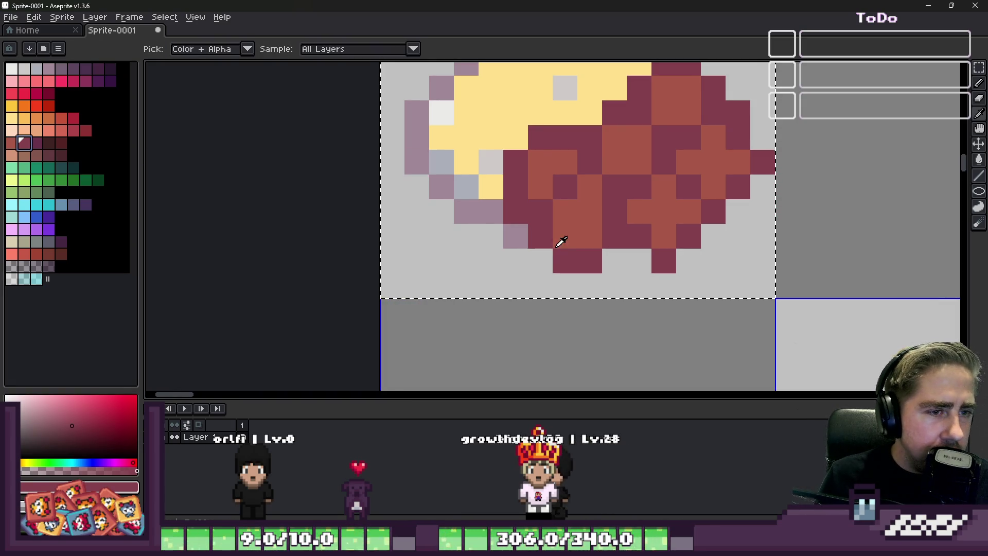
left_click(33, 161)
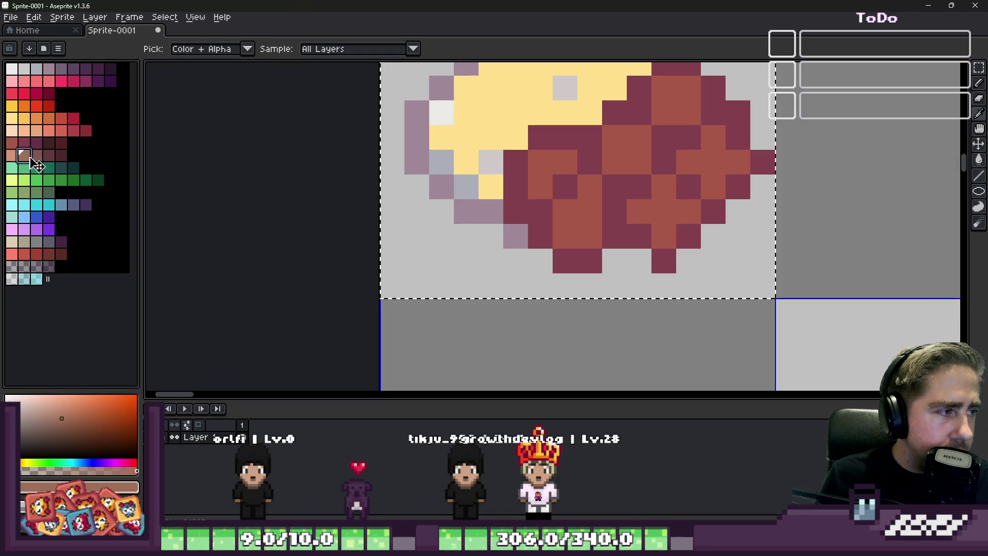
key("g")
left_click(582, 203)
left_click(592, 222)
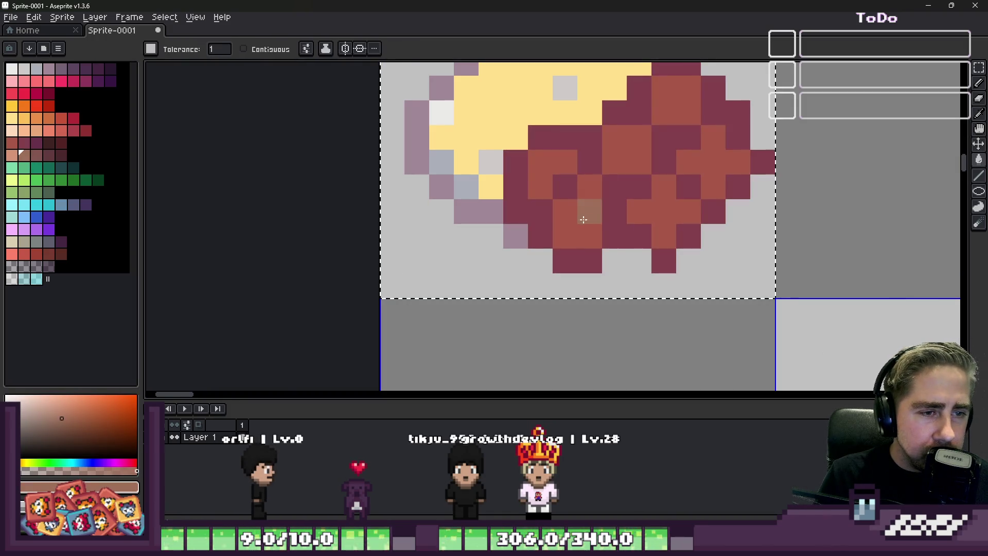
left_click(593, 208)
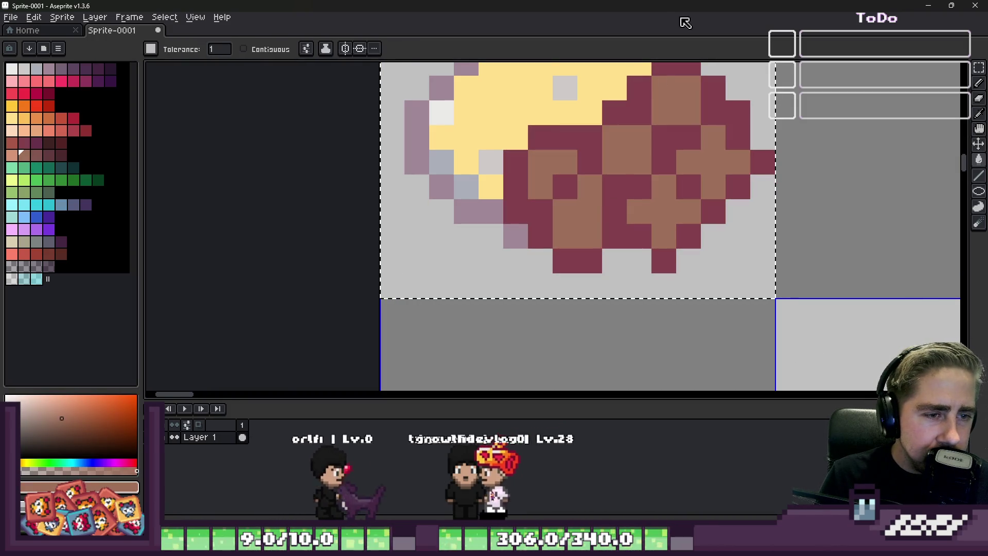
left_click(13, 145)
left_click(598, 229)
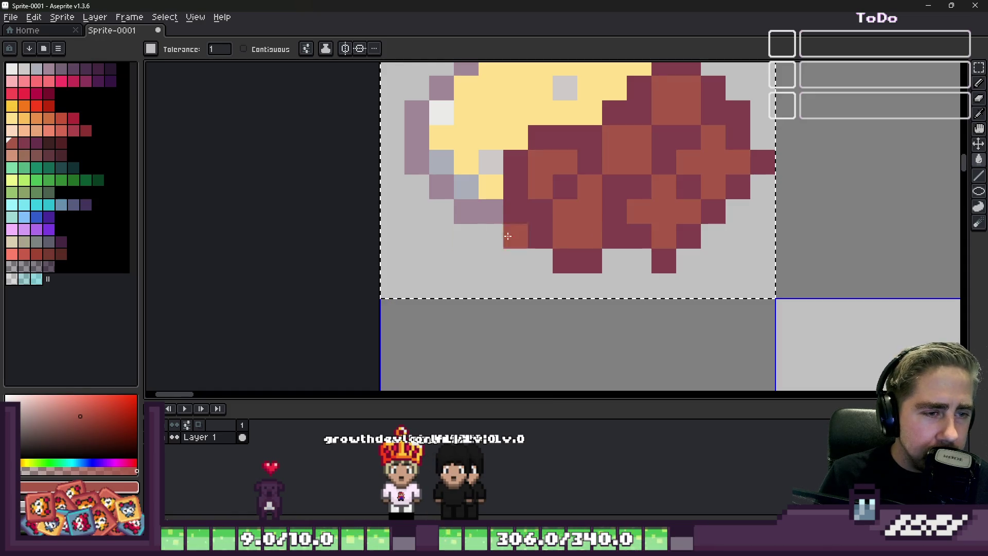
left_click(33, 144)
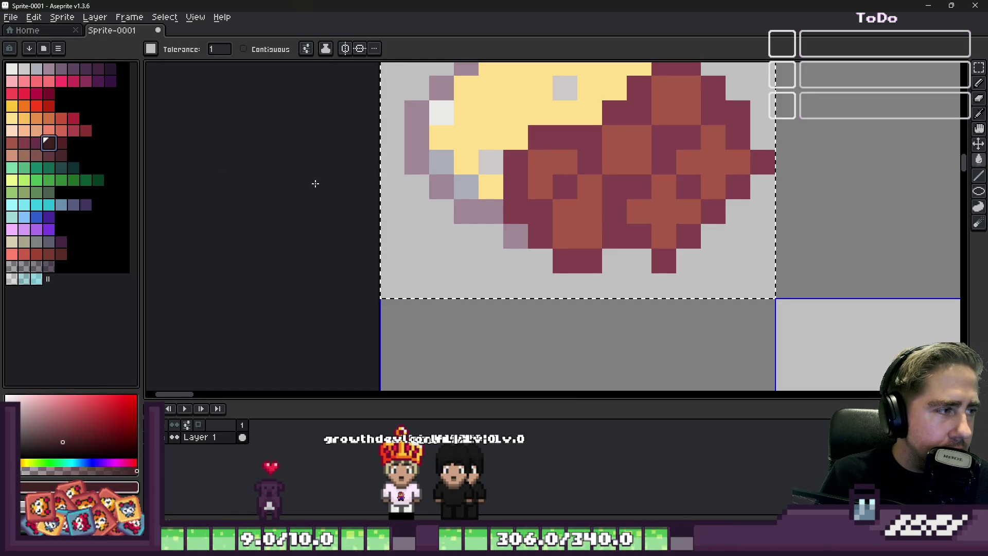
left_click(615, 212)
left_click(54, 150)
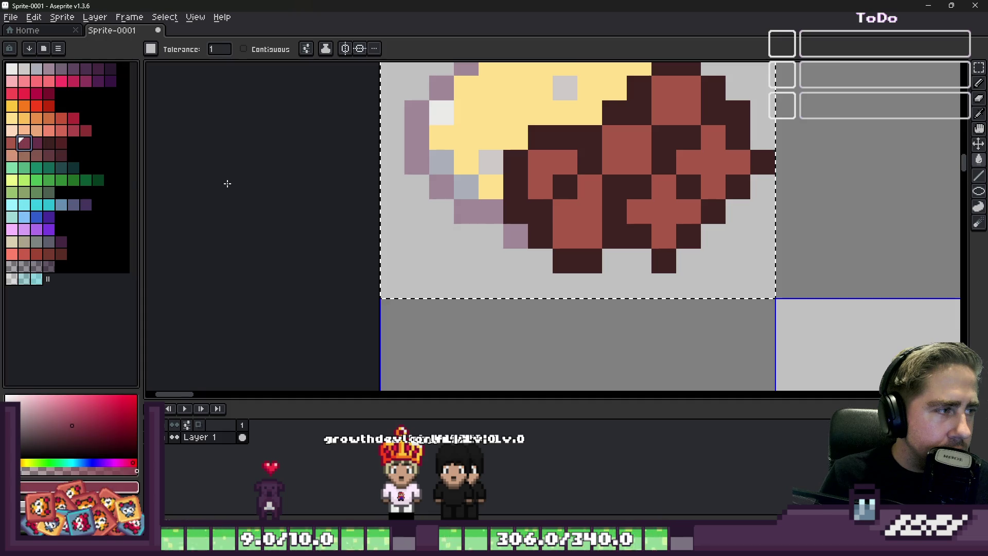
scroll(587, 212, "up", 1)
left_click(568, 232)
key("ctrl+z")
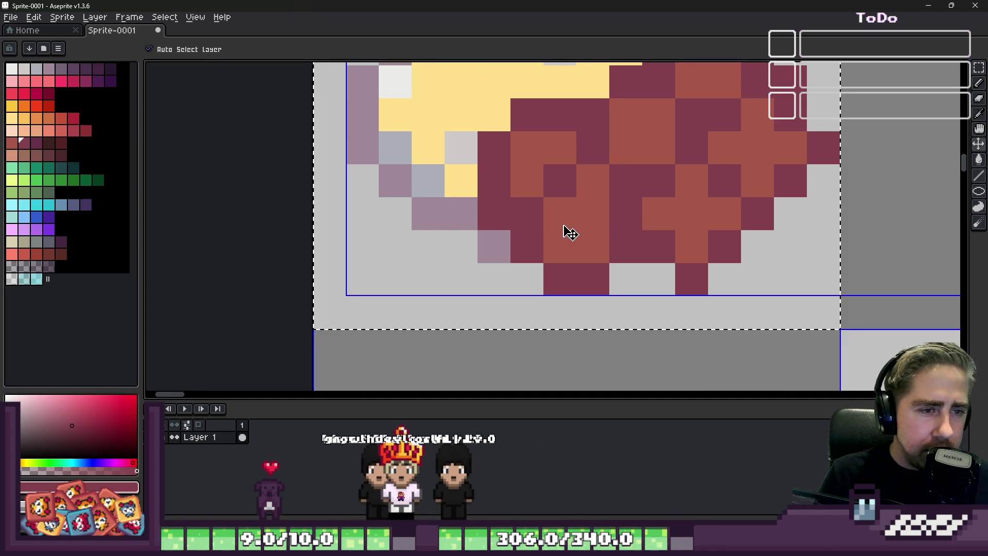
key("ctrl+z")
key("ctrl+y")
key("ctrl+y")
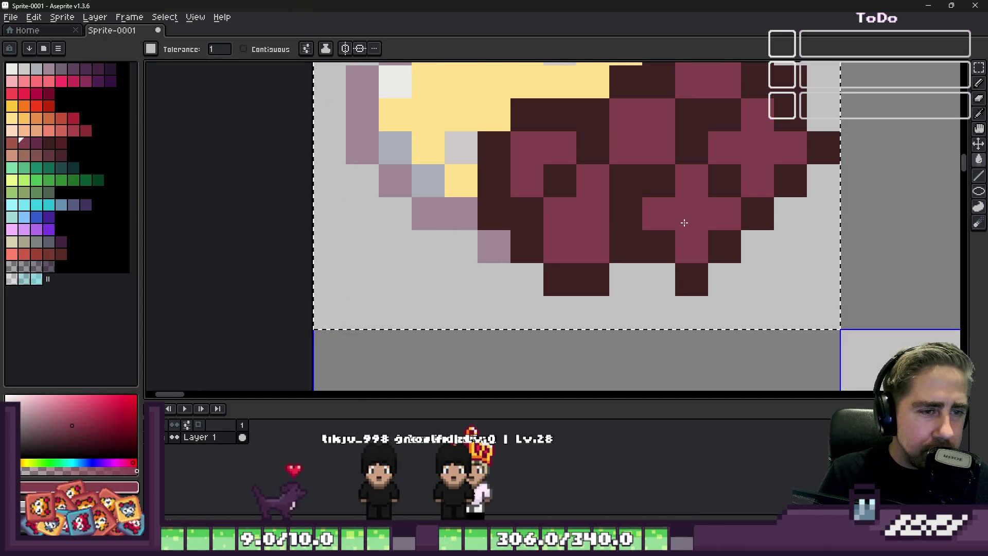
scroll(684, 223, "down", 2)
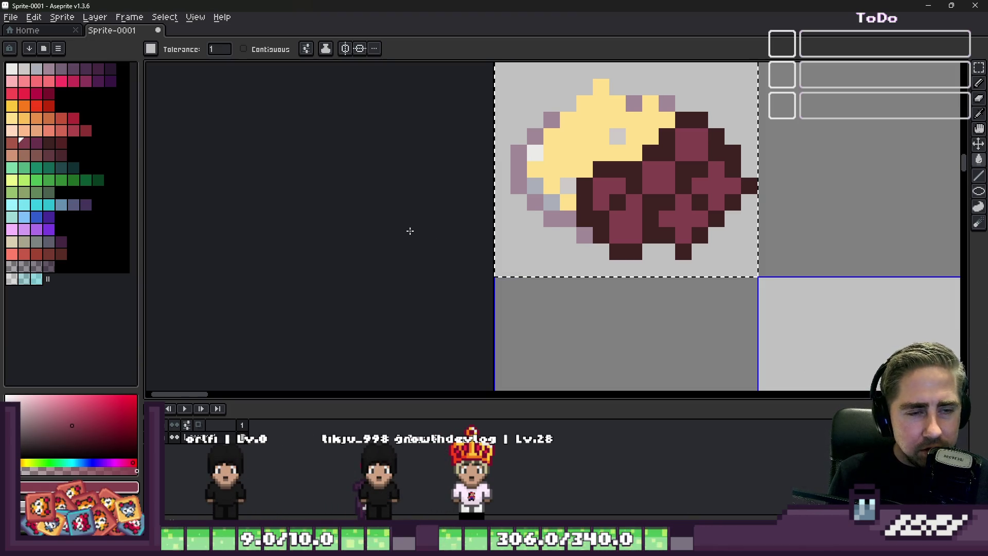
key("ctrl+z")
key("ctrl+z")
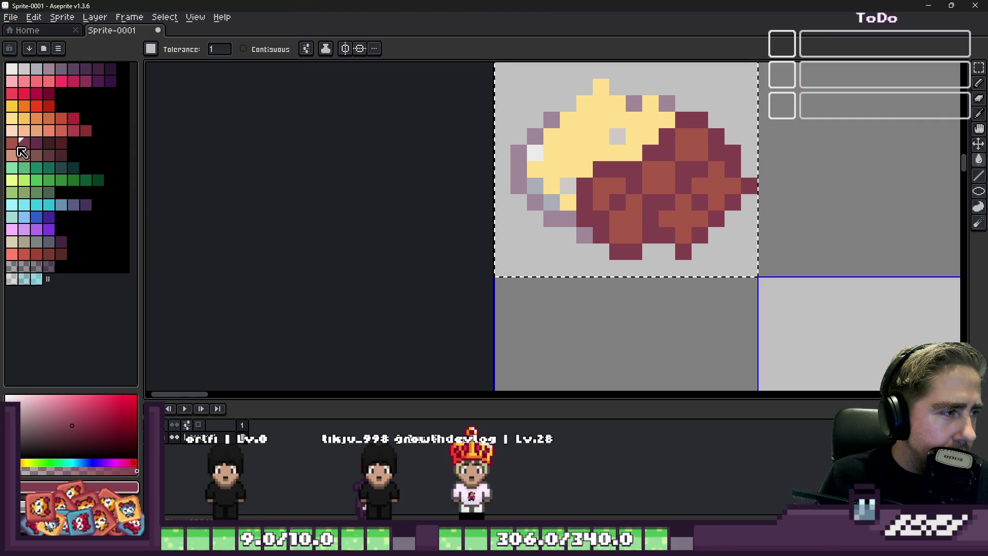
Bucket-fill the maroon outline dark brown and the interior a lighter brown.
left_click(59, 165)
left_click(603, 201)
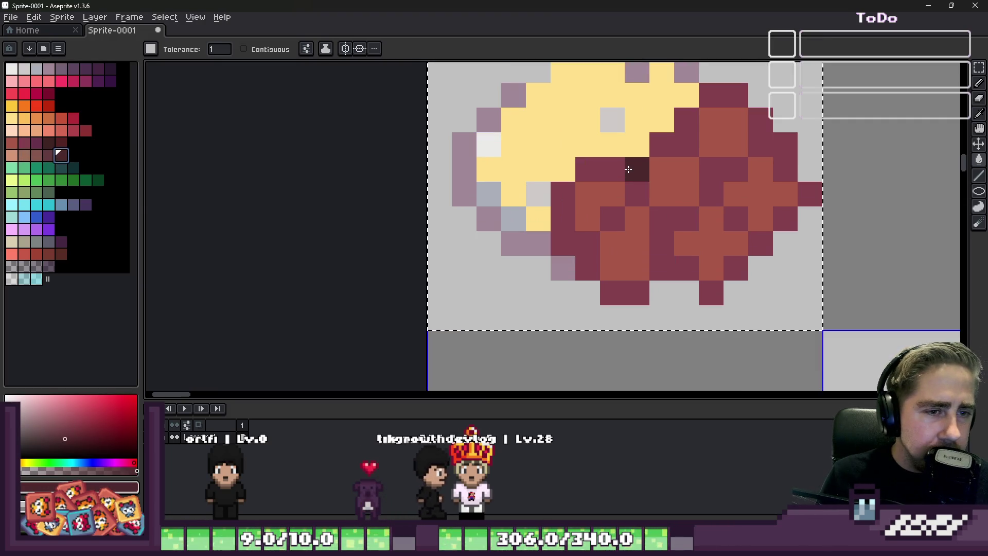
scroll(603, 201, "up", 1)
left_click(33, 164)
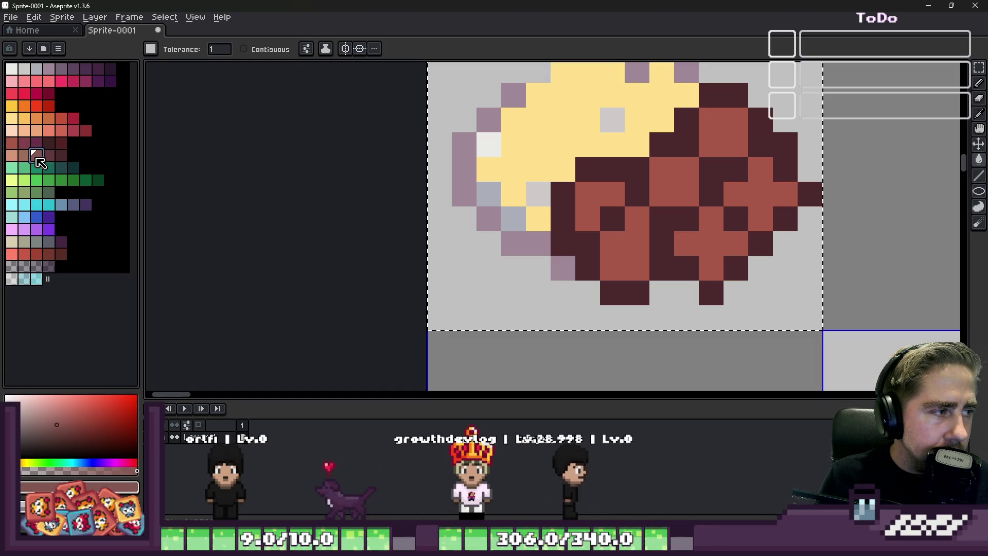
left_click(613, 242)
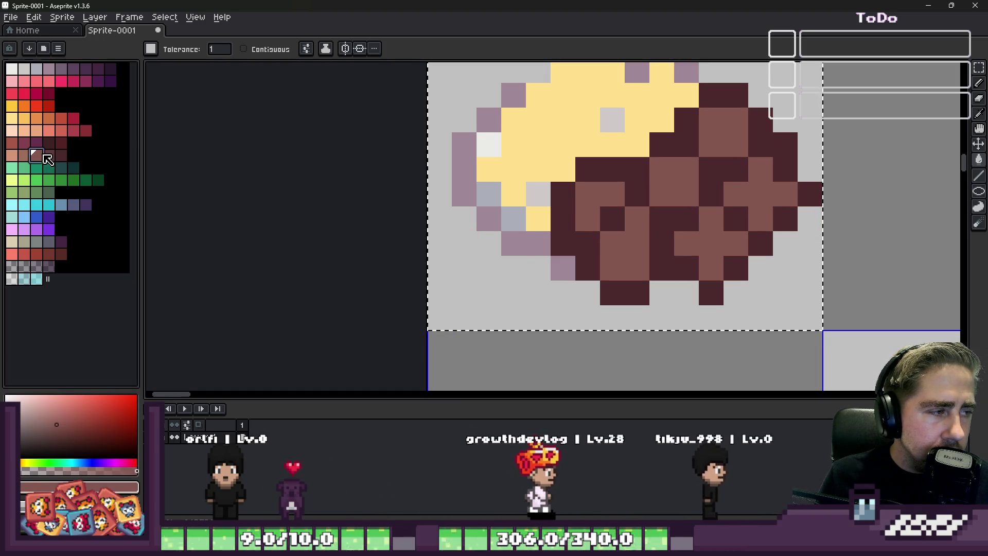
Dot dark purple-brown pixels into the food, then refill the medium-brown pixels reddish-brown.
left_click(47, 155)
key("b")
scroll(603, 200, "up", 1)
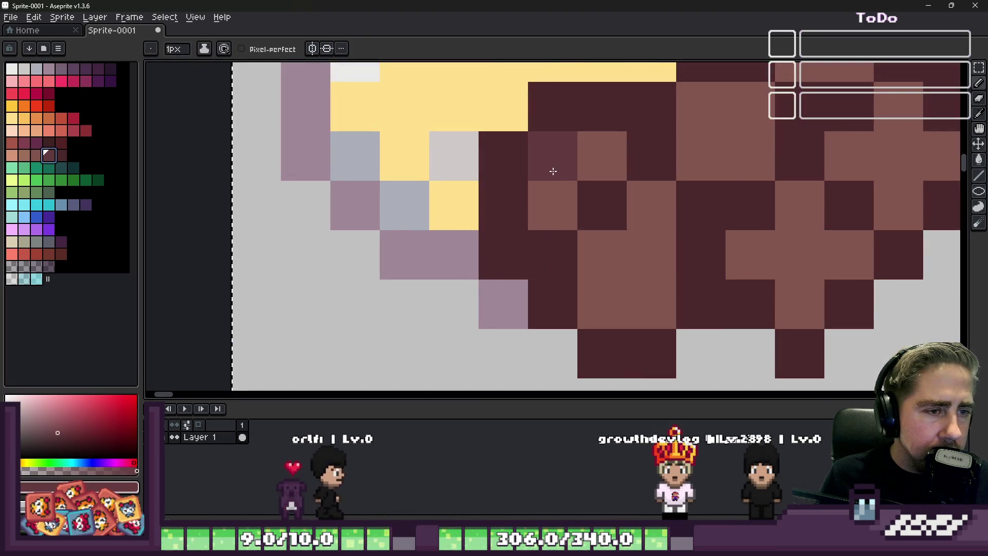
left_click_drag(553, 178, 553, 254)
left_click(256, 253)
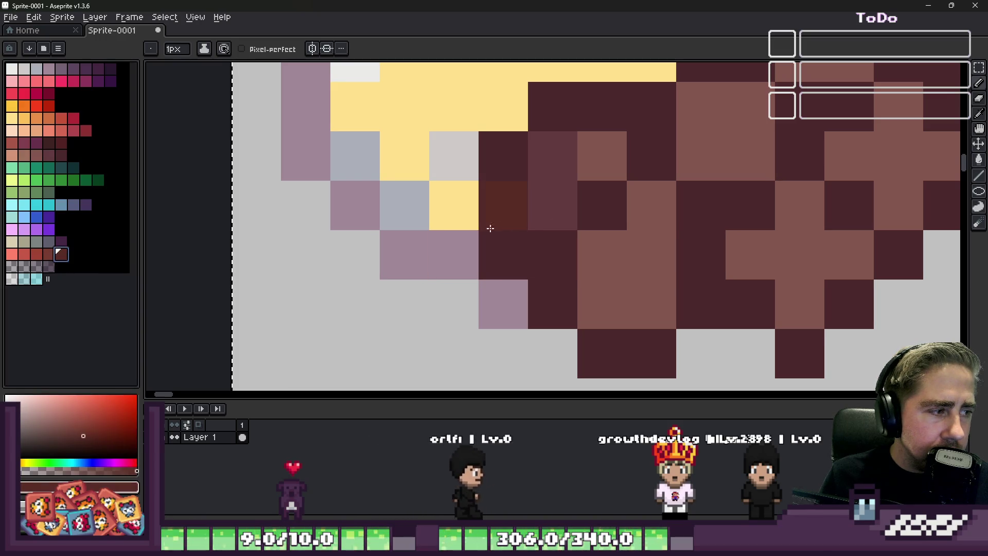
key("g")
scroll(495, 232, "down", 1)
left_click(37, 241)
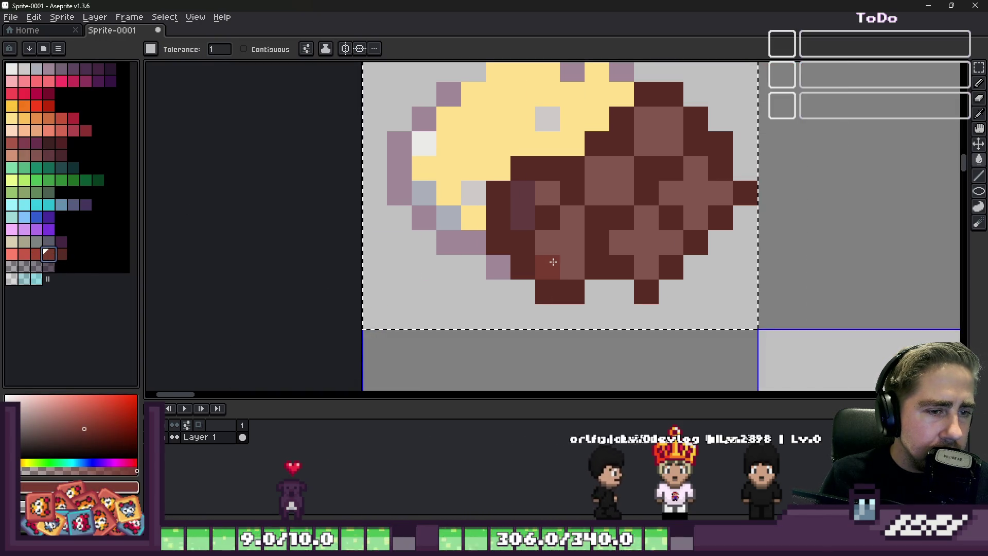
left_click(524, 230)
Pencil scattered brighter red highlight pixels across the reddish-brown food.
key("b")
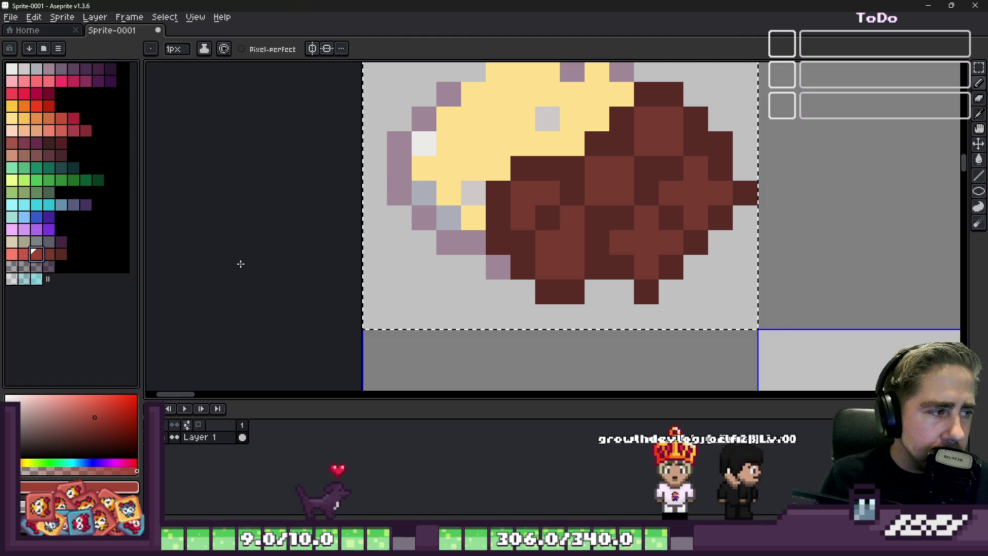
scroll(524, 229, "up", 1)
mouse_move(524, 239)
left_mouse_down()
mouse_move(550, 219)
mouse_move(541, 232)
left_mouse_up()
left_click_drag(495, 170, 533, 170)
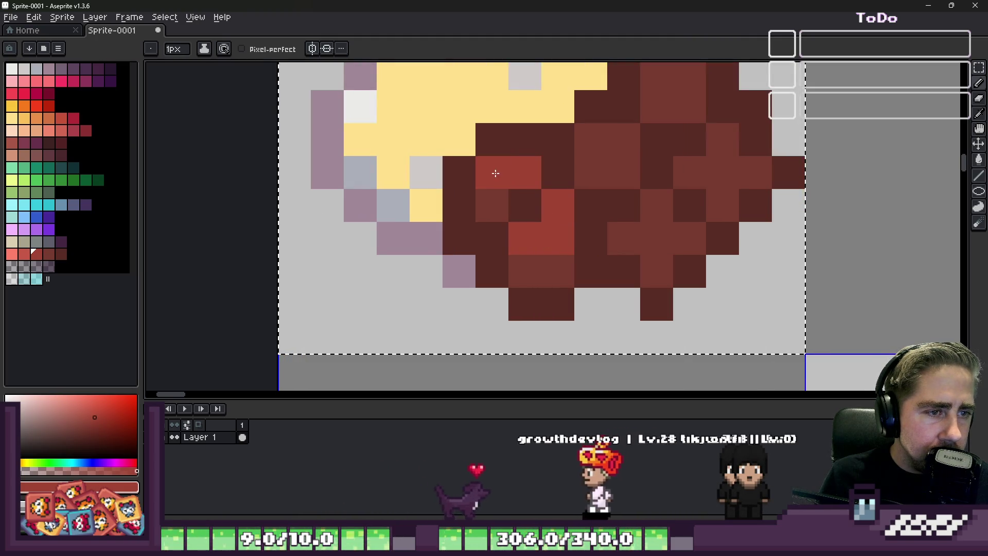
mouse_move(657, 204)
left_mouse_down()
mouse_move(684, 234)
mouse_move(690, 204)
left_mouse_up()
left_click_drag(707, 170, 741, 164)
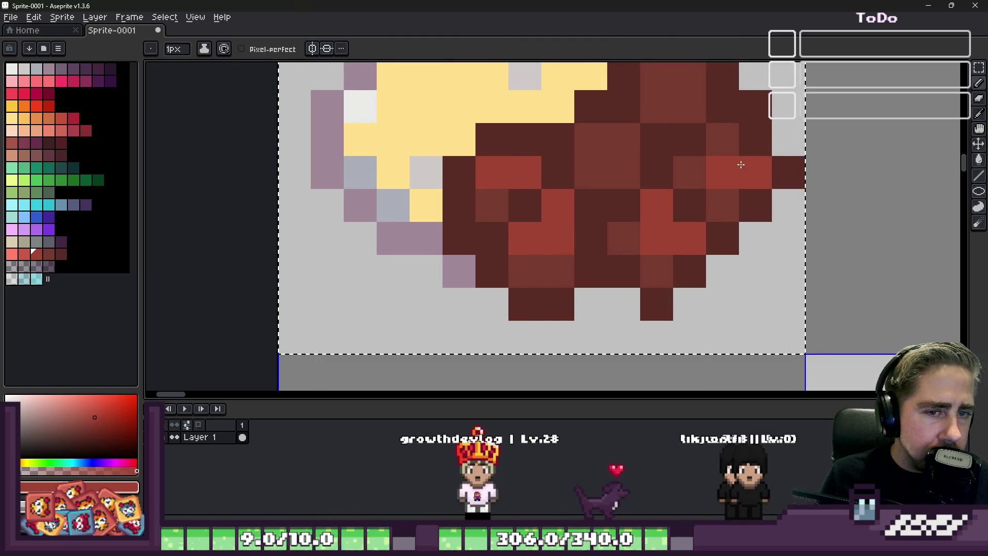
scroll(723, 139, "up", 3)
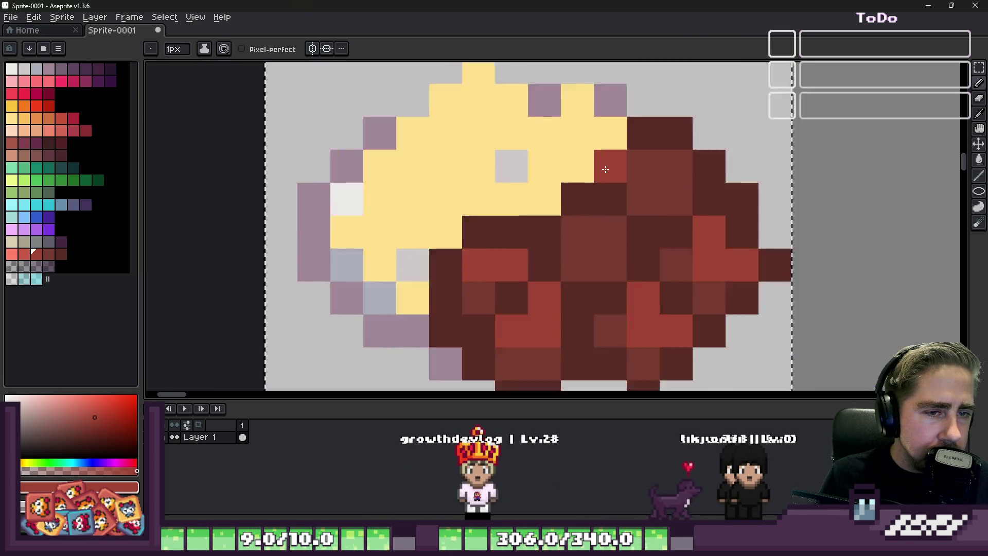
left_click(629, 218)
scroll(629, 218, "down", 2)
scroll(640, 281, "down", 4)
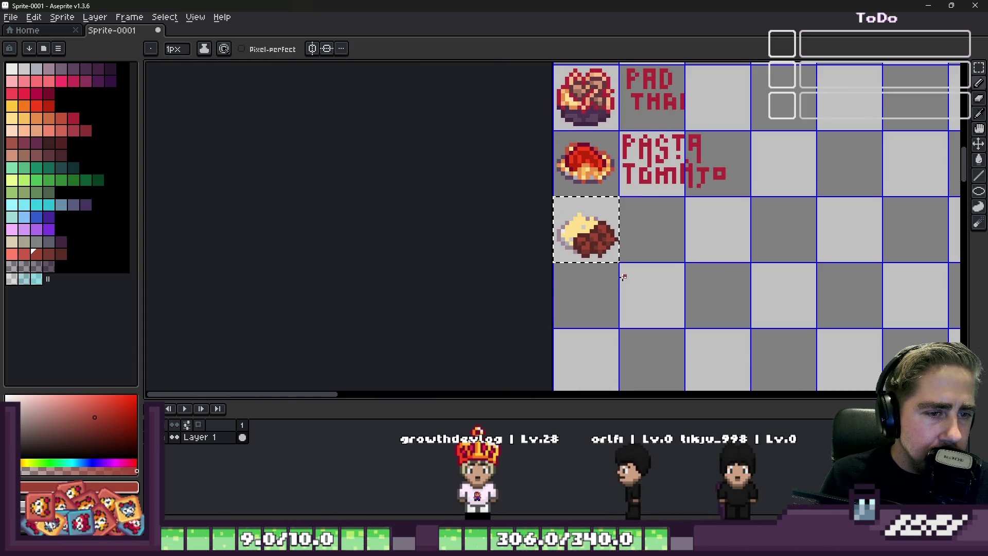
scroll(624, 277, "up", 2)
scroll(617, 270, "up", 3)
scroll(610, 263, "down", 2)
scroll(591, 256, "up", 2)
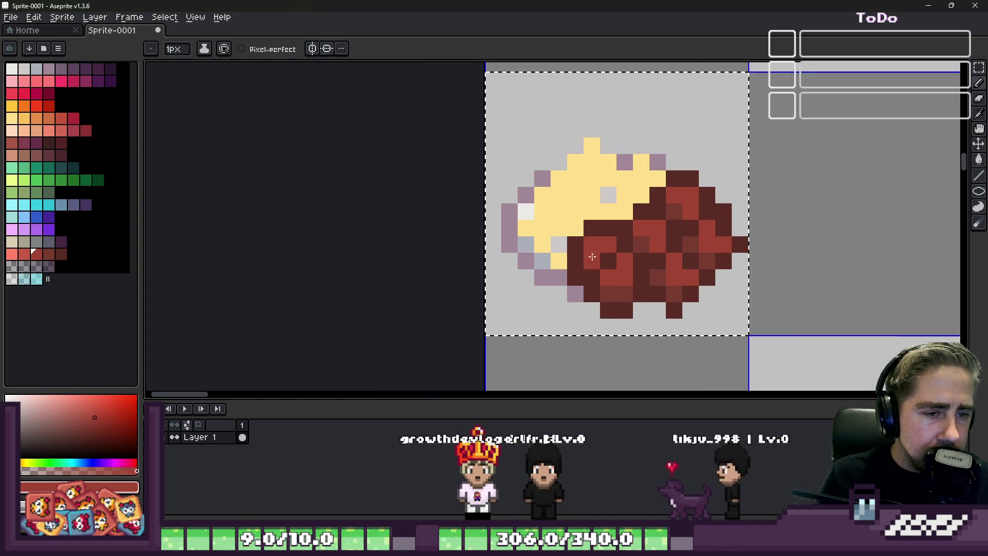
scroll(592, 256, "down", 3)
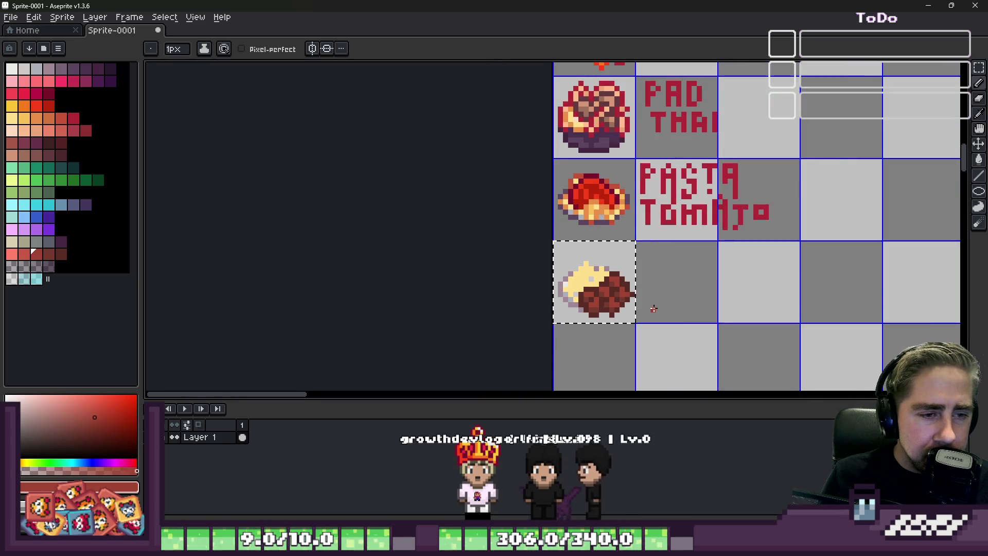
scroll(653, 309, "up", 1)
scroll(644, 310, "up", 1)
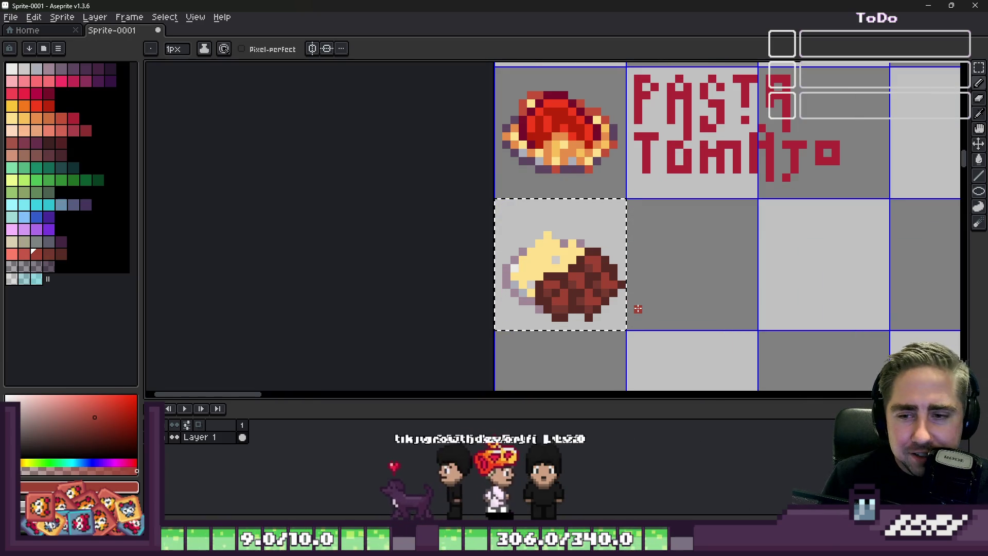
scroll(587, 294, "up", 3)
scroll(574, 246, "down", 1)
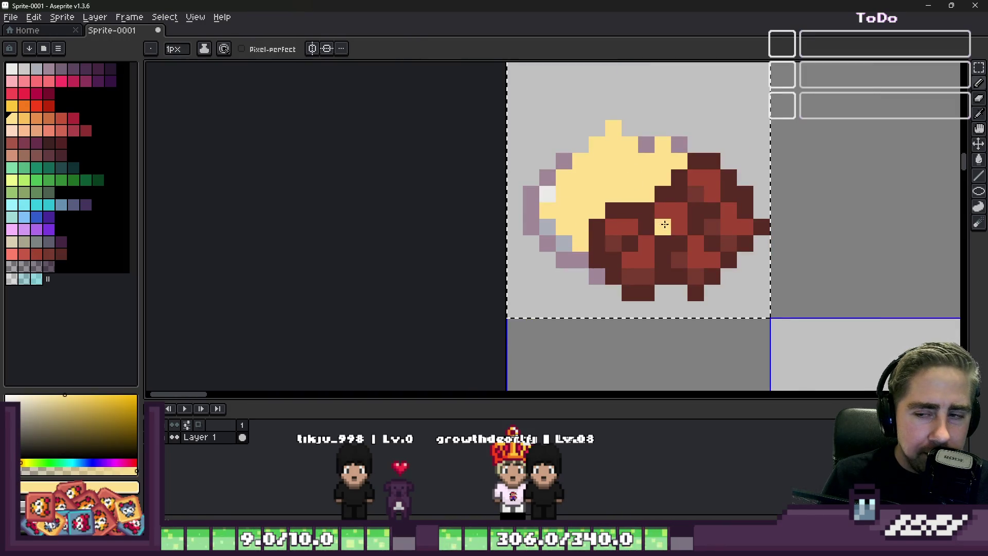
scroll(664, 225, "up", 1)
scroll(649, 239, "down", 1)
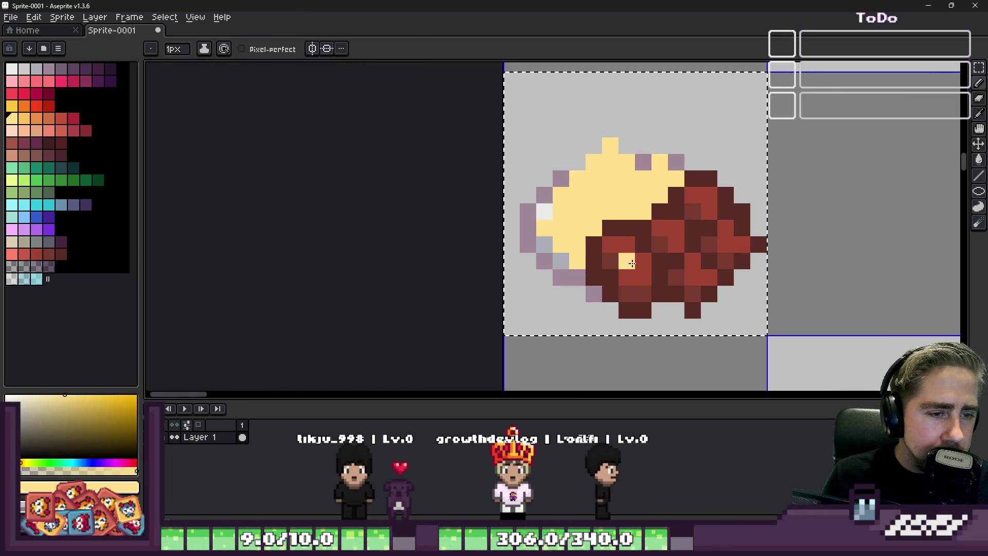
Add light red highlight pixels to the dark red food.
left_click(625, 241)
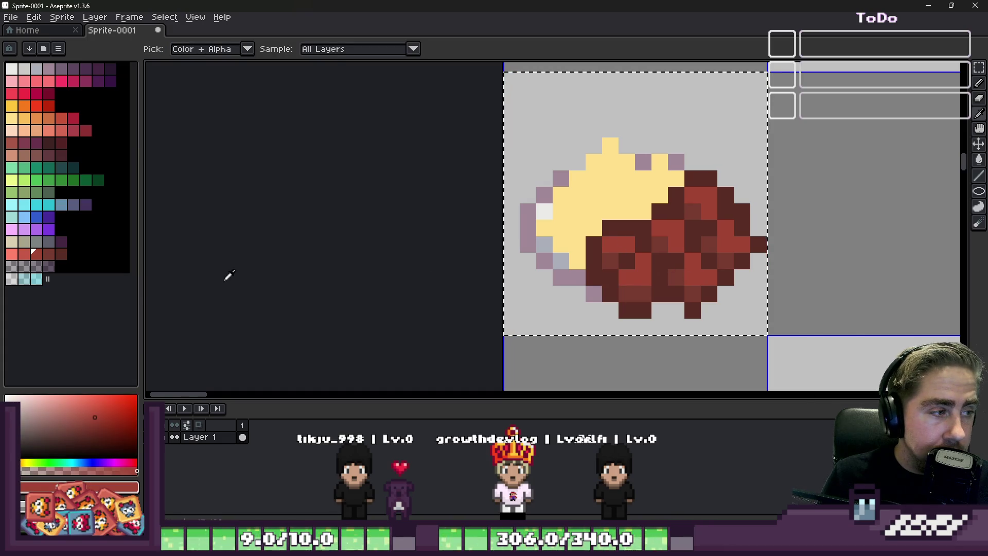
left_click(23, 253)
scroll(641, 231, "up", 1)
left_click(652, 257)
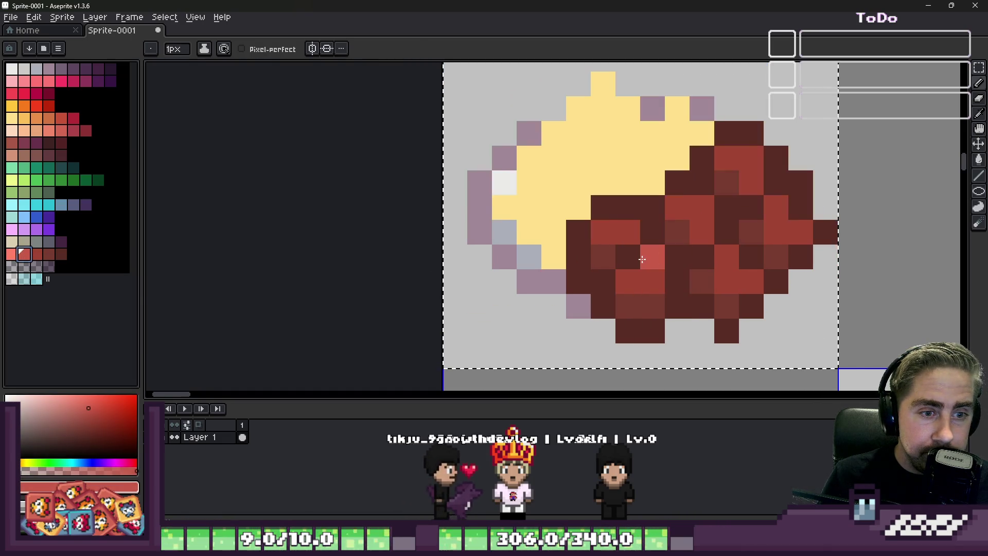
left_click(713, 259)
left_click(776, 207)
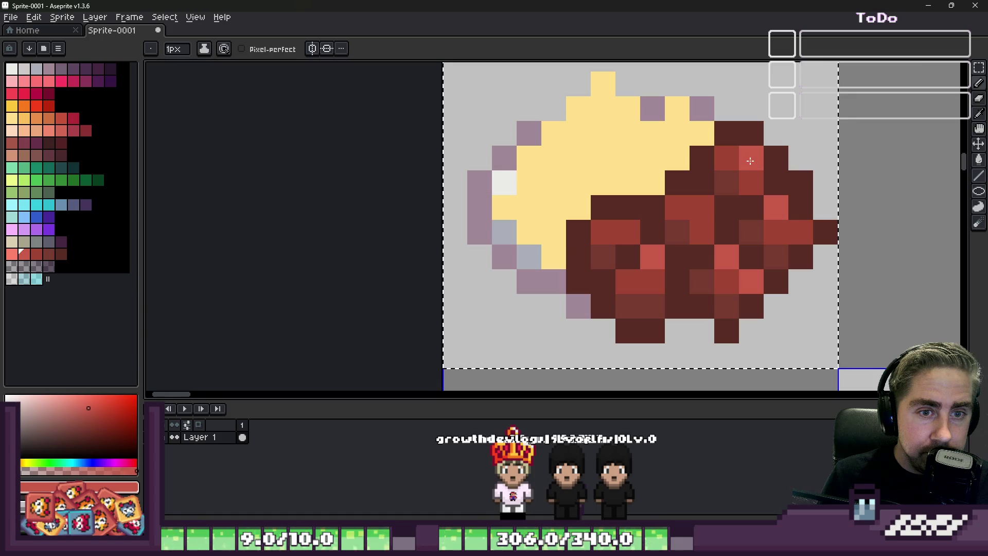
scroll(664, 224, "down", 2)
scroll(587, 216, "up", 2)
Paint orange outline pixels along the pale yellow food's edge.
left_click(602, 228, "alt")
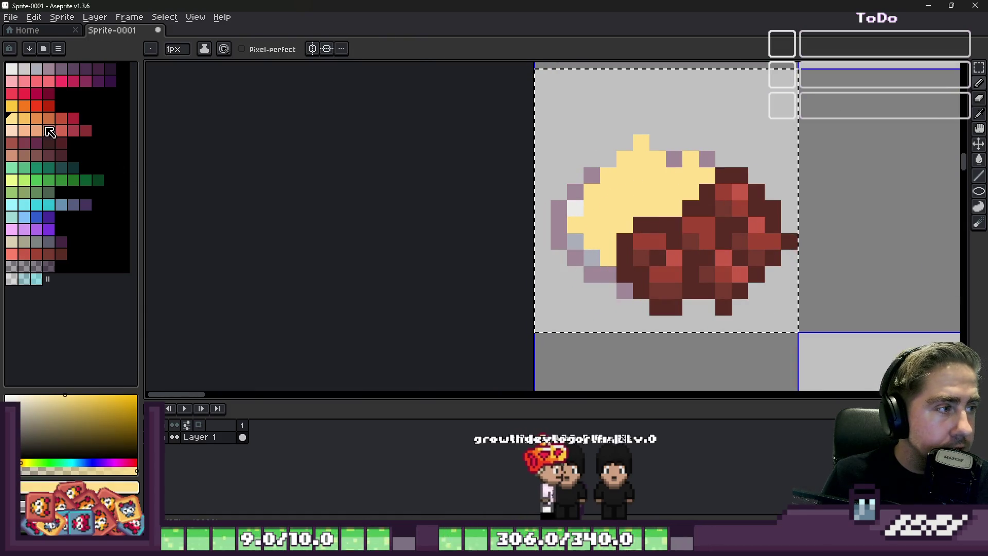
left_click(47, 118)
left_click(575, 290)
left_click(604, 266)
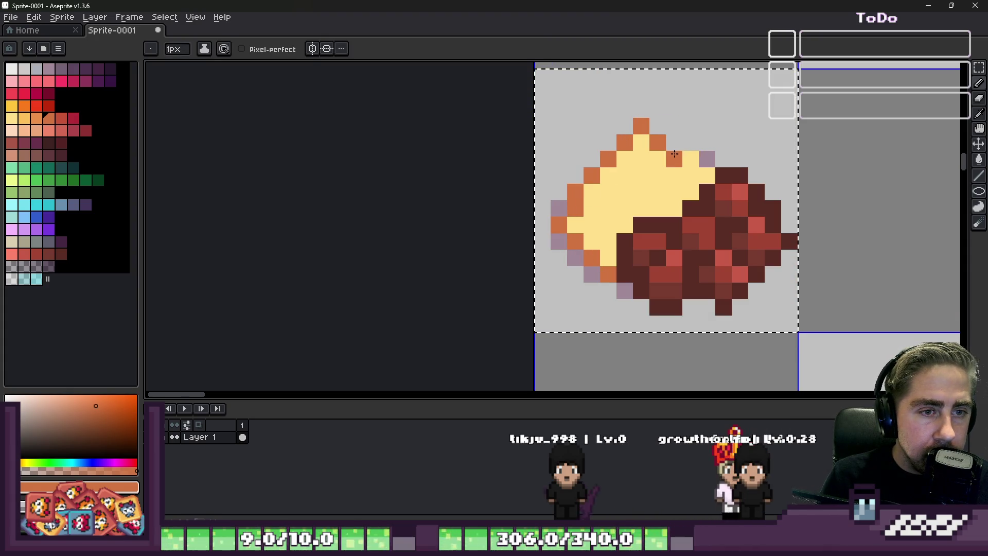
Turn a purple edge pixel of the yellow food orange.
left_click(654, 138, "alt")
left_click(644, 124, "alt")
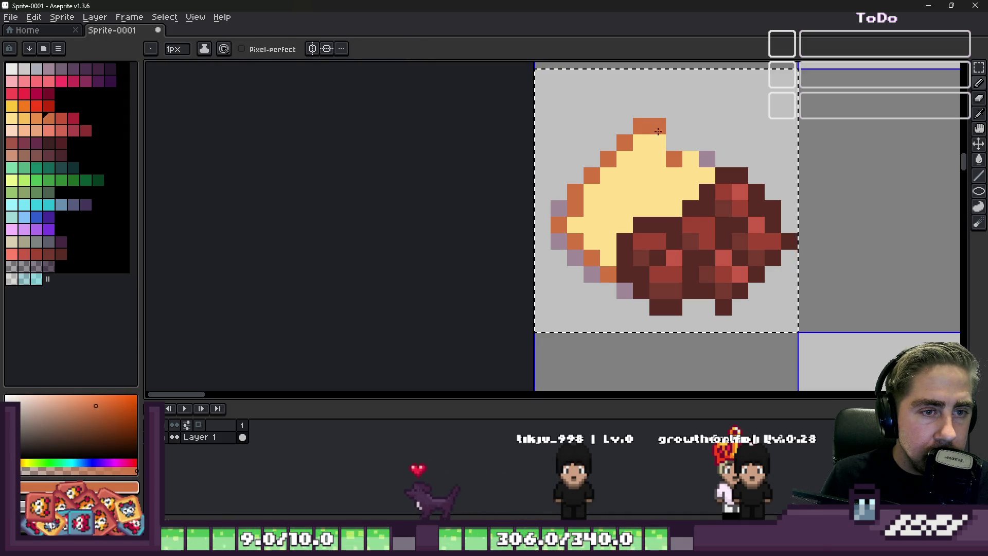
left_click(707, 158)
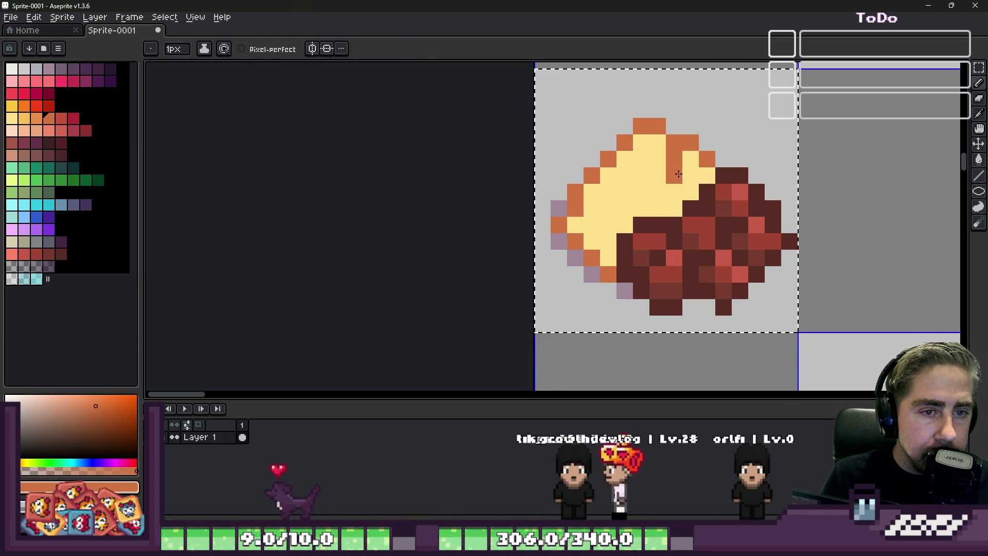
scroll(707, 157, "up", 1)
scroll(601, 172, "up", 1)
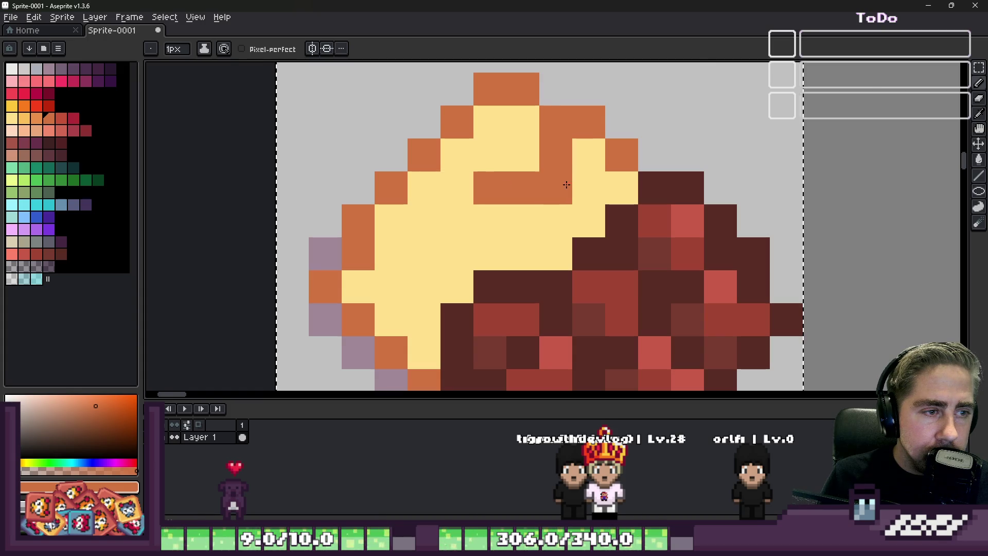
left_click_drag(566, 185, 511, 214)
scroll(720, 168, "down", 2)
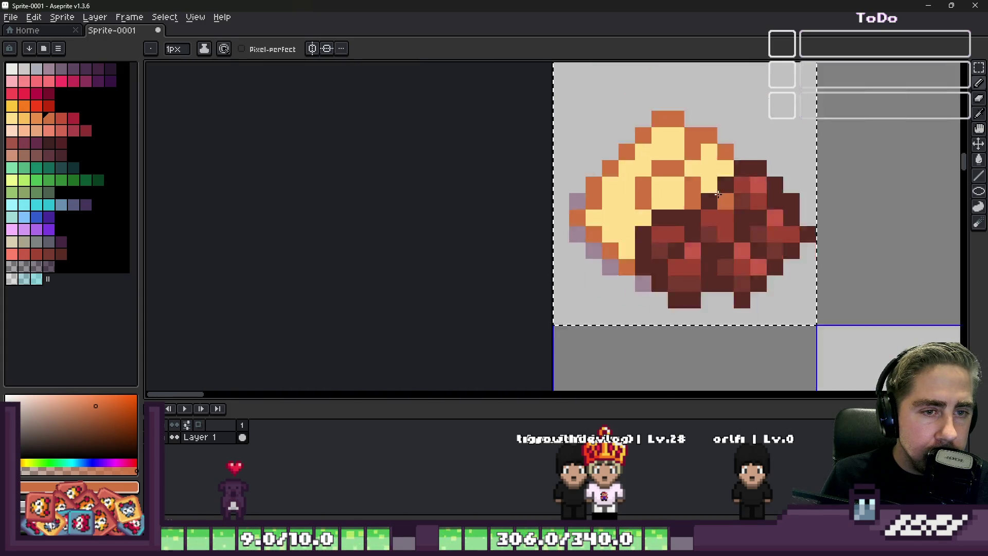
scroll(612, 230, "up", 1)
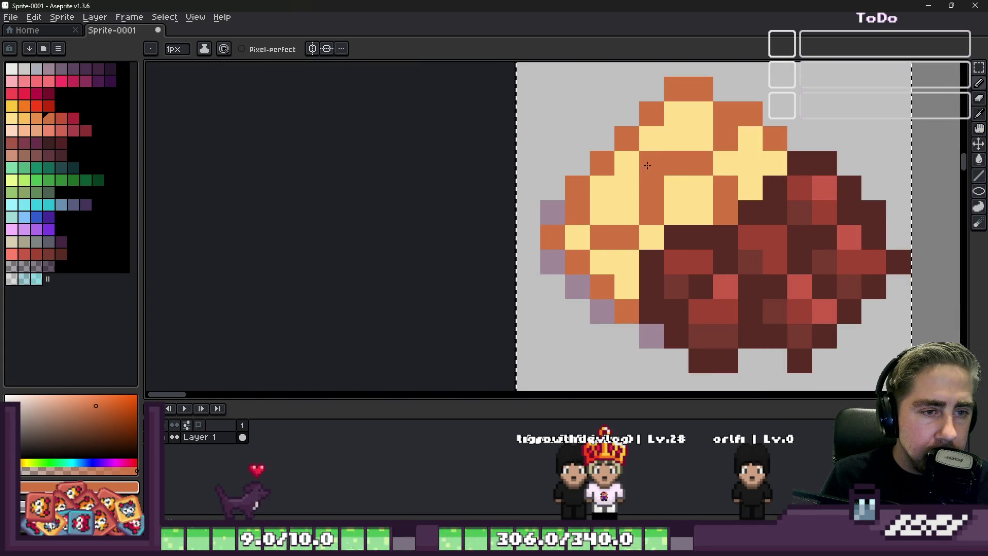
scroll(647, 165, "down", 2)
scroll(647, 165, "down", 1)
scroll(571, 213, "up", 3)
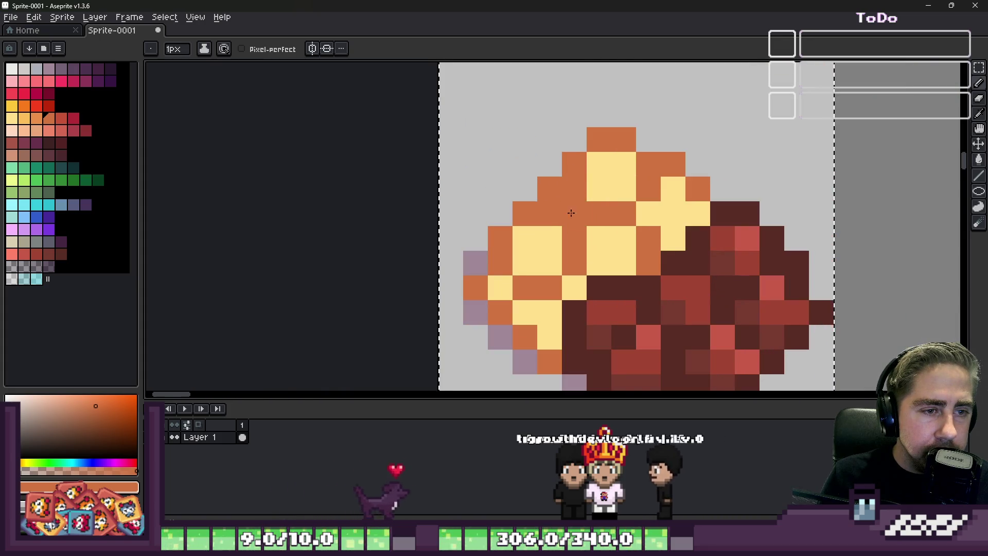
scroll(571, 213, "down", 4)
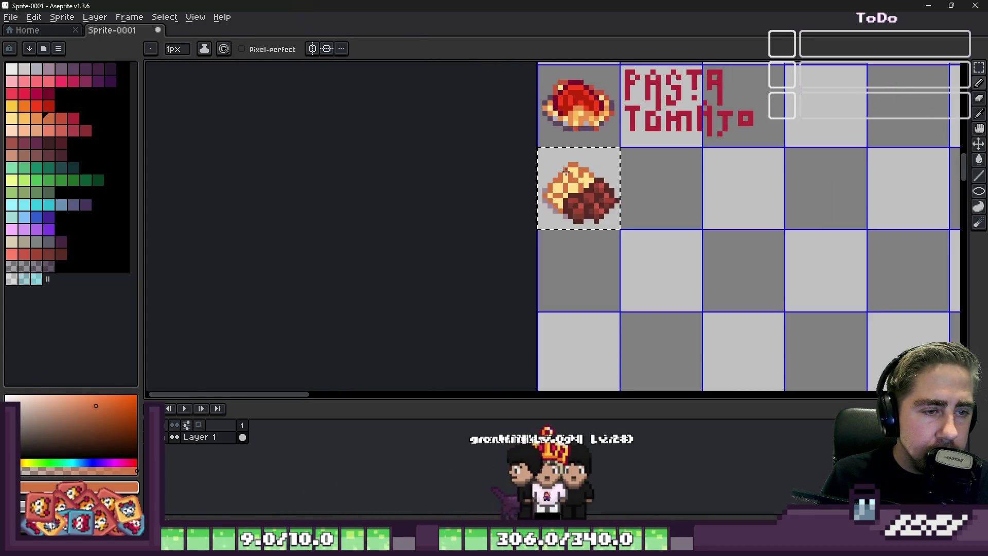
scroll(566, 172, "up", 3)
scroll(587, 178, "up", 2)
Scatter golden highlight pixels across the orange-and-yellow half of the food.
left_click(587, 165, "alt")
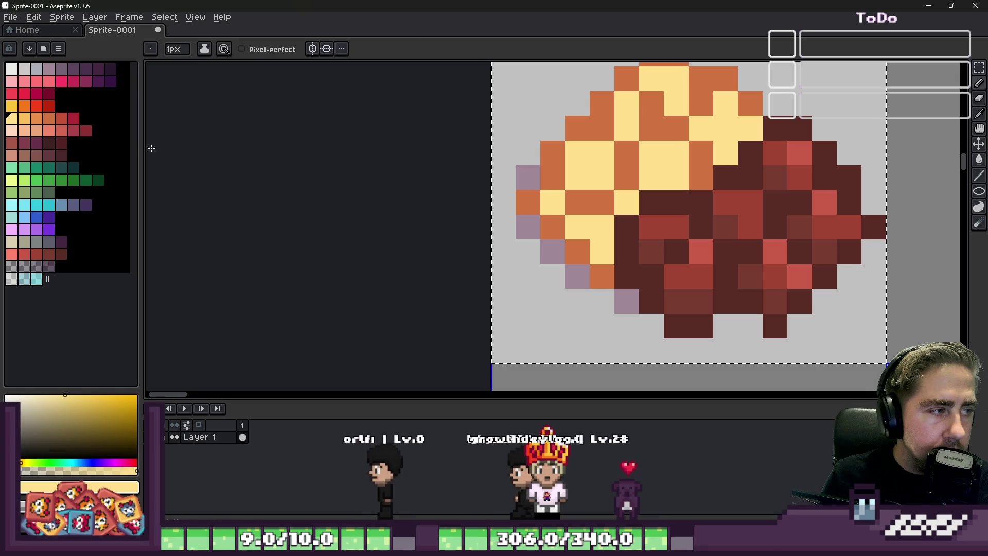
key("v")
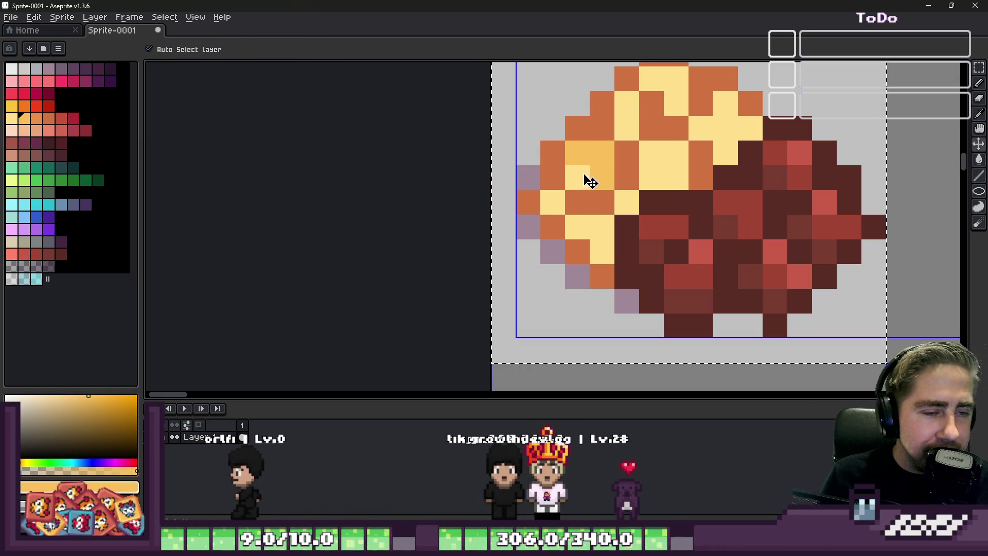
key("b")
left_click(582, 178)
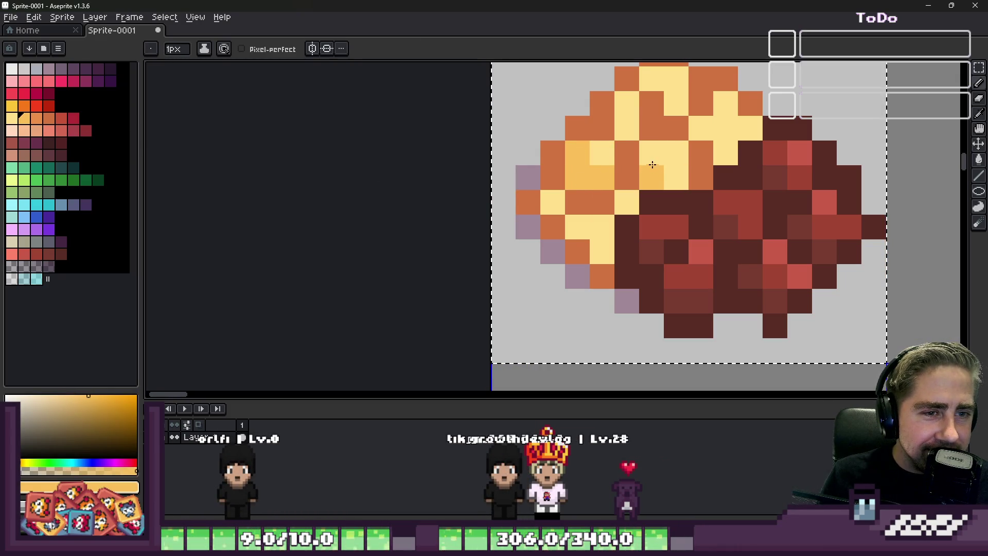
left_click(687, 143)
left_click(701, 176)
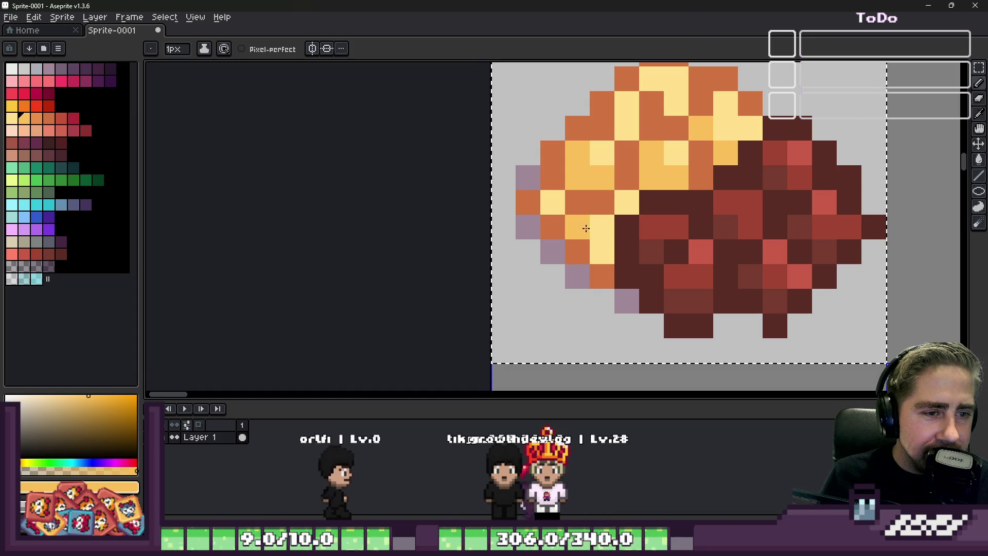
left_click(602, 250)
left_click(628, 151)
left_click(652, 92)
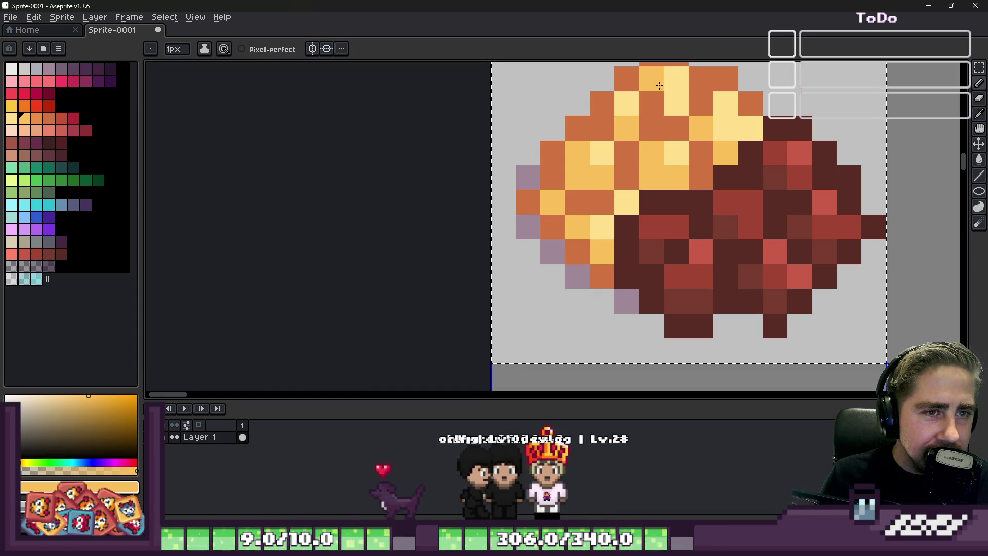
scroll(622, 150, "down", 5)
scroll(541, 178, "up", 1)
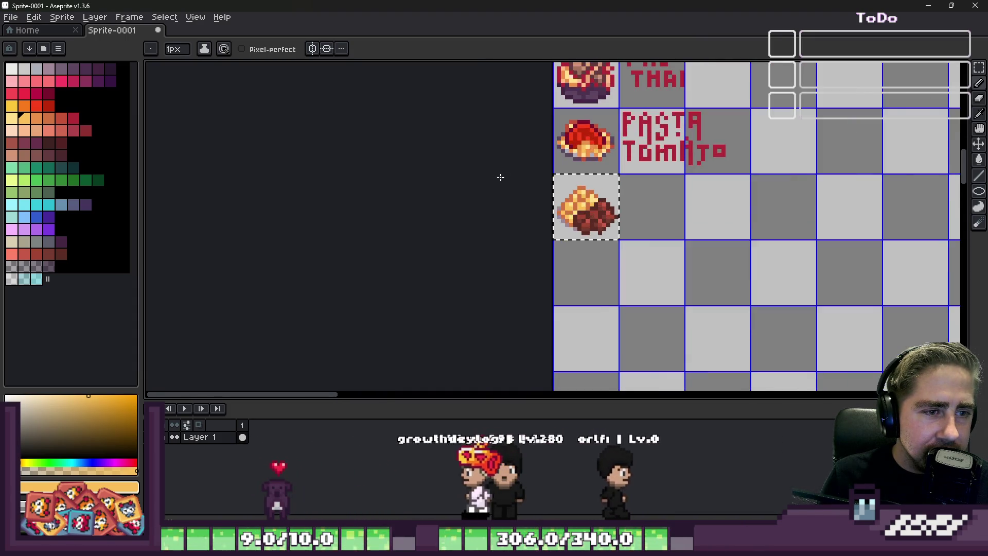
scroll(505, 181, "down", 2)
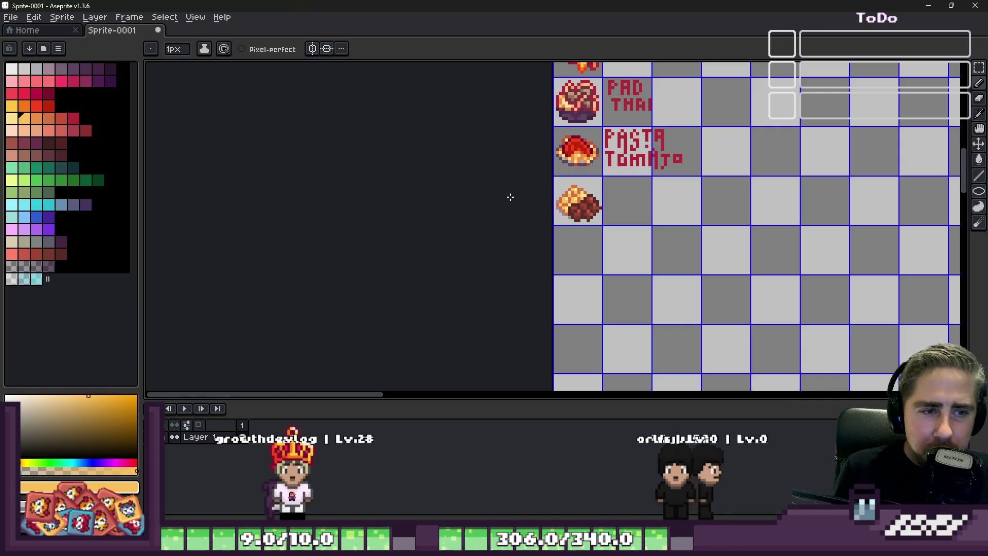
scroll(526, 236, "up", 2)
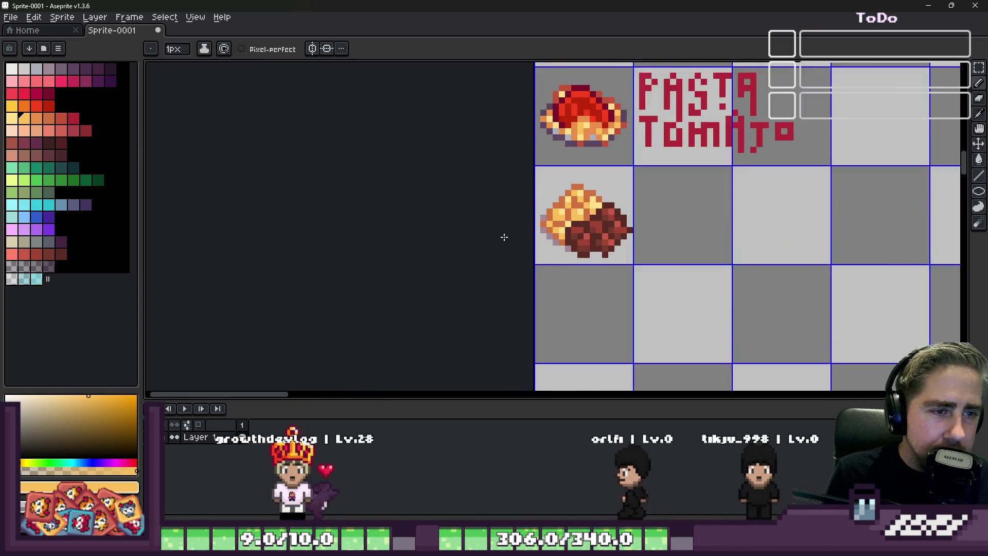
scroll(527, 236, "down", 1)
scroll(526, 237, "up", 2)
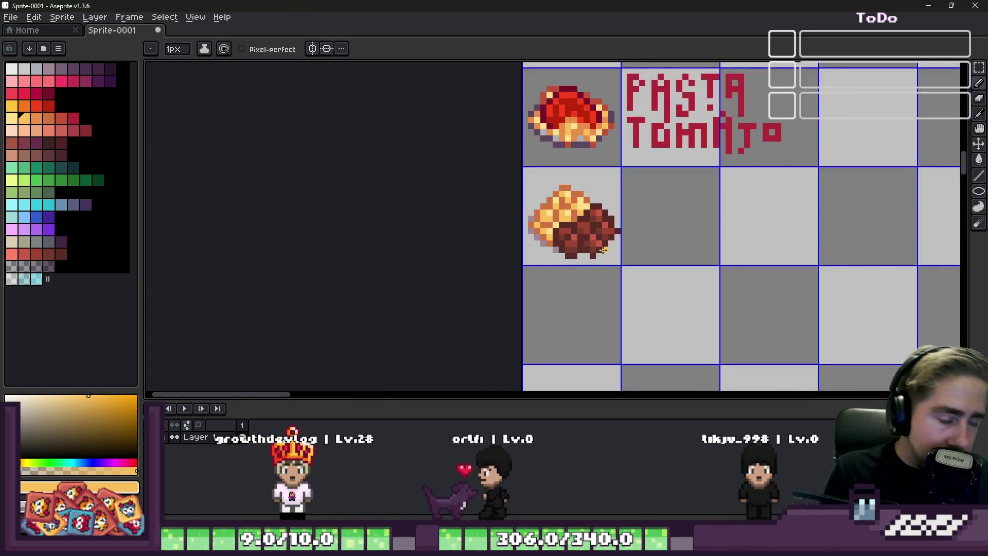
scroll(541, 239, "up", 3)
scroll(557, 247, "up", 1)
scroll(591, 272, "down", 5)
scroll(590, 272, "down", 1)
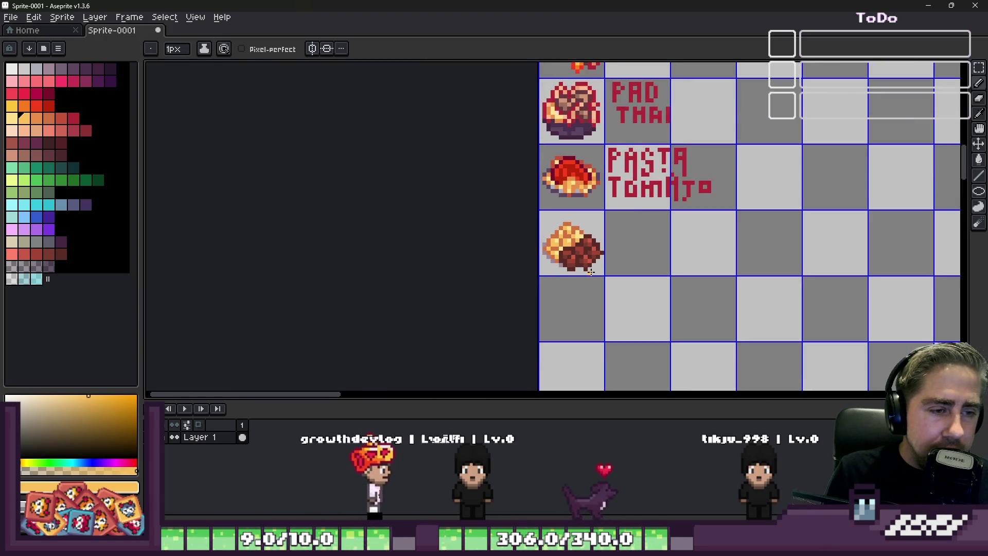
scroll(591, 272, "up", 2)
scroll(572, 272, "up", 2)
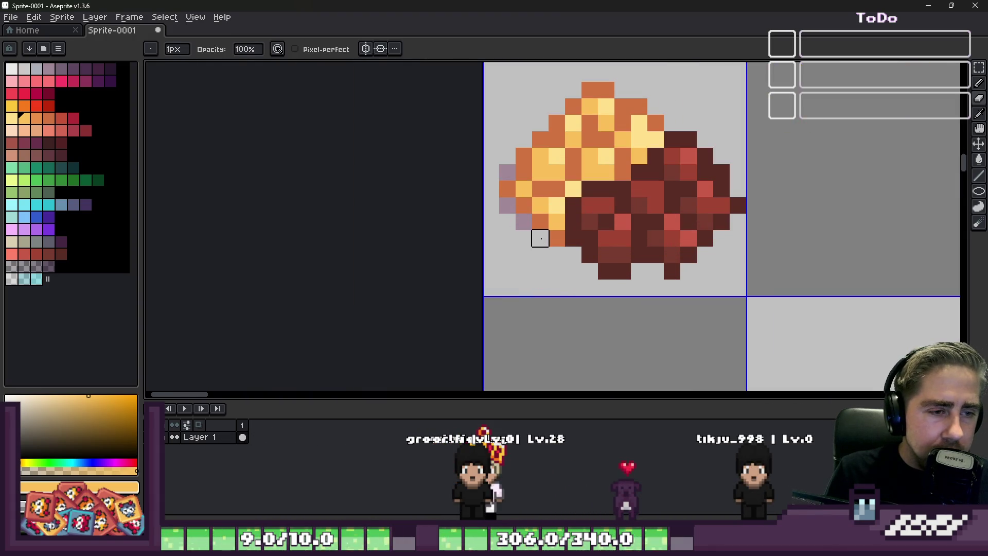
scroll(610, 189, "down", 3)
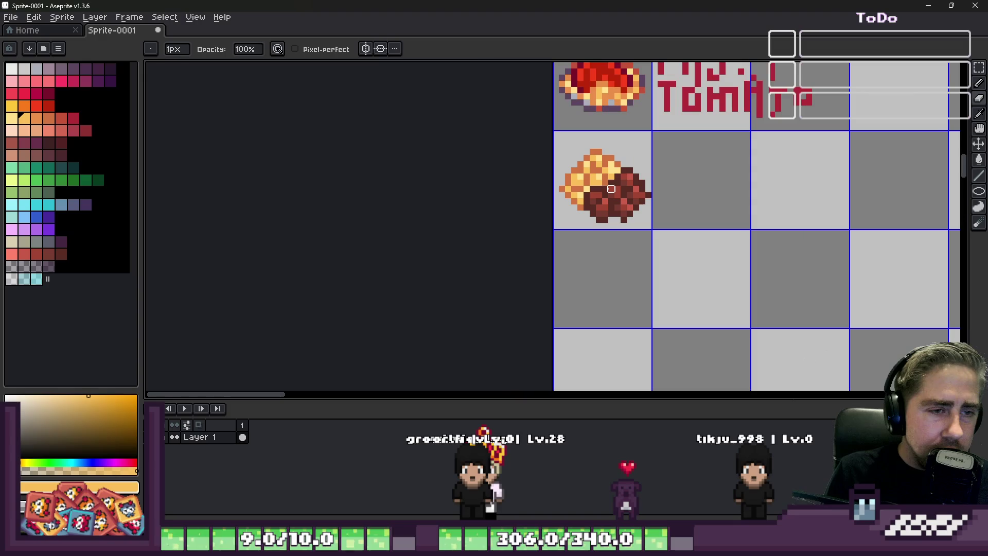
scroll(610, 189, "up", 2)
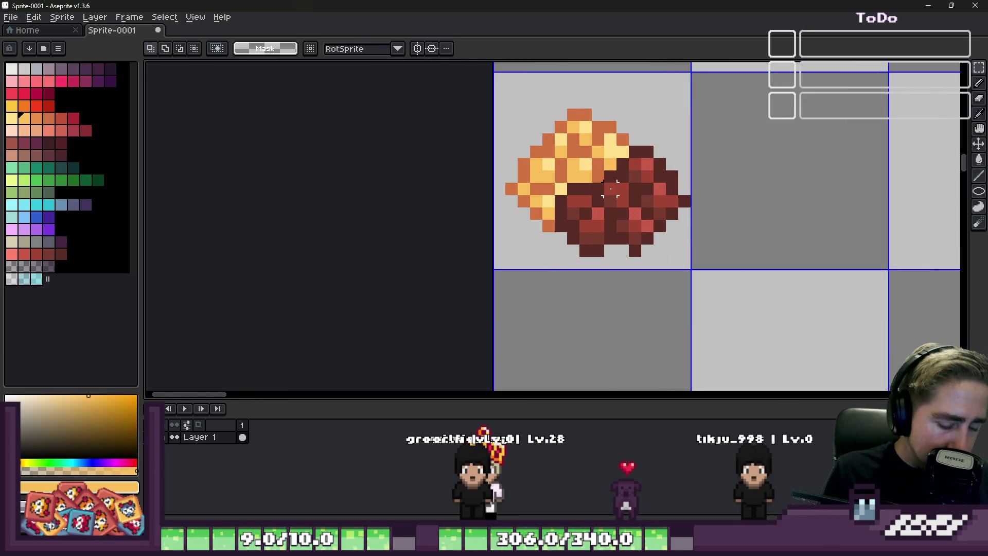
key("b")
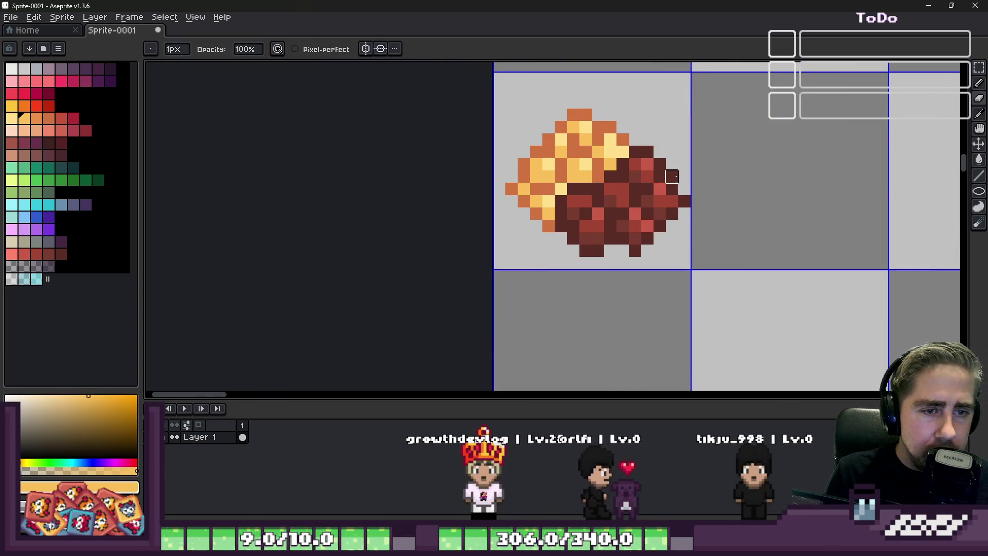
scroll(696, 176, "up", 2)
key("m")
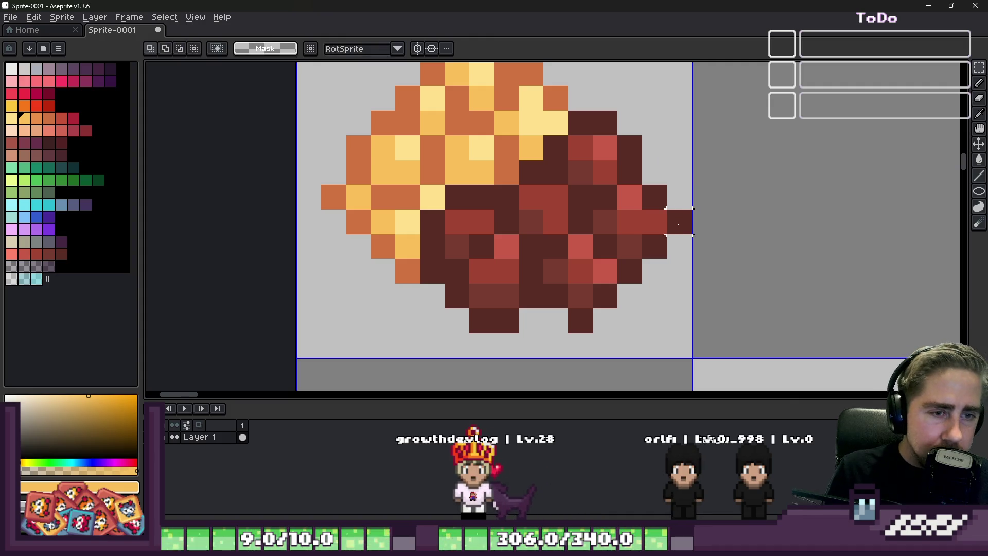
key("b")
scroll(680, 222, "down", 3)
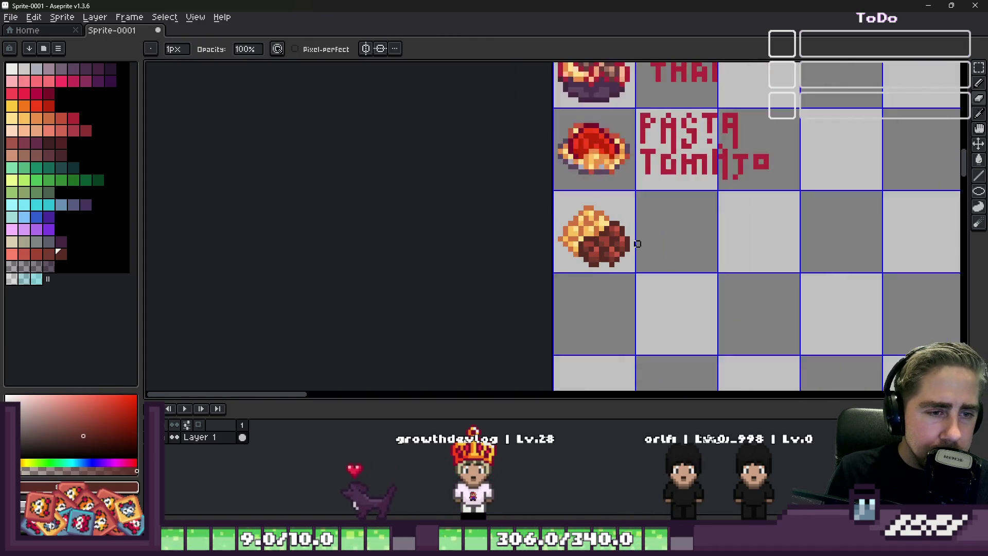
scroll(679, 223, "down", 1)
Select the new food sprite's cell and shift the food within it.
key("m")
left_click_drag(515, 166, 663, 270)
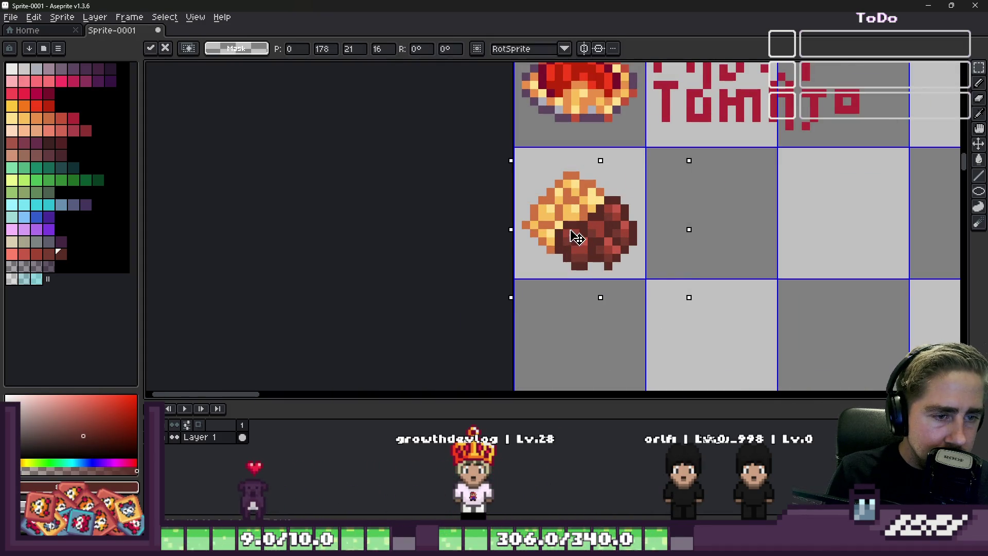
left_click_drag(578, 235, 573, 225)
scroll(665, 247, "down", 2)
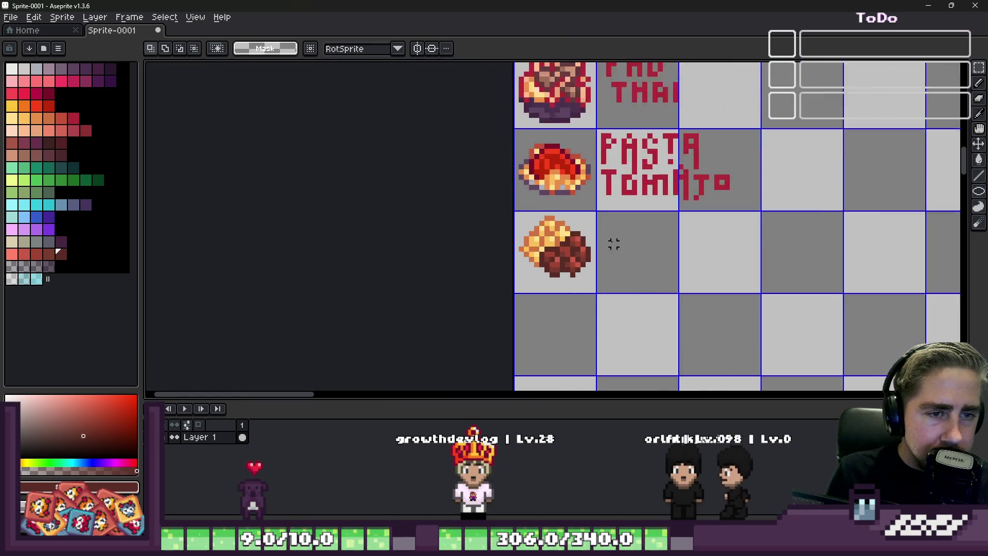
scroll(664, 247, "down", 2)
scroll(618, 193, "down", 2)
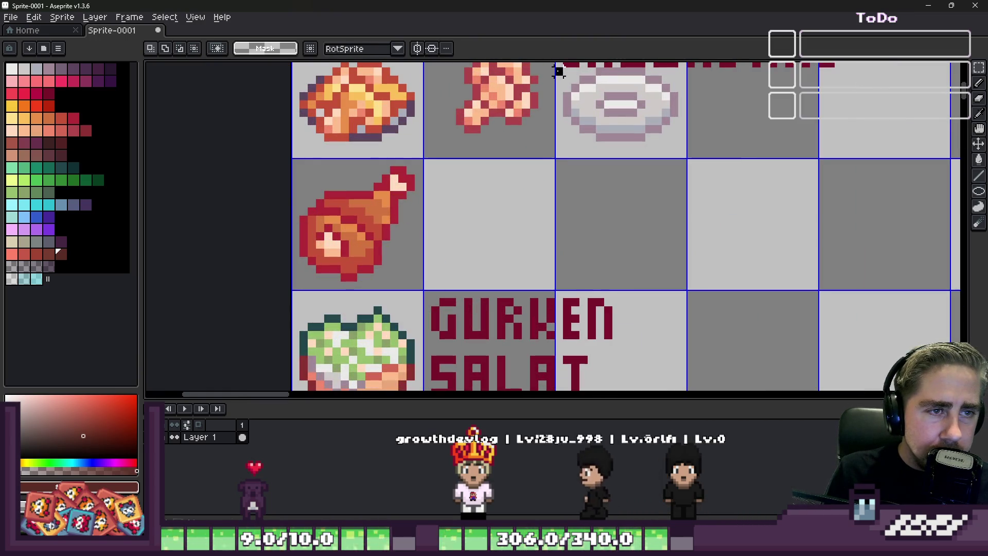
Copy the empty plate beside CAULI.BAKE and paste it centred in the cell beside the food.
left_click_drag(556, 64, 687, 161)
scroll(688, 161, "down", 2)
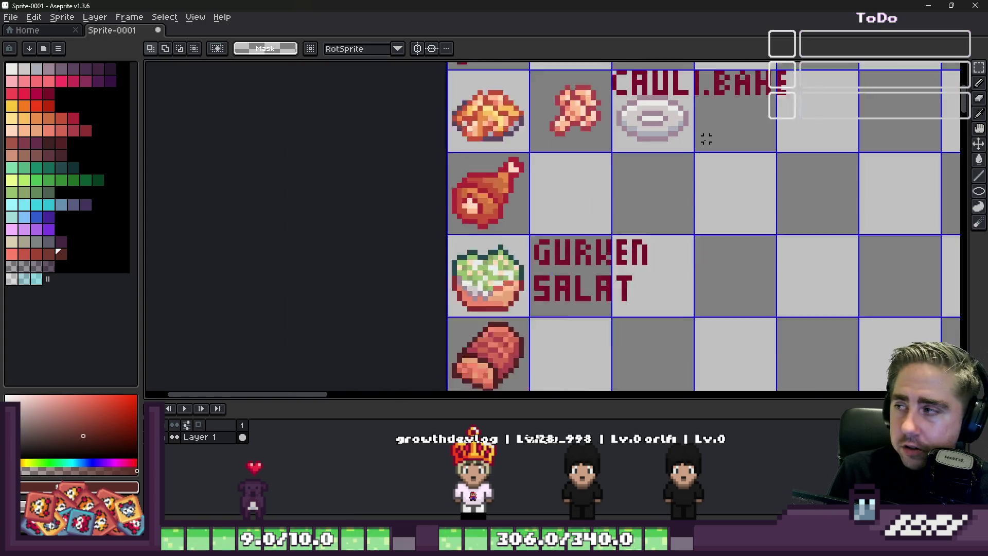
scroll(630, 225, "down", 2)
scroll(577, 382, "up", 4)
scroll(602, 281, "up", 2)
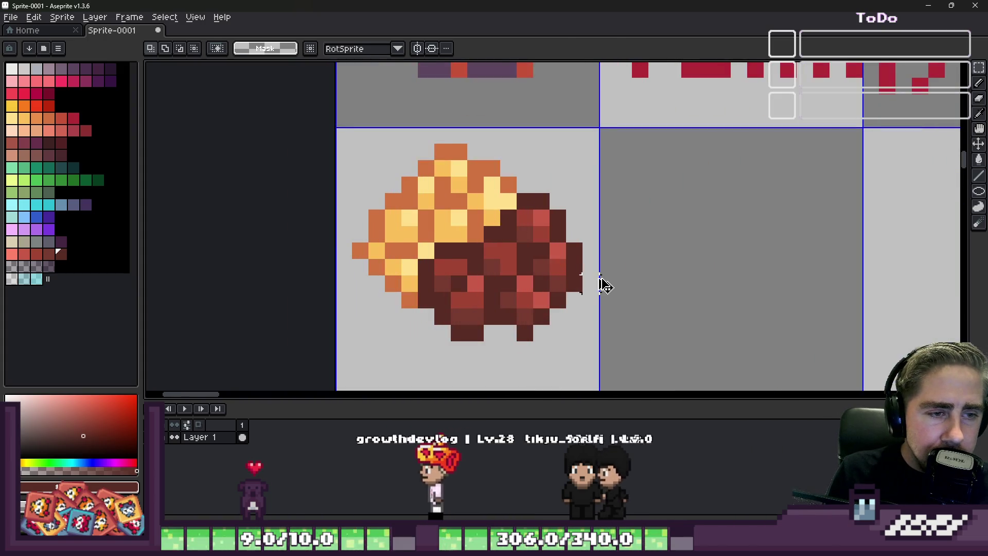
key("ctrl+v")
left_click_drag(602, 282, 762, 349)
scroll(762, 349, "down", 2)
scroll(695, 294, "up", 2)
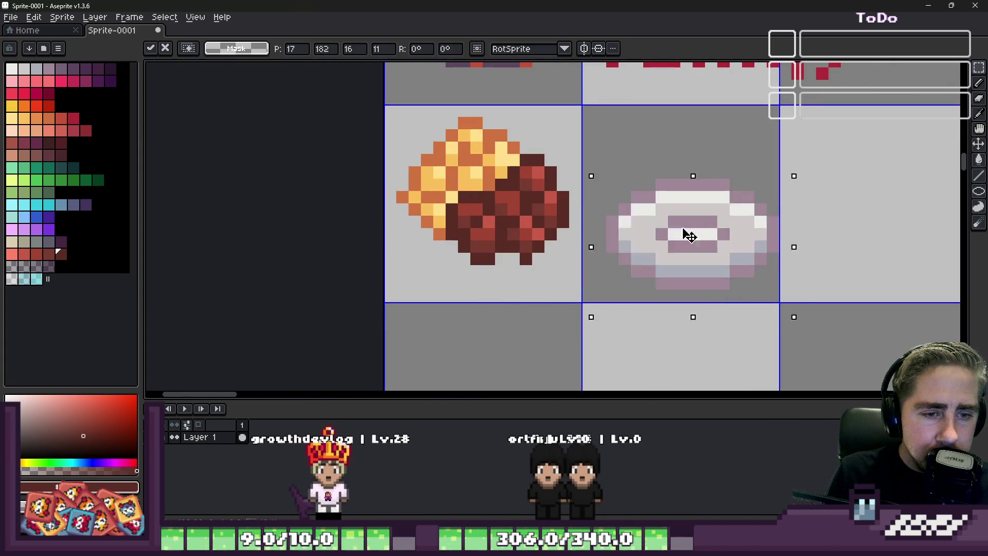
left_click_drag(695, 255, 680, 231)
left_click(562, 220)
Move the food sprite onto the pasted plate, nudging it one pixel right.
left_click_drag(387, 110, 576, 274)
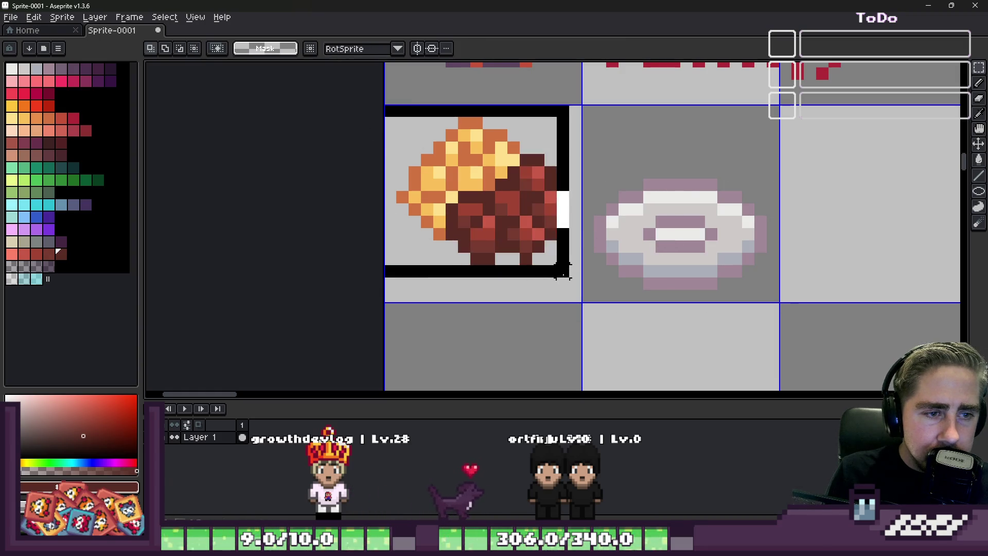
left_click_drag(494, 200, 711, 220)
key("Right")
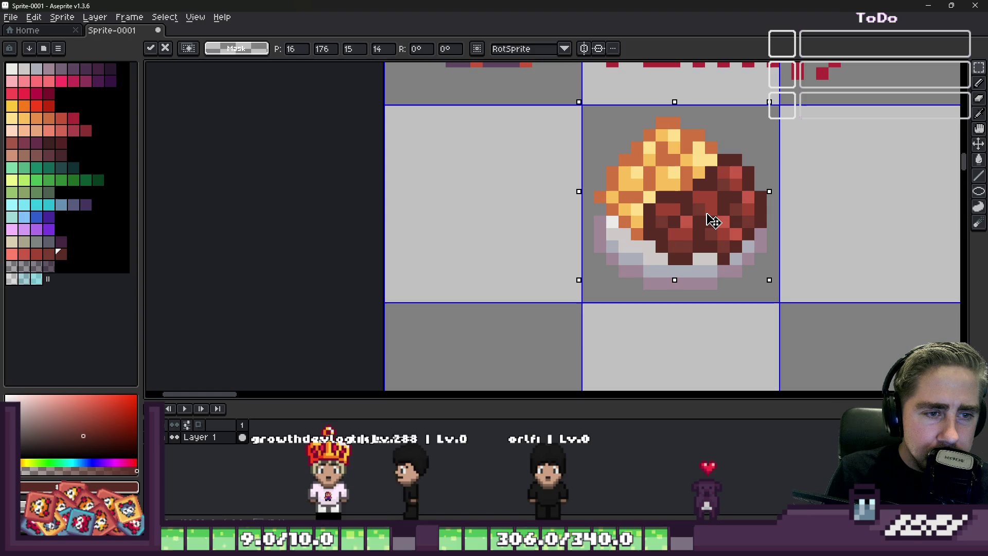
Drop the food onto the plate and recolour the remaining white plate pixels grey.
key("ctrl+d")
scroll(673, 232, "up", 3)
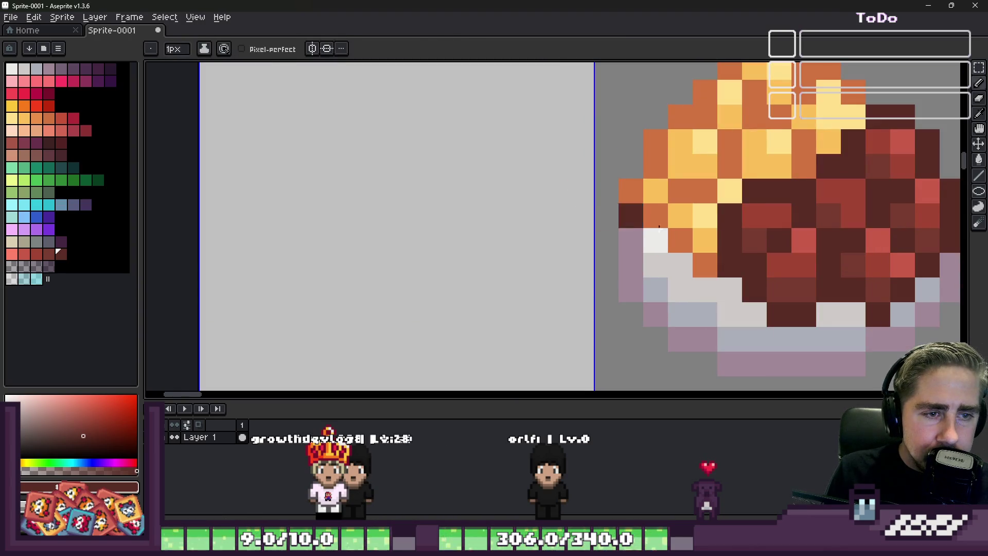
left_click(658, 216, "alt")
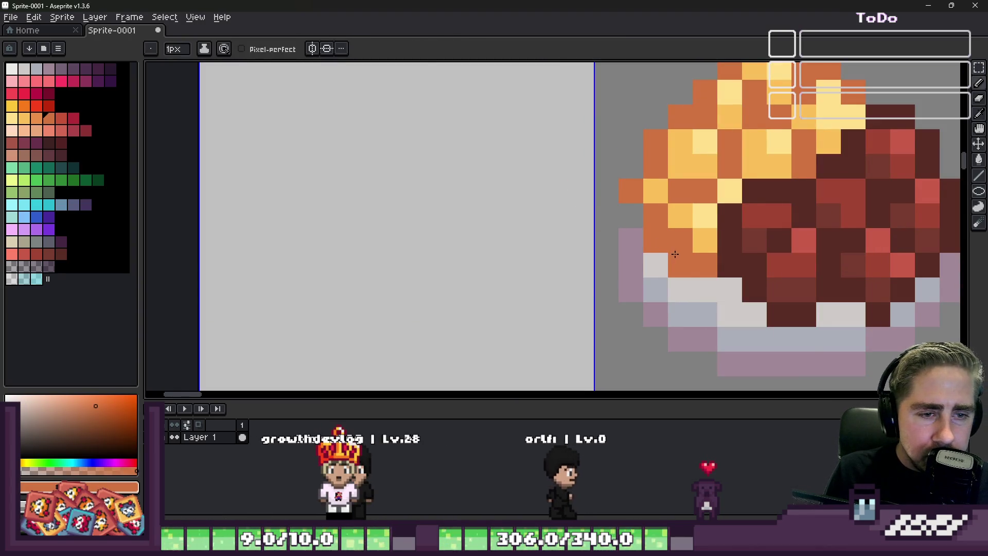
left_click(680, 228, "alt")
key("alt")
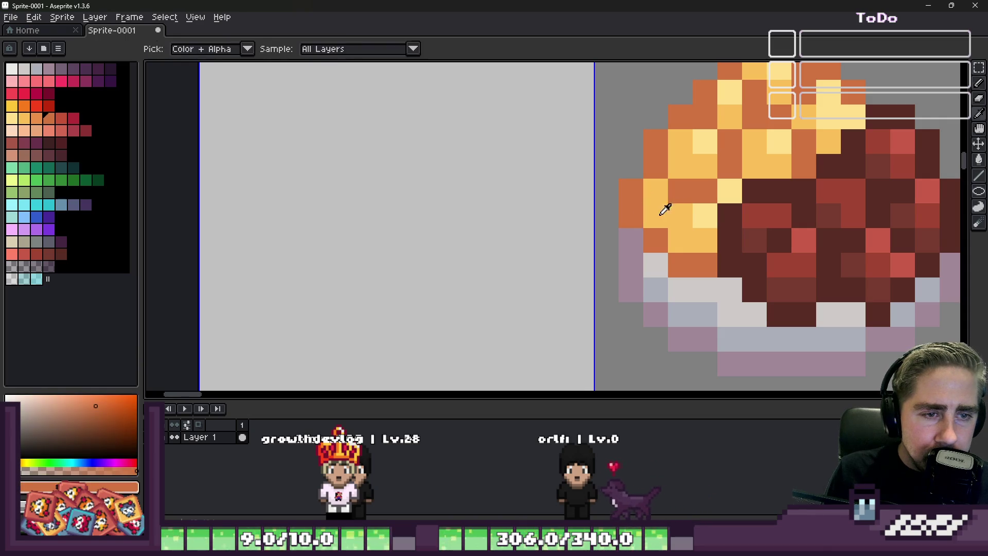
scroll(660, 215, "down", 5)
scroll(607, 213, "down", 3)
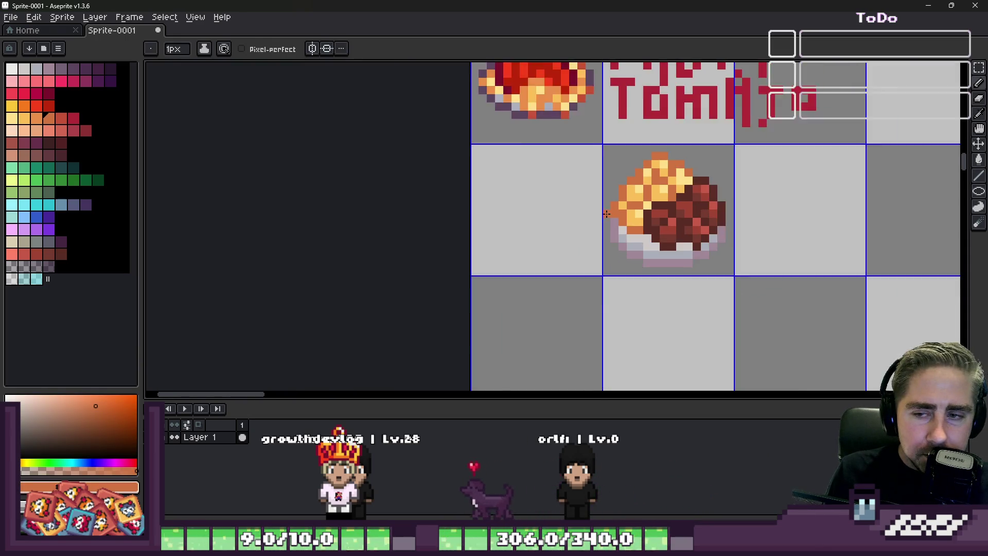
scroll(608, 213, "down", 2)
scroll(618, 214, "up", 5)
scroll(618, 214, "up", 3)
scroll(618, 215, "down", 4)
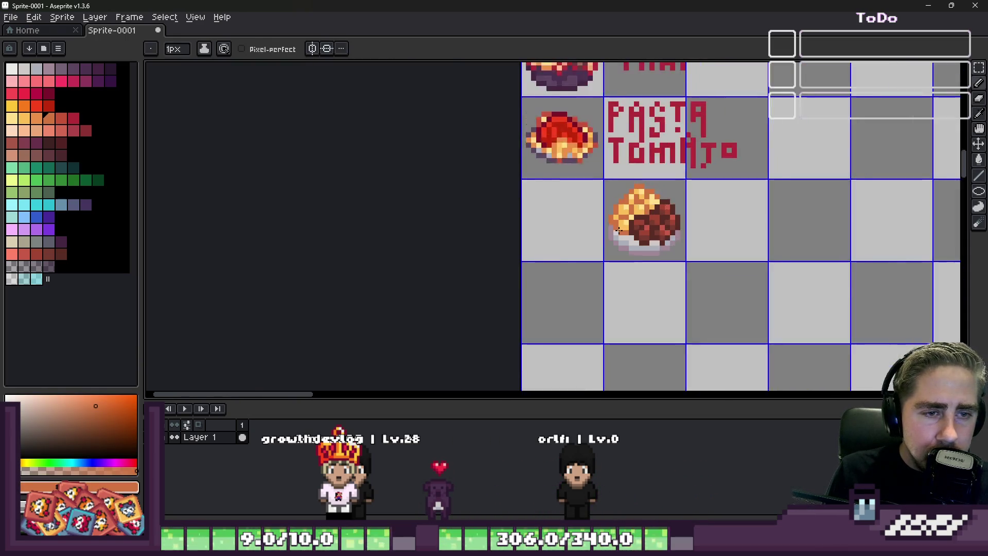
scroll(618, 215, "up", 6)
scroll(616, 175, "down", 5)
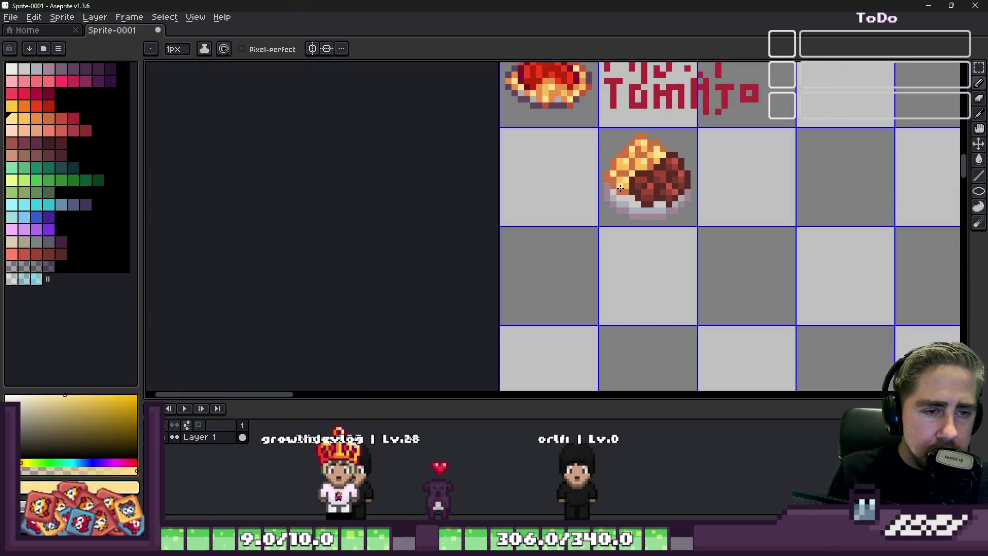
scroll(620, 188, "up", 4)
scroll(620, 188, "up", 3)
key("alt")
left_click(664, 217)
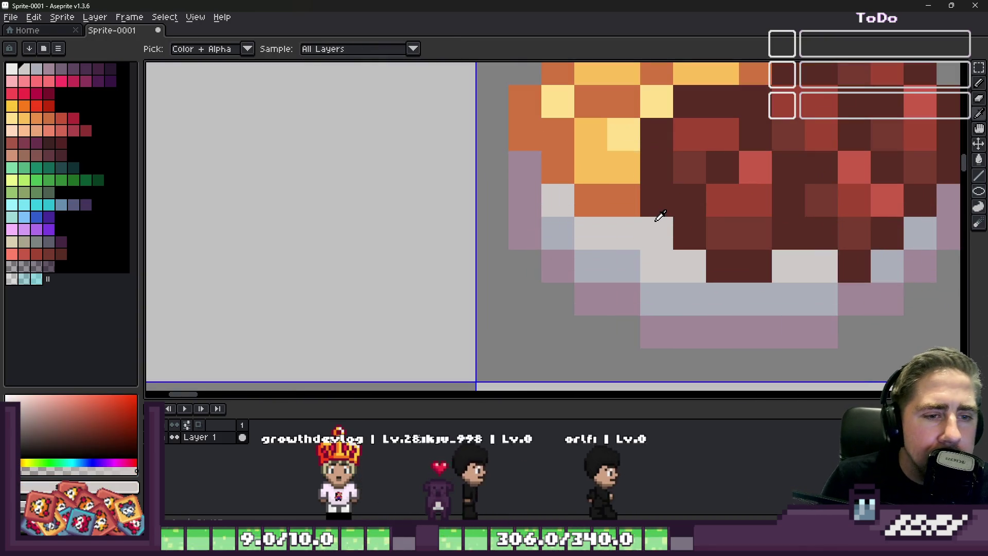
key("m")
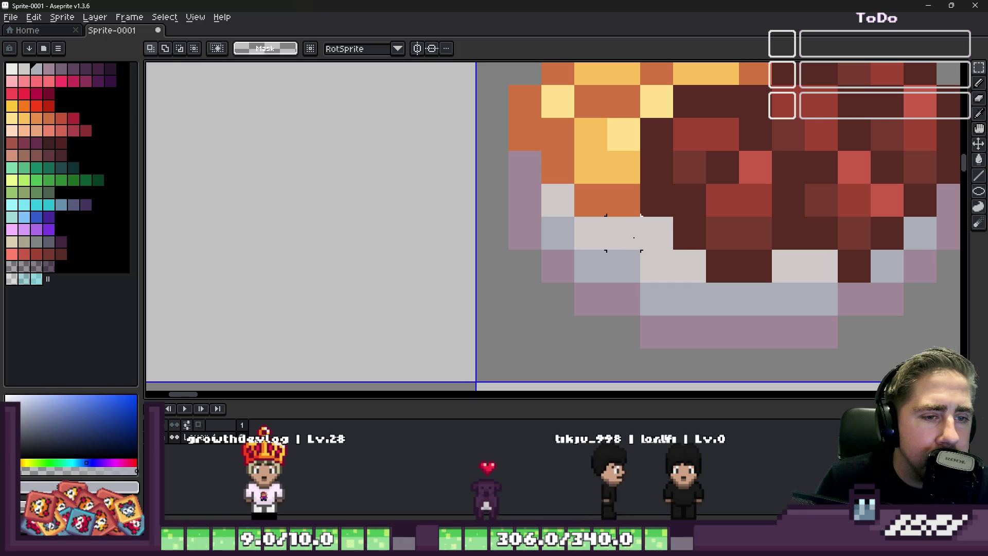
key("b")
left_click(634, 229)
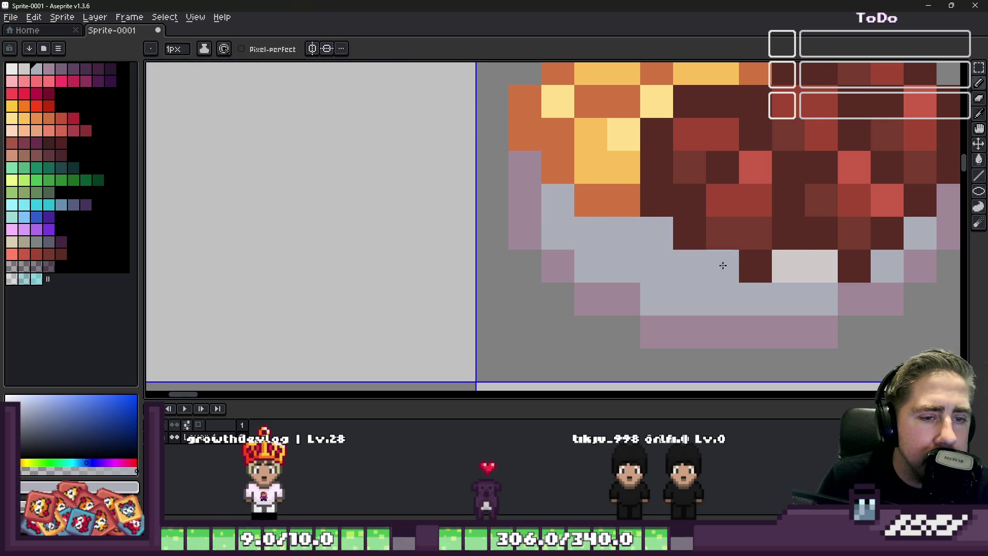
left_click(741, 260)
Paint the plate's bottom mauve, fill its outer rim darker purple and shade pixels lighter mauve.
key("alt")
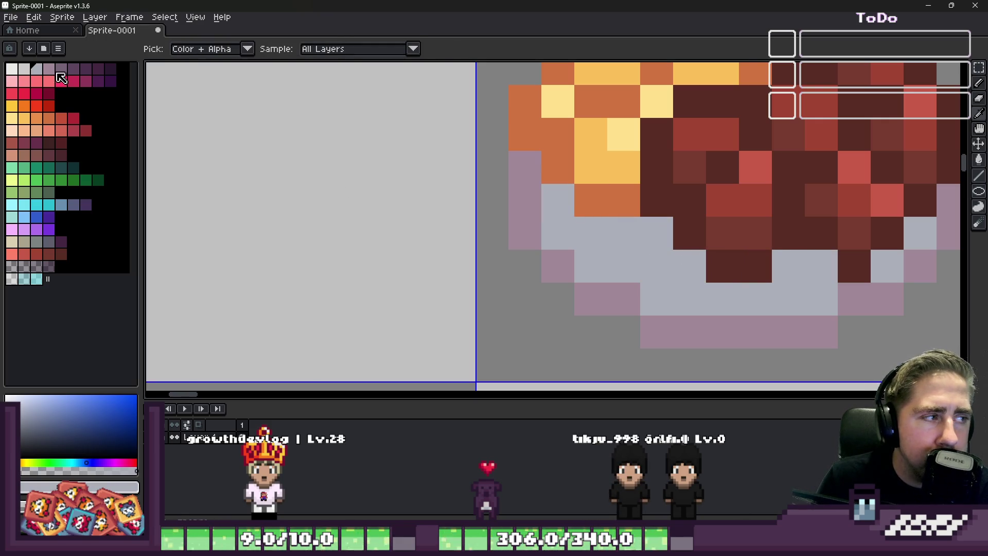
left_click(60, 78)
left_click_drag(710, 303, 670, 300)
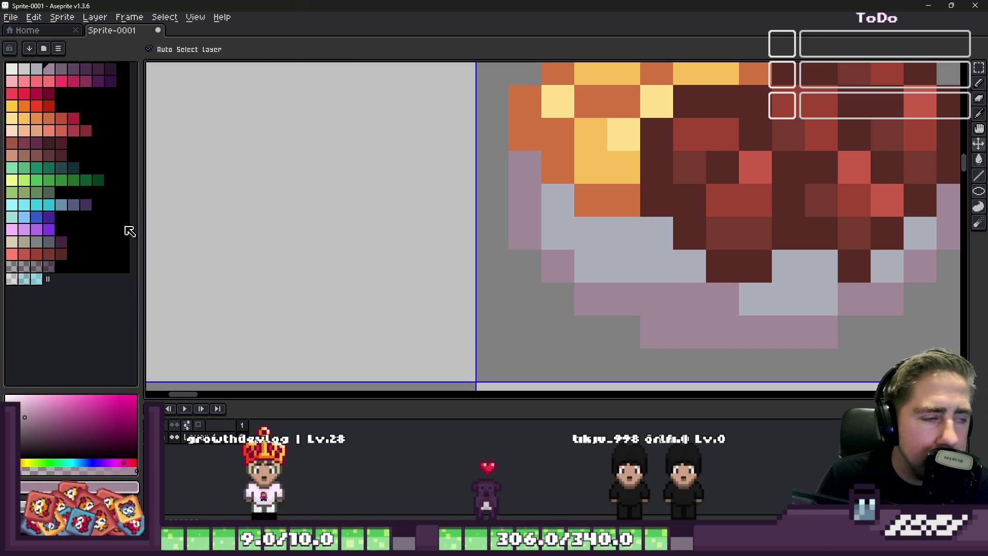
key("g")
left_click(525, 201)
scroll(528, 233, "down", 1)
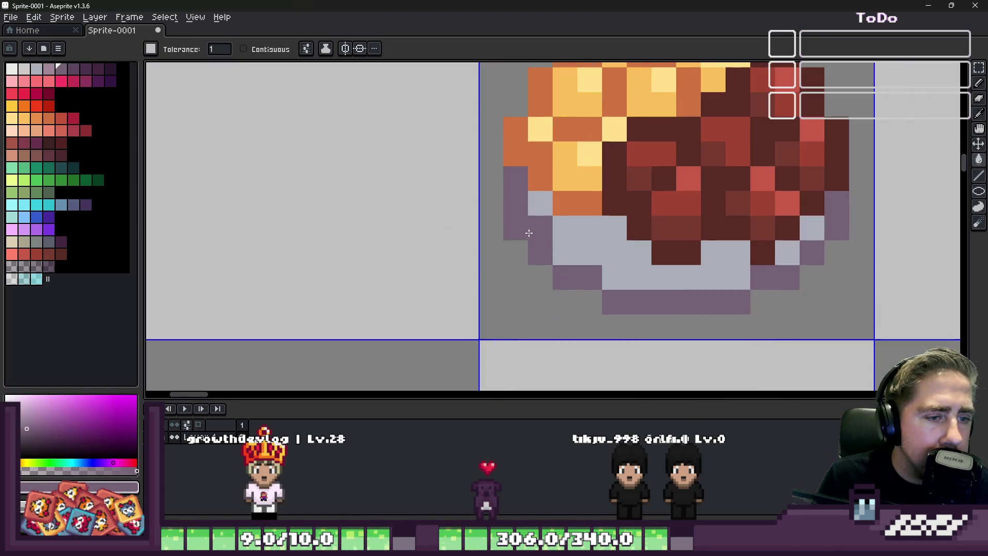
left_click(61, 72)
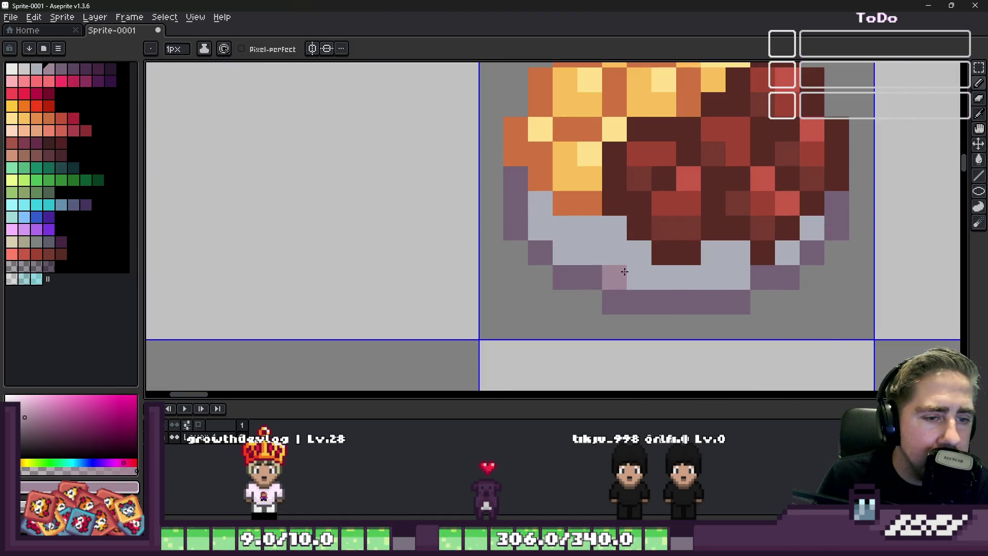
left_click(574, 254)
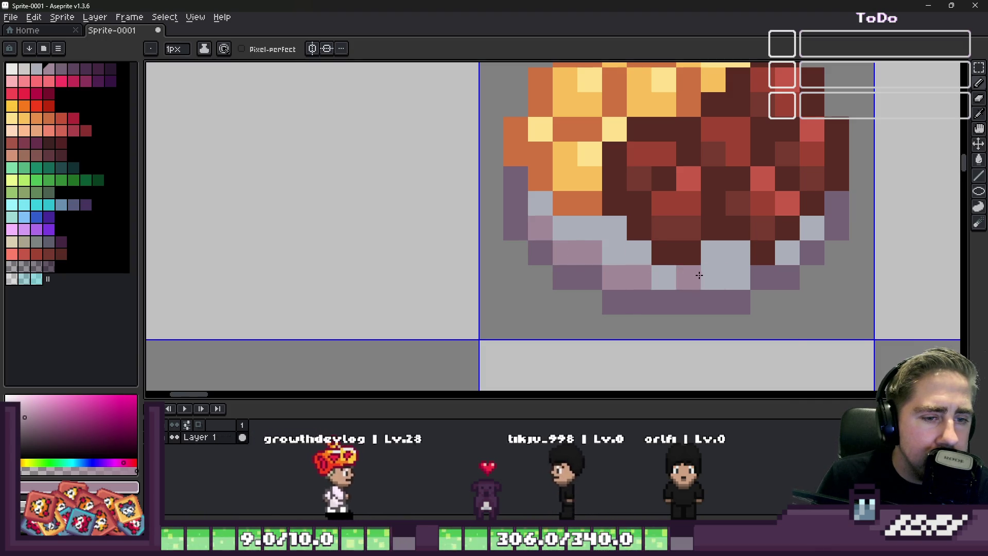
scroll(728, 276, "down", 4)
scroll(698, 247, "down", 1)
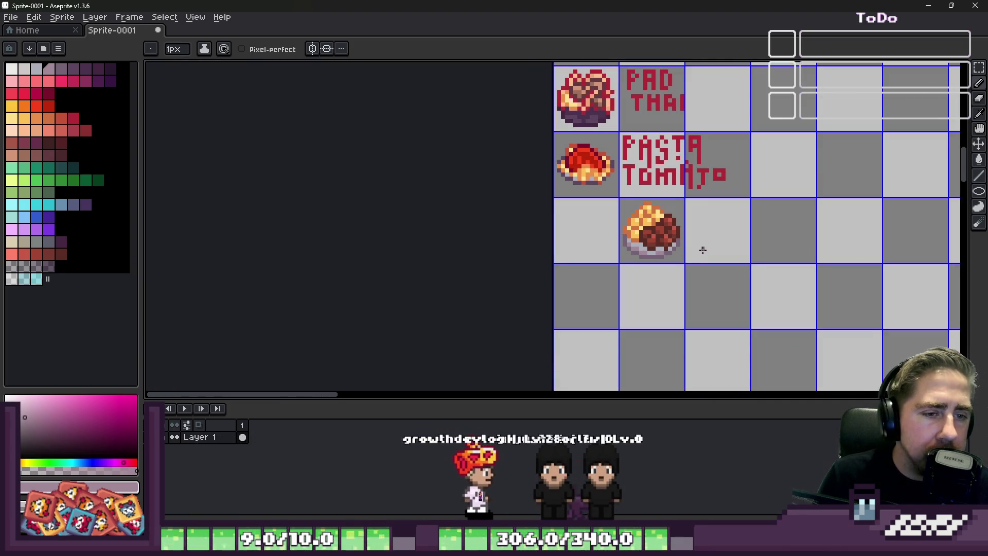
scroll(698, 247, "up", 1)
Select the plated dish and move it one cell left, under PASTA TOMATO.
key("m")
left_click_drag(612, 191, 689, 272)
left_click_drag(652, 235, 582, 245)
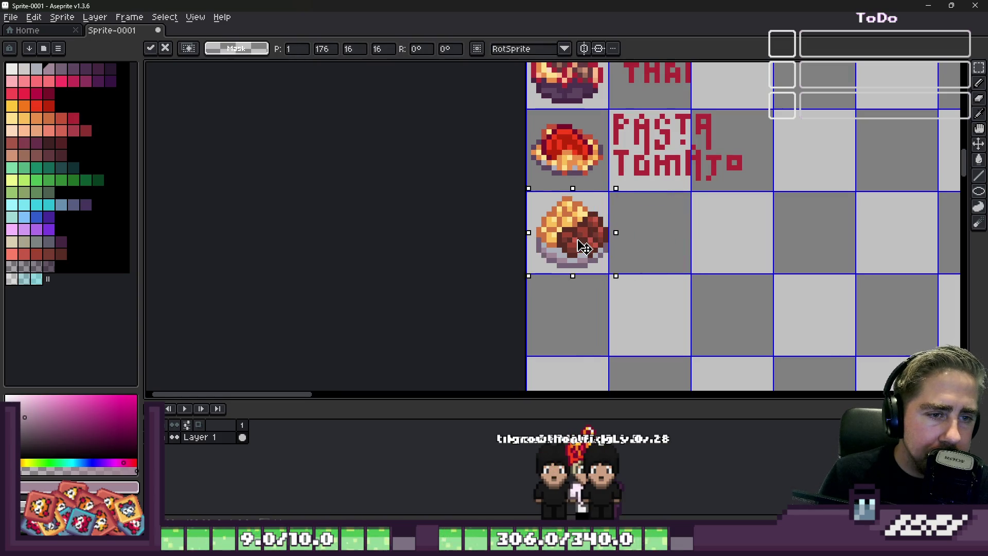
scroll(621, 256, "down", 1)
scroll(623, 260, "down", 1)
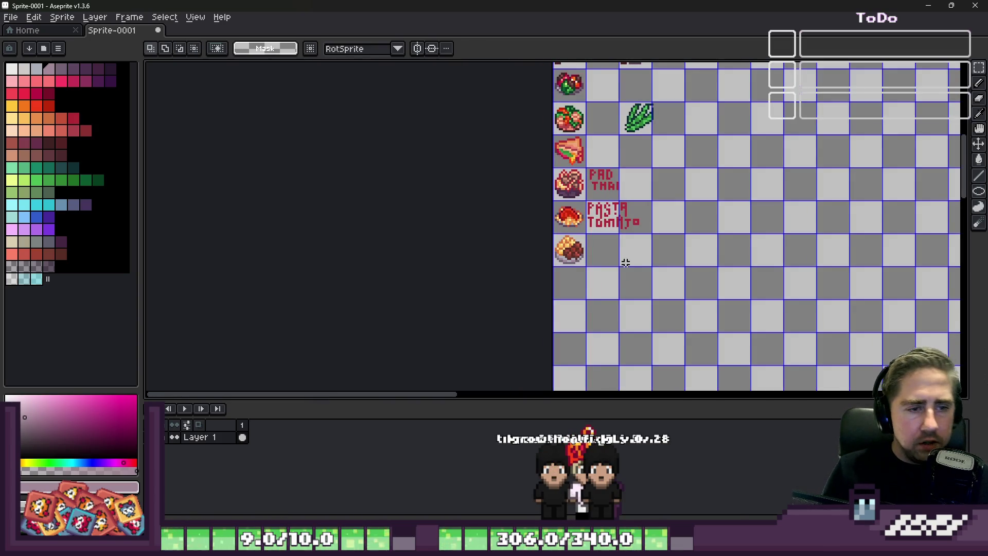
scroll(640, 292, "up", 2)
scroll(640, 291, "up", 1)
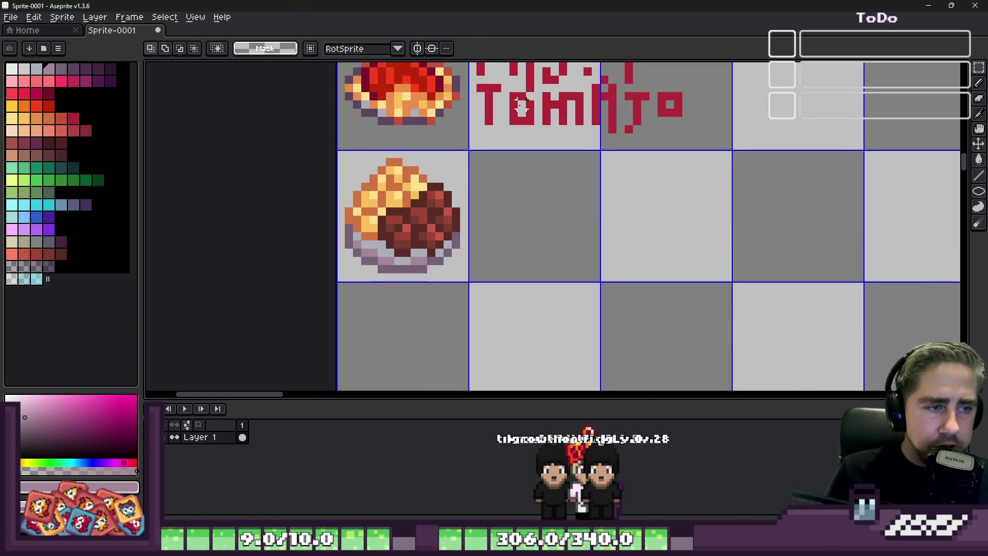
scroll(641, 291, "up", 1)
Draw a red letter H in the empty cell beside the dish.
key("b")
left_click(477, 230)
scroll(477, 230, "up", 1)
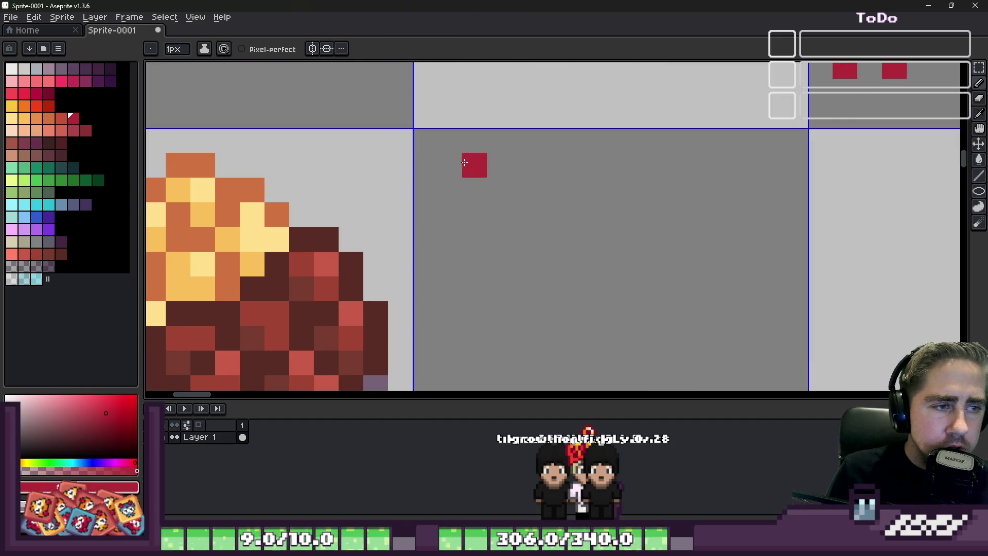
left_click_drag(450, 165, 450, 289)
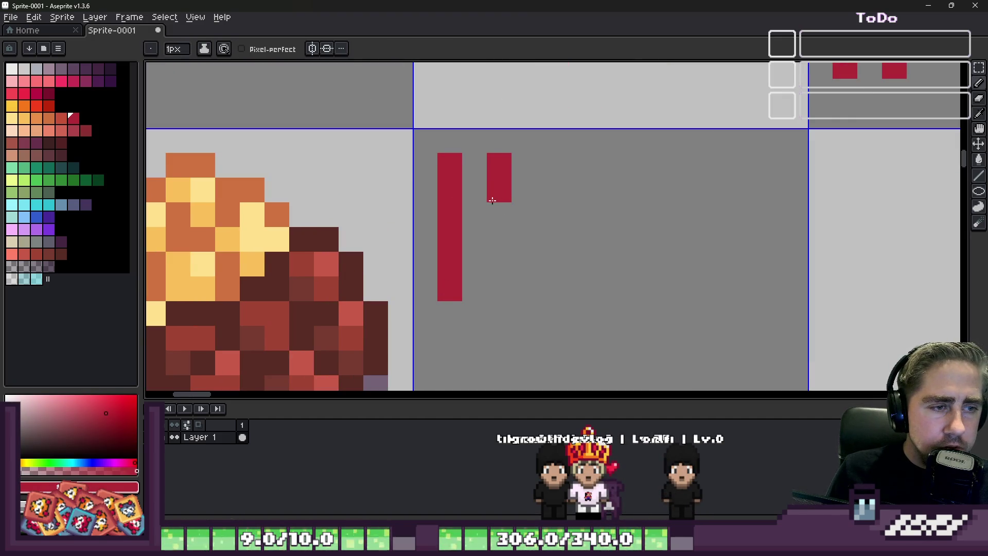
left_click_drag(499, 214, 499, 288)
Draw the letter A after the H, erasing inner pixels and undoing a stray stroke.
left_click_drag(549, 164, 549, 289)
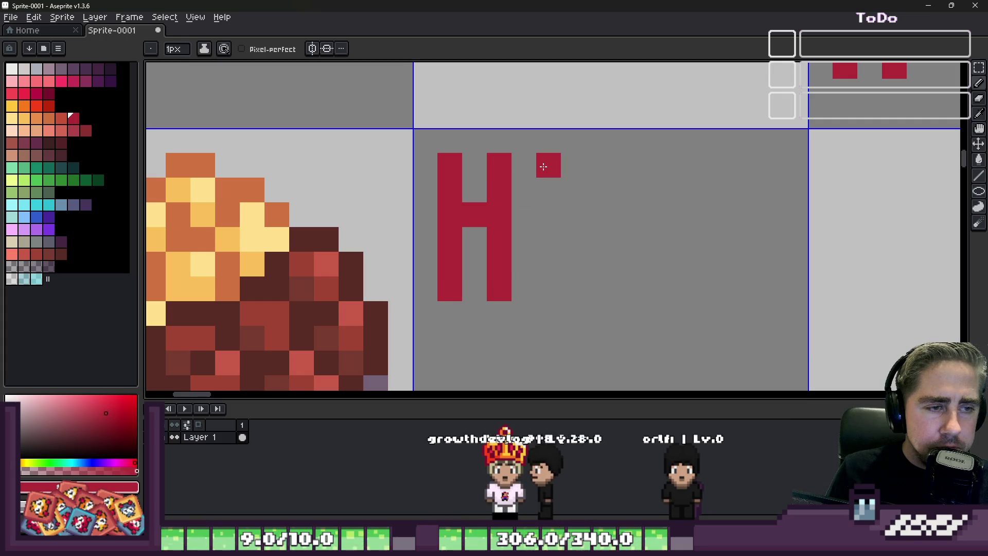
mouse_move(574, 159)
left_mouse_down()
mouse_move(599, 270)
mouse_move(572, 290)
left_mouse_up()
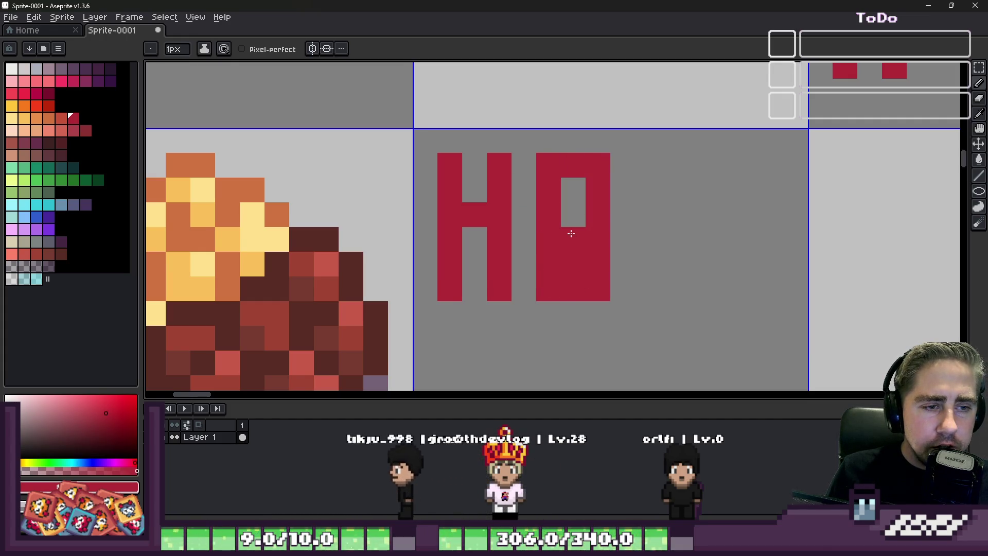
key("e")
left_click(573, 190)
left_click(573, 255)
left_click(572, 288)
key("b")
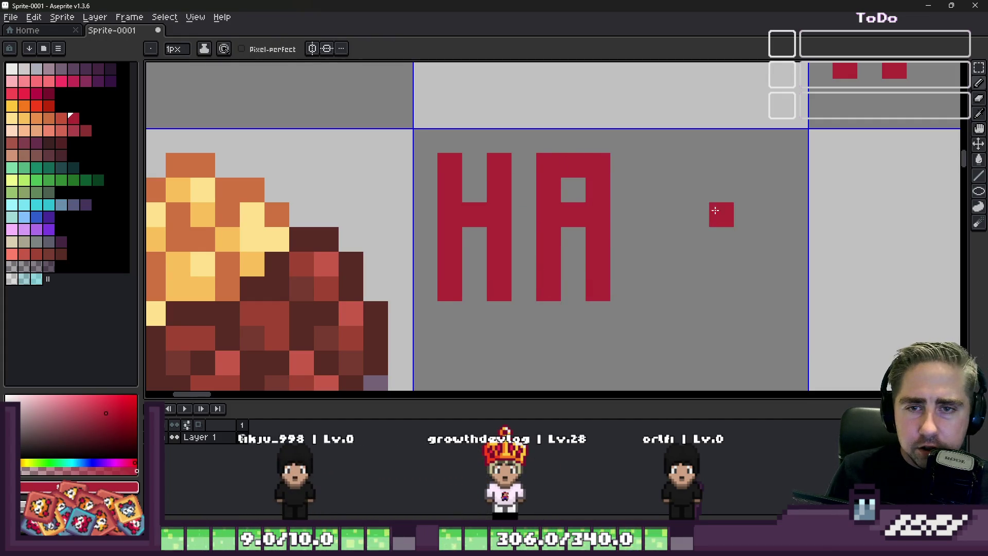
key("ctrl+z")
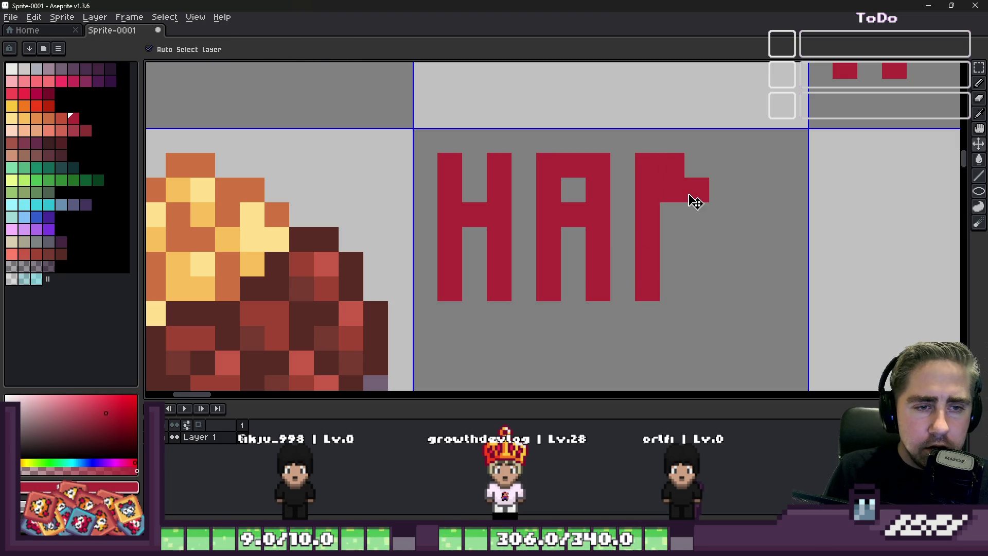
Draw the R's loop and the T's stem to finish HART.
left_click(673, 190)
left_click(698, 190)
key("ctrl+z")
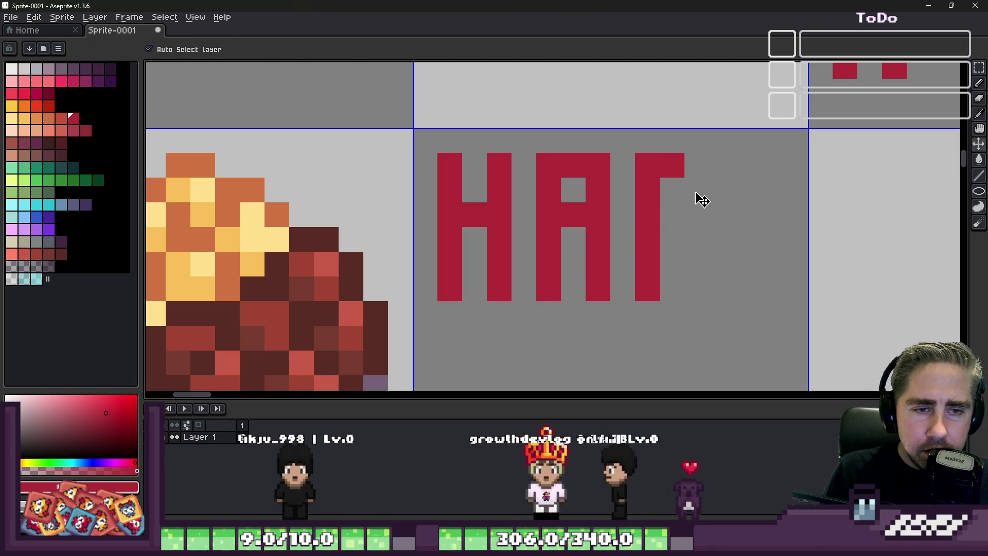
left_click(672, 215)
left_click(672, 239)
left_click_drag(697, 231, 697, 313)
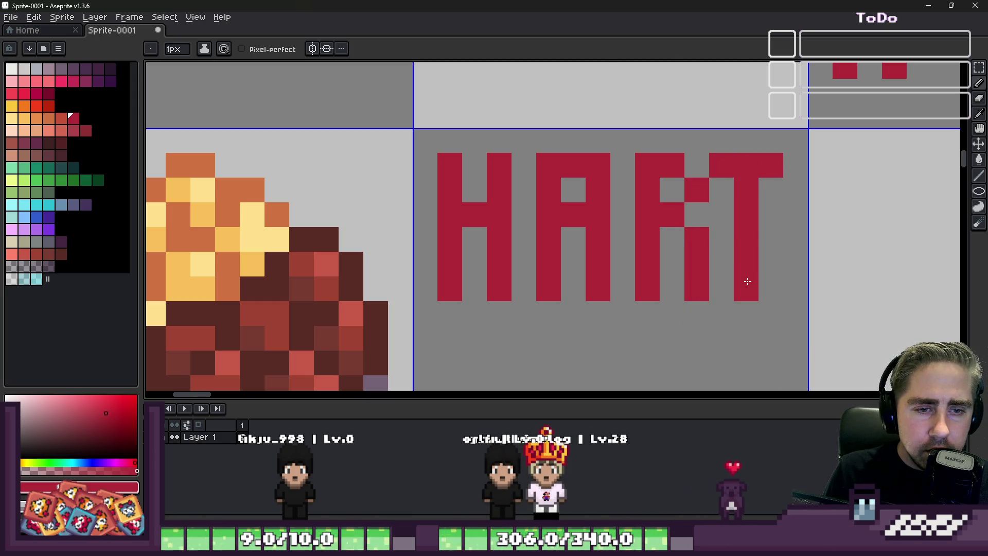
scroll(747, 282, "down", 2)
scroll(510, 263, "up", 2)
scroll(464, 278, "down", 2)
scroll(506, 182, "up", 2)
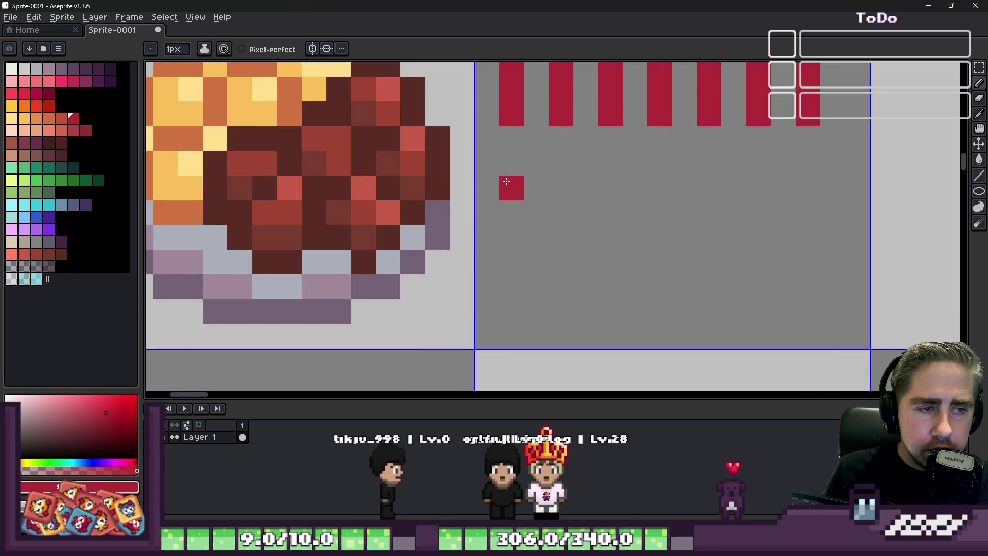
Draw G, U, L and A in red below HART, undoing bad strokes.
left_click_drag(507, 181, 511, 319)
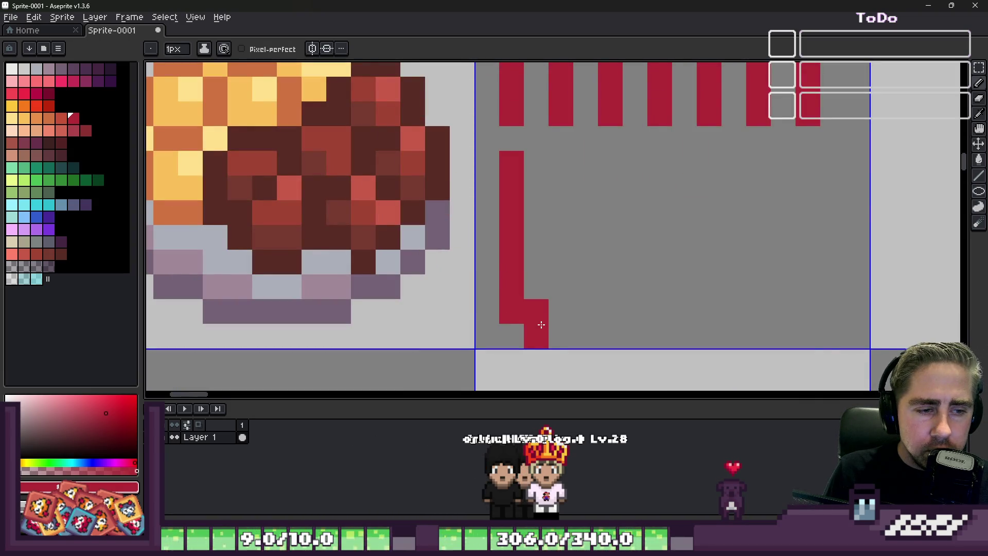
key("ctrl+z")
left_click_drag(510, 159, 507, 244)
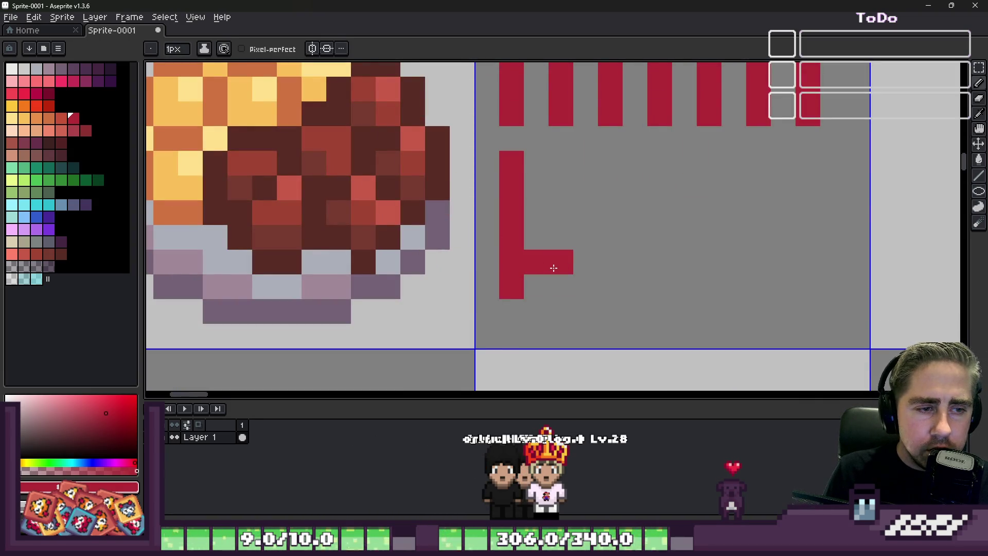
key("ctrl+z")
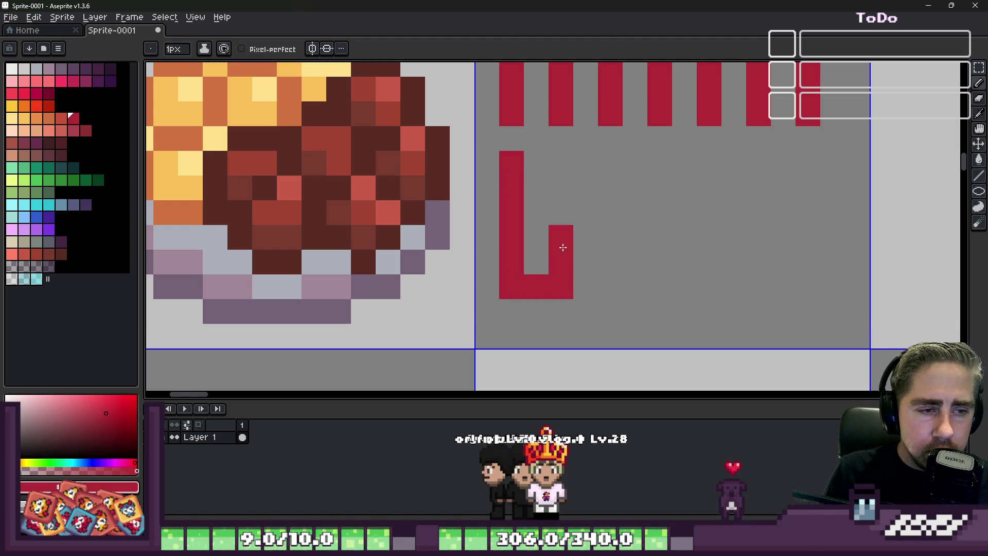
mouse_move(563, 232)
left_mouse_down()
mouse_move(537, 162)
mouse_move(586, 162)
mouse_move(610, 289)
left_mouse_up()
mouse_move(611, 289)
left_mouse_down()
mouse_move(664, 290)
mouse_move(661, 158)
mouse_move(695, 160)
mouse_move(695, 253)
left_mouse_up()
key("ctrl+z")
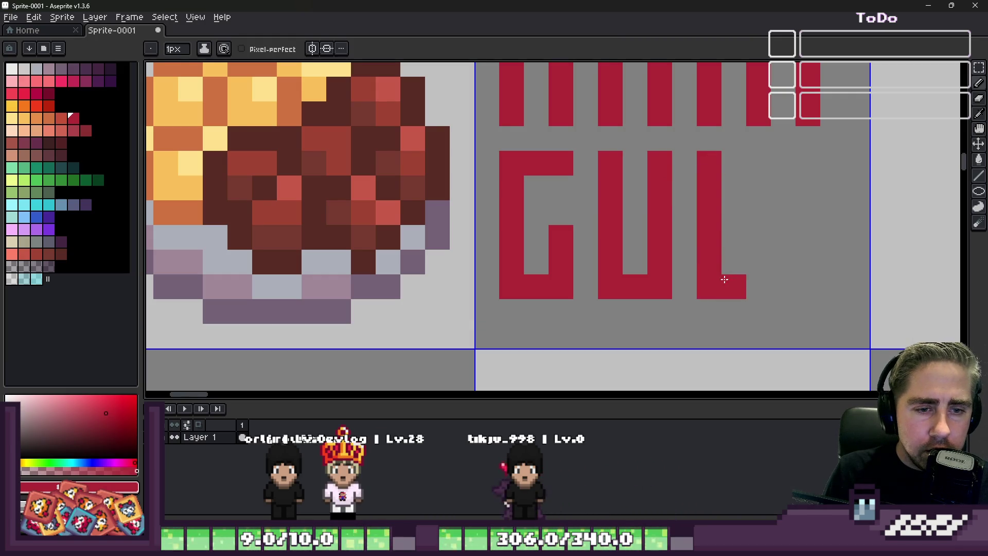
mouse_move(799, 281)
left_mouse_down()
mouse_move(807, 162)
mouse_move(857, 162)
mouse_move(858, 270)
left_mouse_up()
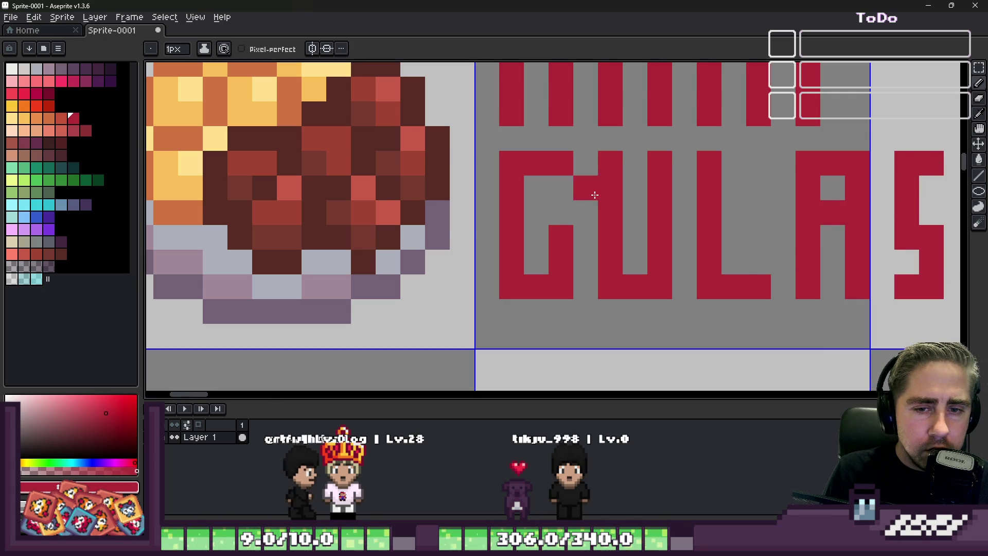
scroll(592, 189, "down", 3)
scroll(592, 189, "up", 3)
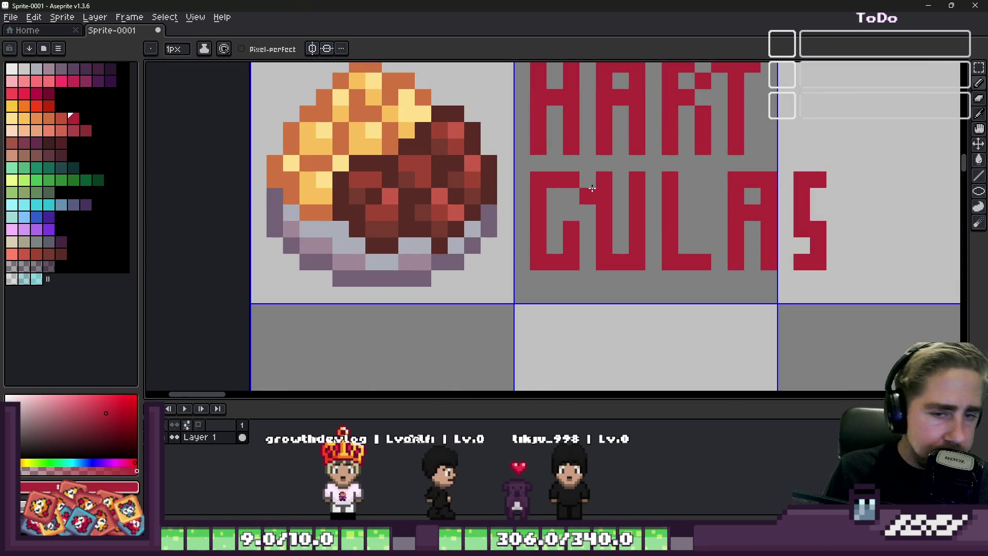
Continue the second line with the C and the left side of the H for GULASCH.
key("m")
scroll(729, 226, "down", 2)
scroll(729, 226, "up", 4)
key("v")
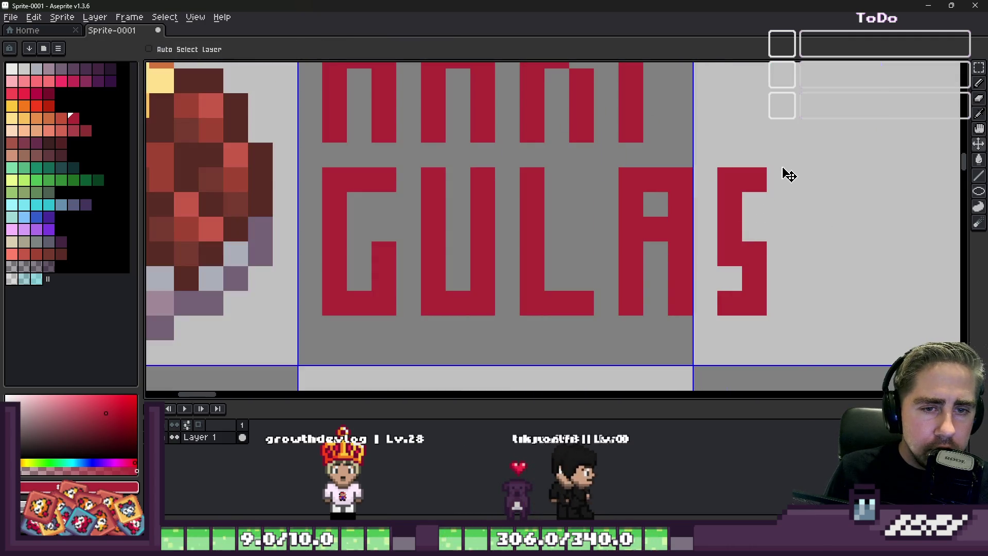
key("b")
left_click(802, 180)
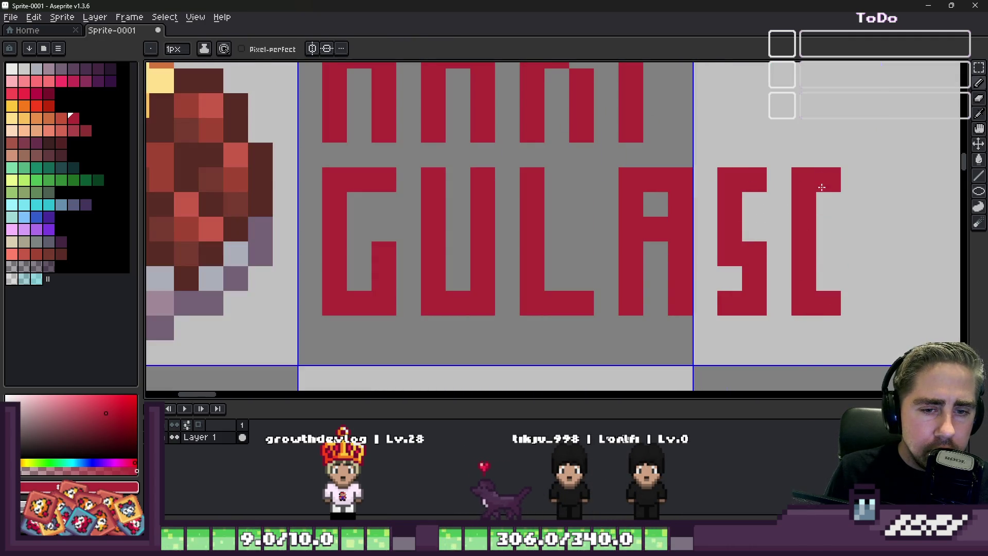
mouse_move(872, 243)
left_mouse_down()
mouse_move(878, 309)
mouse_move(897, 243)
left_mouse_up()
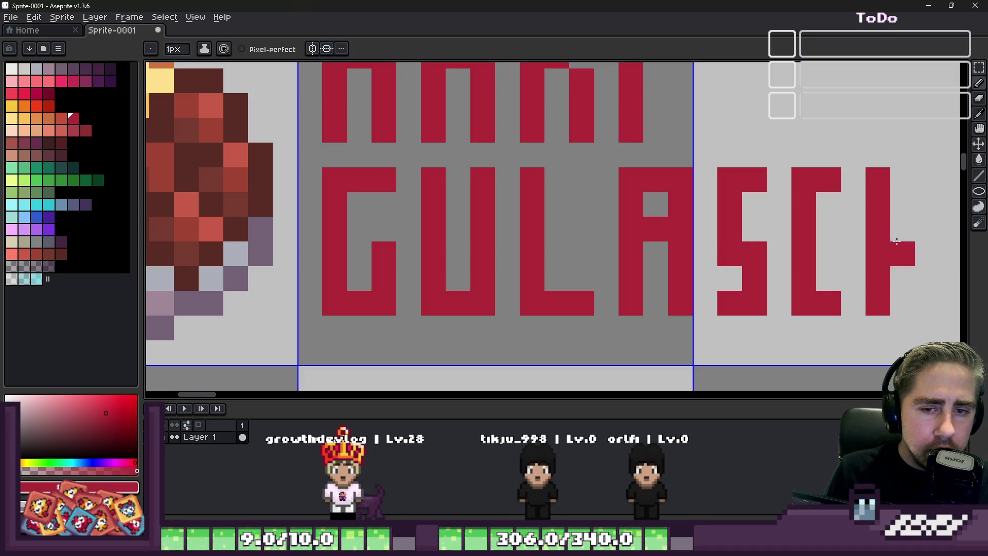
scroll(922, 278, "down", 3)
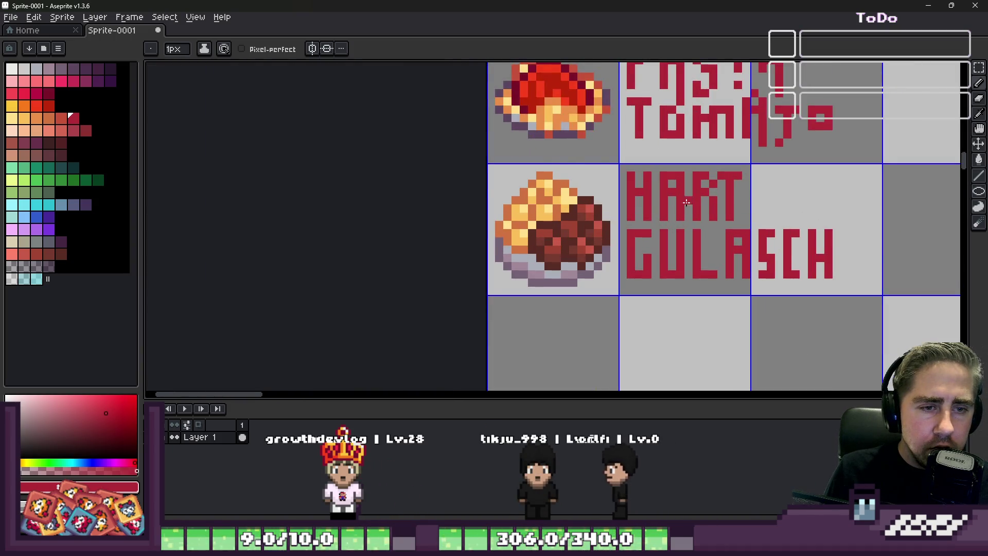
scroll(793, 192, "up", 2)
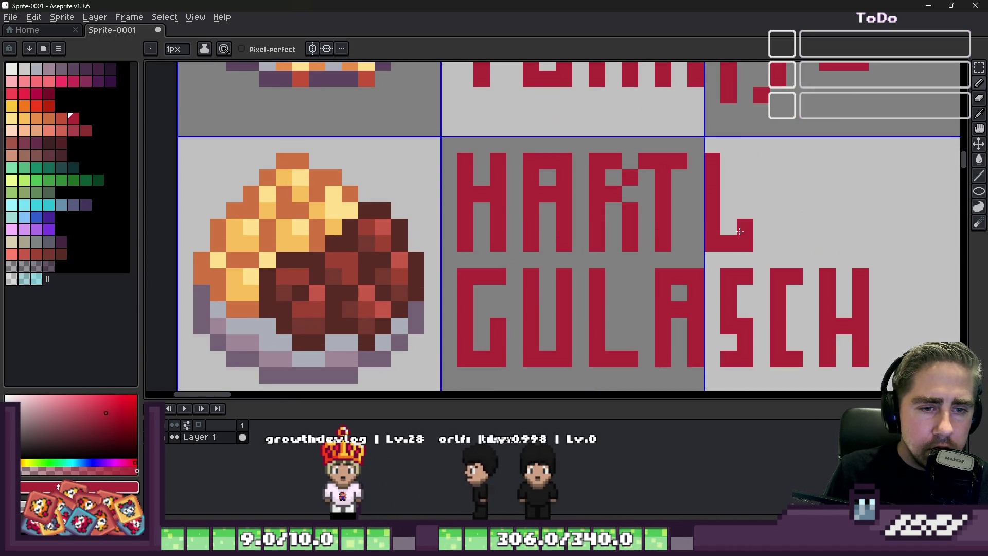
Draw O, F, F after HART to complete HARTOFF, then switch to the Food Wheel browser page.
mouse_move(739, 230)
left_mouse_down()
mouse_move(741, 165)
mouse_move(780, 182)
mouse_move(782, 245)
left_mouse_up()
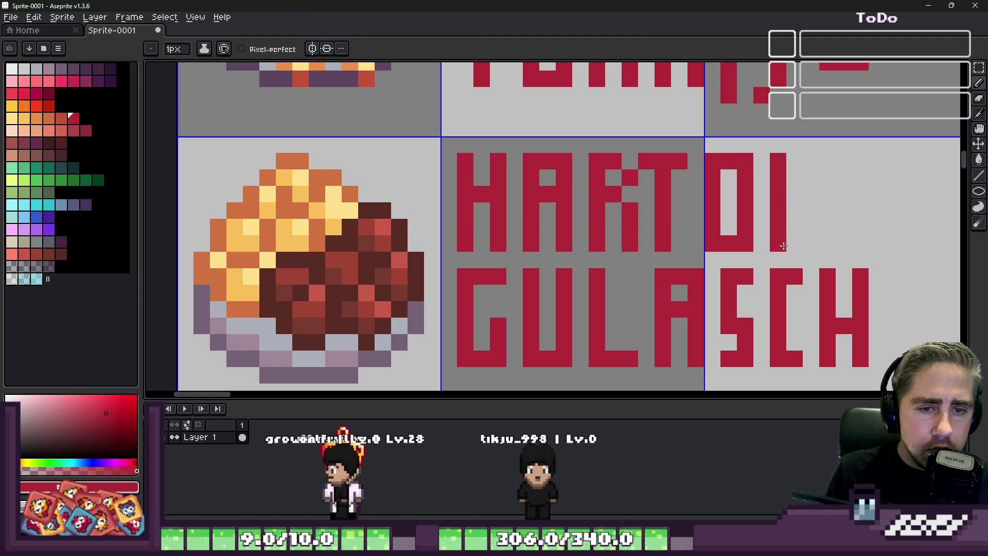
scroll(788, 197, "down", 2)
scroll(787, 197, "down", 2)
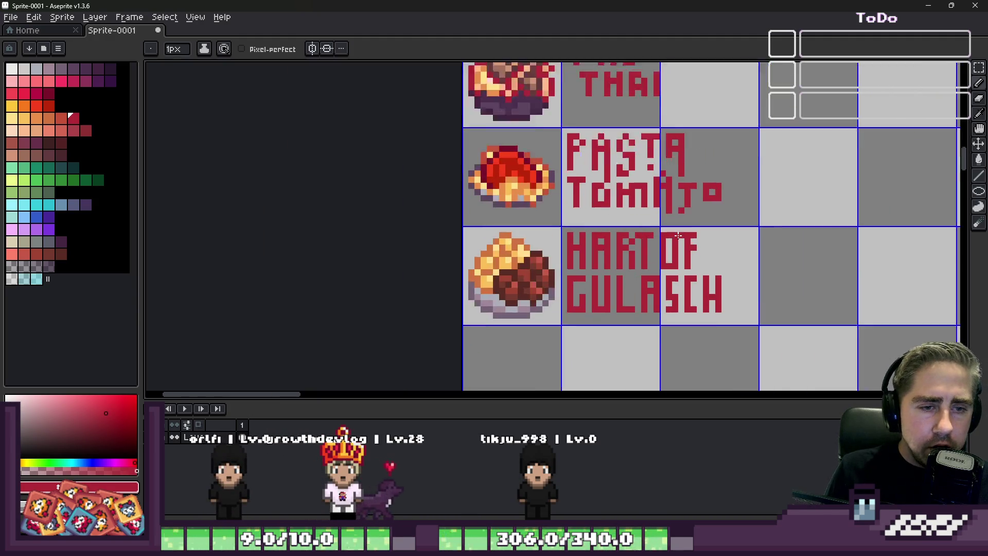
scroll(767, 214, "up", 3)
scroll(766, 214, "up", 1)
scroll(767, 214, "up", 1)
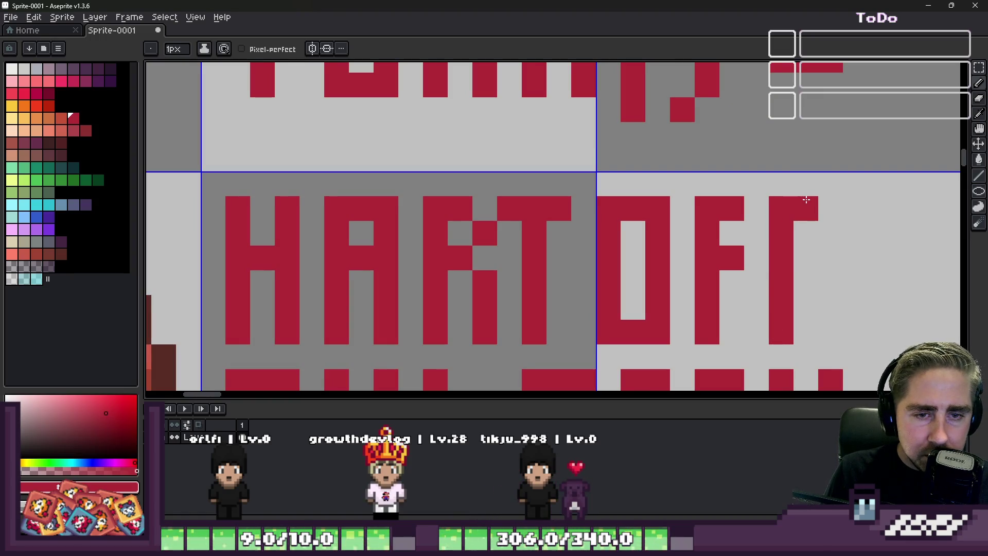
scroll(870, 184, "down", 3)
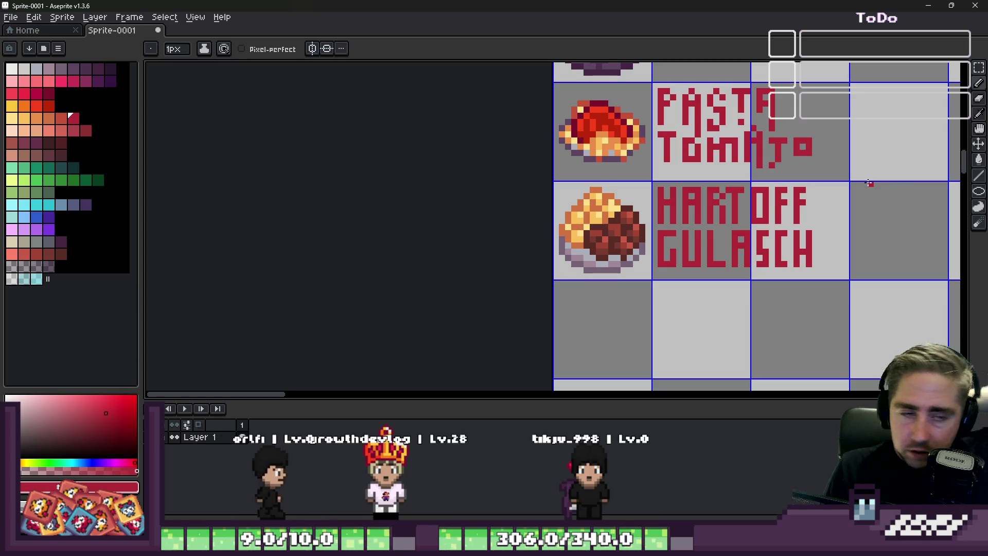
scroll(871, 184, "down", 2)
scroll(718, 216, "down", 2)
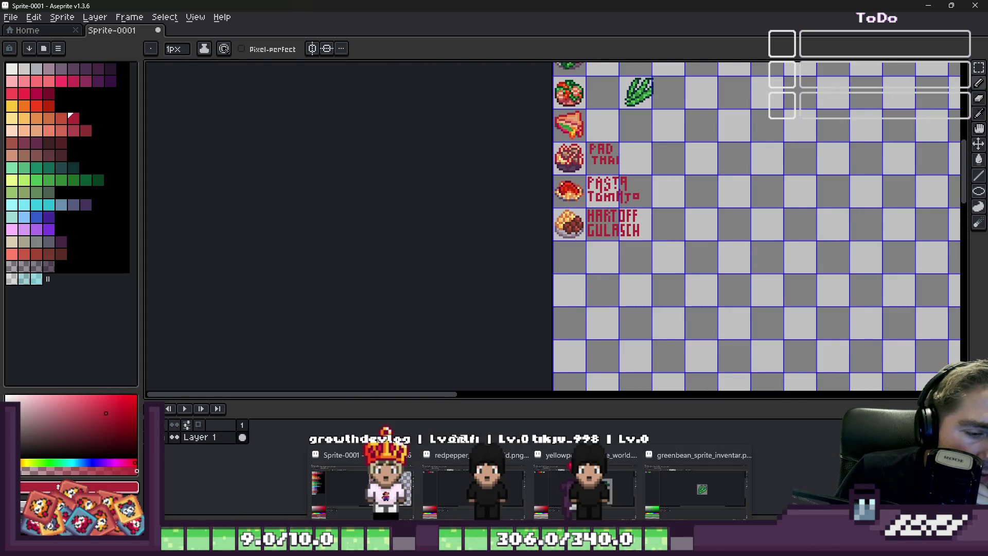
mouse_move(571, 456)
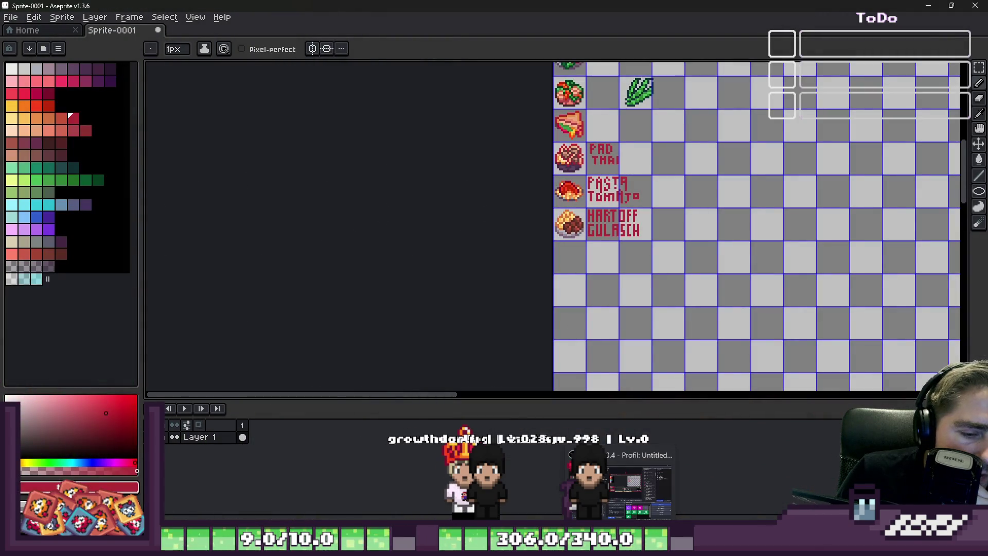
key("alt+Tab")
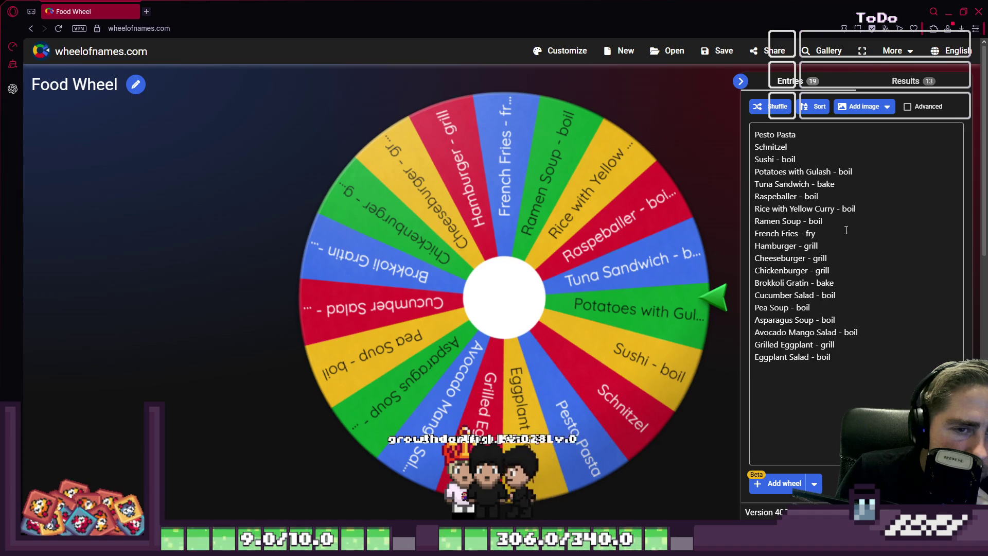
Delete the 'Potatoes with Gulash - boil' line from the Food Wheel entries, leaving 18.
left_click(818, 146)
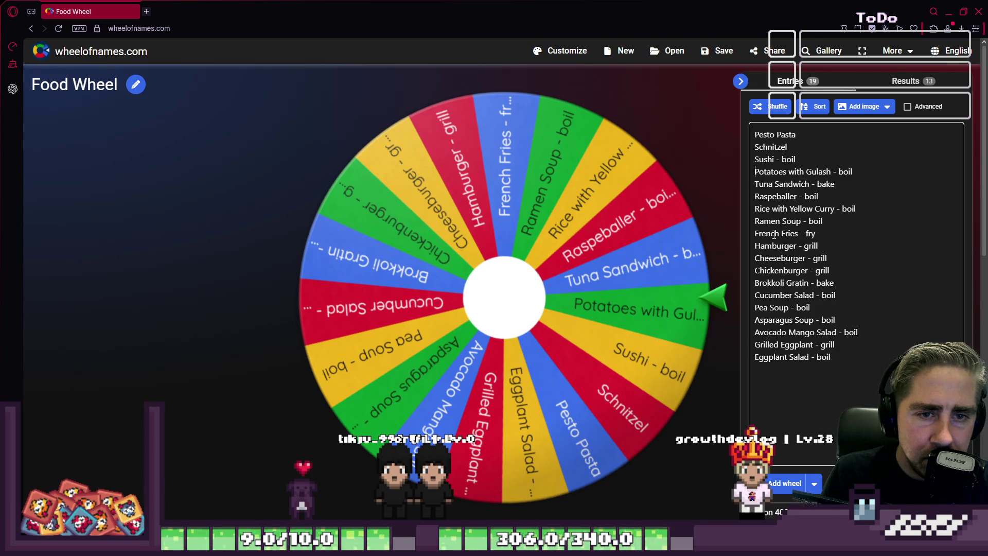
key("shift+Down")
key("Delete")
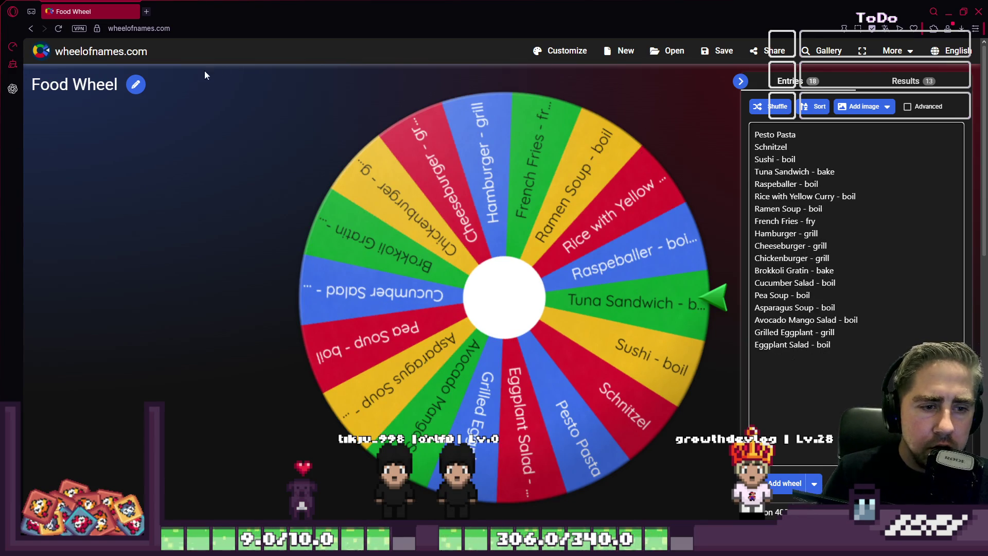
Spin the Food Wheel, remove the winning Cucumber Salad entry and show the results list.
left_click(530, 319)
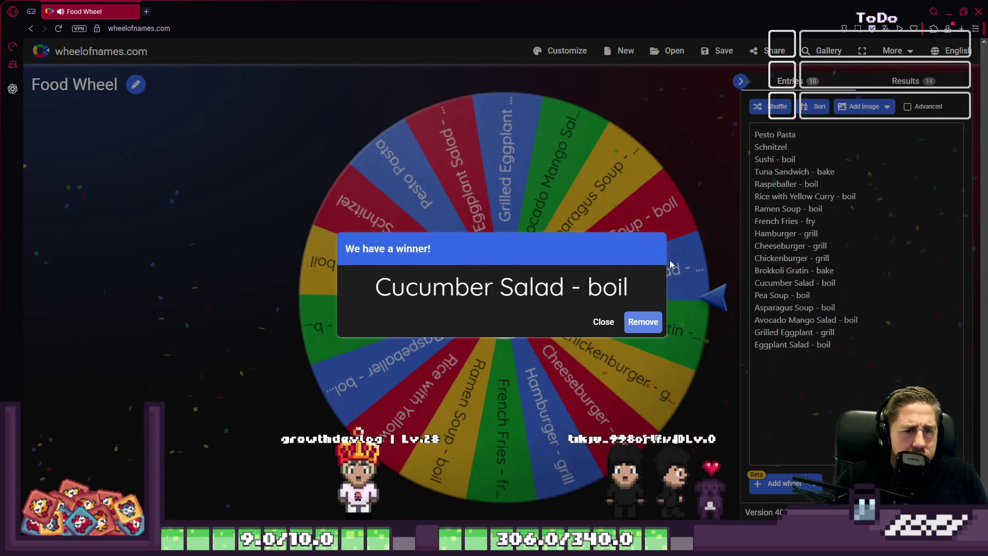
left_click(643, 321)
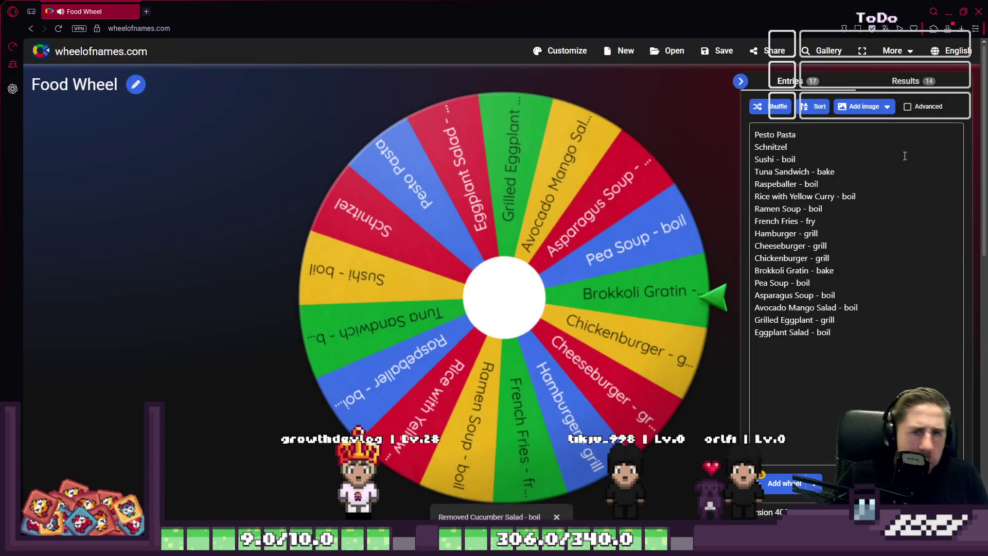
left_click(911, 81)
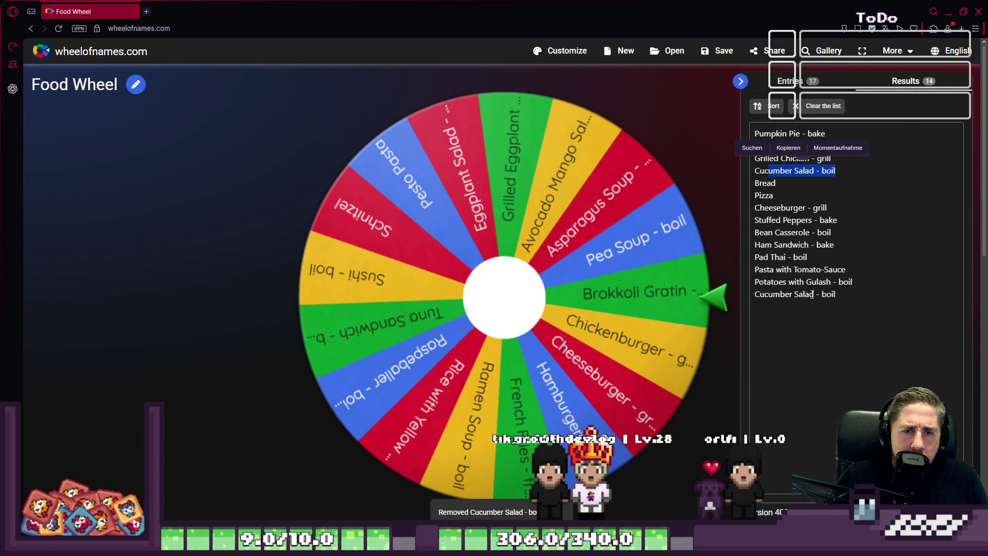
Spin again and remove the winning Rice with Yellow Curry entry, leaving 16 entries.
left_click_drag(815, 293, 827, 301)
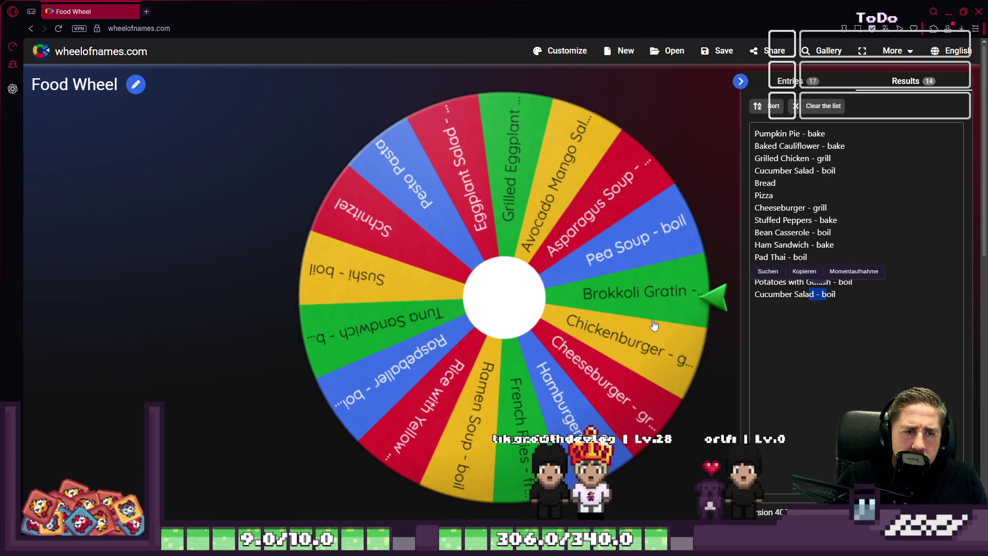
left_click(498, 288)
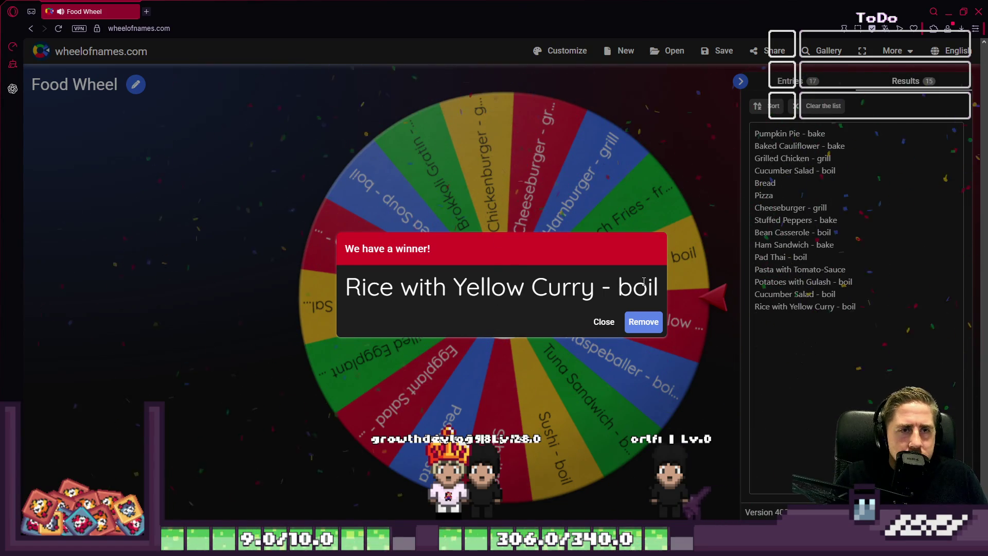
left_click(644, 322)
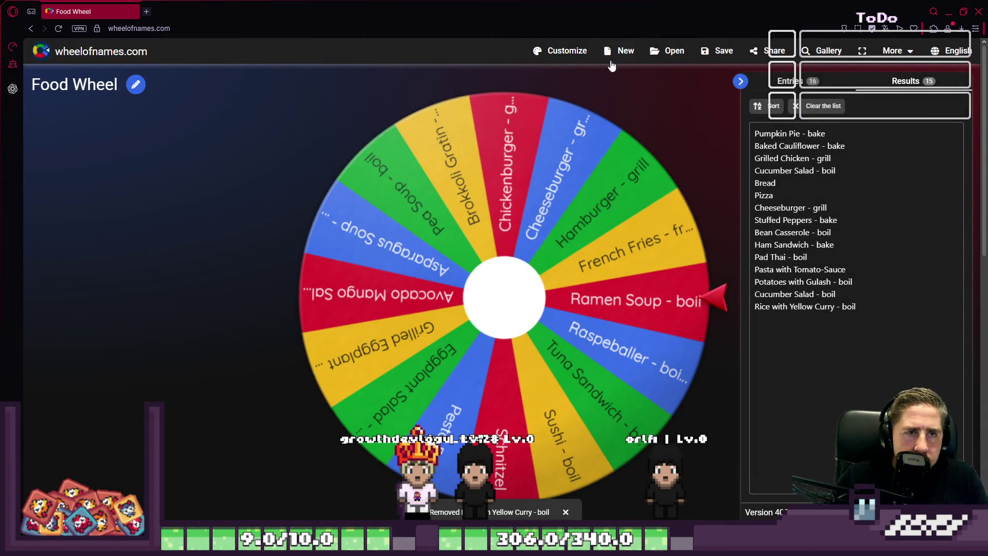
Review the during-spin sound choices in Customize without changing them.
left_click(580, 54)
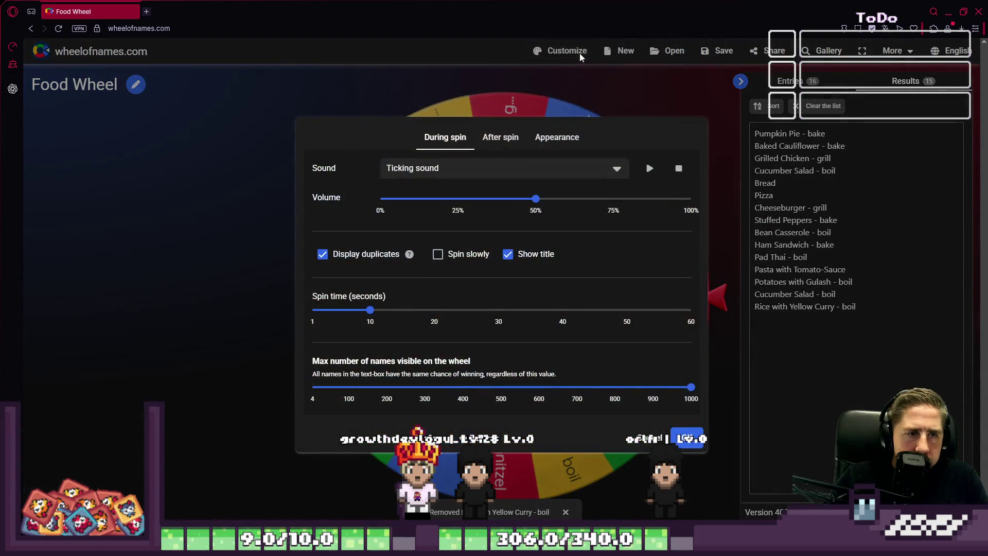
left_click(564, 171)
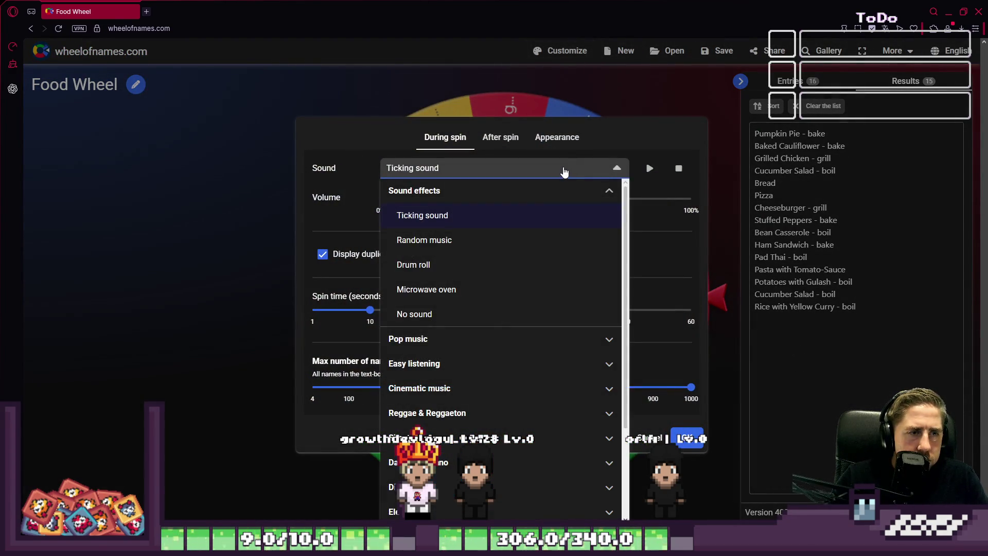
left_click(564, 172)
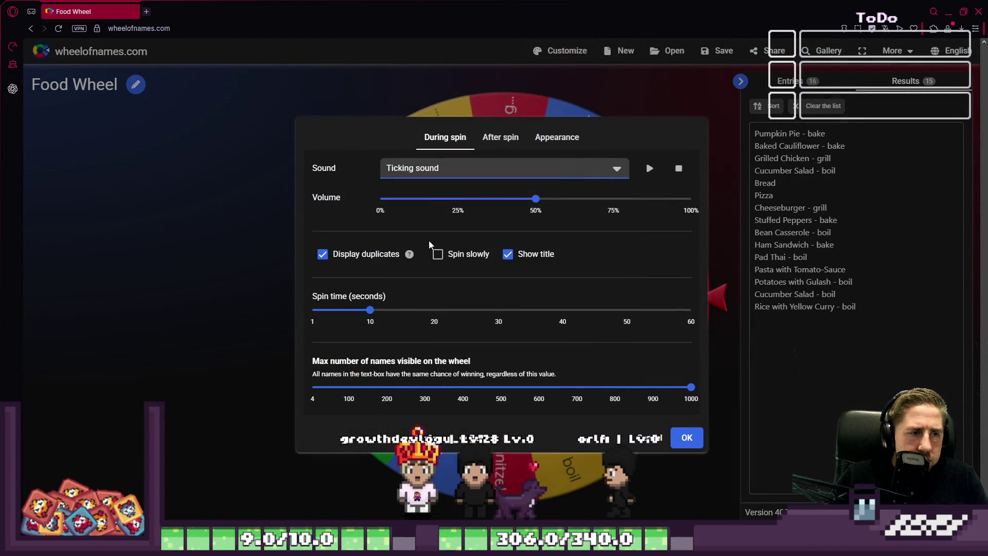
left_click(457, 170)
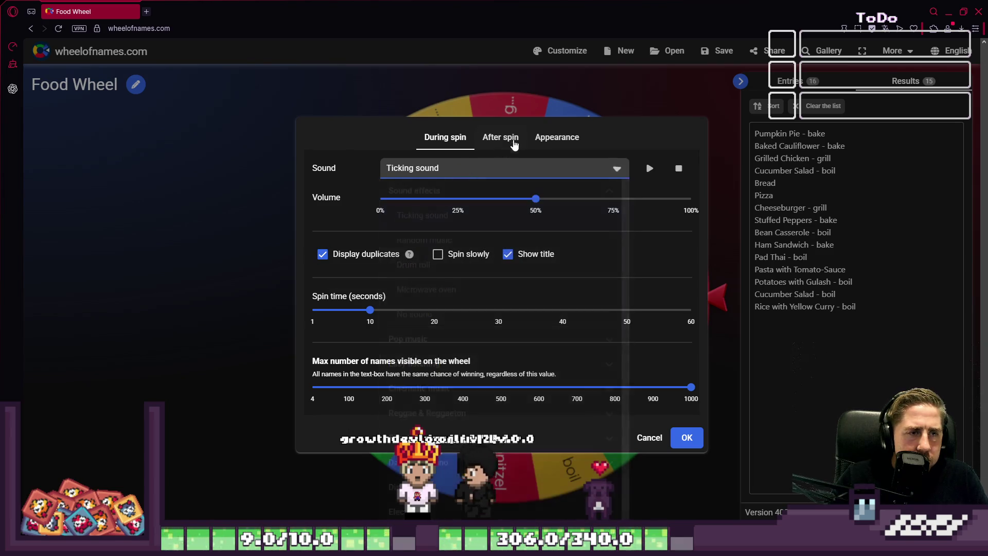
Set the after-spin sound to No sound.
left_click(500, 137)
left_click(468, 172)
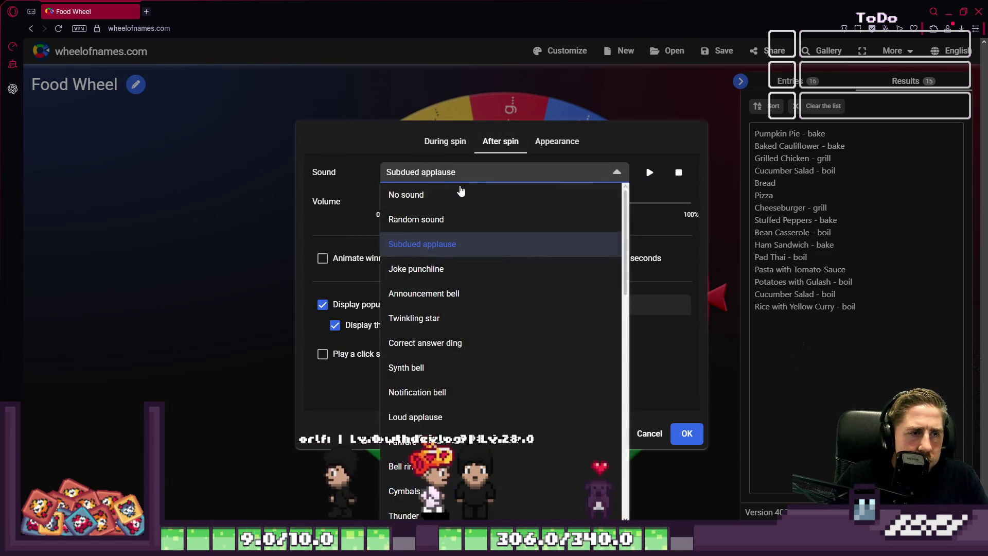
left_click(406, 194)
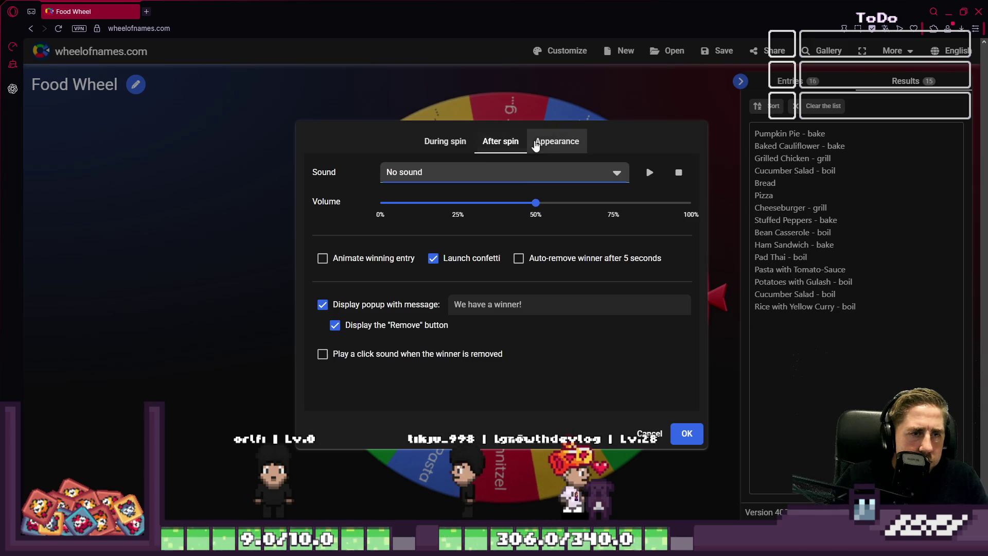
left_click(556, 140)
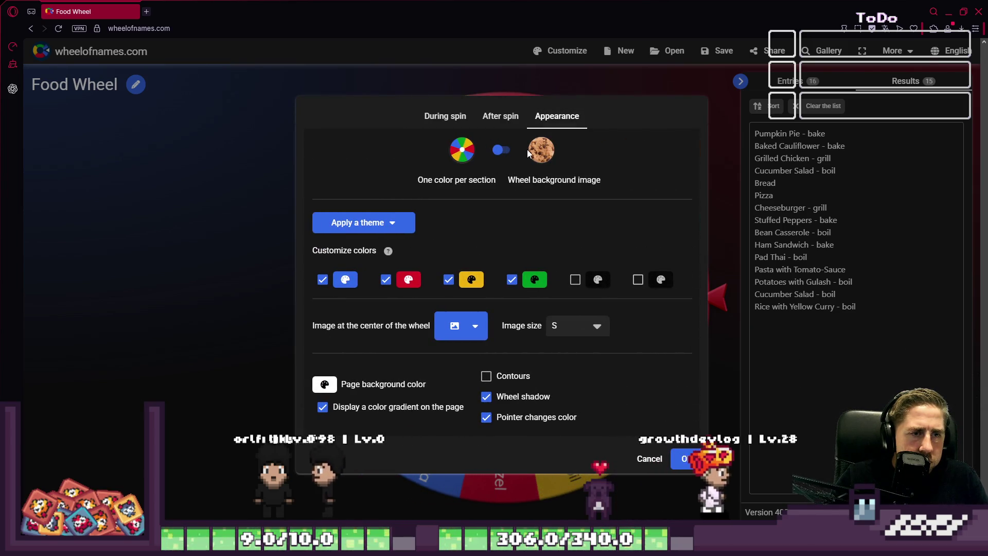
left_click(503, 150)
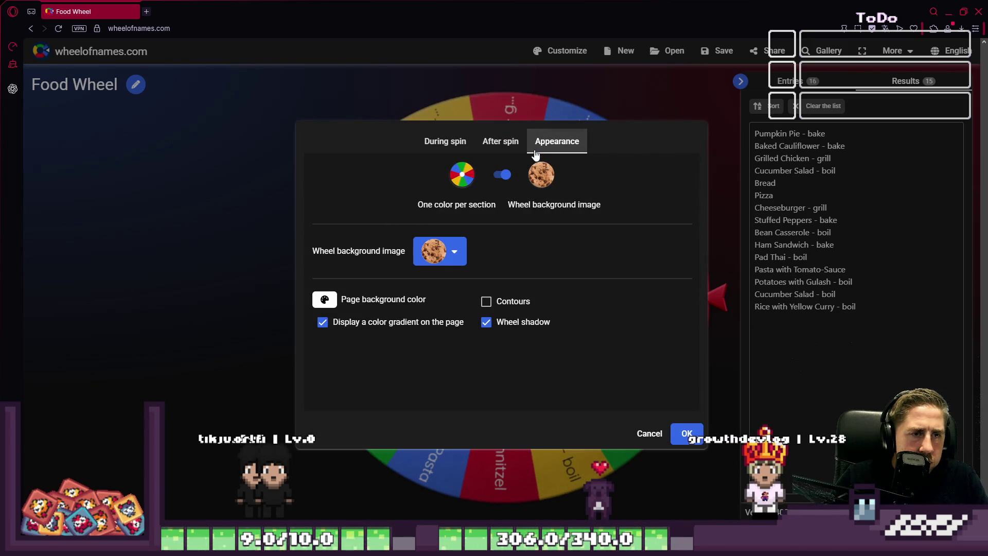
left_click(504, 175)
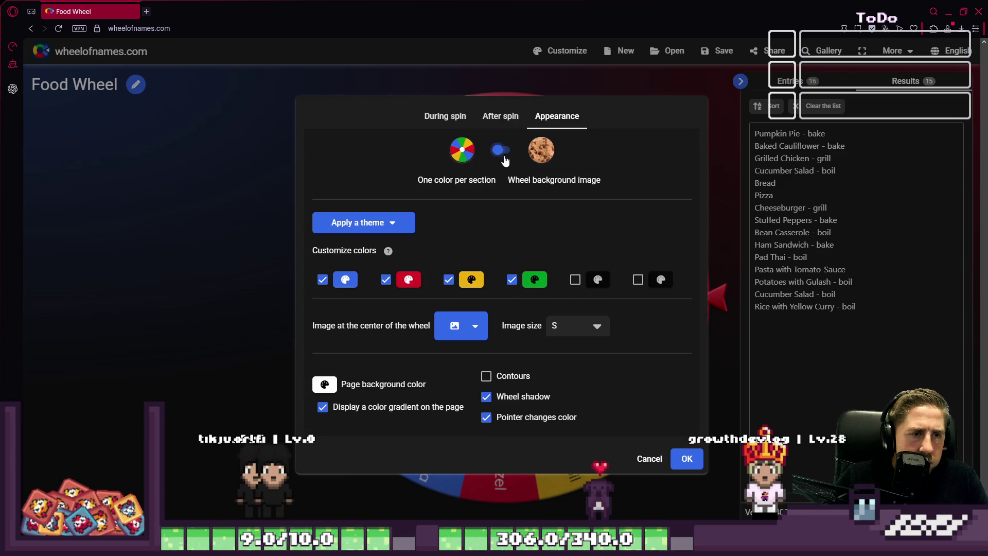
left_click(502, 170)
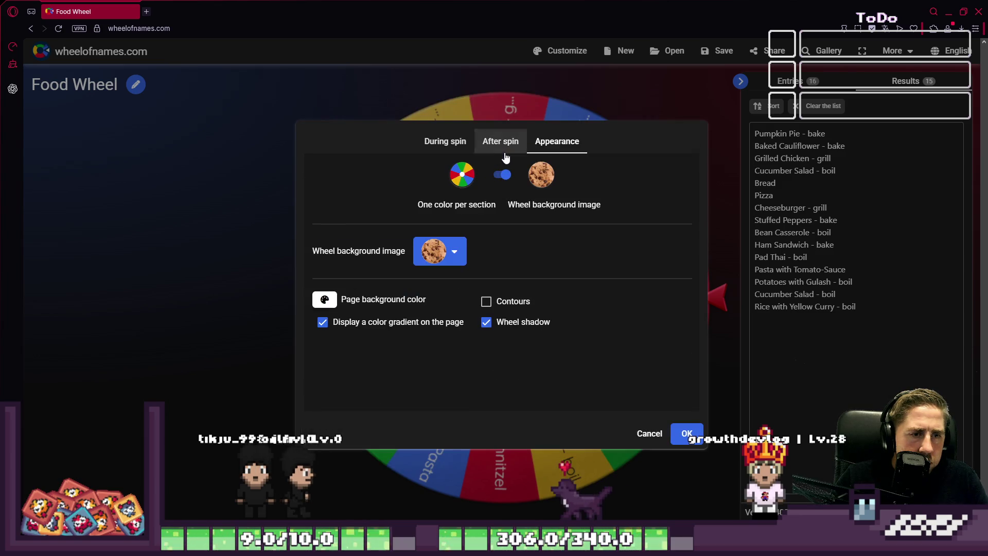
left_click(441, 256)
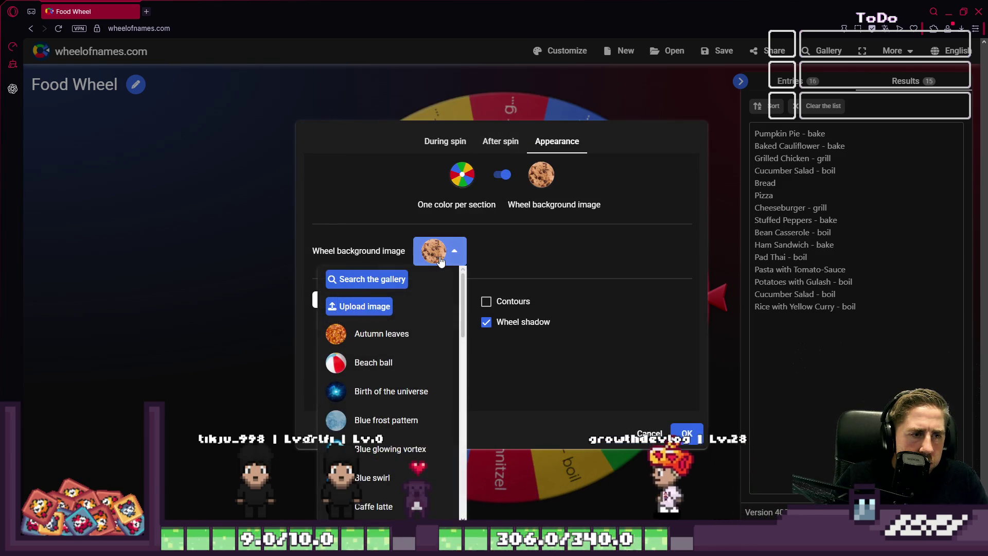
left_click(412, 334)
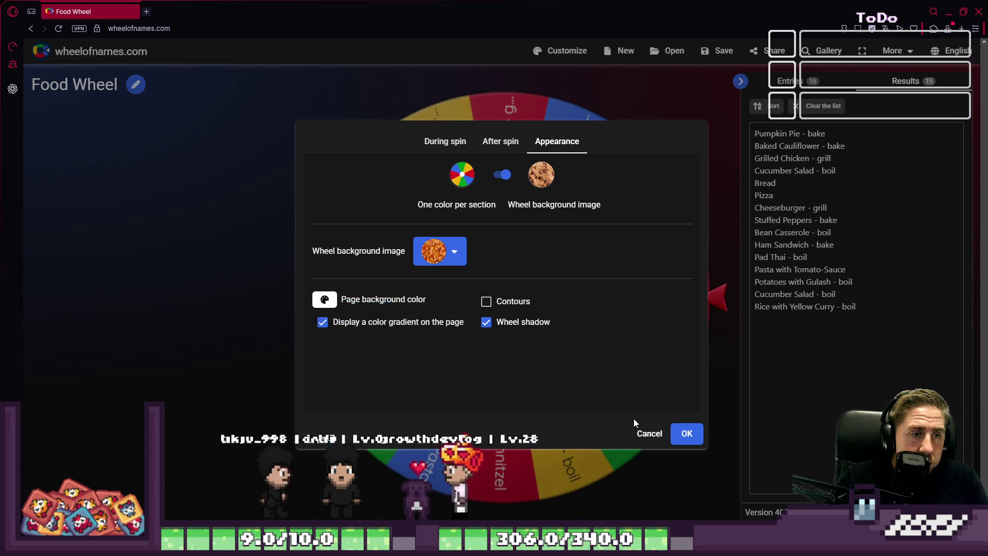
left_click(686, 433)
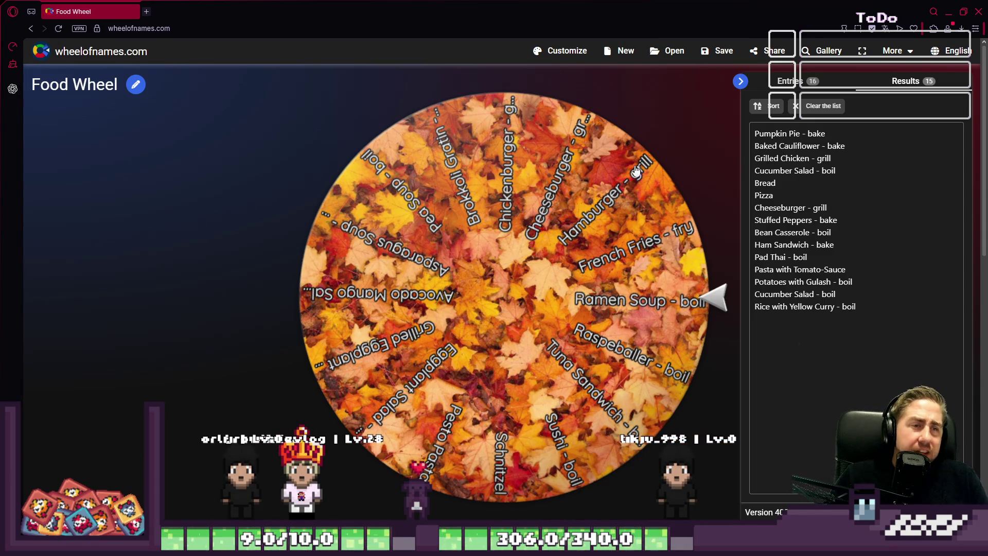
left_click(566, 51)
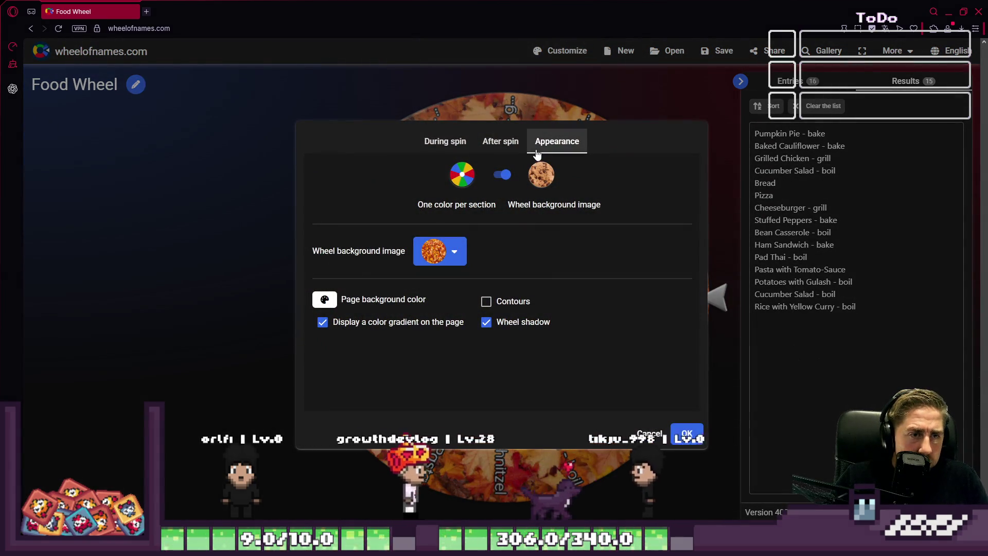
left_click(440, 250)
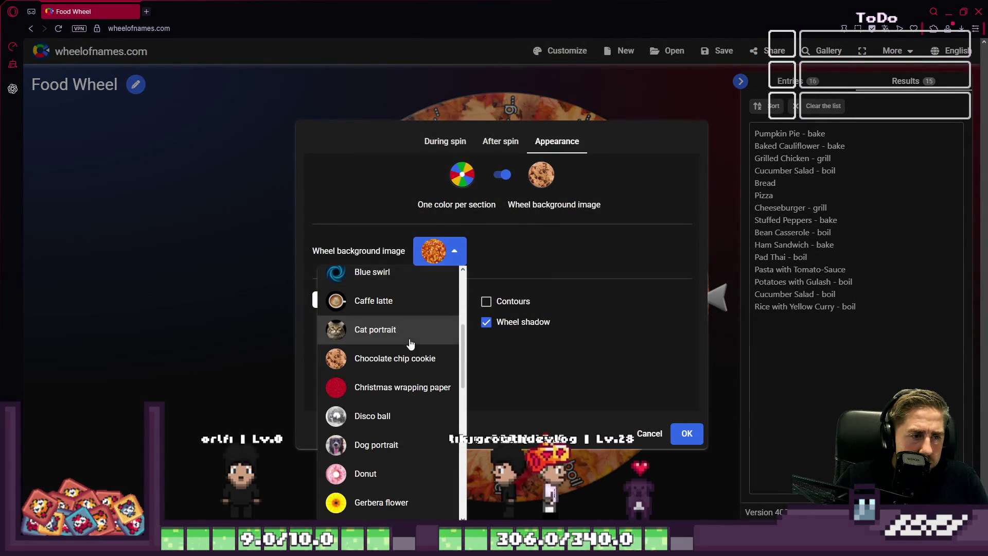
scroll(410, 343, "down", 1)
left_click(404, 340)
left_click(440, 250)
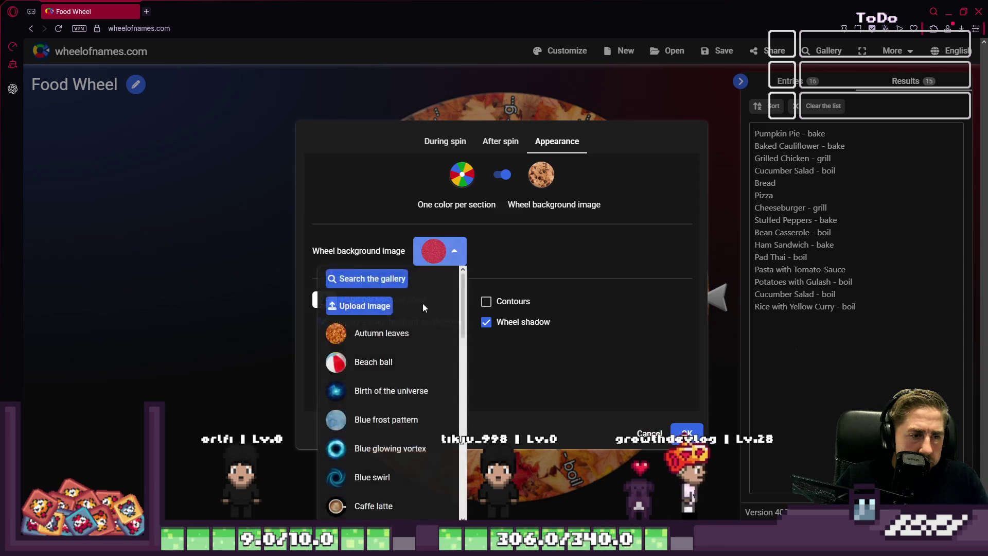
scroll(423, 306, "down", 4)
scroll(402, 366, "up", 3)
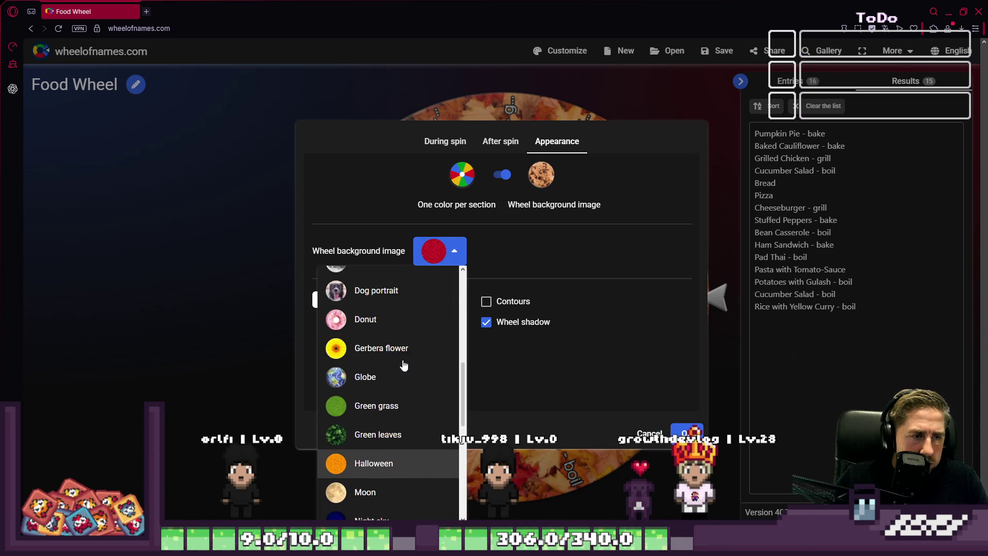
left_click(389, 291)
left_click(686, 431)
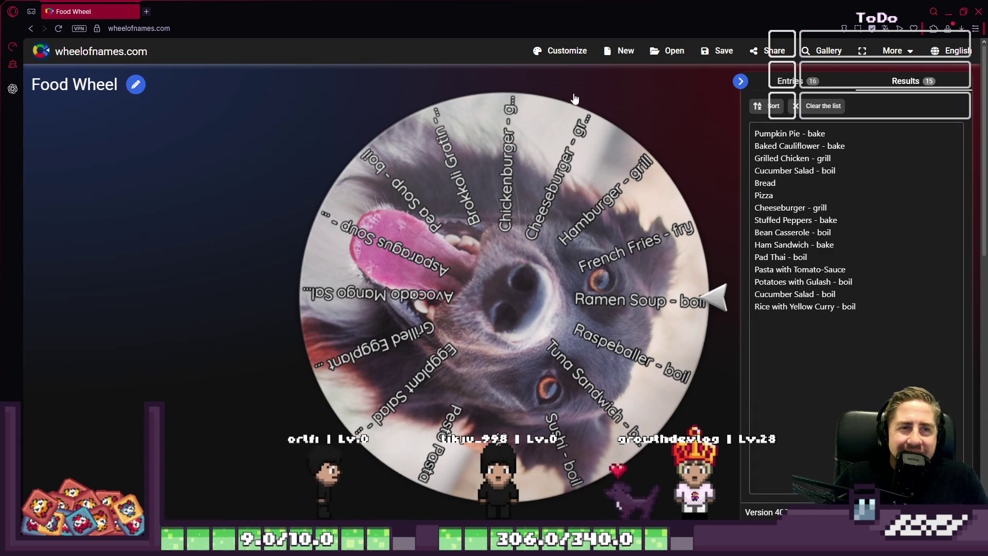
left_click(560, 51)
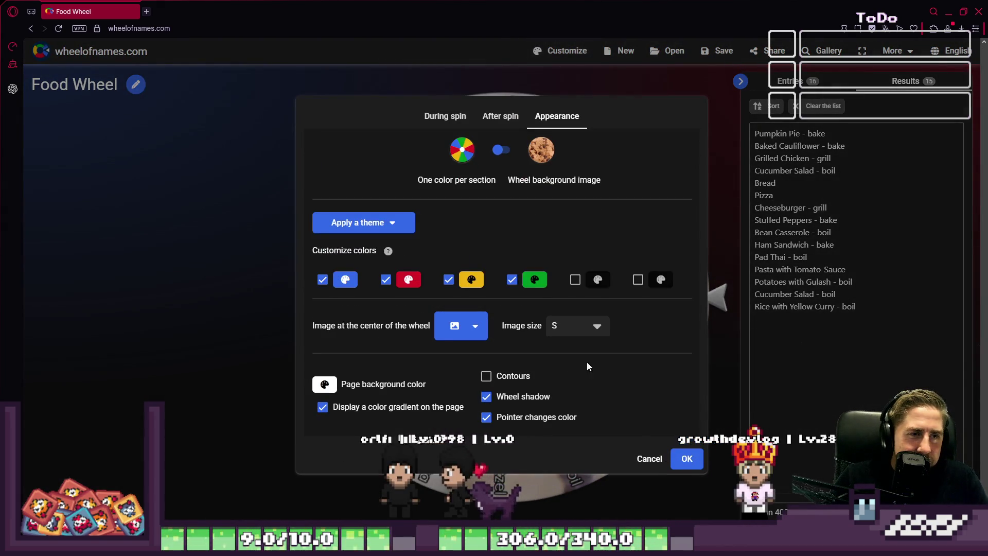
left_click(686, 459)
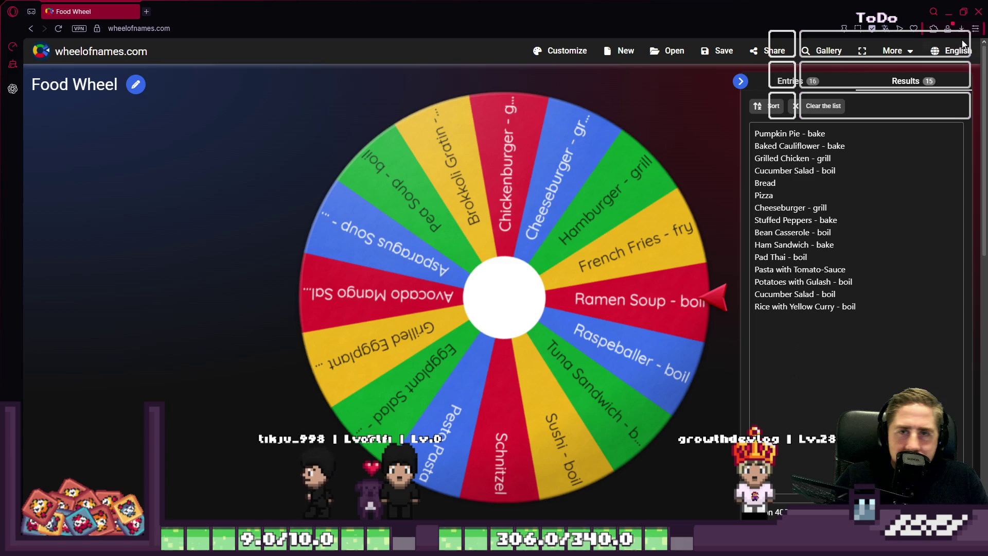
left_click(560, 51)
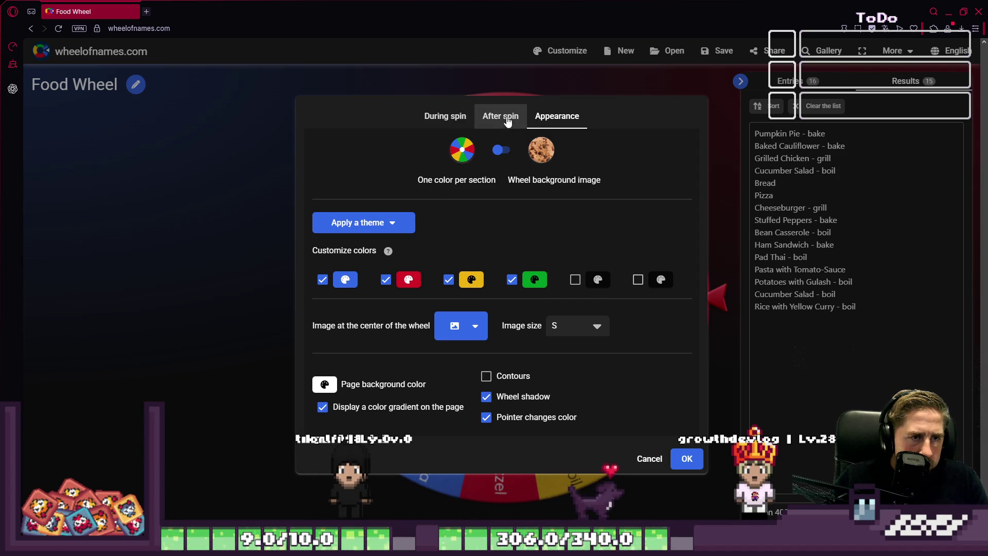
Apply the Deep Dive colour theme to the wheel and confirm.
left_click(444, 116)
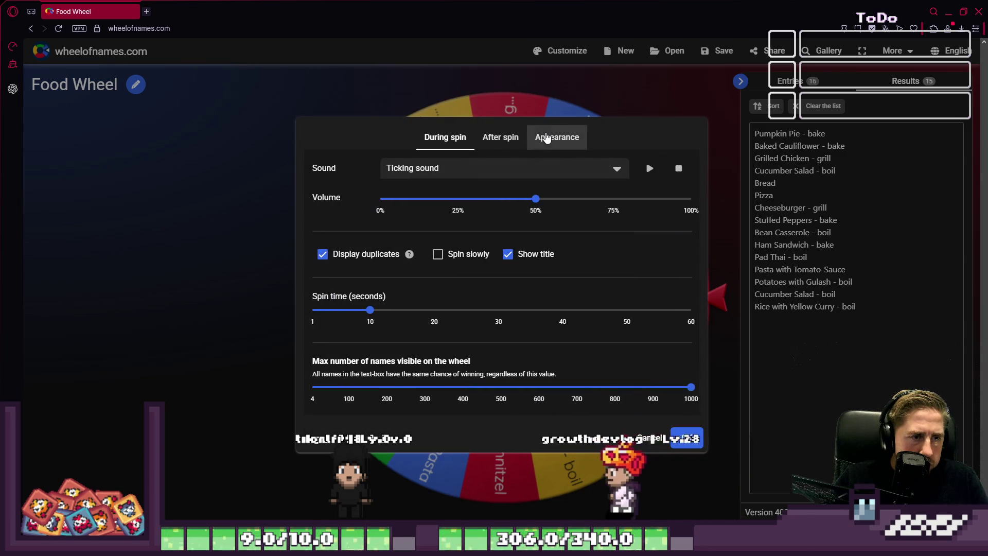
left_click(557, 136)
left_click(396, 222)
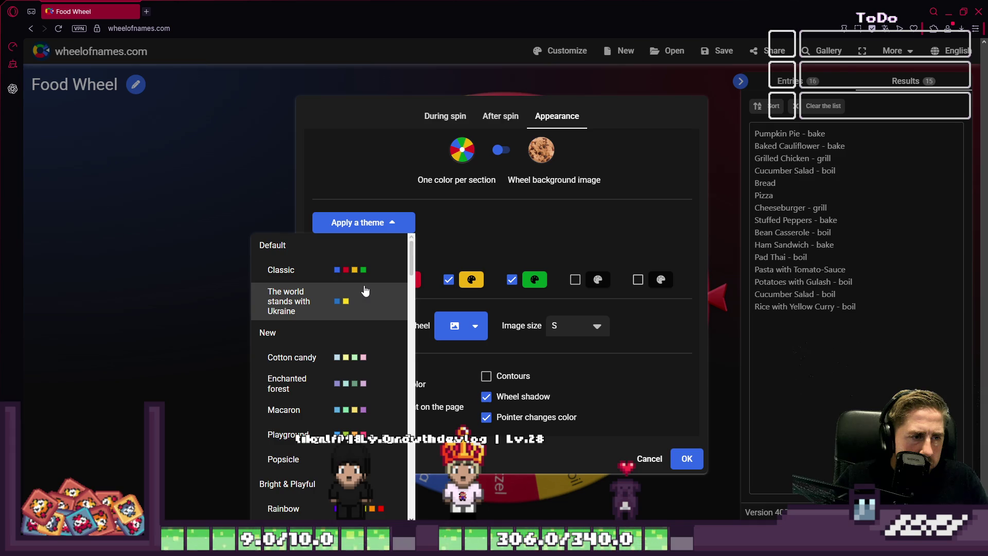
scroll(364, 289, "down", 2)
scroll(363, 290, "down", 2)
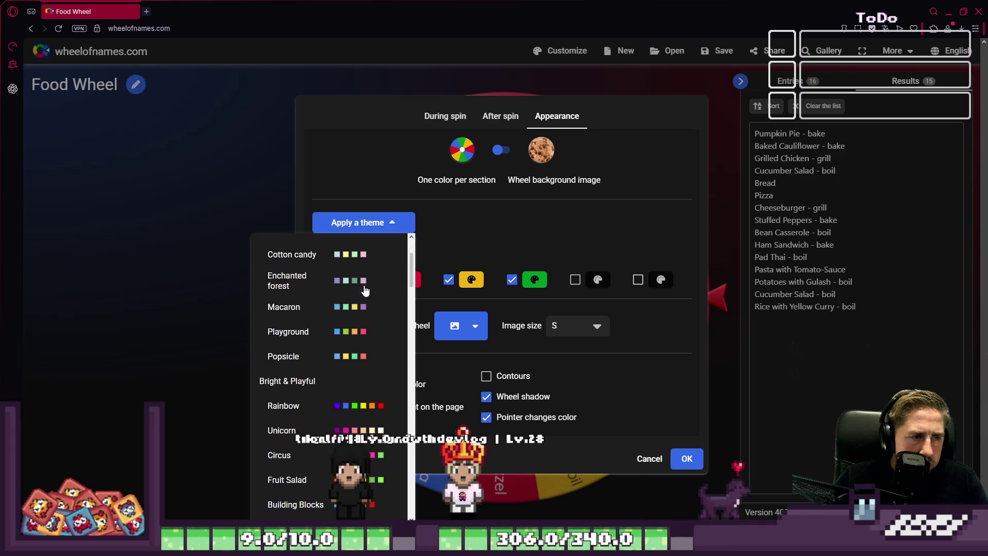
scroll(364, 290, "down", 2)
scroll(360, 305, "down", 3)
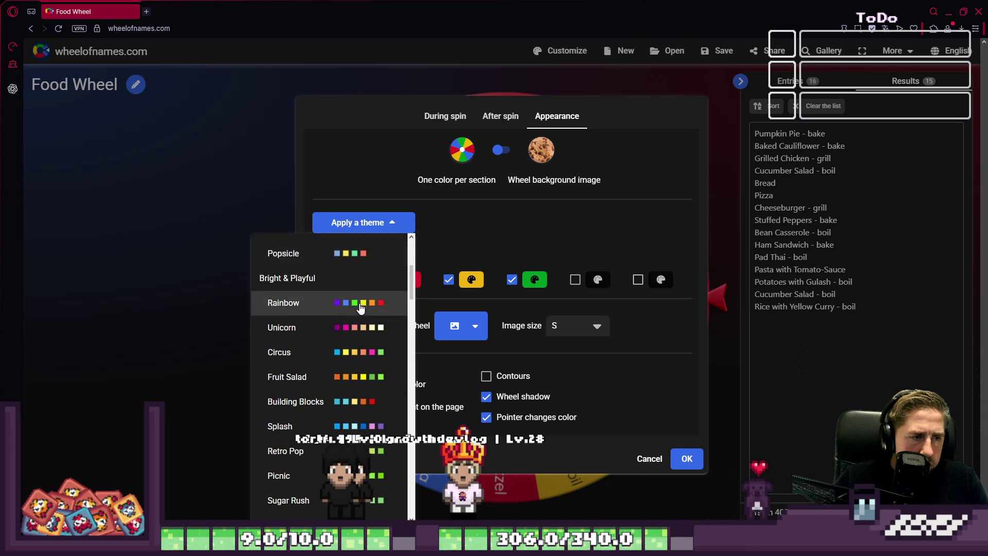
scroll(360, 305, "down", 3)
scroll(357, 301, "down", 3)
scroll(357, 302, "down", 2)
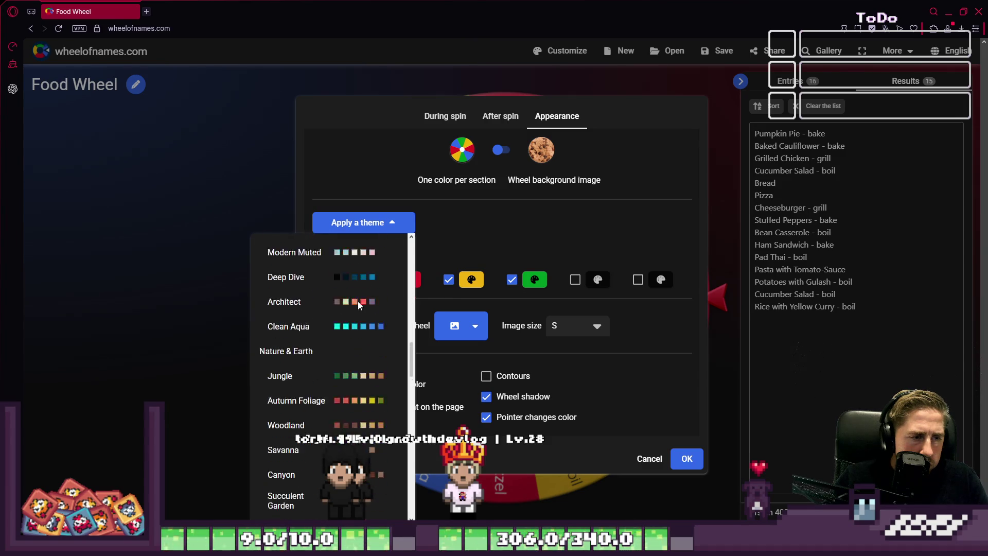
scroll(355, 331, "up", 1)
left_click(285, 357)
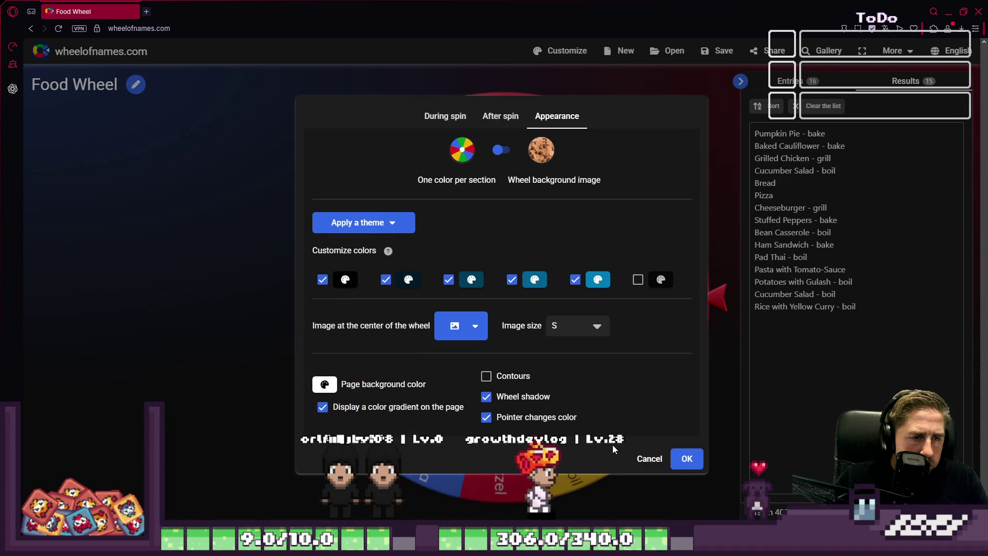
left_click(686, 458)
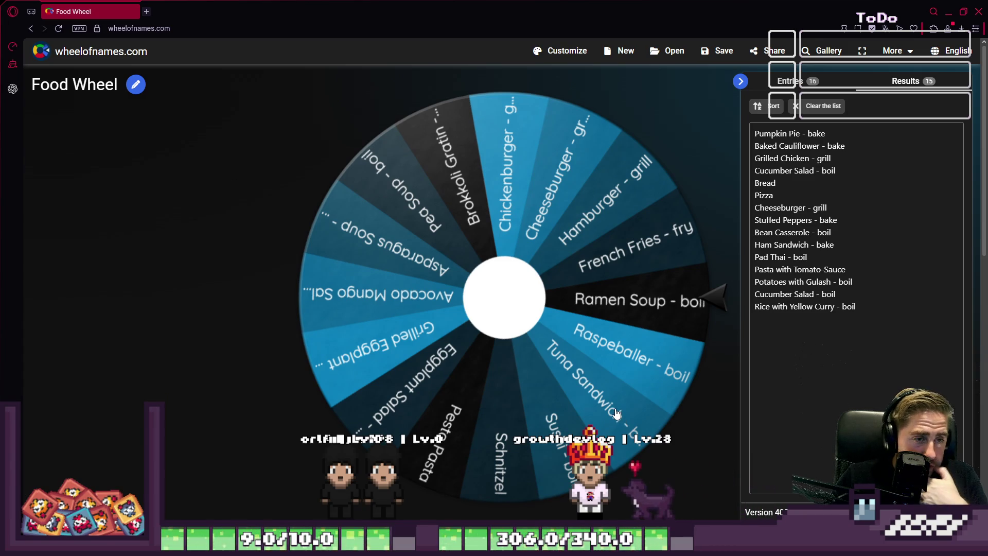
Reopen Appearance, try Rainbow, then apply the classic blue/red/yellow/green theme and confirm.
left_click(558, 51)
left_click(363, 222)
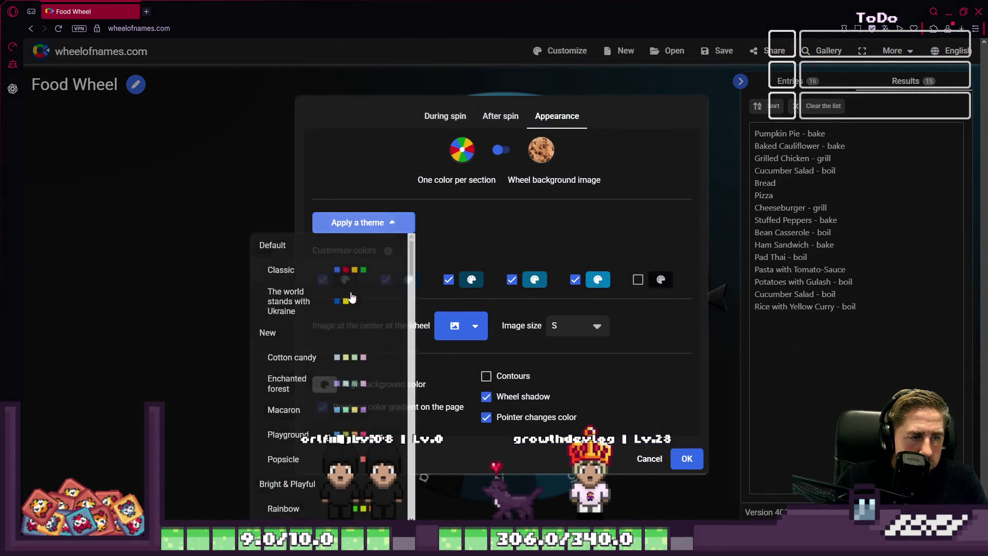
scroll(339, 342, "down", 3)
scroll(338, 342, "down", 4)
scroll(338, 343, "down", 4)
scroll(325, 371, "down", 4)
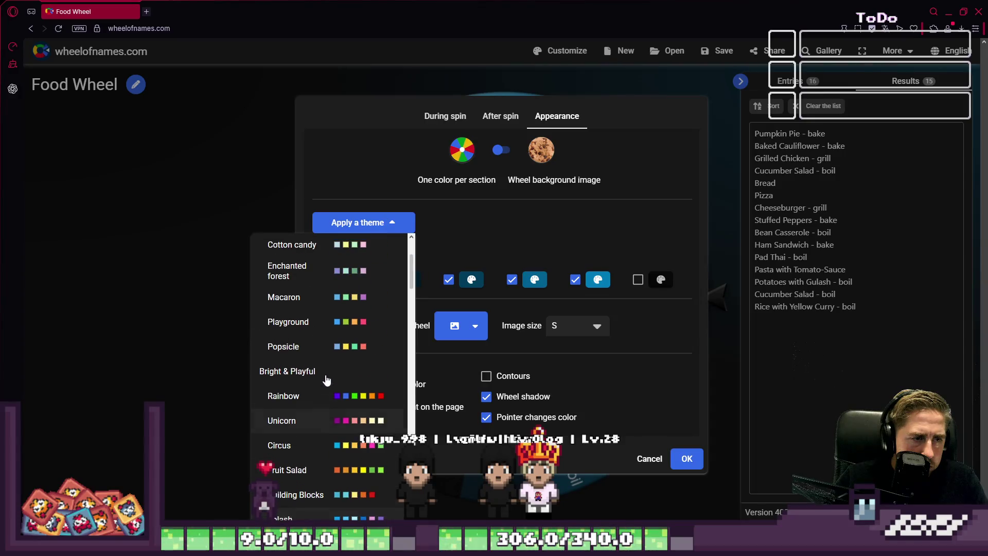
left_click(314, 399)
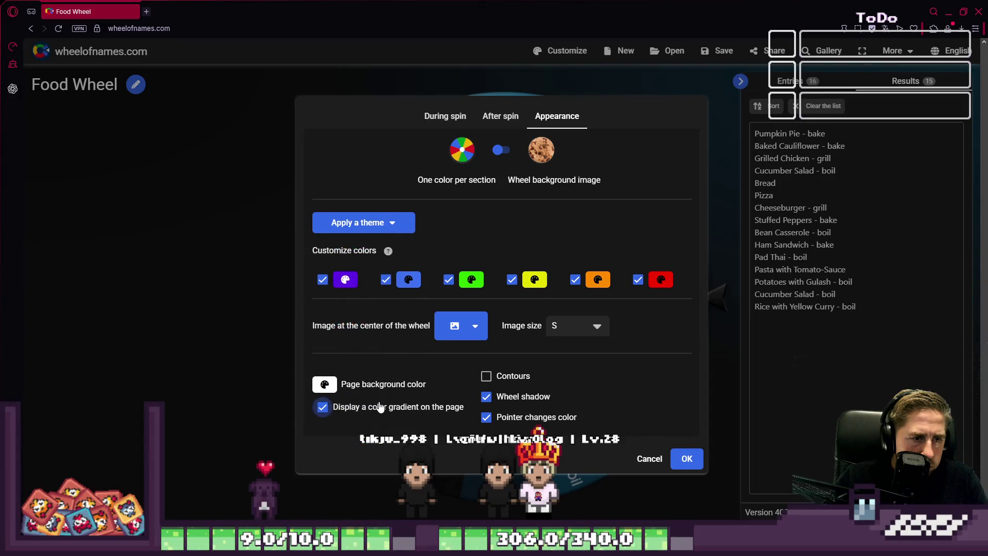
left_click(372, 221)
left_click(335, 274)
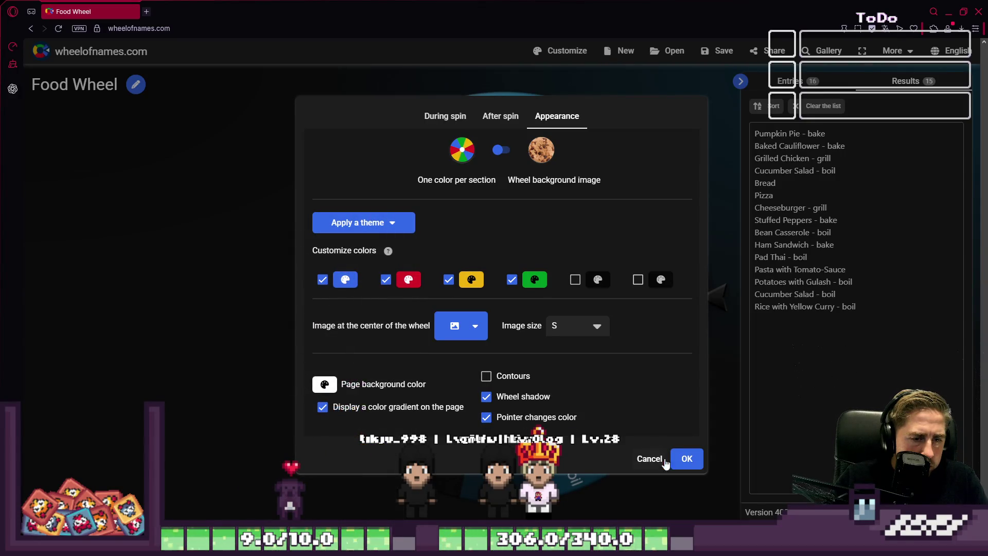
left_click(686, 458)
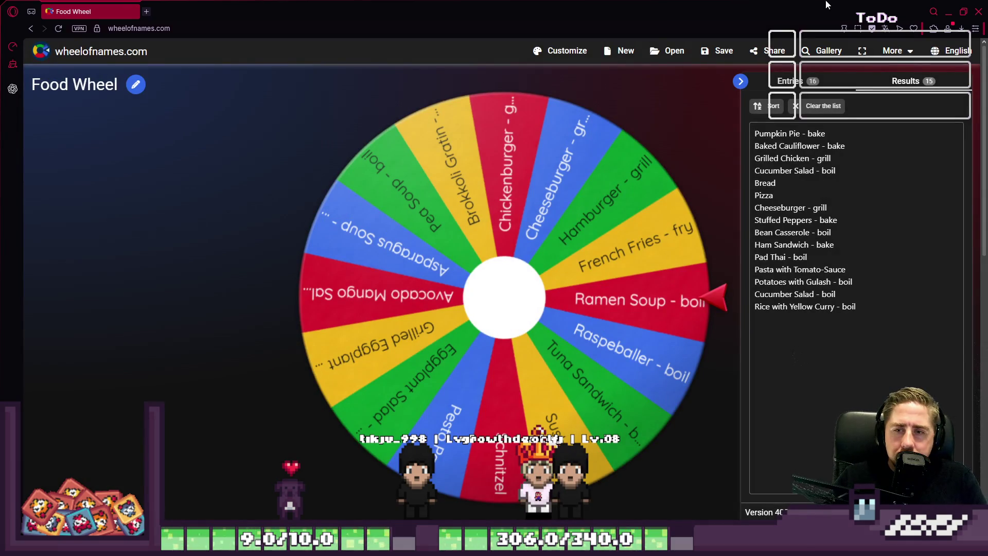
Minimize the browser to bring the Aseprite food sprite sheet back to the front.
left_click(954, 9)
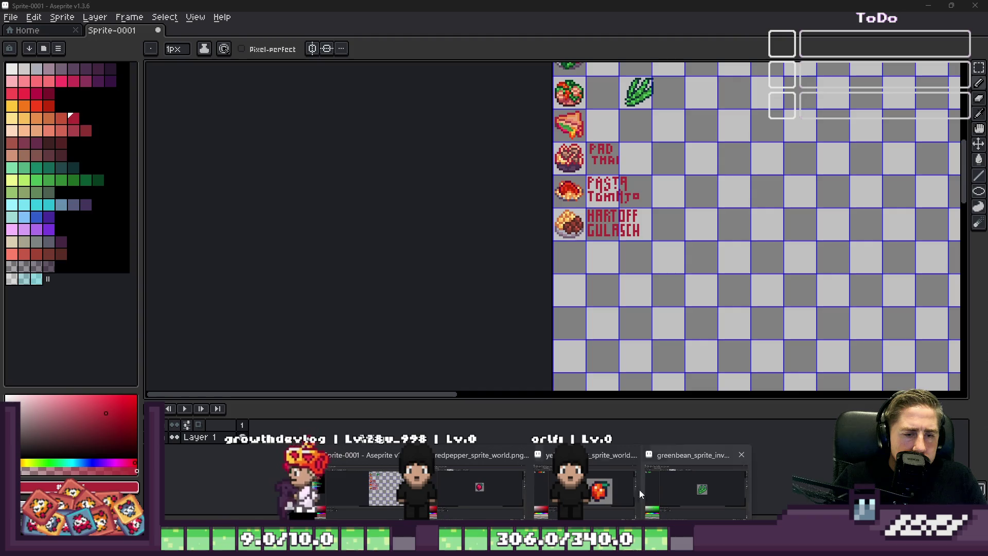
left_click(603, 486)
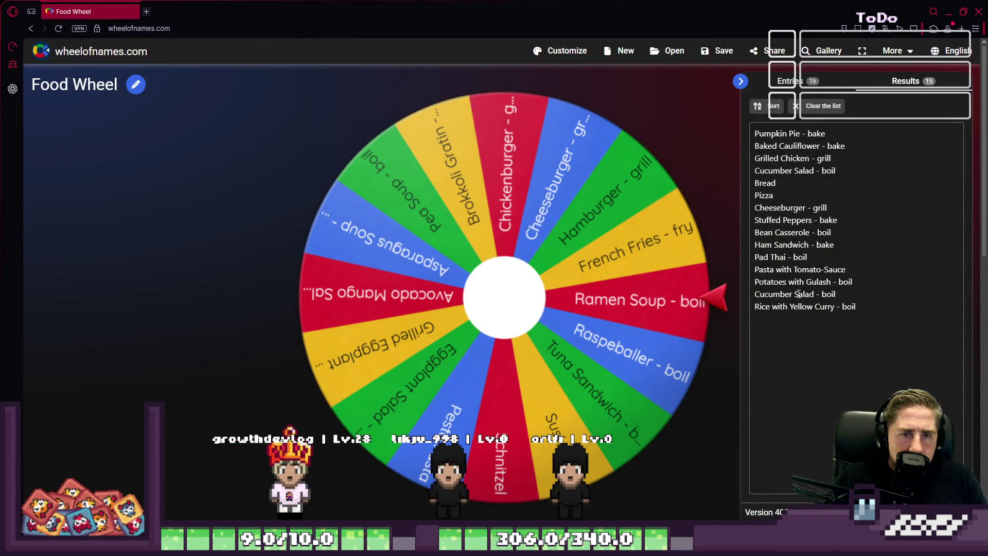
left_click(934, 12)
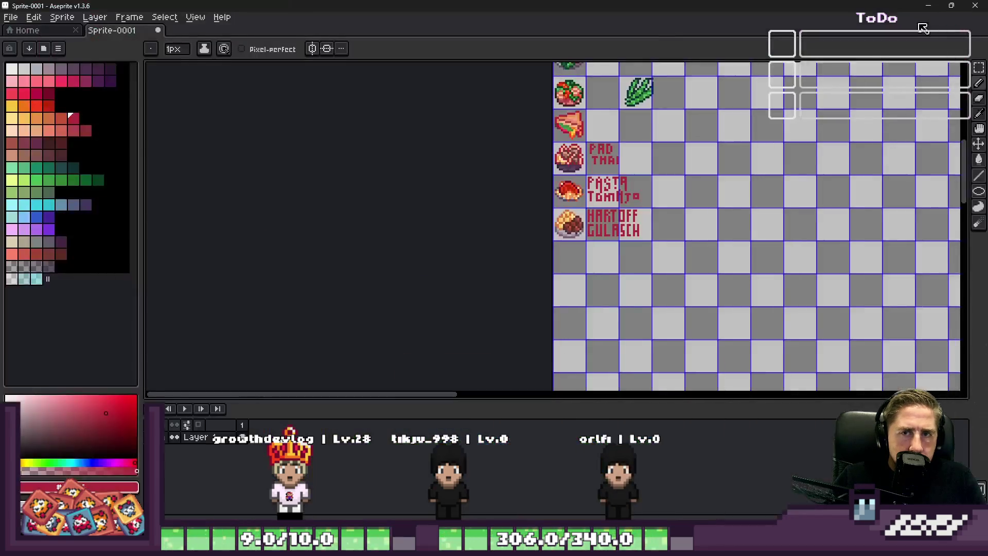
scroll(578, 280, "up", 1)
scroll(575, 255, "up", 1)
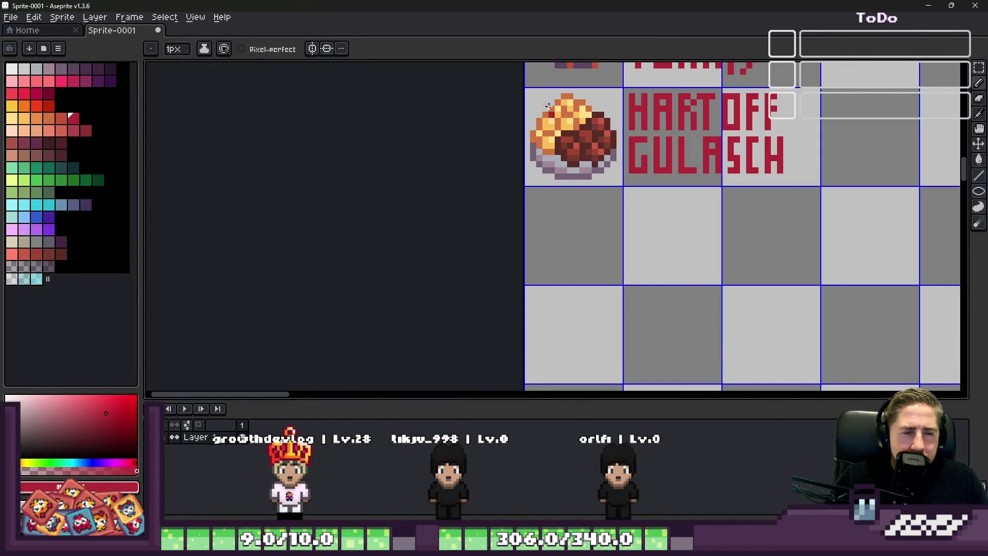
scroll(547, 106, "down", 1)
scroll(572, 177, "up", 1)
scroll(597, 201, "up", 1)
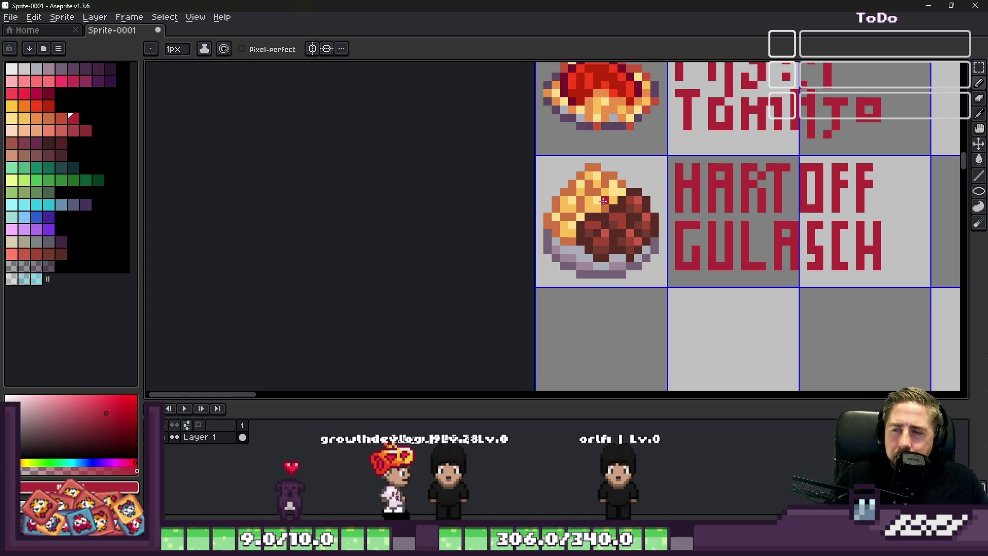
scroll(603, 201, "down", 2)
scroll(617, 231, "down", 2)
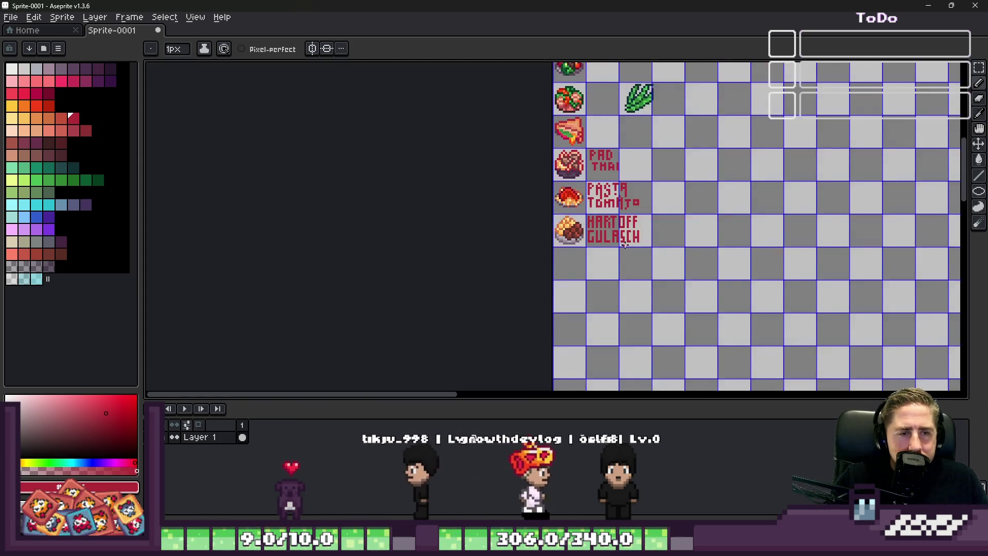
scroll(625, 246, "down", 1)
Marquee-select the empty grey plate sprite for reuse.
key("m")
scroll(591, 112, "up", 3)
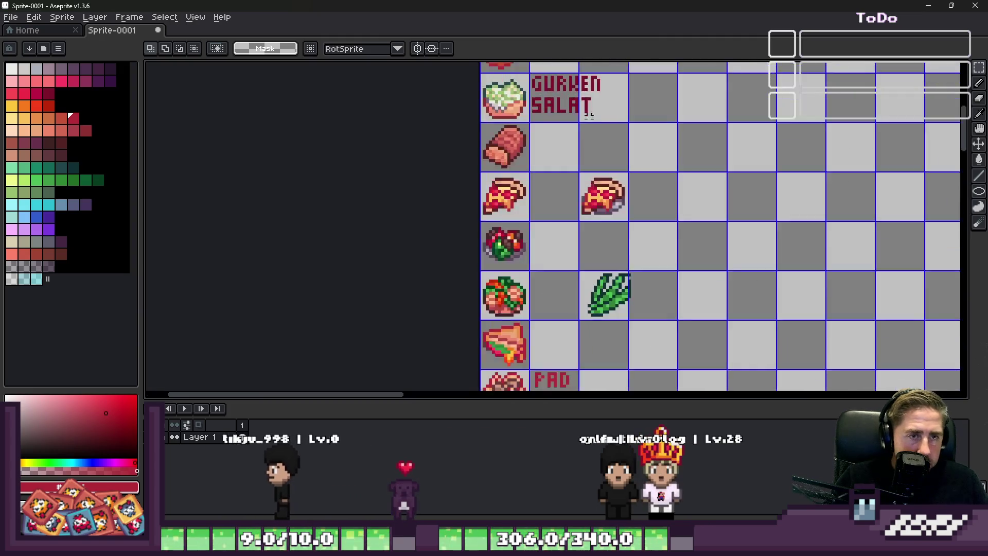
scroll(591, 112, "down", 1)
scroll(571, 140, "up", 4)
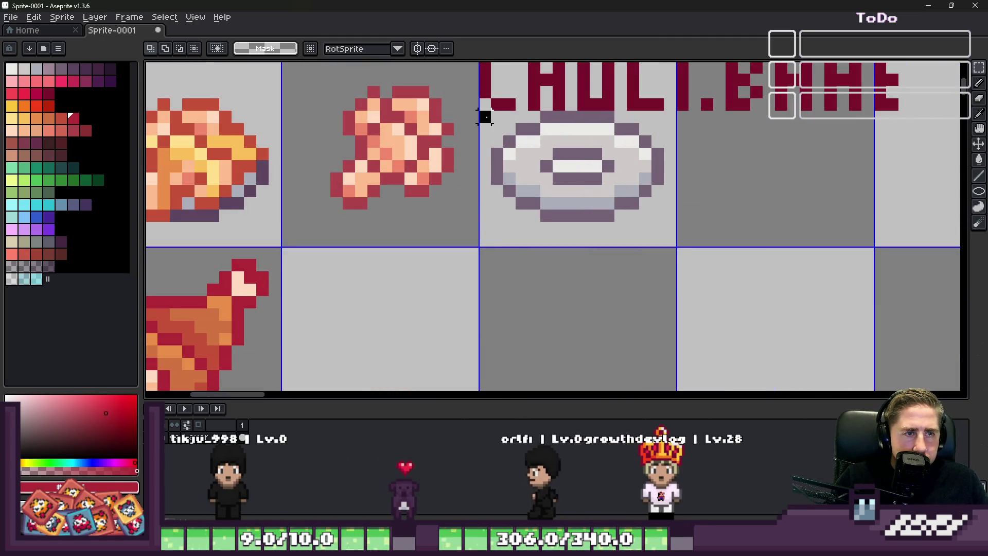
left_click_drag(485, 118, 665, 245)
scroll(656, 204, "down", 3)
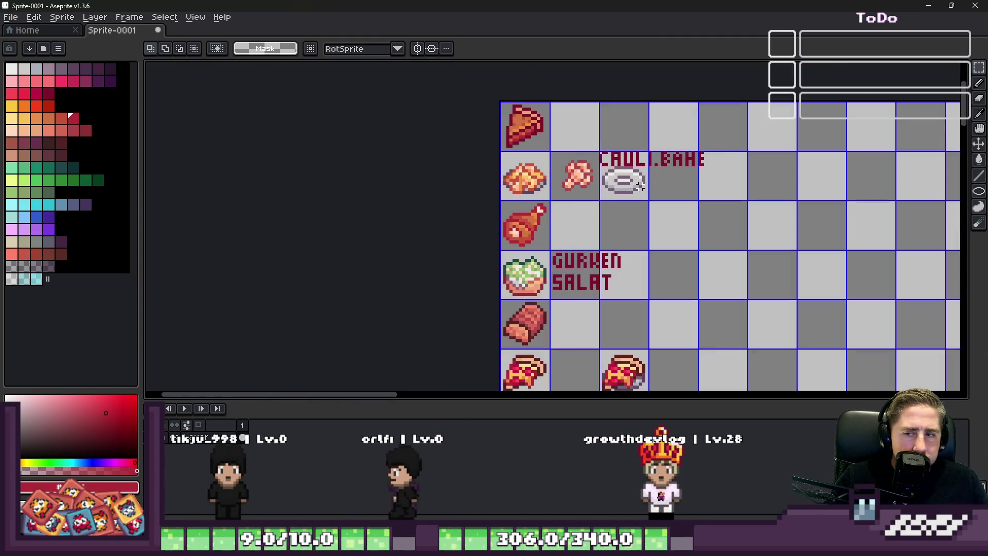
scroll(641, 184, "down", 3)
scroll(602, 263, "down", 1)
scroll(541, 309, "up", 2)
scroll(520, 268, "up", 2)
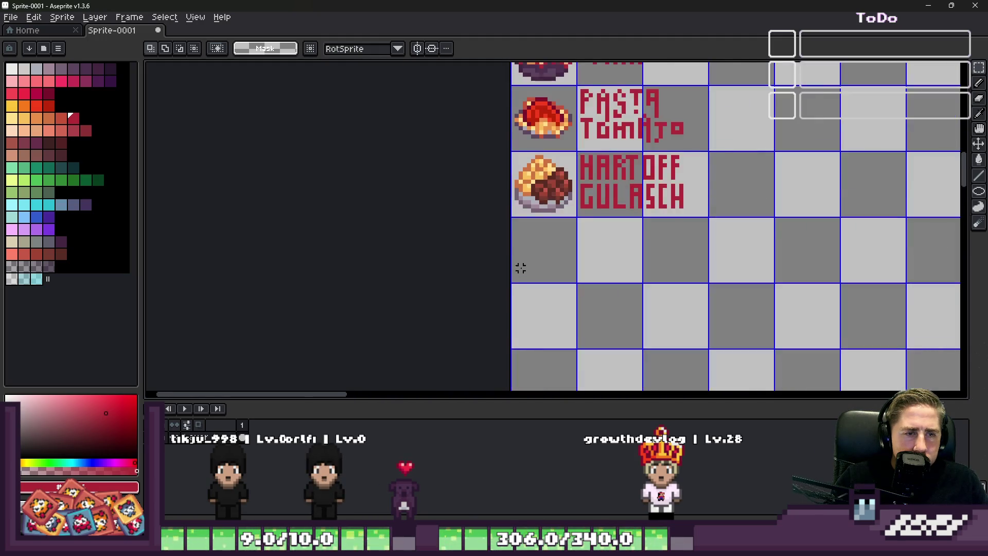
scroll(521, 268, "up", 3)
Paste the plate into the empty cell below KARTOFF GULASCH and drop it in place.
key("ctrl+v")
mouse_move(545, 233)
left_mouse_down()
mouse_move(615, 268)
mouse_move(614, 284)
left_mouse_up()
key("ctrl+d")
key("b")
scroll(610, 279, "down", 1)
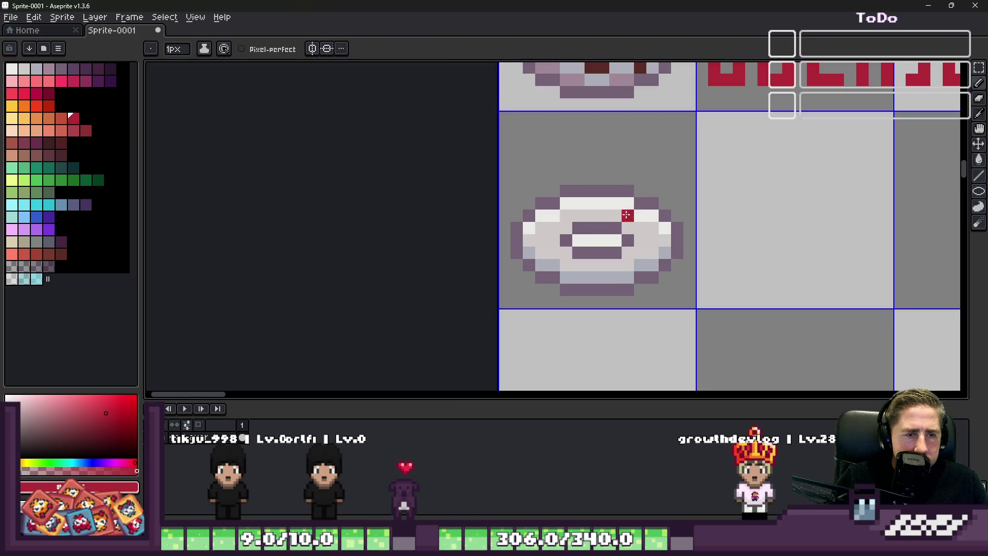
scroll(626, 214, "up", 2)
left_click(19, 70)
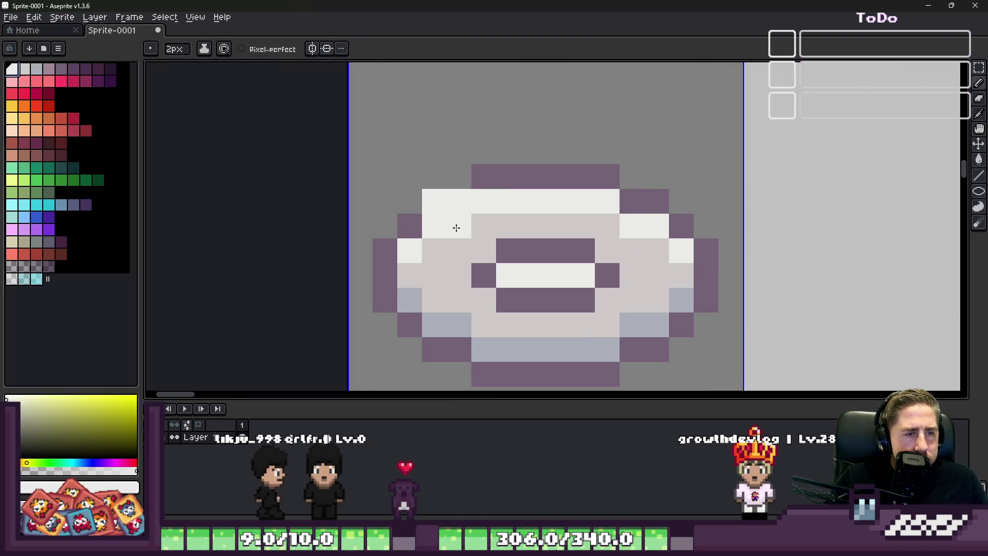
left_click_drag(446, 258, 447, 208)
left_click(446, 208)
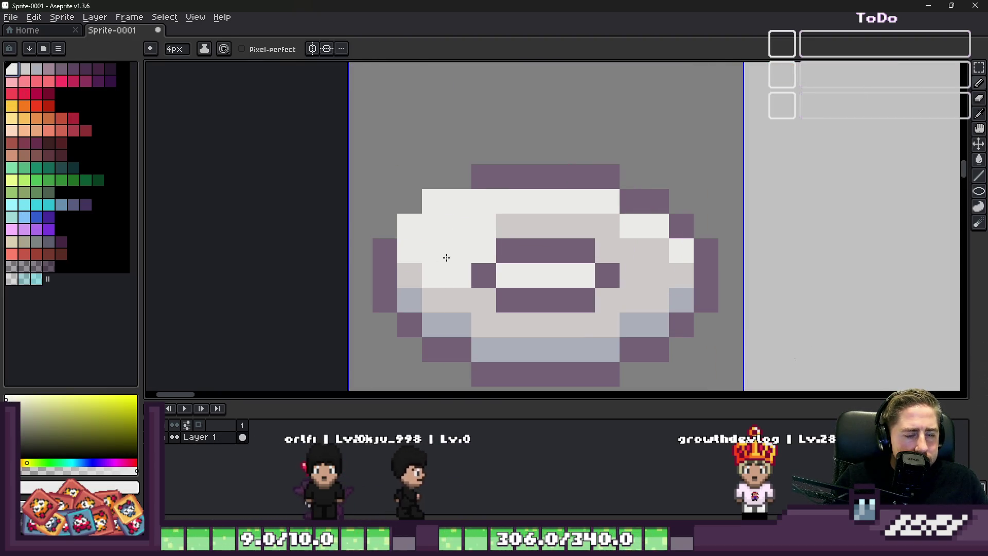
left_click(446, 258)
key("ctrl+a")
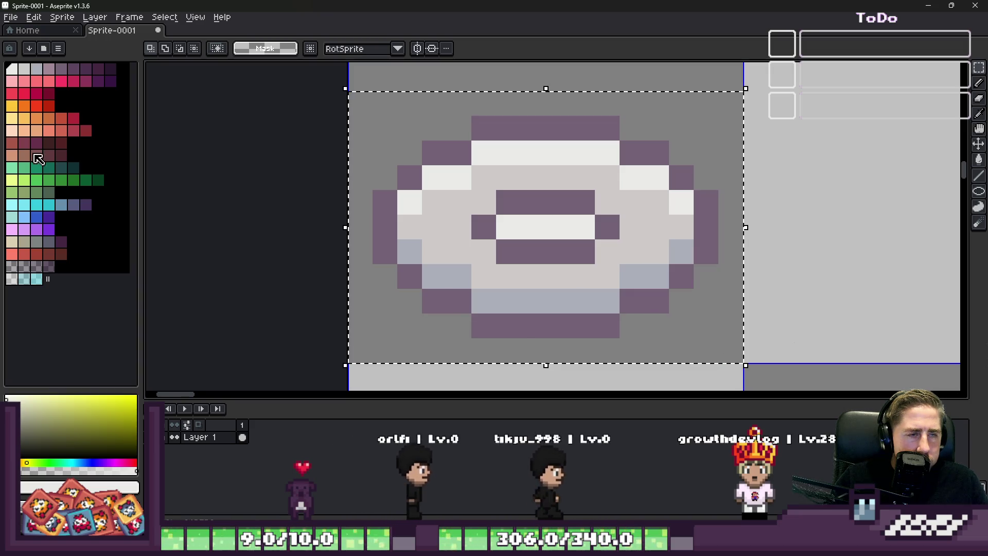
Bucket-fill the plate's outline, shadow, body and highlights with four dark purple shades.
key("g")
left_click(85, 71)
left_click(486, 127)
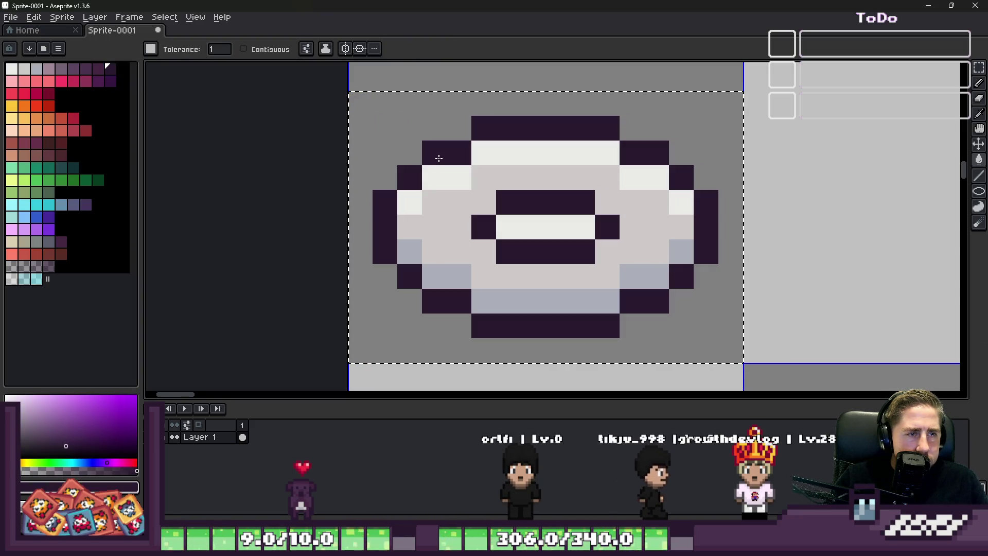
left_click(89, 72)
left_click(440, 269)
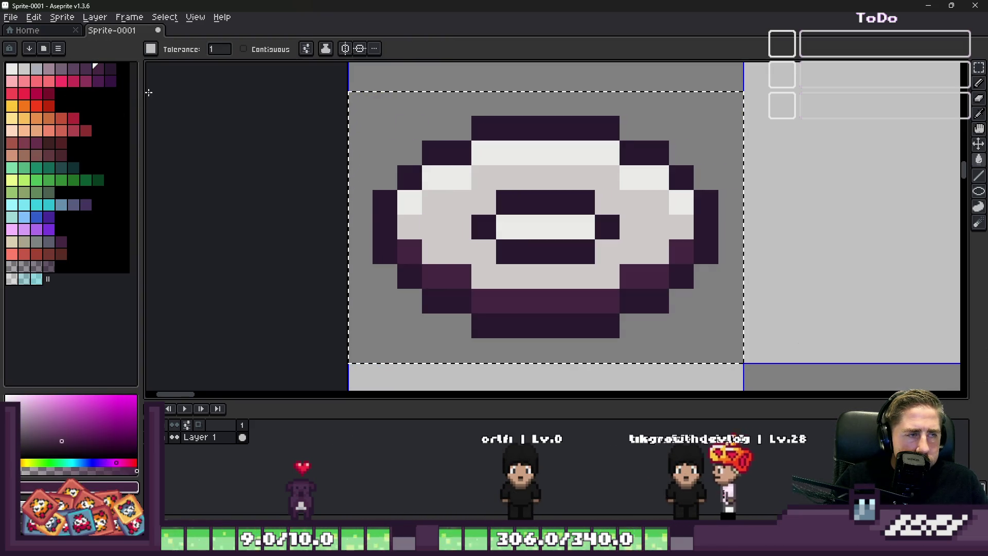
left_click(93, 75)
left_click(440, 231)
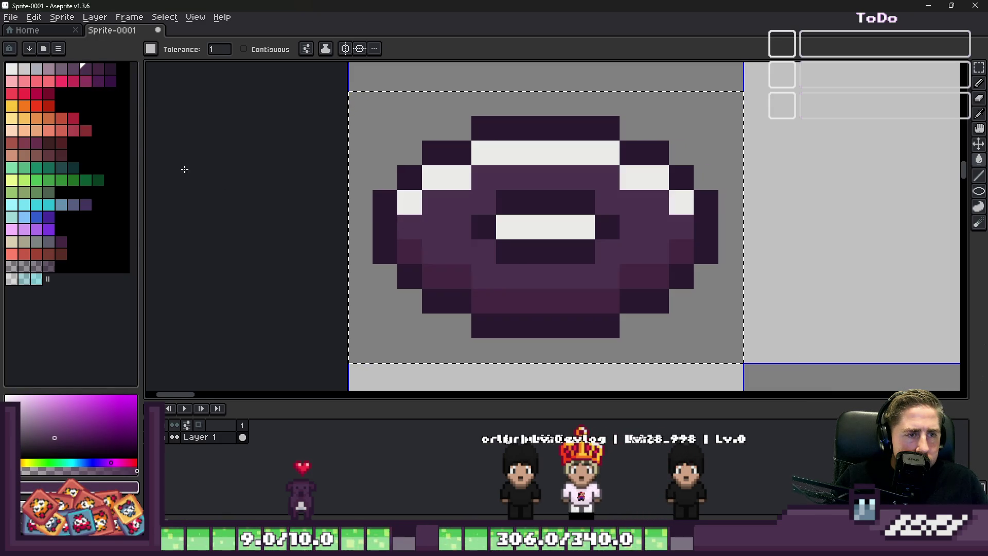
left_click(83, 81)
left_click(440, 177)
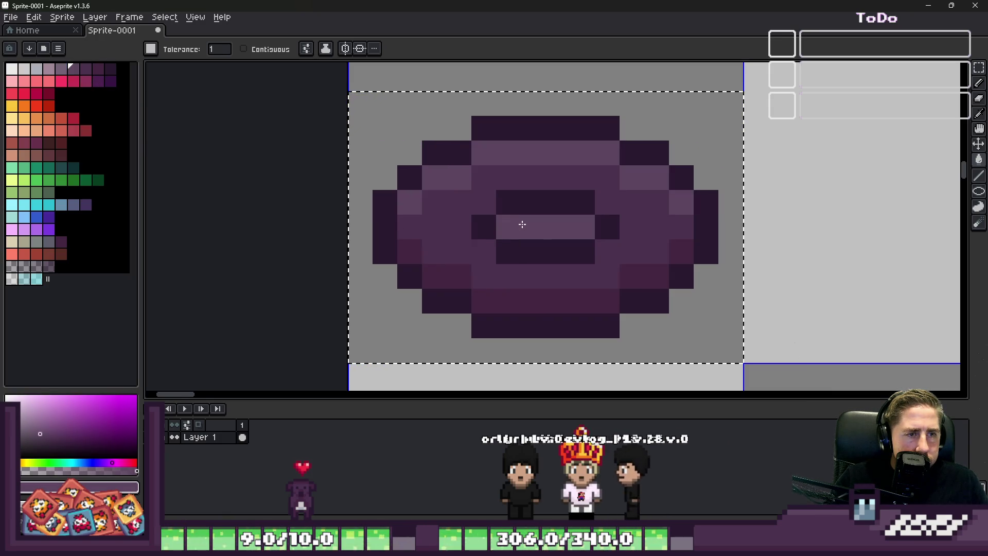
scroll(523, 224, "down", 4)
scroll(523, 225, "up", 2)
key("m")
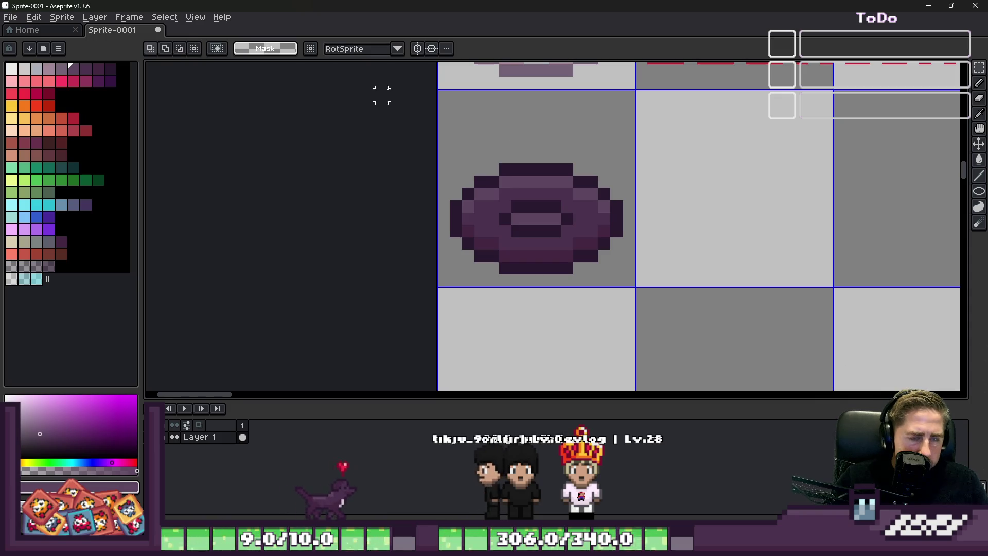
left_click_drag(437, 87, 636, 288)
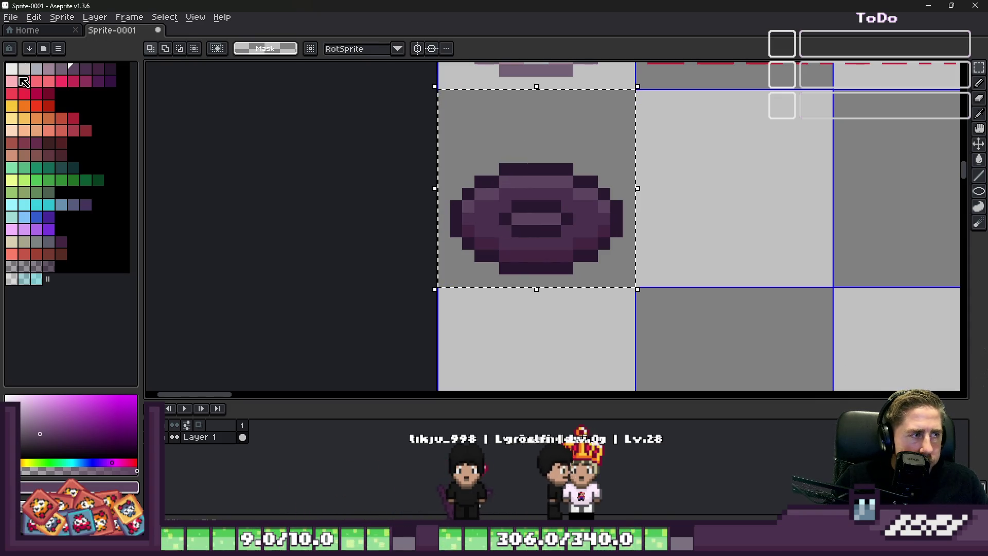
Paint a pale food mound on the plate and start an orange patch at its lower left.
key("e")
scroll(516, 215, "up", 2)
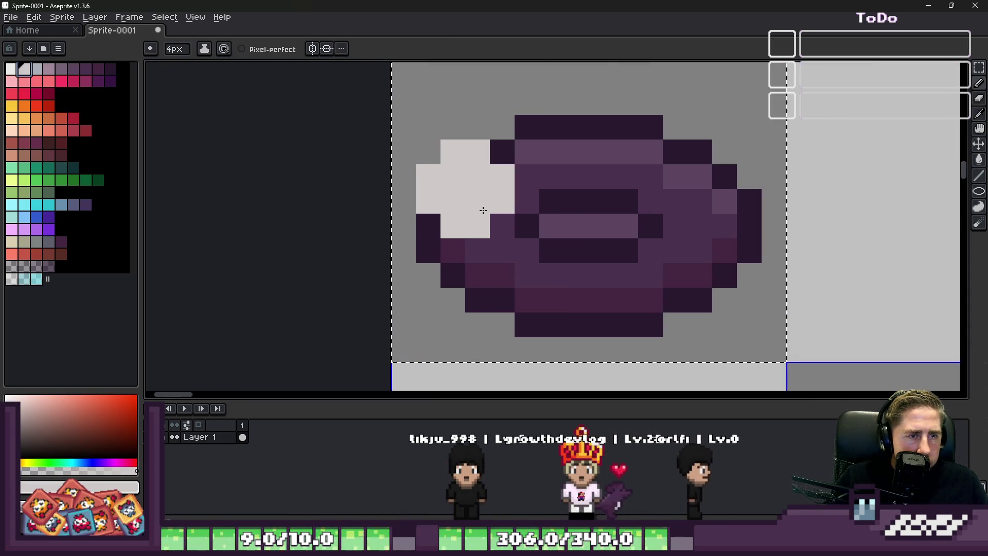
mouse_move(458, 214)
left_mouse_down()
mouse_move(495, 166)
mouse_move(479, 236)
mouse_move(494, 146)
mouse_move(564, 100)
mouse_move(579, 155)
mouse_move(607, 166)
left_mouse_up()
scroll(618, 160, "down", 3)
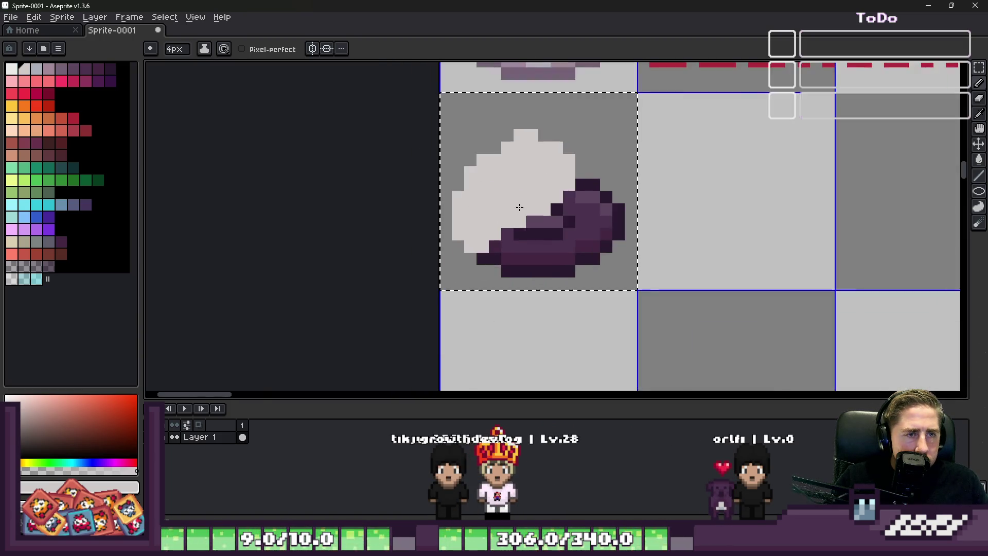
scroll(525, 194, "up", 1)
scroll(518, 202, "up", 1)
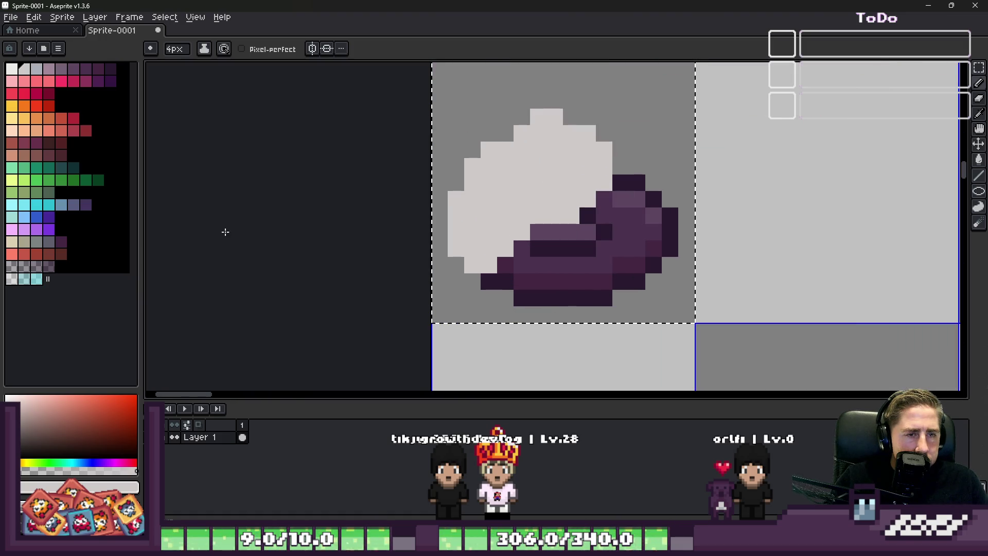
left_click(22, 118)
mouse_move(479, 270)
left_mouse_down()
mouse_move(525, 255)
mouse_move(533, 262)
mouse_move(512, 259)
mouse_move(583, 233)
left_mouse_up()
key("ctrl+z")
left_click(22, 106)
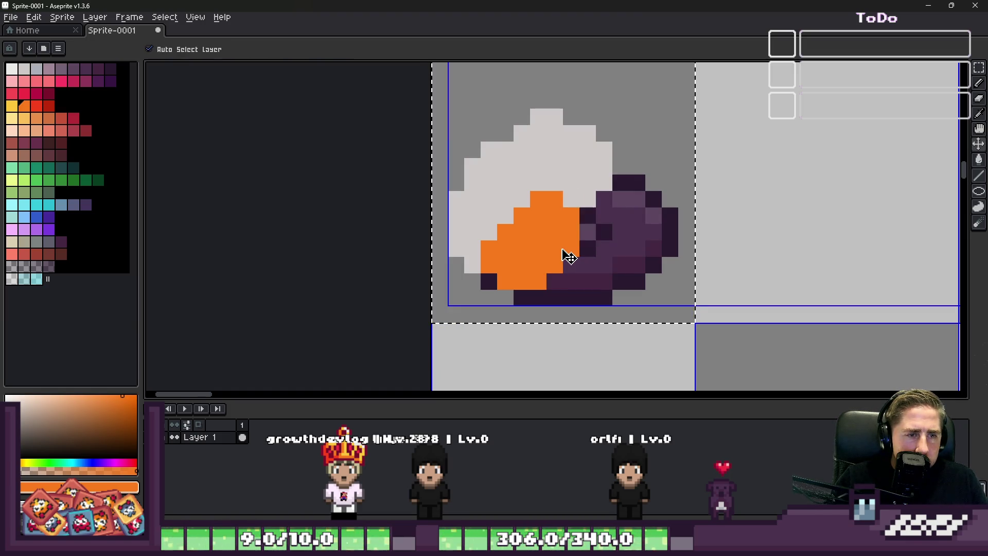
Repaint a larger orange food area, undoing strokes that spill over the outline.
key("ctrl+z")
key("b")
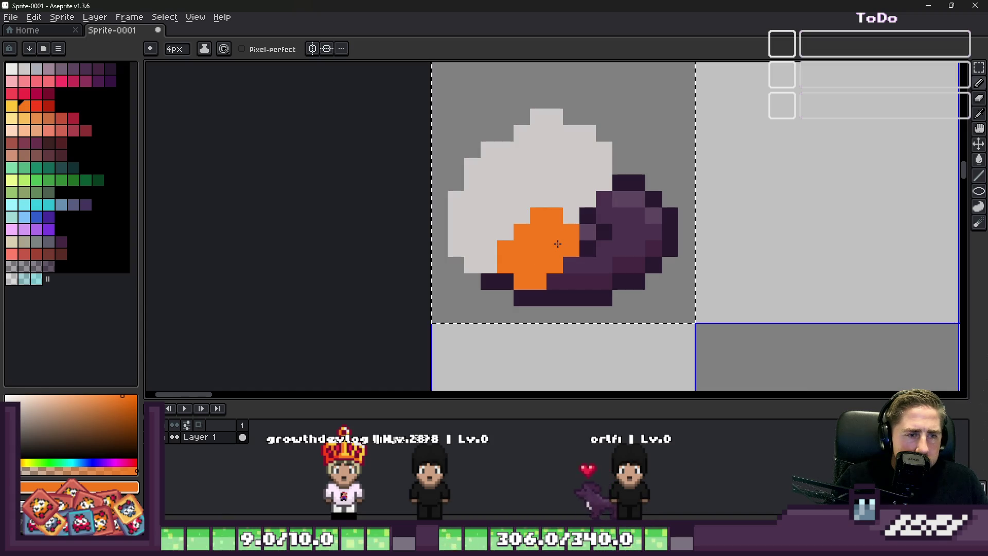
mouse_move(557, 244)
left_mouse_down()
mouse_move(579, 209)
mouse_move(599, 230)
left_mouse_up()
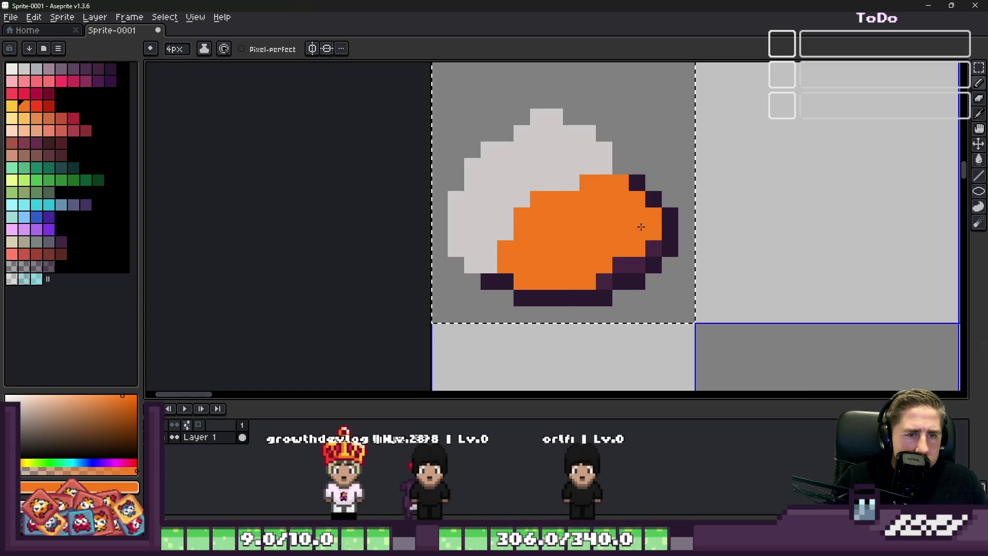
key("ctrl+z")
scroll(617, 232, "down", 2)
scroll(575, 241, "up", 2)
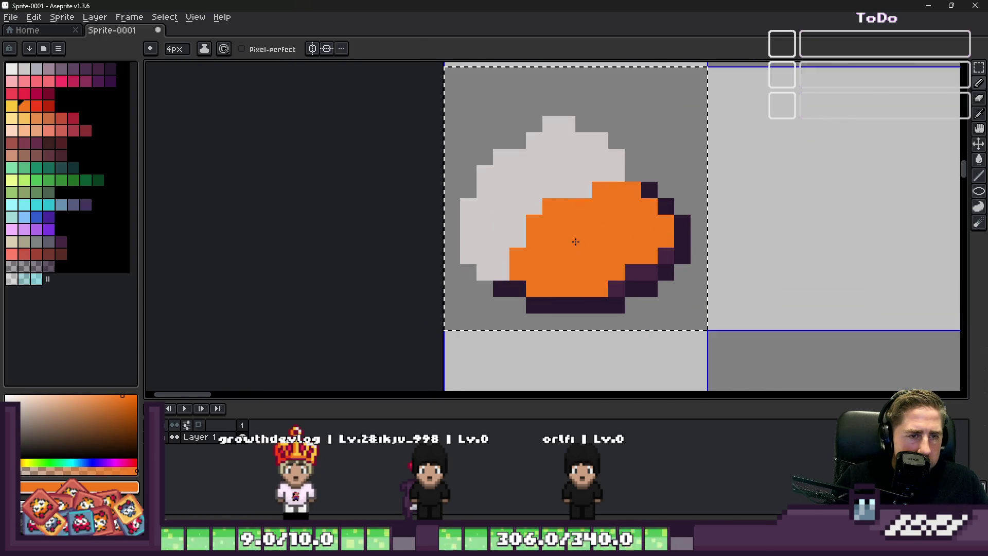
Add red shading under the orange food and sampled grey-purple shading on the white food's left.
left_click(13, 115)
key("v")
scroll(499, 279, "up", 3)
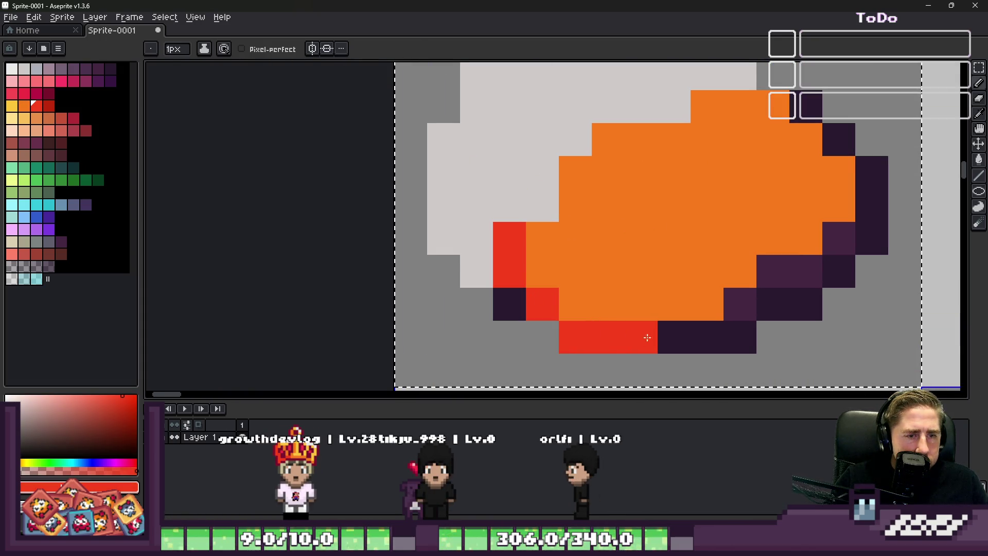
mouse_move(647, 337)
left_mouse_down()
mouse_move(703, 337)
mouse_move(772, 305)
mouse_move(865, 212)
mouse_move(846, 121)
left_mouse_up()
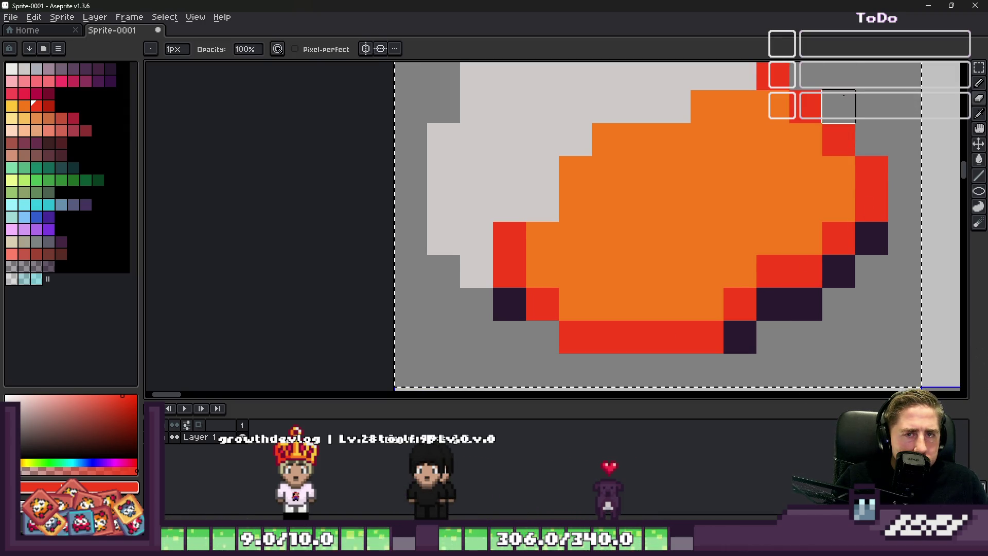
scroll(847, 97, "down", 3)
scroll(618, 201, "up", 2)
key("alt")
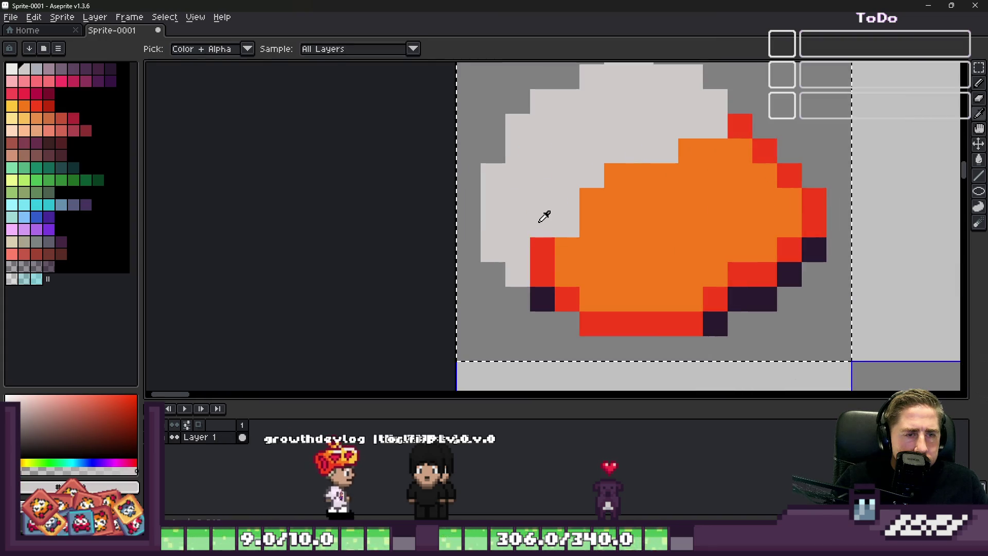
left_click(545, 216)
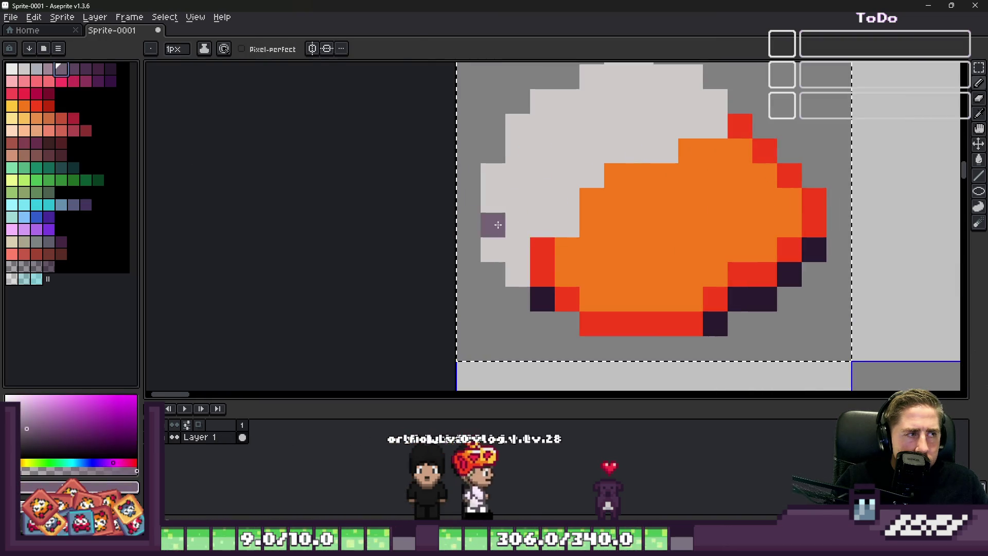
mouse_move(543, 224)
left_mouse_down()
mouse_move(556, 255)
mouse_move(610, 193)
left_mouse_up()
scroll(647, 183, "down", 4)
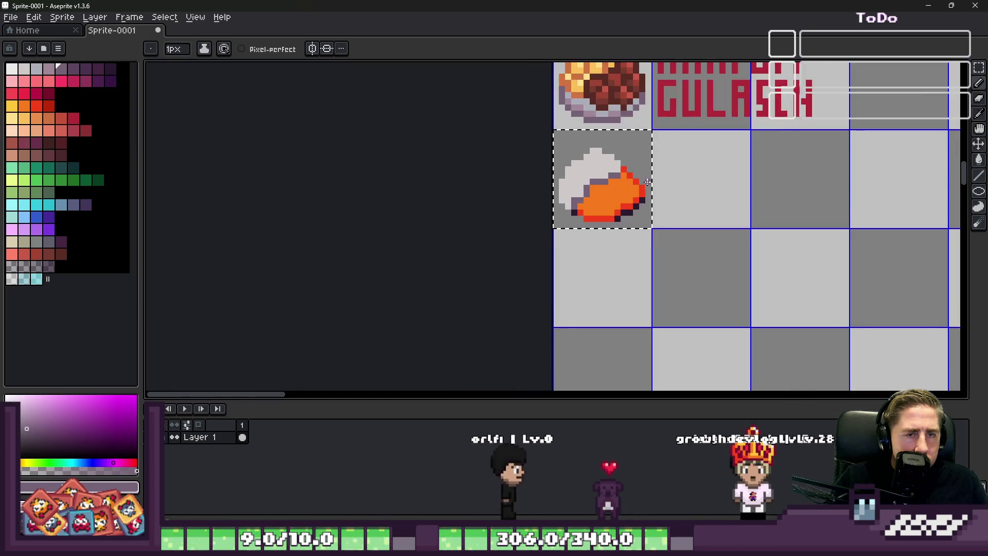
scroll(647, 183, "up", 3)
scroll(541, 193, "up", 2)
Add bright white highlights along the top of the white food.
key("alt")
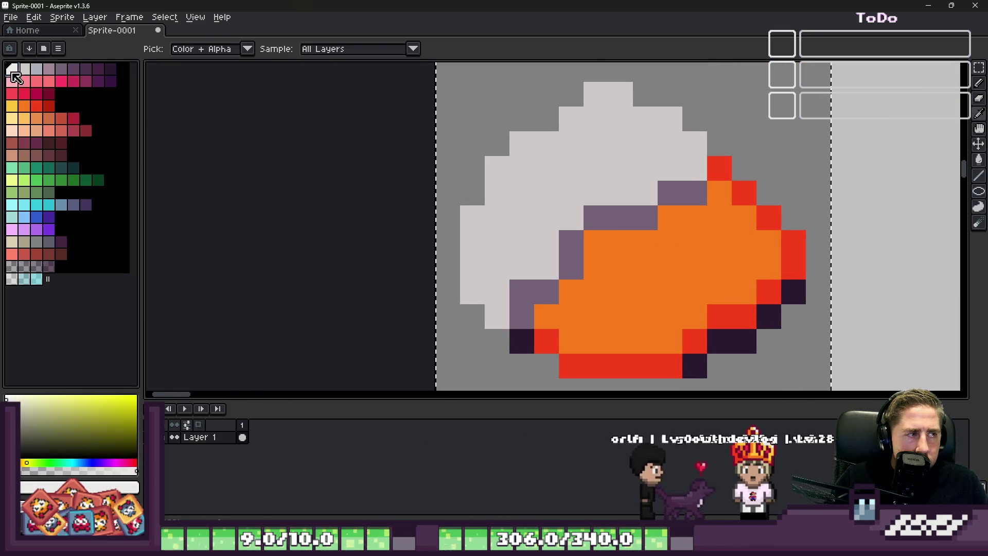
left_click(15, 74)
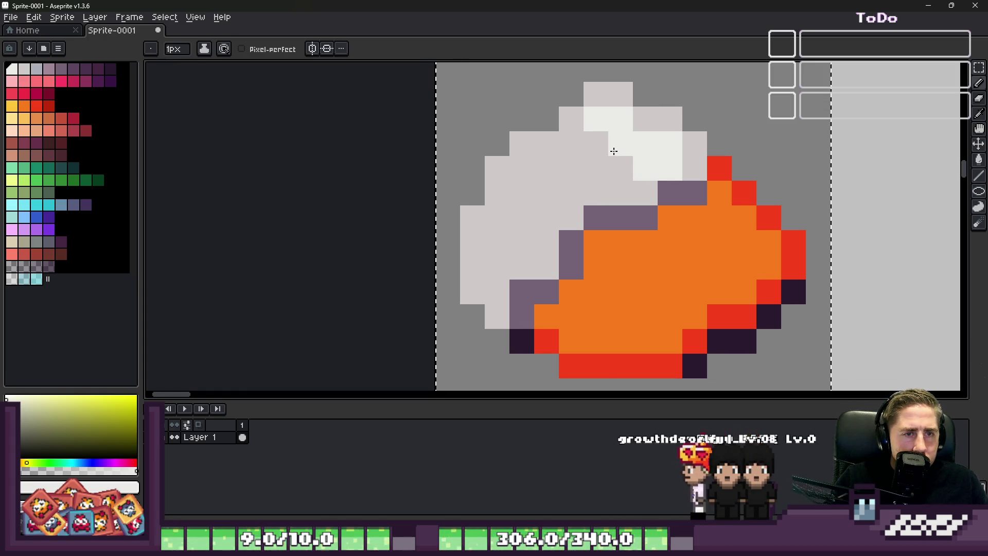
left_click_drag(596, 144, 587, 189)
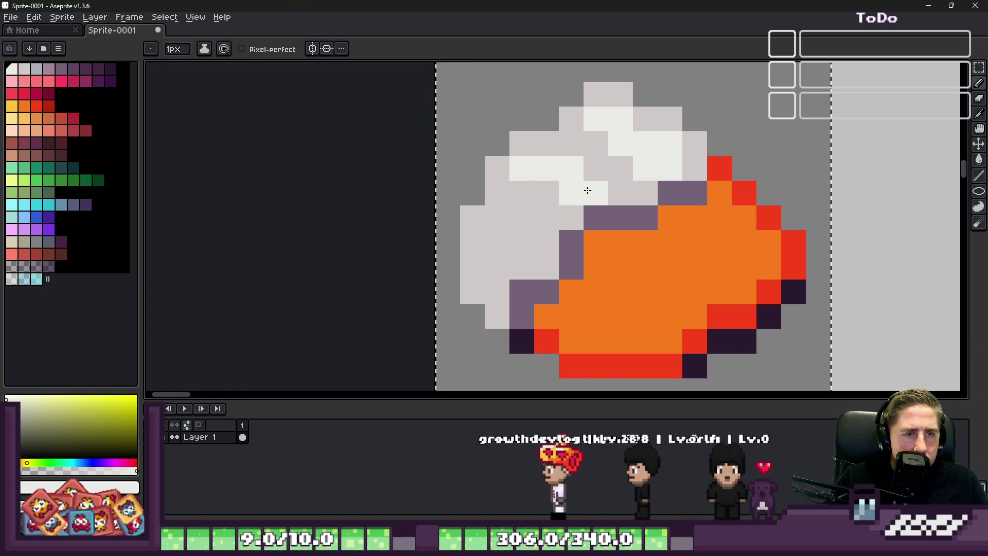
scroll(587, 190, "down", 4)
scroll(583, 170, "up", 2)
scroll(580, 161, "up", 2)
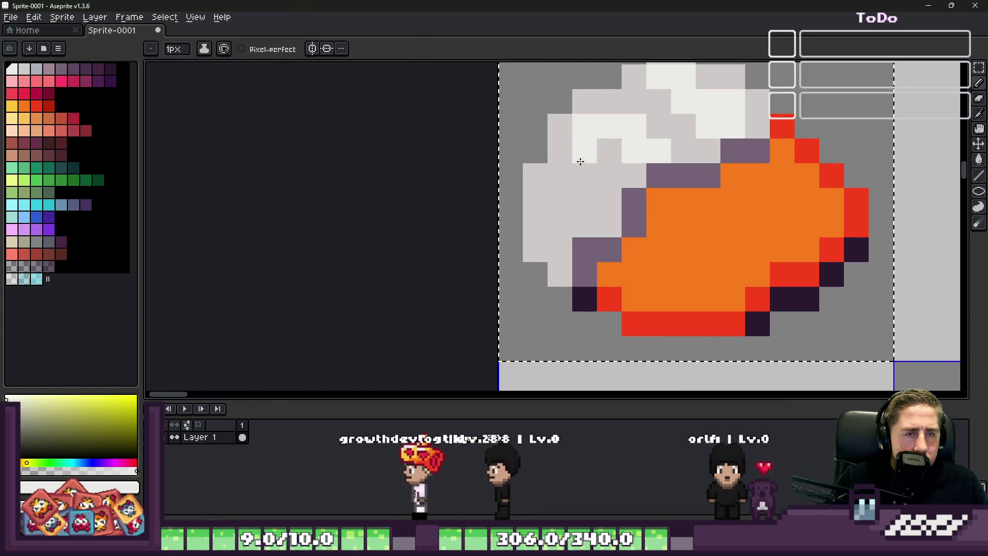
Extend blue-grey and light-grey shading down the white food's left side.
left_click(581, 161, "alt")
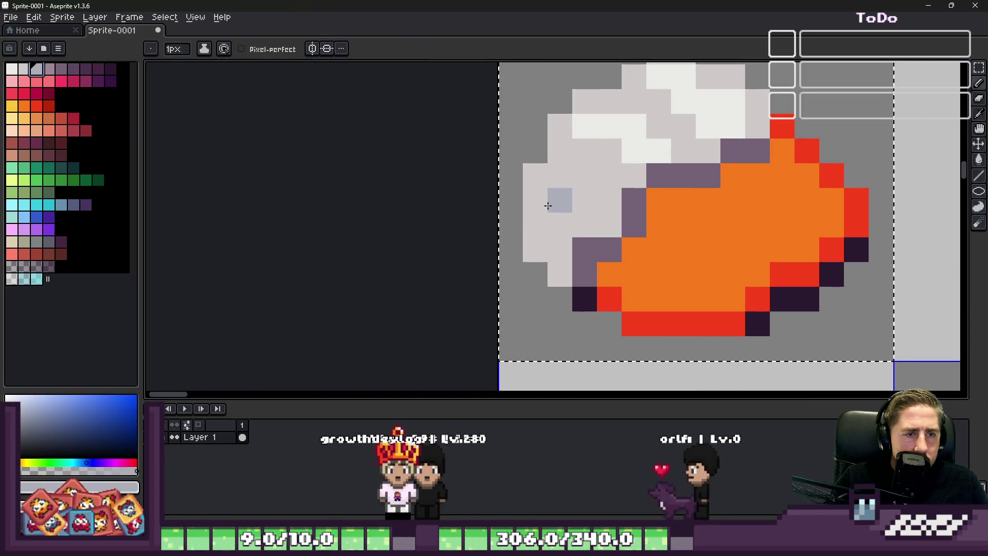
left_click_drag(548, 205, 555, 233)
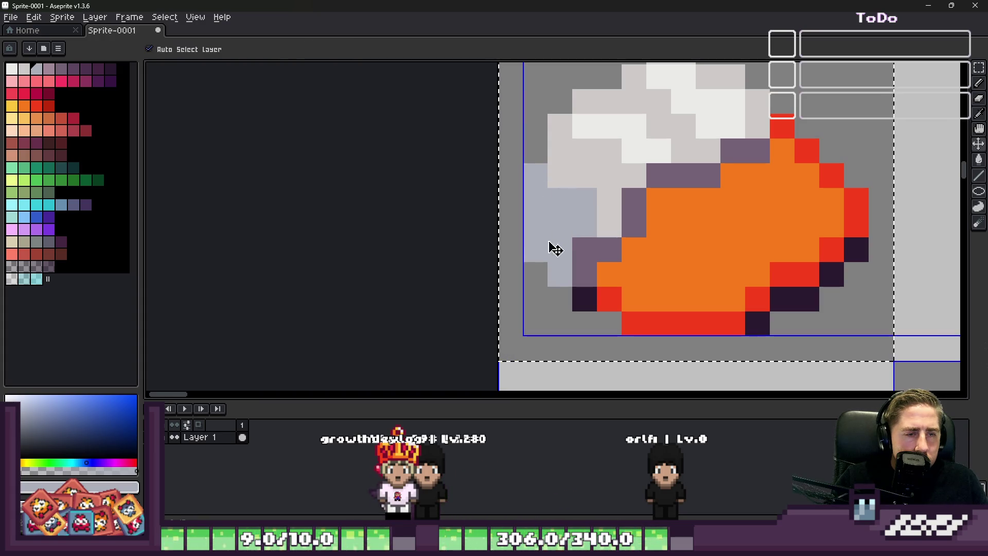
key("b")
left_click_drag(556, 247, 554, 275)
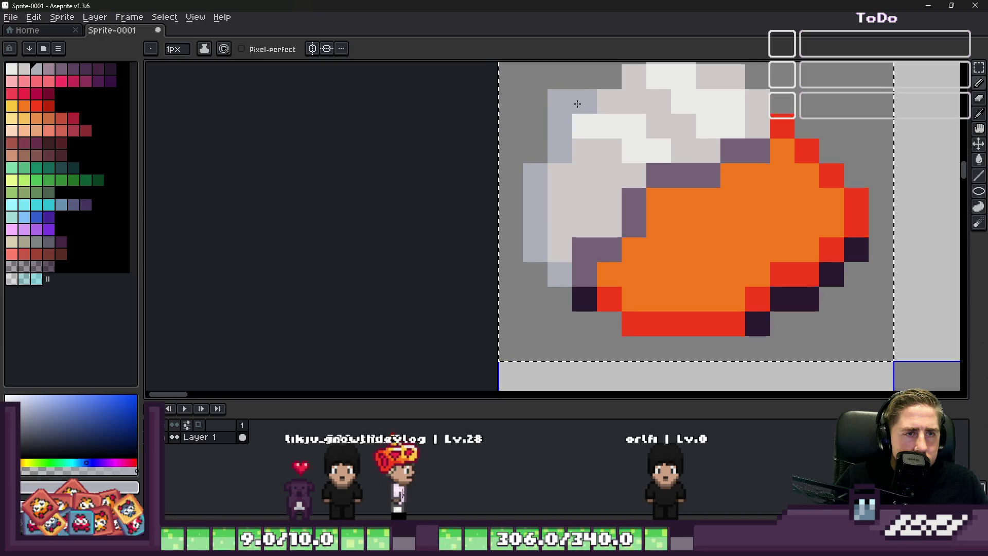
scroll(551, 96, "down", 3)
scroll(570, 168, "up", 2)
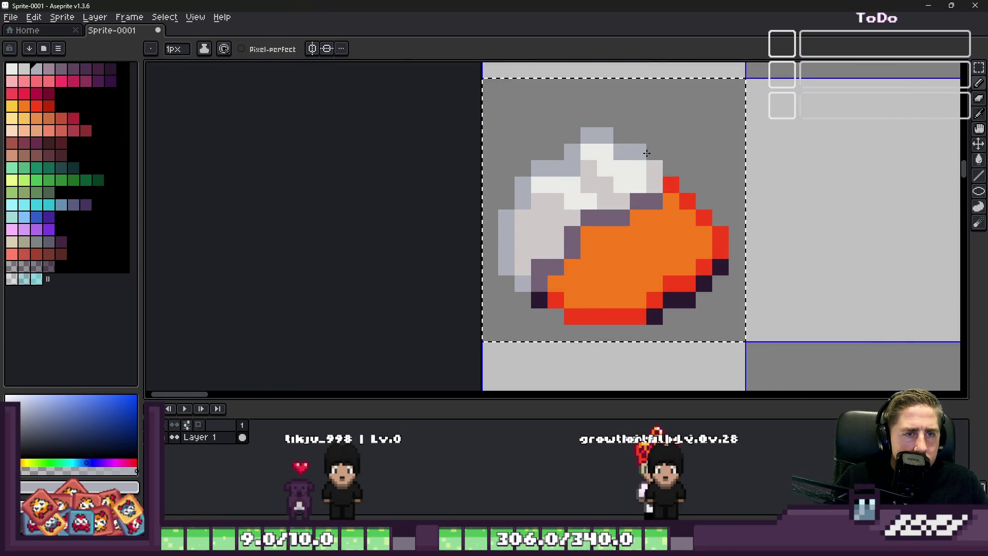
scroll(654, 178, "down", 3)
scroll(629, 181, "down", 2)
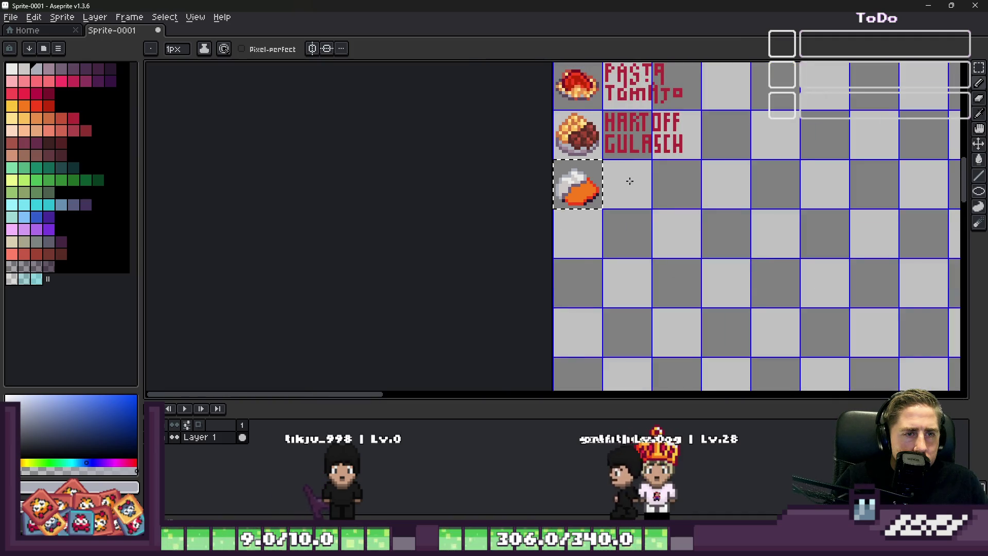
scroll(540, 178, "up", 3)
scroll(495, 171, "up", 4)
Refine the white food's light shading and place a brown mark on the orange food's bottom edge.
left_click(479, 163, "alt")
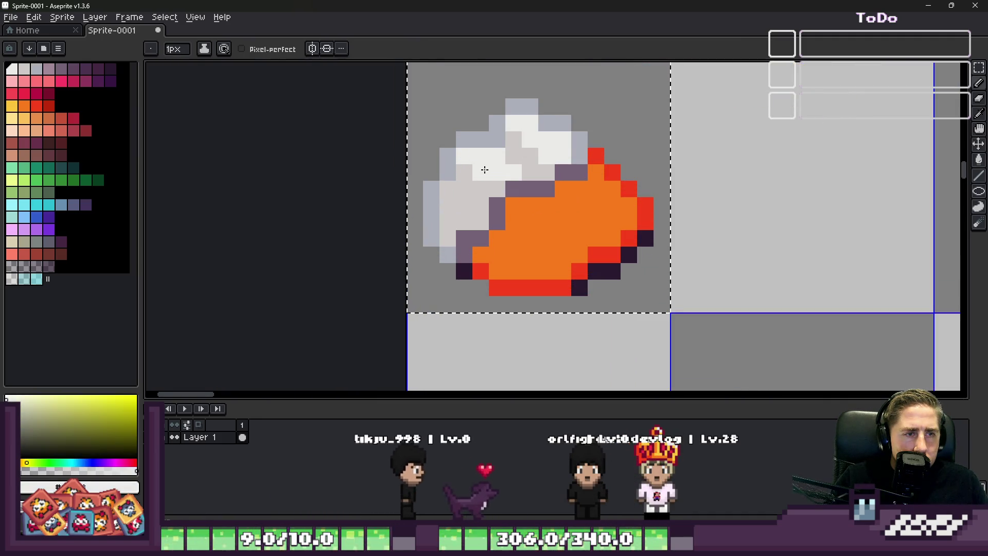
scroll(479, 163, "down", 4)
scroll(523, 175, "up", 1)
scroll(523, 174, "up", 3)
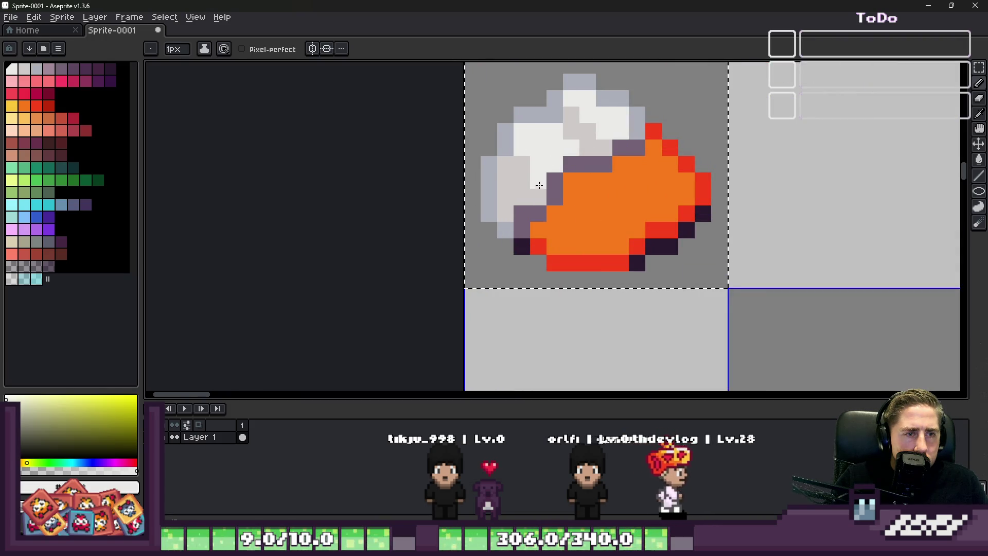
scroll(528, 152, "down", 4)
scroll(557, 197, "up", 4)
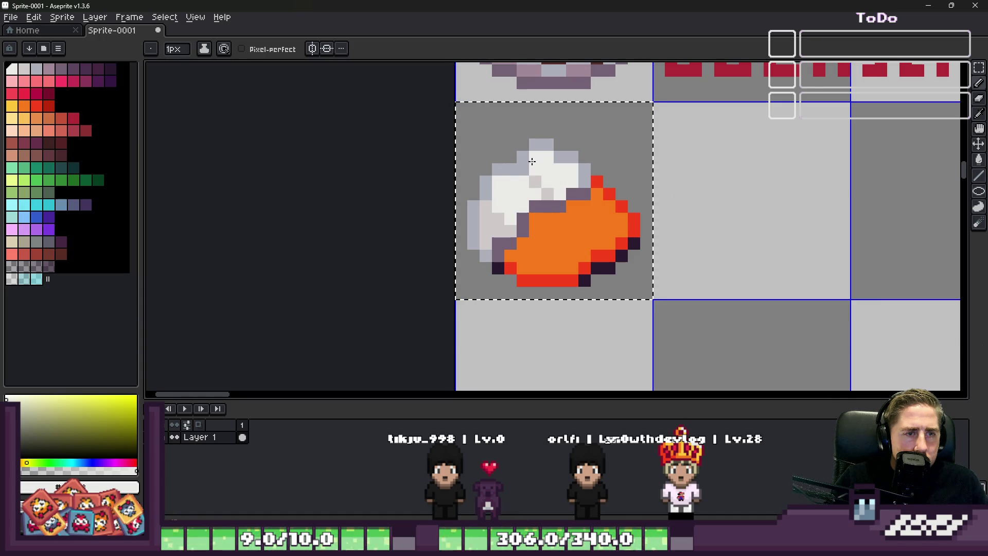
scroll(531, 161, "down", 4)
scroll(531, 161, "down", 2)
scroll(532, 162, "up", 3)
scroll(540, 156, "up", 2)
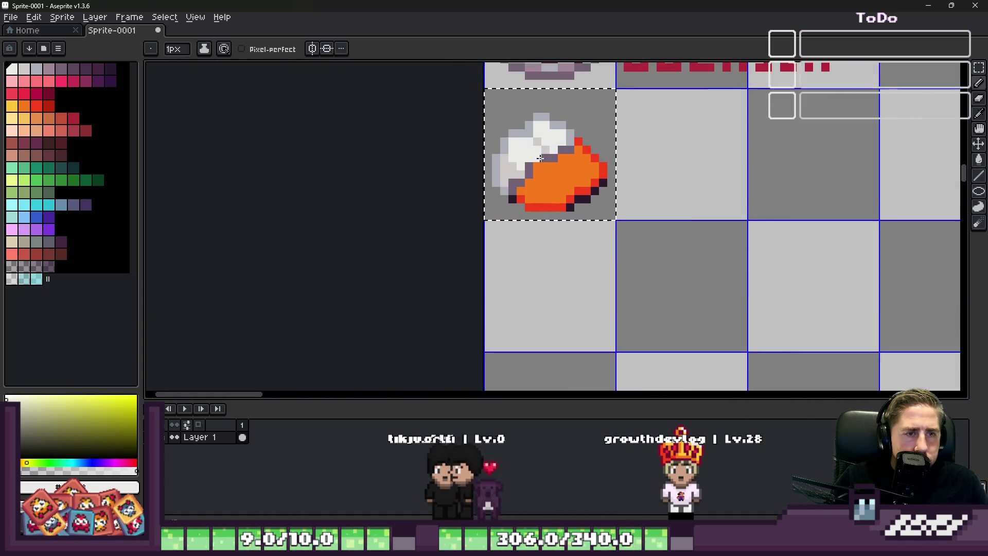
scroll(541, 157, "up", 3)
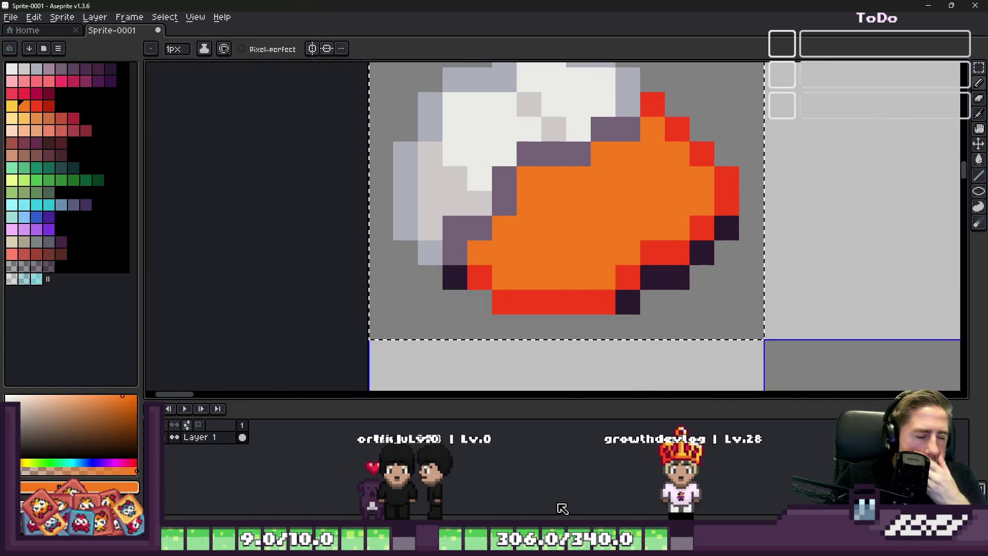
scroll(587, 231, "down", 2)
scroll(587, 232, "up", 1)
key("alt")
scroll(607, 312, "up", 1)
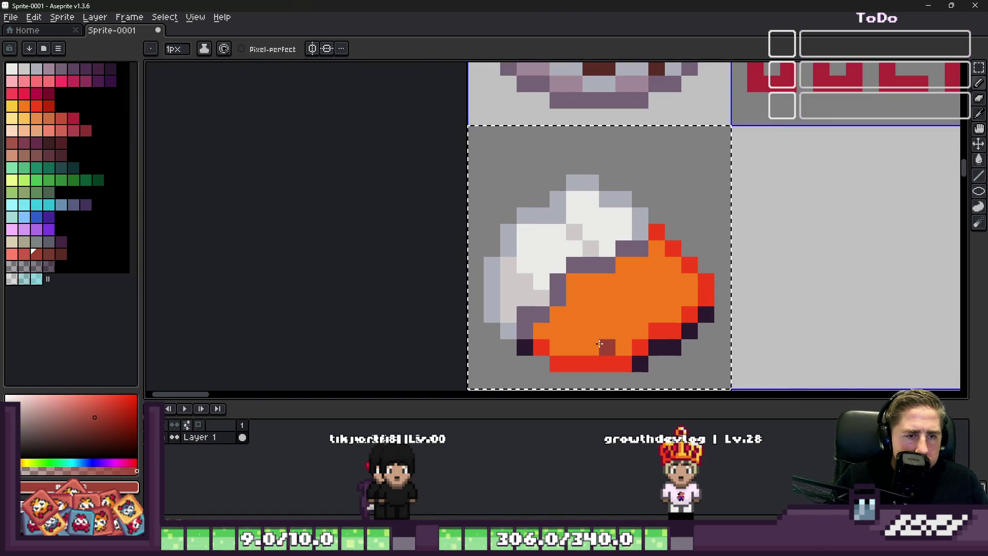
scroll(607, 317, "up", 1)
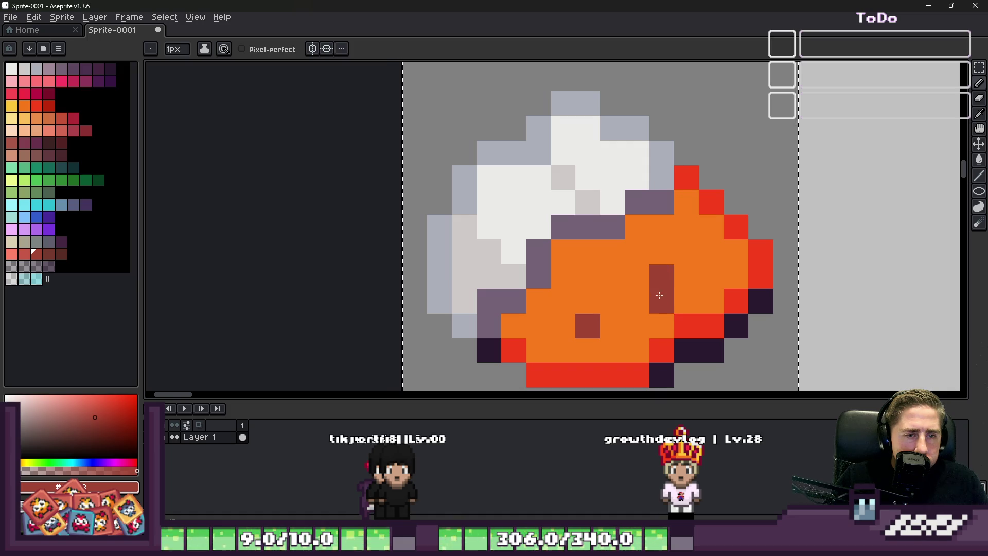
left_click(633, 366)
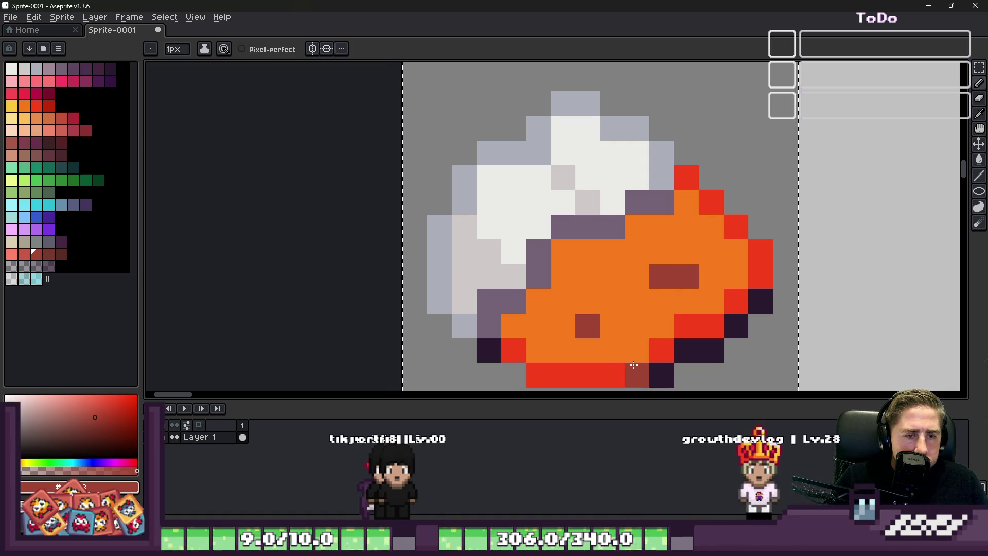
scroll(625, 334, "down", 4)
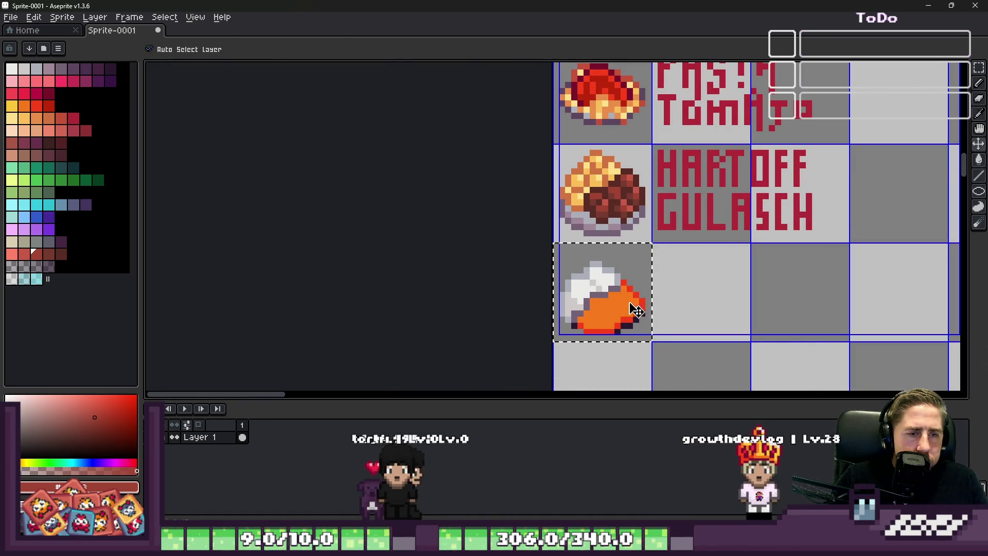
scroll(635, 310, "up", 5)
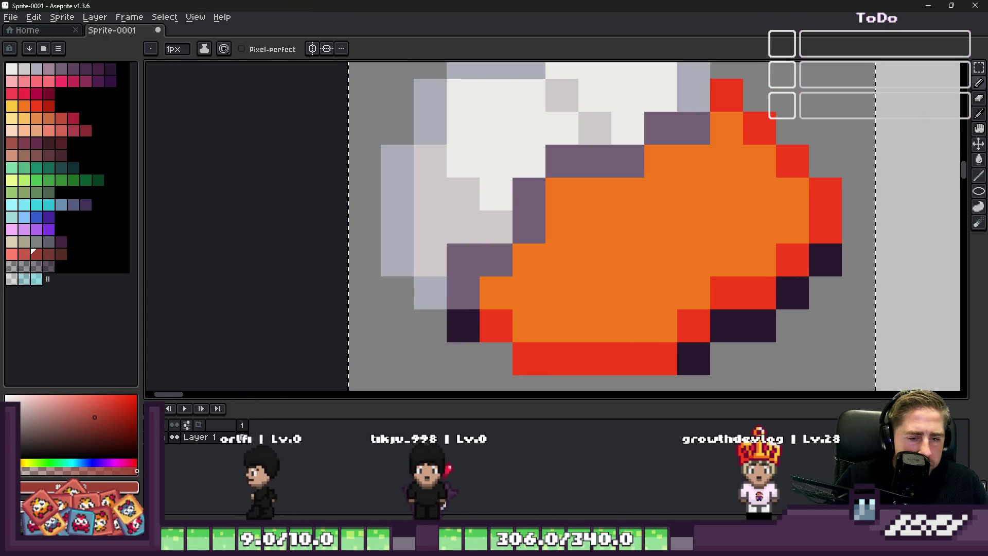
mouse_move(452, 497)
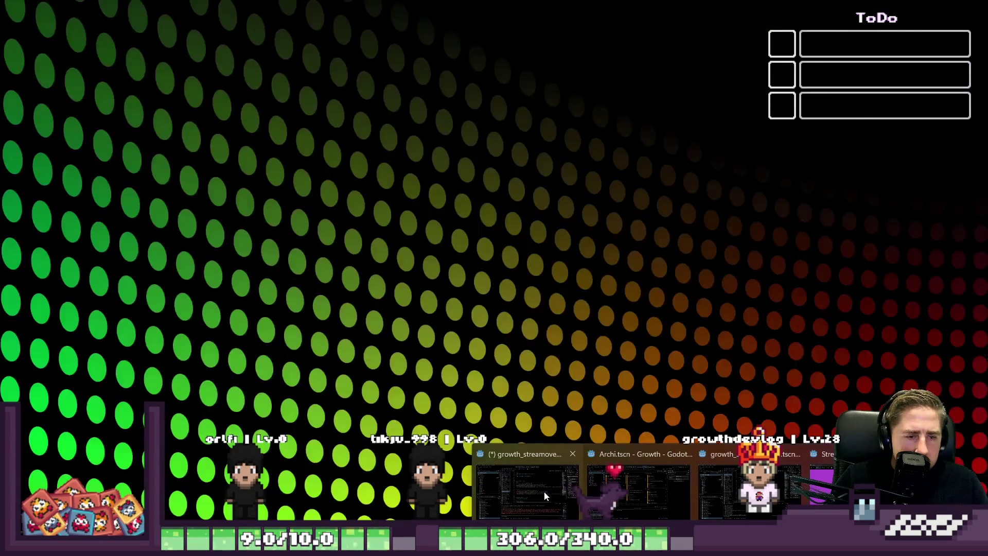
Check the Add Dishes to Elaras Restaurant task in Godot, close it and return to Aseprite.
left_click(533, 490)
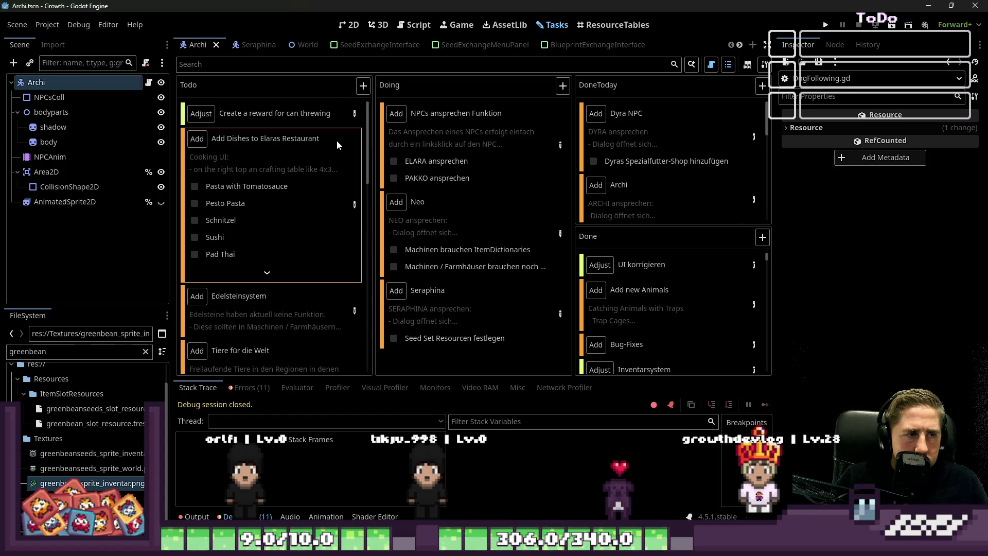
left_click(356, 210)
scroll(356, 287, "down", 8)
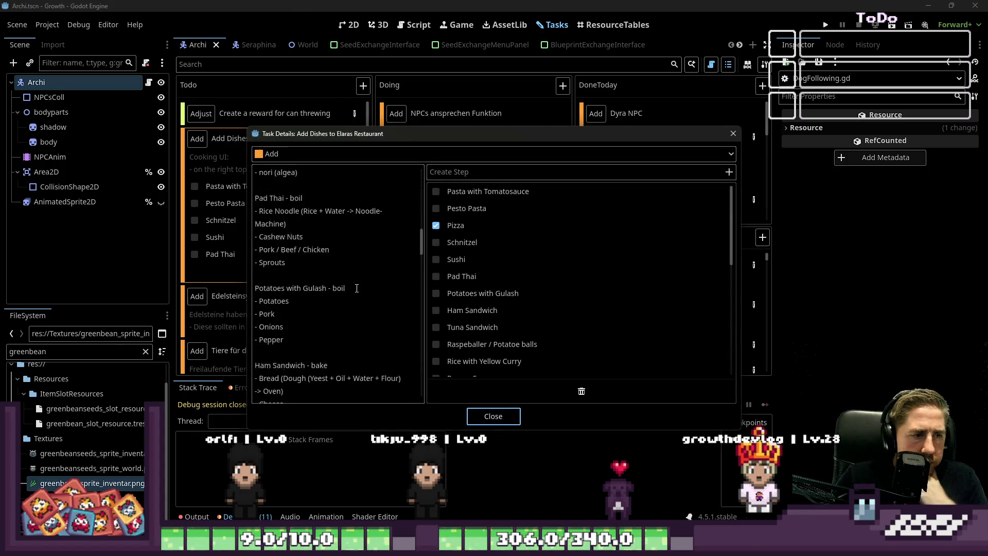
scroll(356, 275, "down", 3)
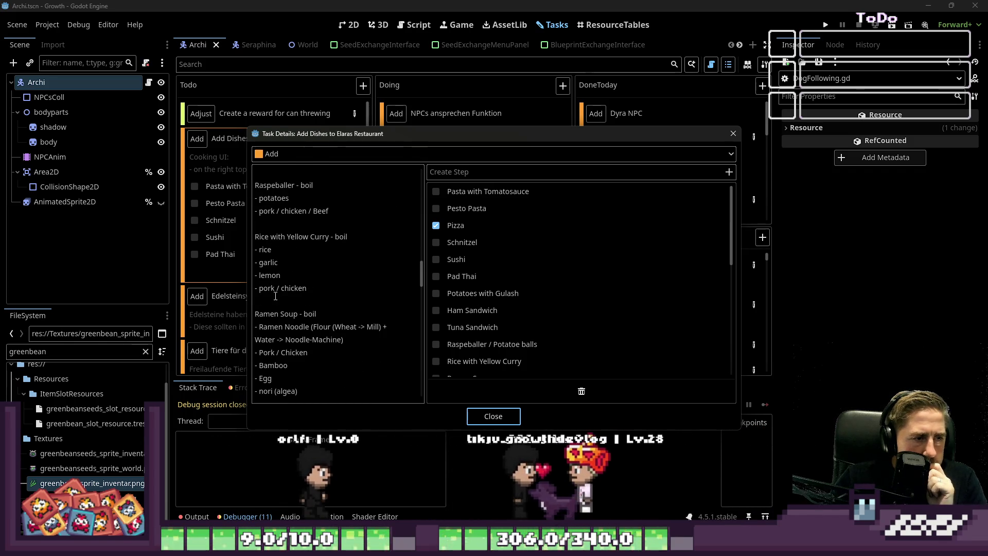
left_click(494, 416)
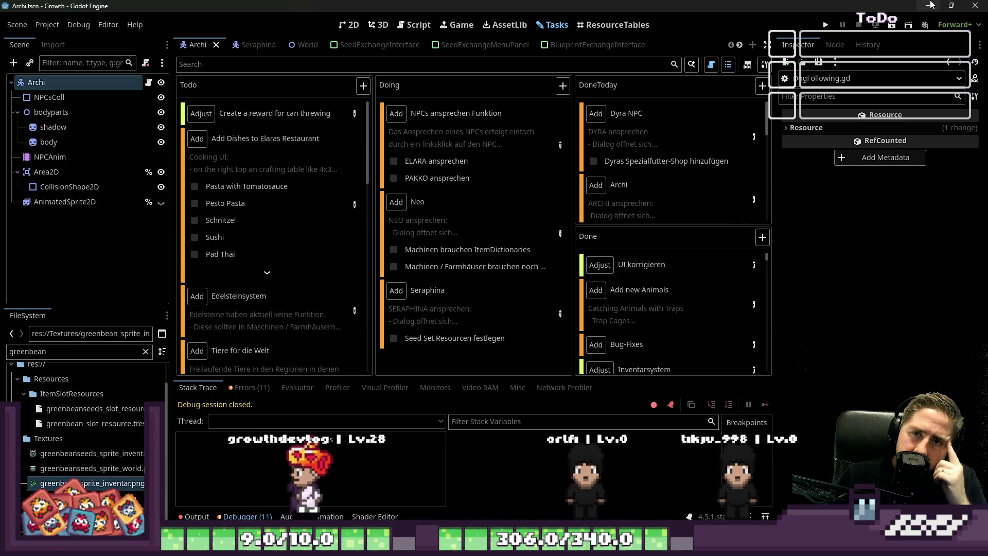
key("alt+Tab")
left_click(496, 358)
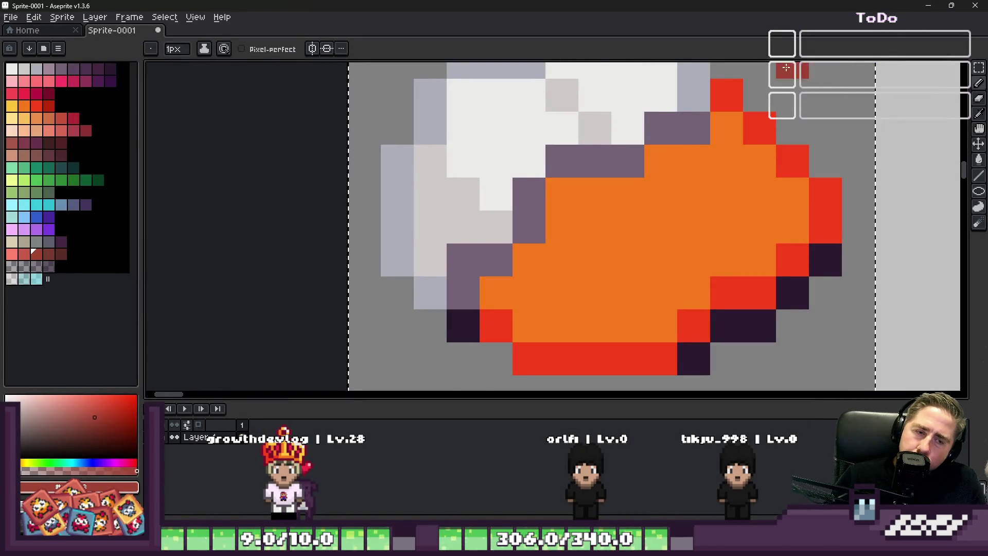
left_click(562, 95)
scroll(563, 96, "down", 1)
scroll(570, 152, "down", 2)
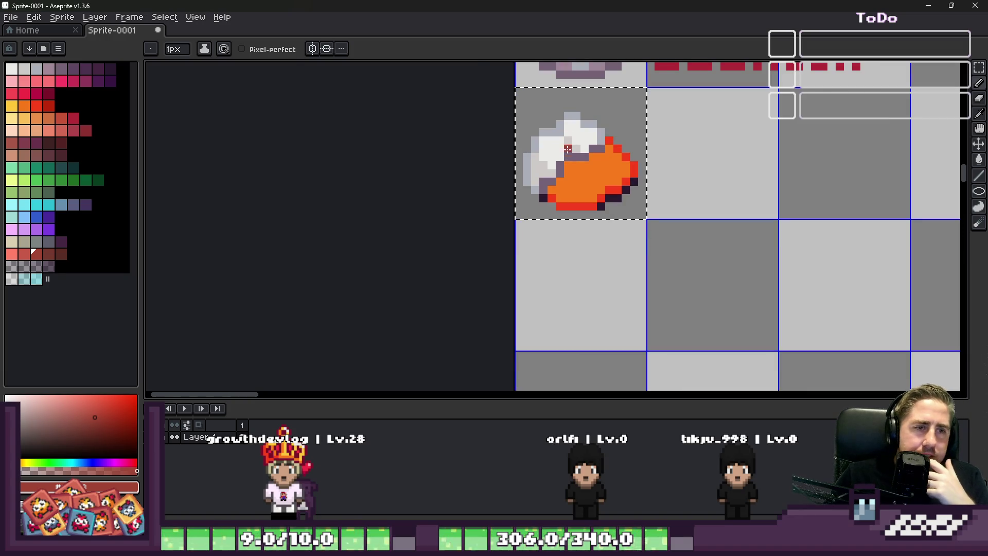
scroll(569, 155, "down", 1)
scroll(575, 162, "up", 3)
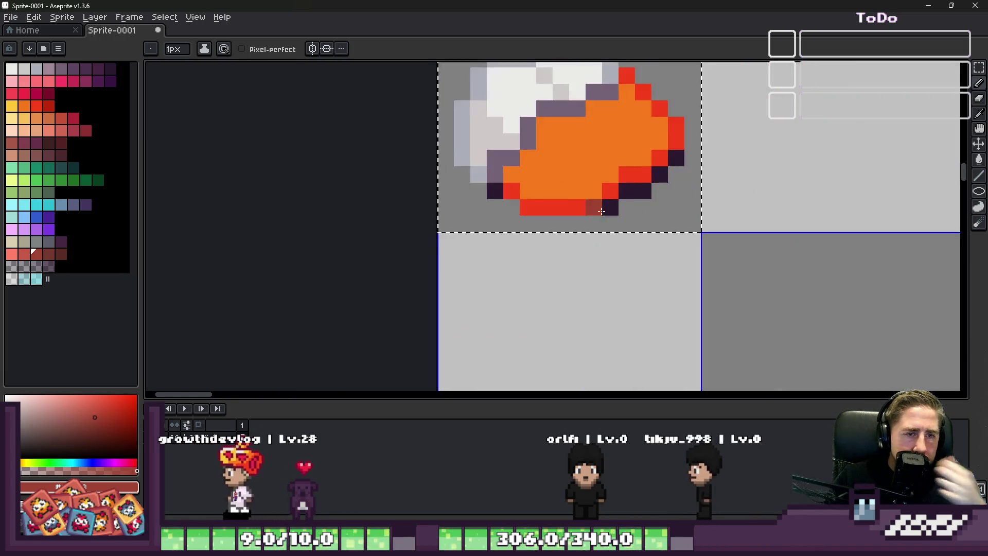
scroll(618, 186, "up", 2)
left_click(658, 185)
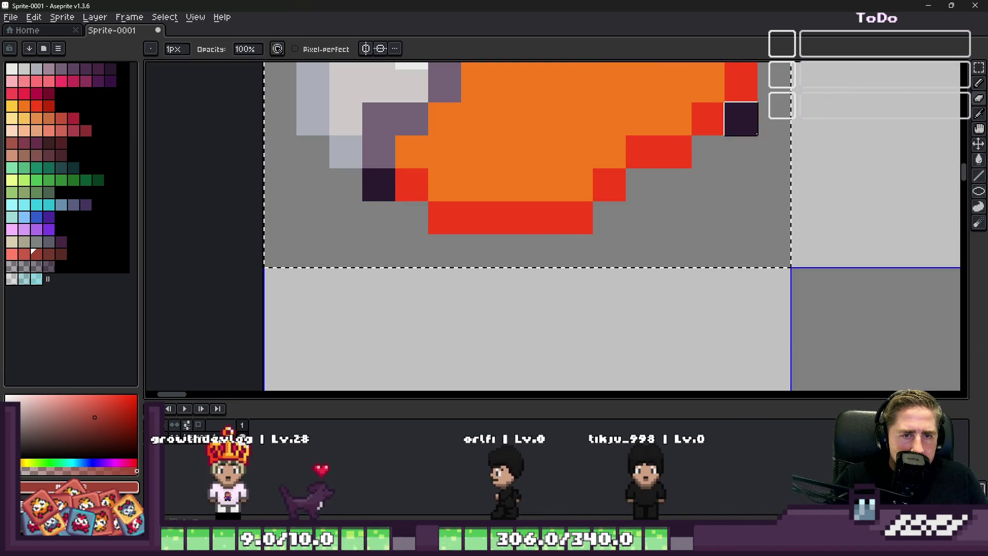
left_click(709, 151)
left_click(741, 116)
scroll(379, 185, "down", 3)
scroll(494, 193, "down", 2)
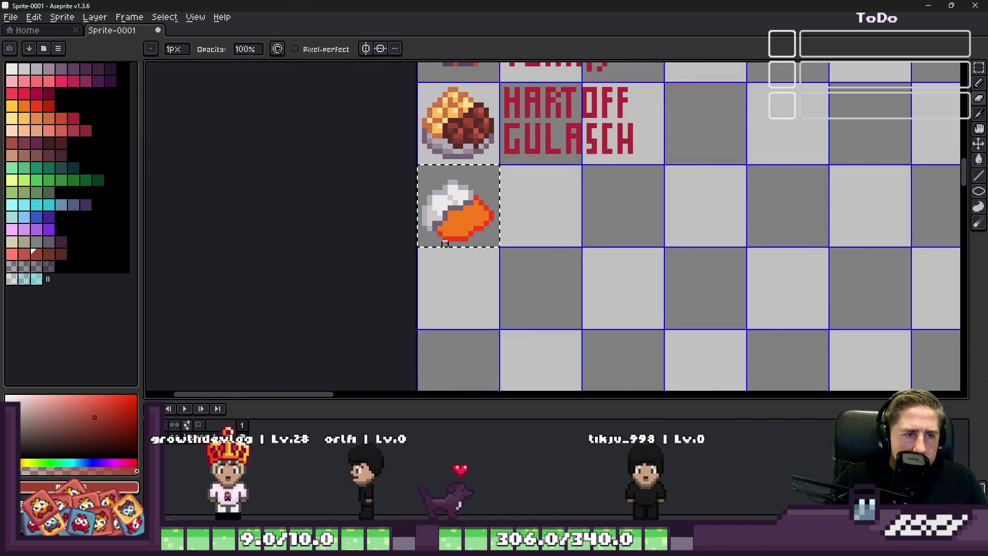
scroll(540, 216, "down", 1)
key("v")
scroll(595, 236, "down", 1)
scroll(596, 236, "down", 2)
scroll(602, 109, "up", 2)
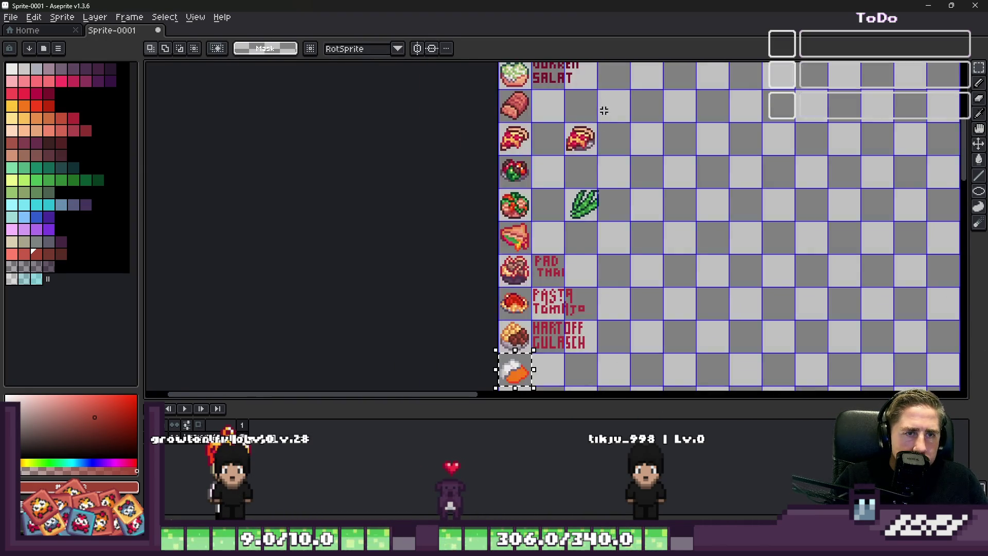
scroll(586, 108, "up", 2)
scroll(572, 104, "up", 2)
scroll(595, 104, "up", 1)
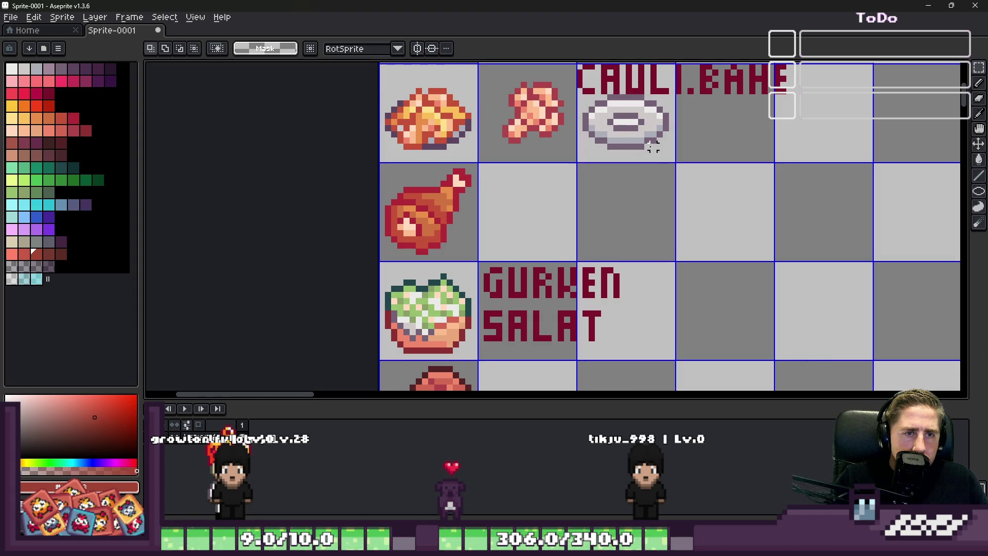
scroll(652, 148, "down", 3)
scroll(556, 231, "down", 2)
scroll(571, 293, "up", 3)
scroll(580, 363, "up", 2)
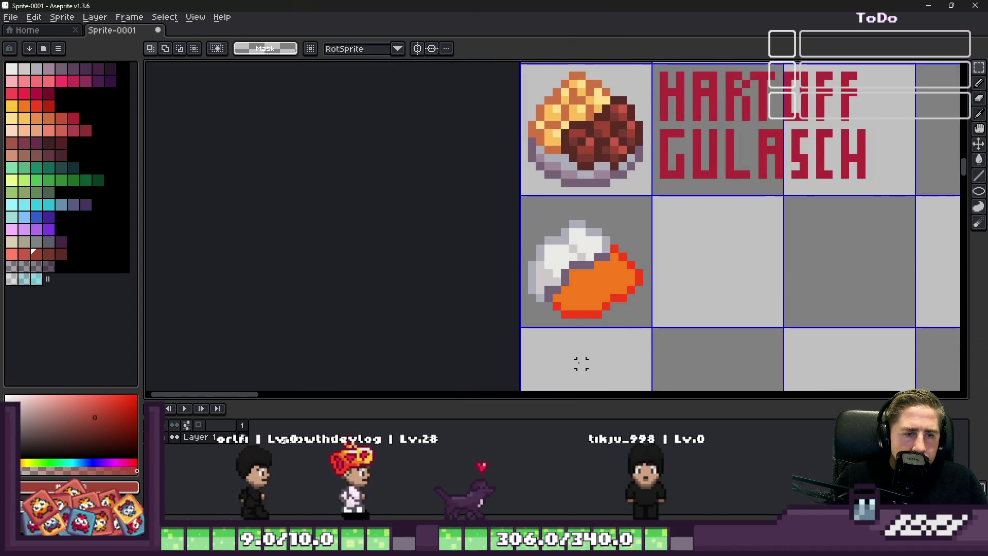
key("ctrl+v")
Drop the pasted grey plate in the cell right of the dish and set the food over it.
mouse_move(838, 224)
left_mouse_down()
mouse_move(678, 300)
mouse_move(685, 288)
left_mouse_up()
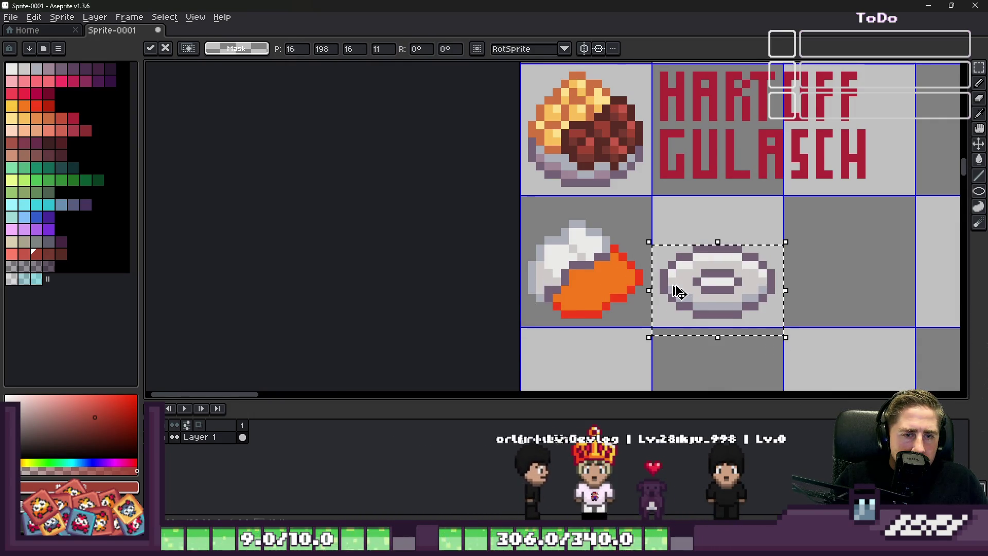
key("Escape")
left_click_drag(545, 269, 687, 276)
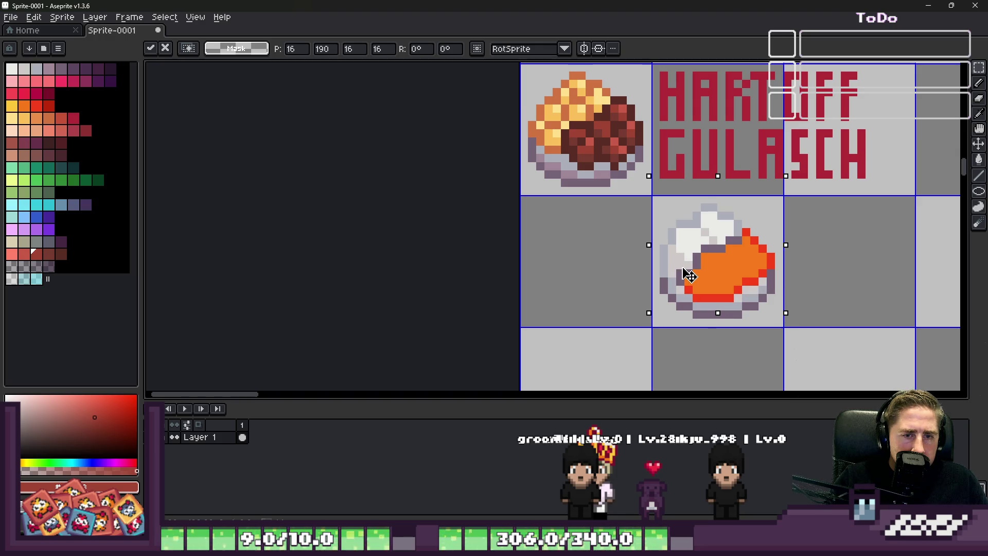
key("Escape")
scroll(689, 275, "up", 1)
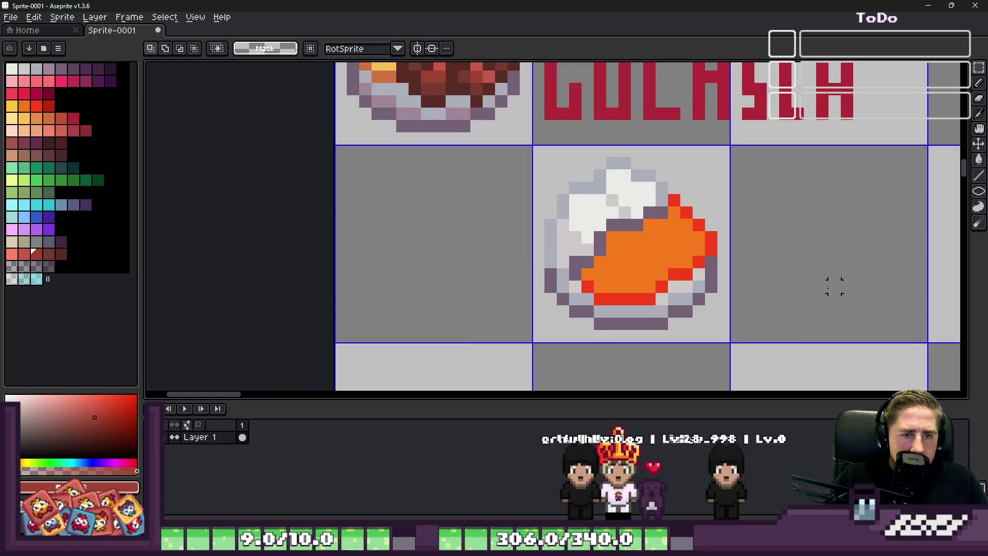
Undo the misplaced move, return the food to its left cell and select the plate's cell.
double_click(633, 224)
mouse_move(645, 240)
left_mouse_down()
mouse_move(485, 255)
mouse_move(464, 267)
left_mouse_up()
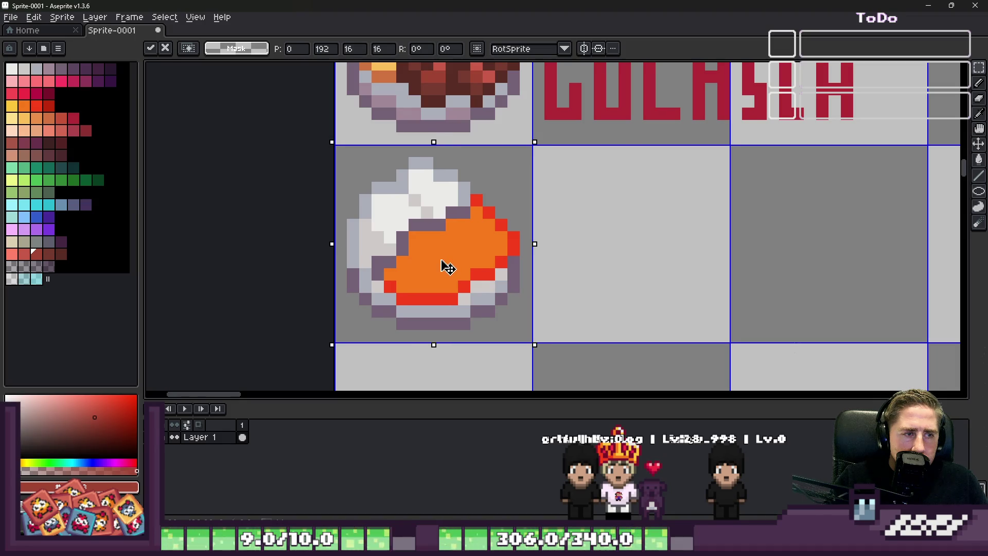
key("ctrl+z")
left_click_drag(572, 274, 375, 274)
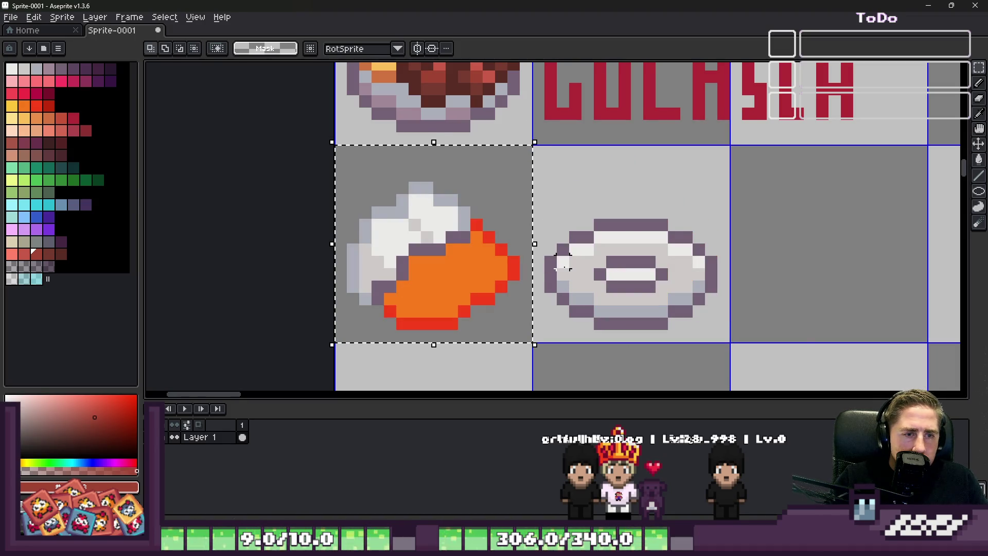
scroll(692, 283, "up", 2)
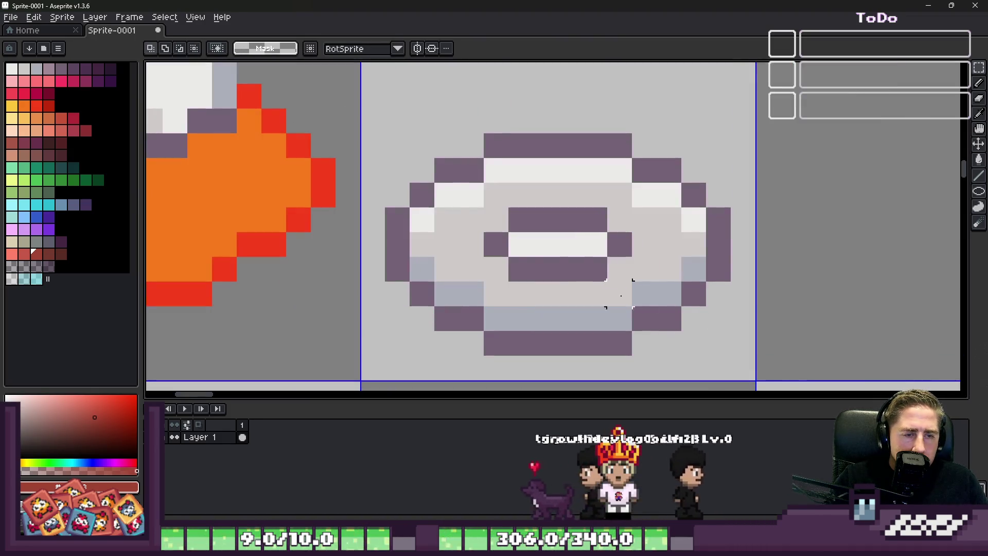
double_click(555, 232)
Bucket-fill the plate's outline and grey-blue shading with dark purple tones.
left_click(116, 70)
key("g")
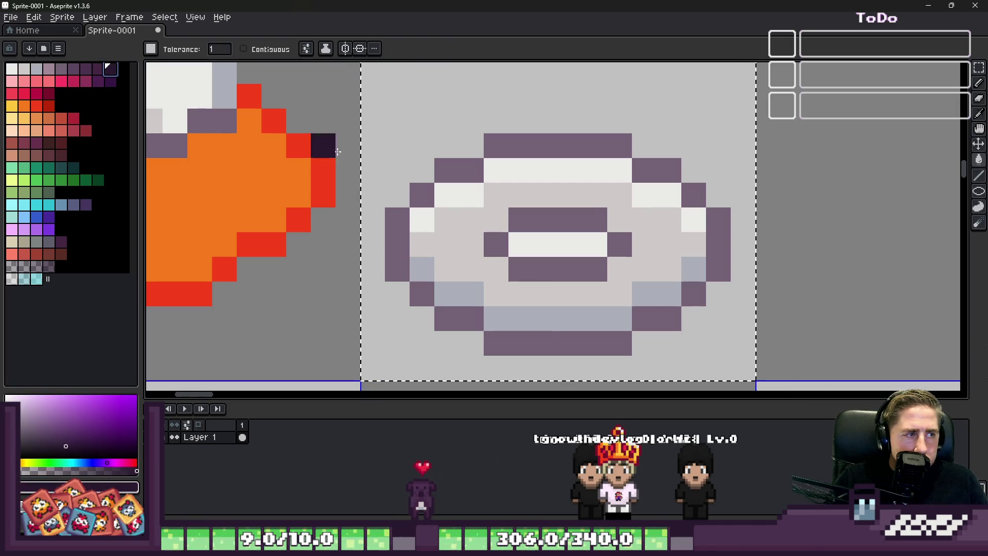
left_click(447, 165)
left_click(98, 71)
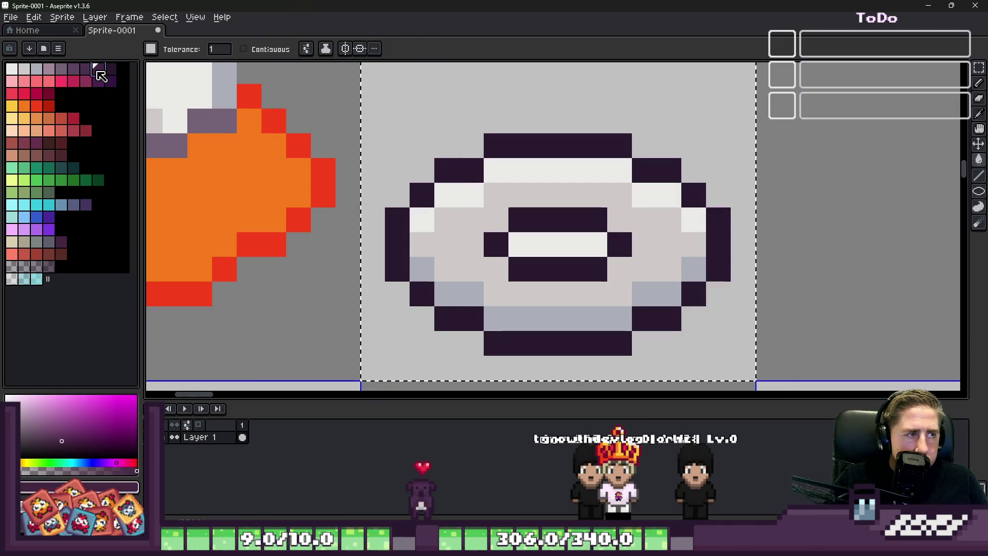
left_click(460, 293)
left_click(179, 139)
Fill the plate's grey body and white highlights with lighter purple shades.
left_click(87, 71)
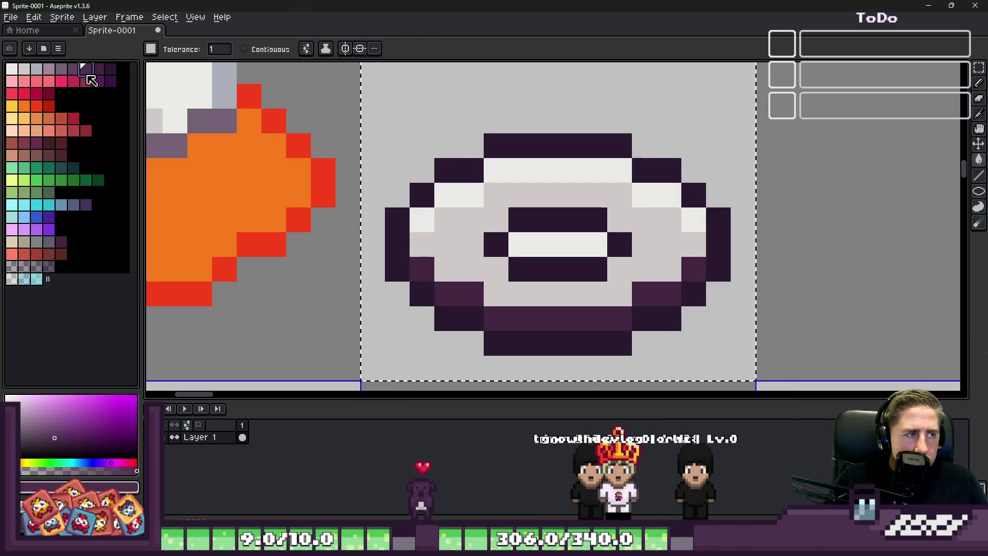
left_click(442, 244)
left_click(74, 71)
left_click(562, 186)
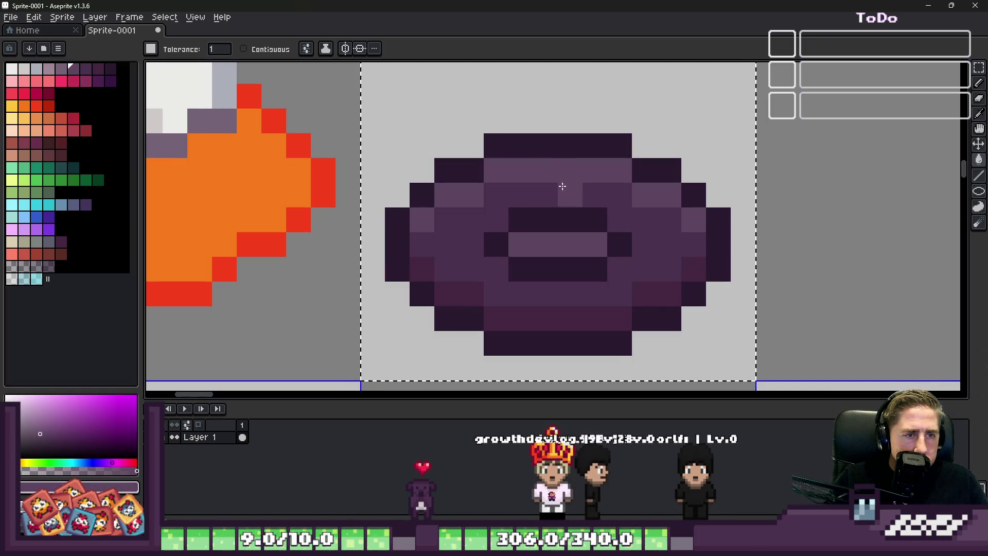
scroll(562, 186, "down", 4)
key("m")
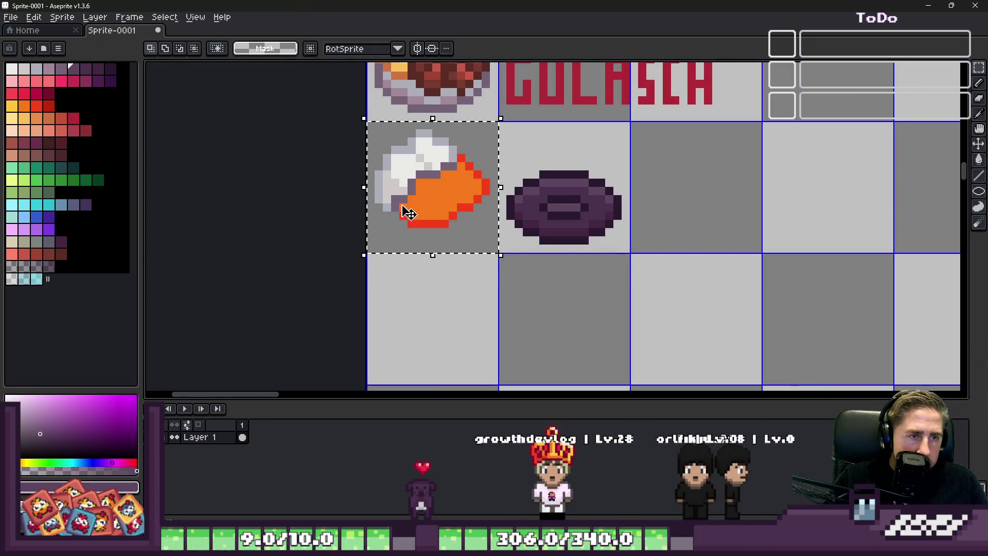
Move the food onto the purple plate and shift the plated dish into the left cell.
left_click_drag(409, 213, 542, 206)
scroll(532, 205, "up", 3)
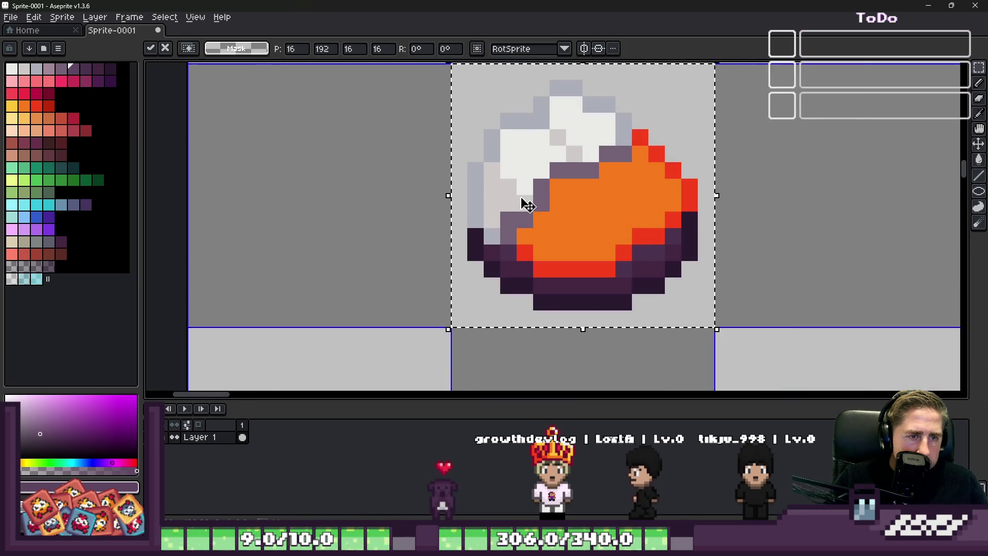
scroll(527, 204, "down", 3)
left_click_drag(529, 198, 355, 213)
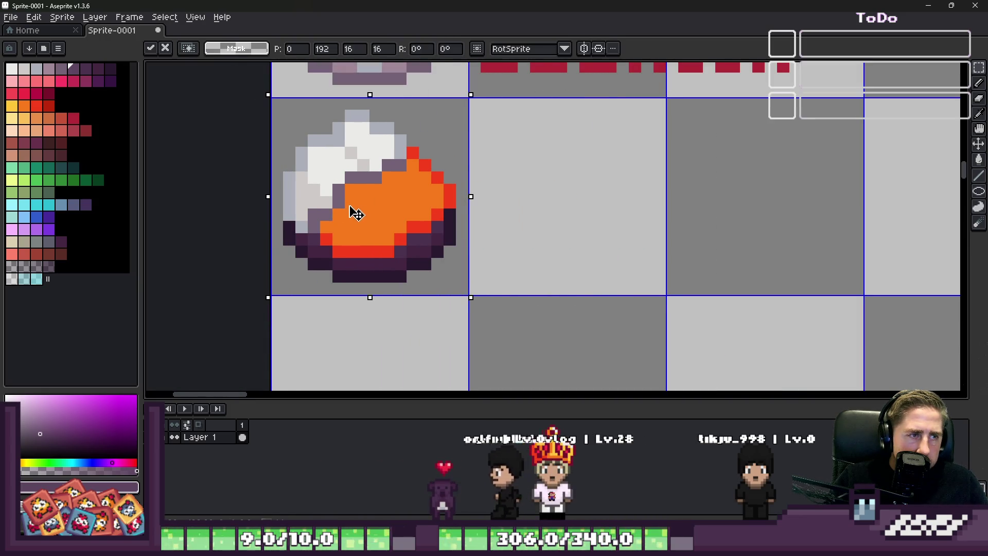
key("Escape")
scroll(356, 213, "down", 2)
scroll(356, 209, "up", 1)
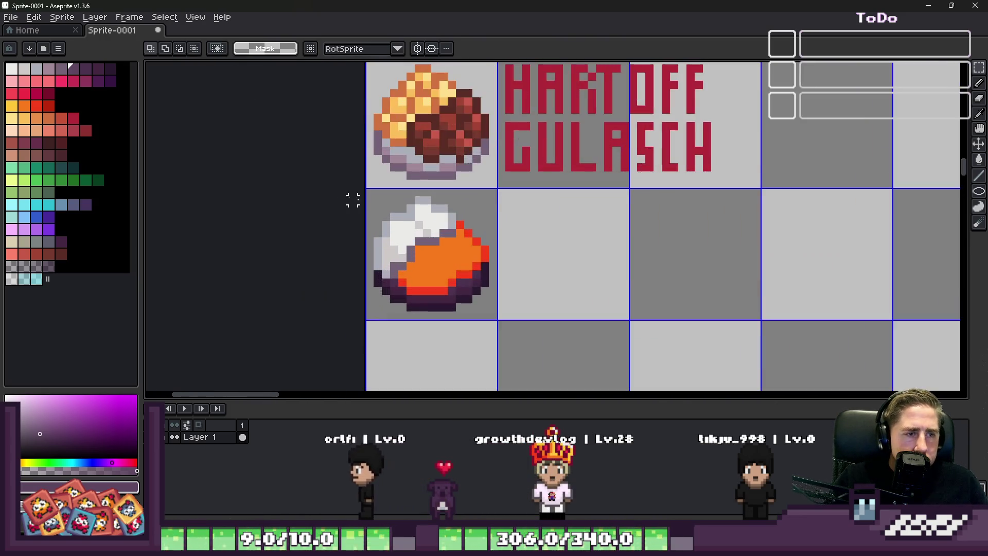
scroll(433, 255, "up", 3)
scroll(432, 255, "down", 2)
scroll(432, 255, "up", 3)
Sample the food's orange colour with the eyedropper.
key("alt")
left_click(472, 310)
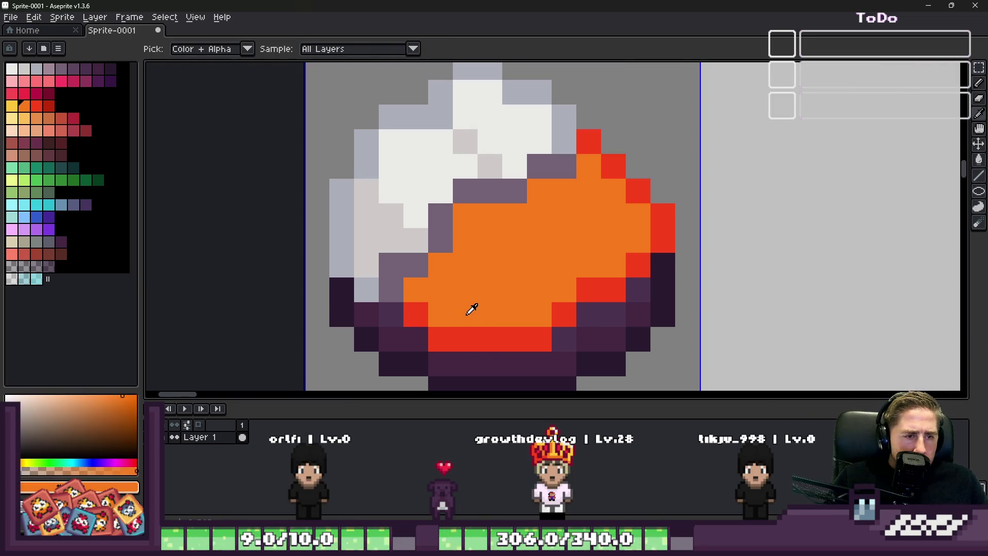
key("i")
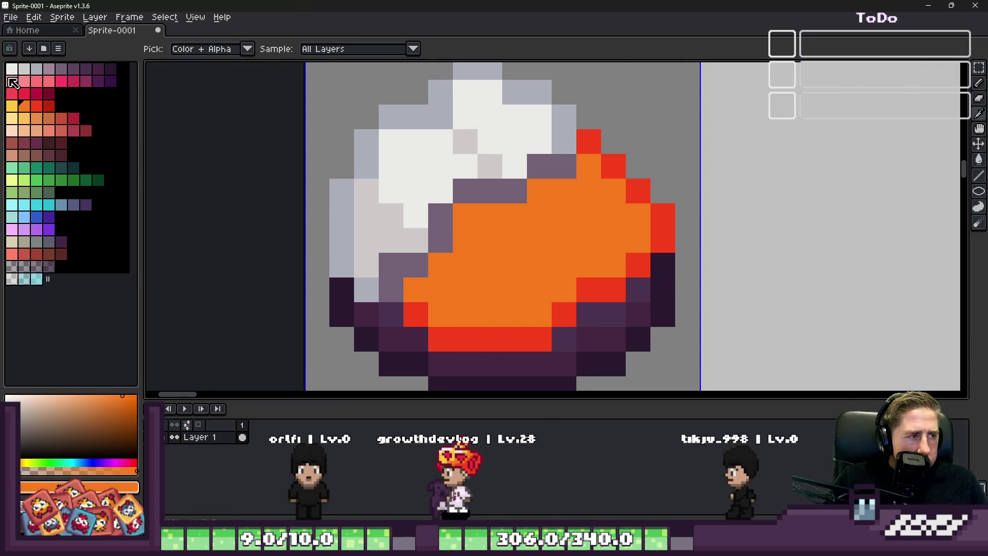
Pencil yellow highlight pixels along the orange food's upper right edge.
left_click(16, 105)
key("b")
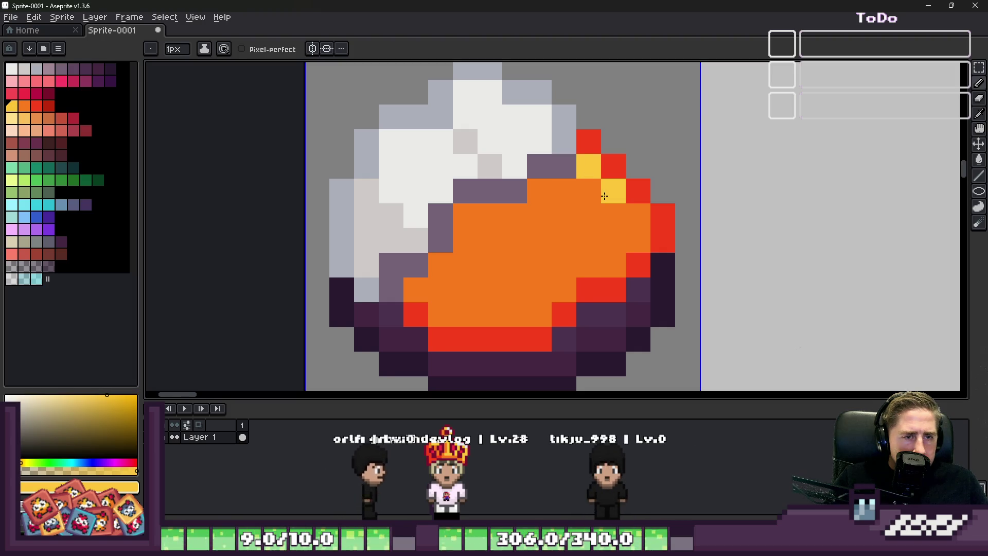
left_click_drag(588, 164, 638, 240)
key("alt")
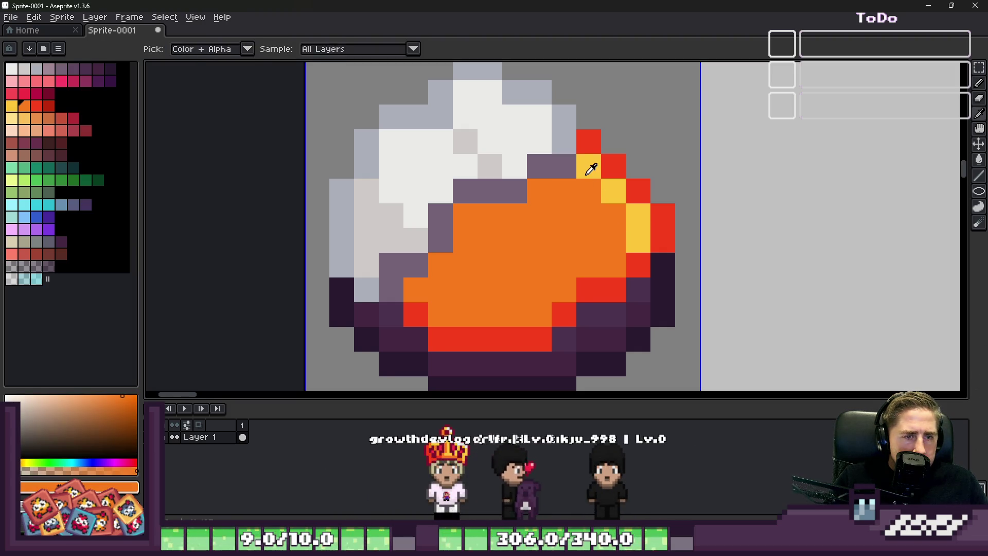
left_click(543, 187)
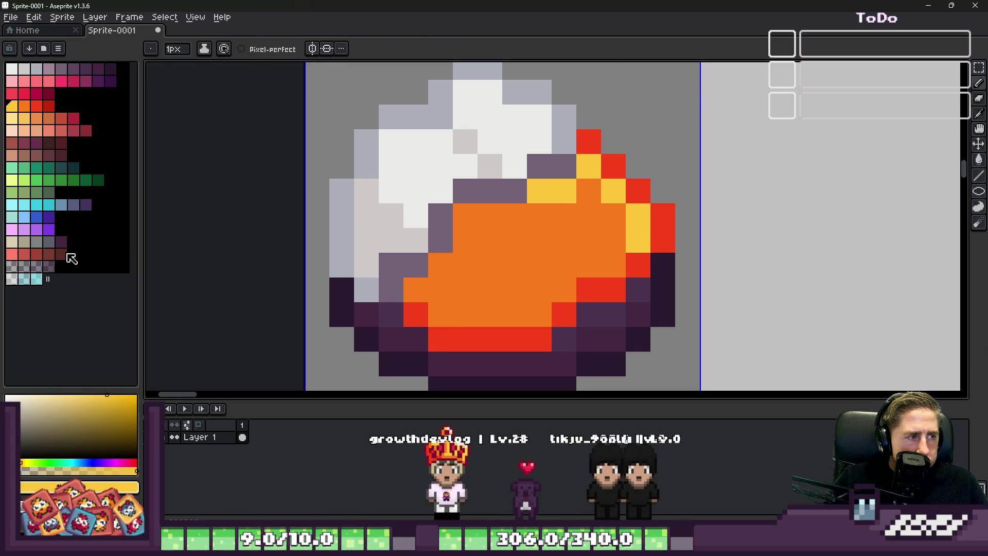
Draw two dark brown crosses on the orange food with a 3px brush, then back to 1px.
left_click(48, 254)
scroll(499, 276, "up", 1)
key("plus")
key("plus")
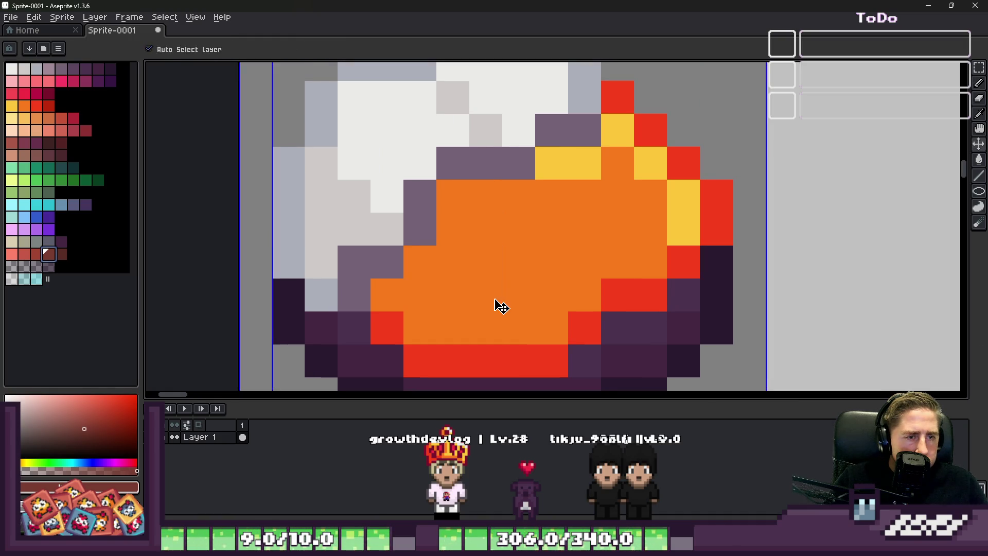
left_click_drag(475, 303, 494, 303)
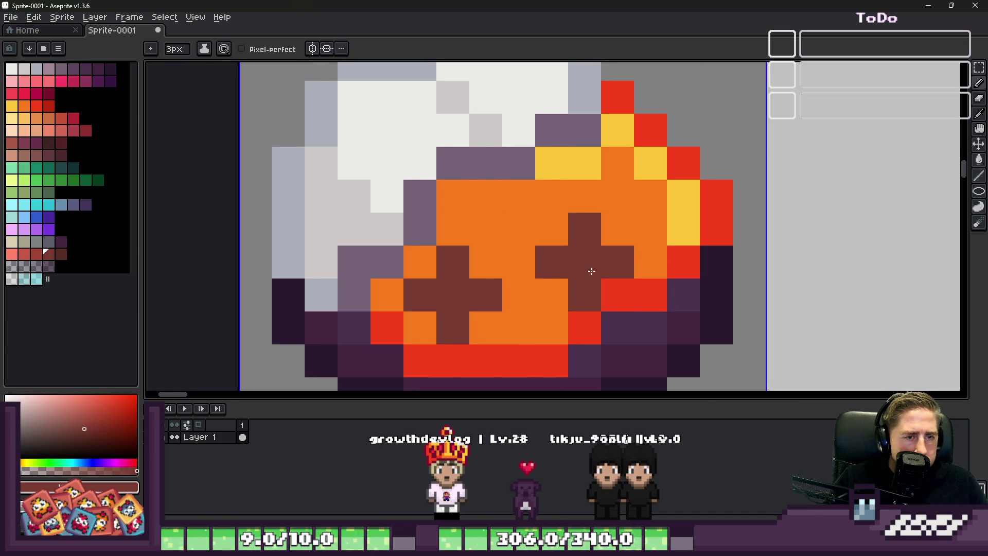
key("minus")
key("minus")
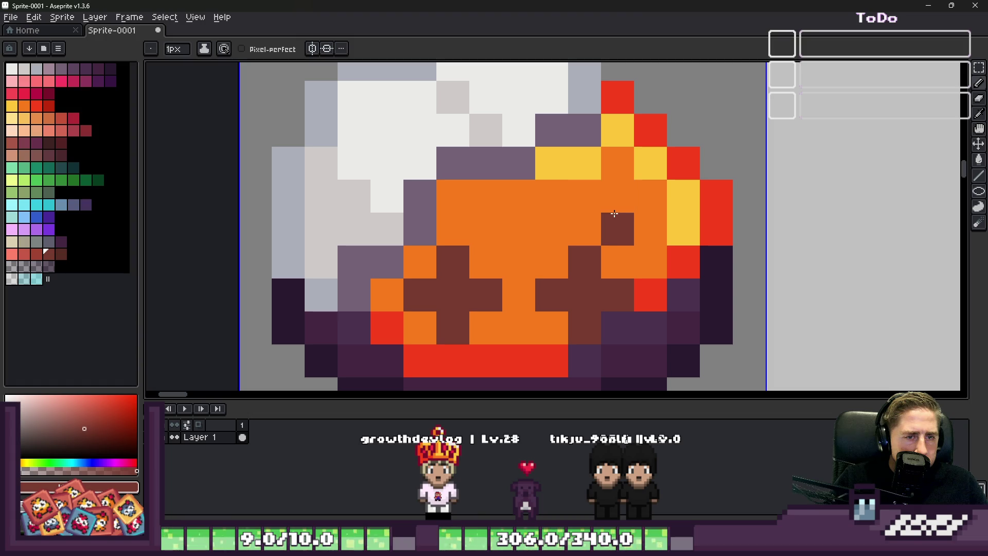
scroll(611, 204, "down", 3)
scroll(355, 193, "up", 1)
scroll(355, 193, "down", 1)
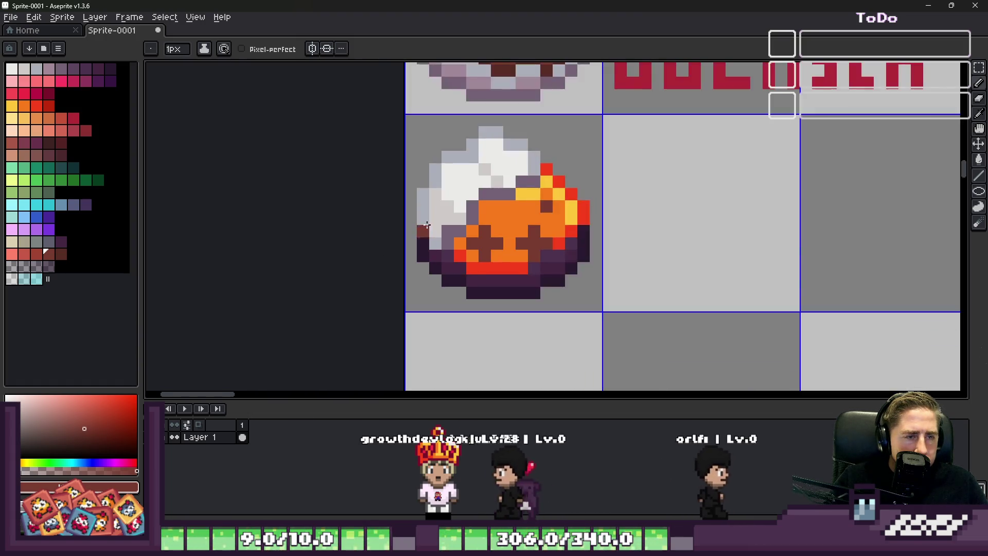
scroll(406, 332, "up", 1)
scroll(426, 236, "up", 2)
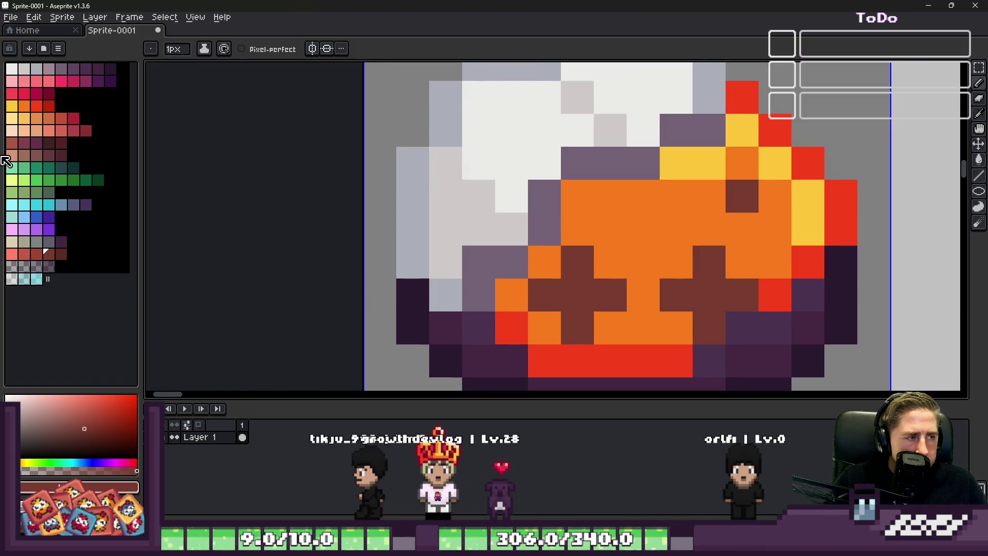
Try yellow-green and yellow-orange highlight pixels on the dish's left, recolouring them orange.
left_click(13, 178)
scroll(432, 255, "up", 1)
left_click(453, 193)
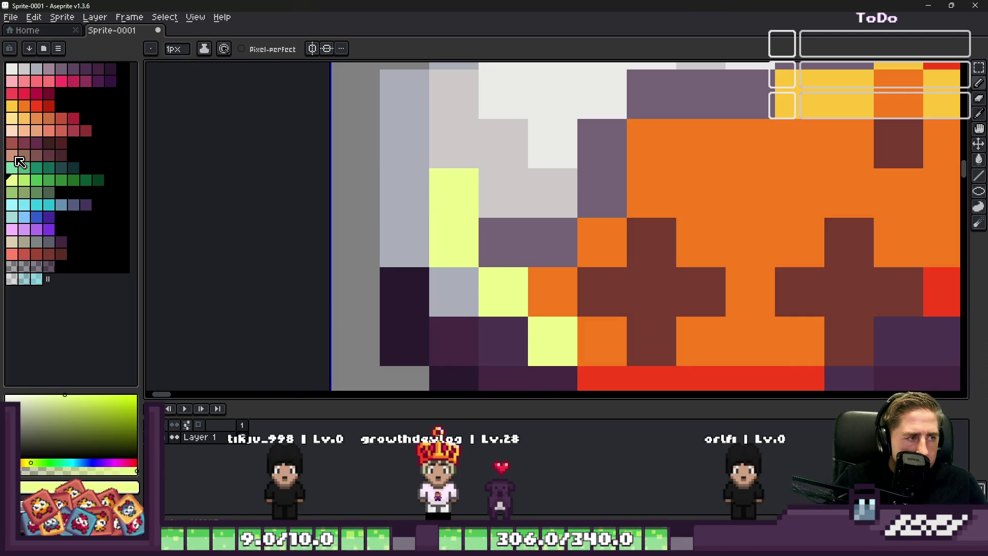
left_click(22, 133)
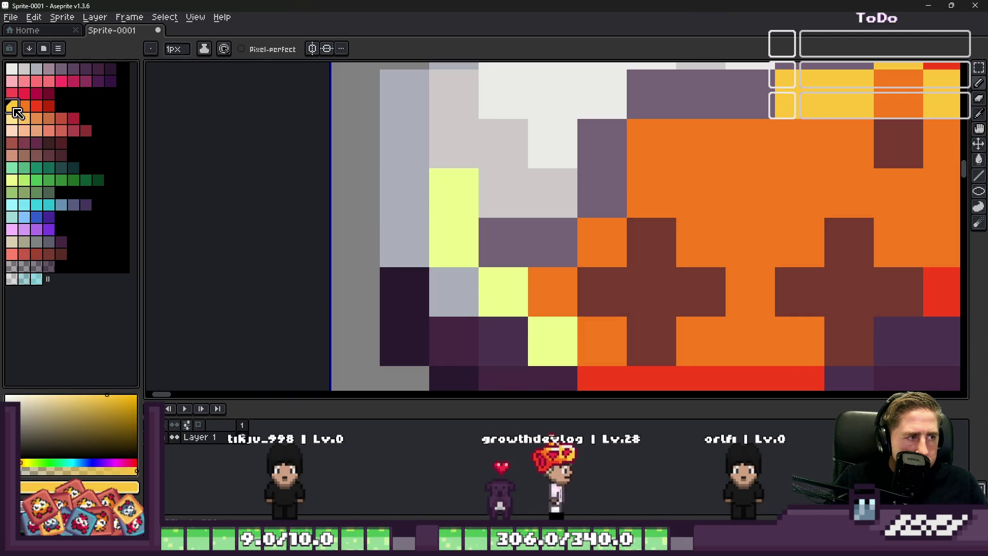
left_click_drag(453, 193, 454, 243)
key("ctrl+z")
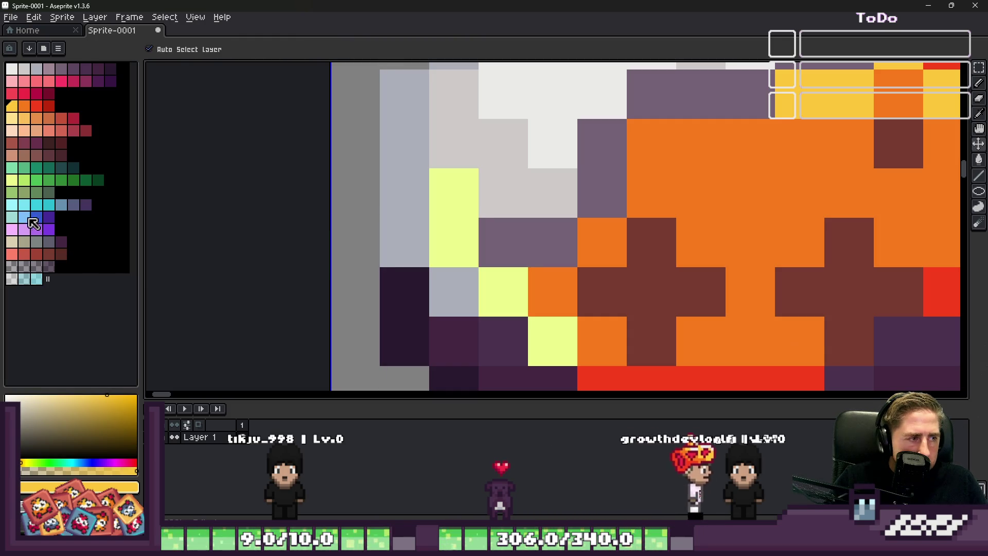
left_click(21, 124)
left_click_drag(453, 193, 503, 292)
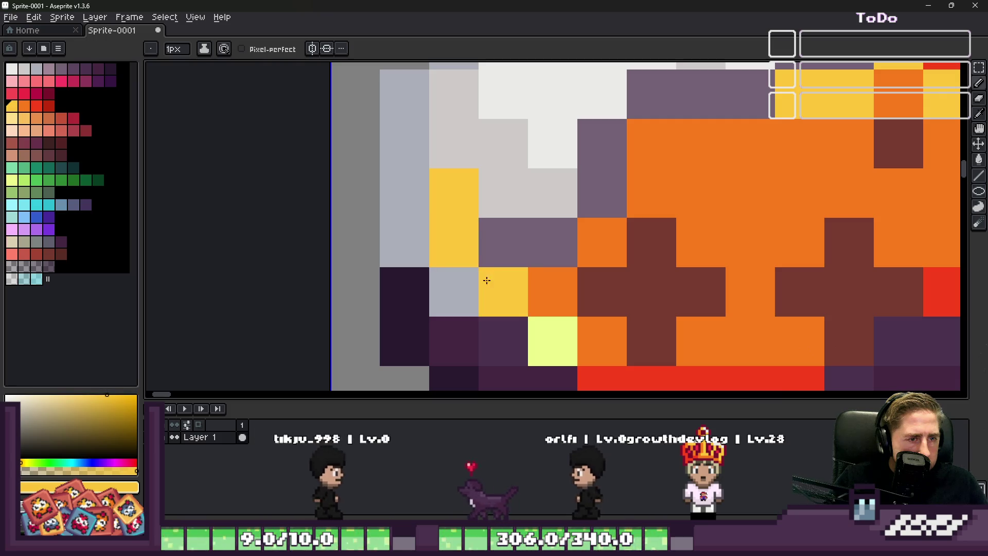
left_click(552, 341)
Paint a short diagonal of red-orange pixels along the sprite's left edge and a sampled highlight.
left_click(29, 120)
left_click(404, 193)
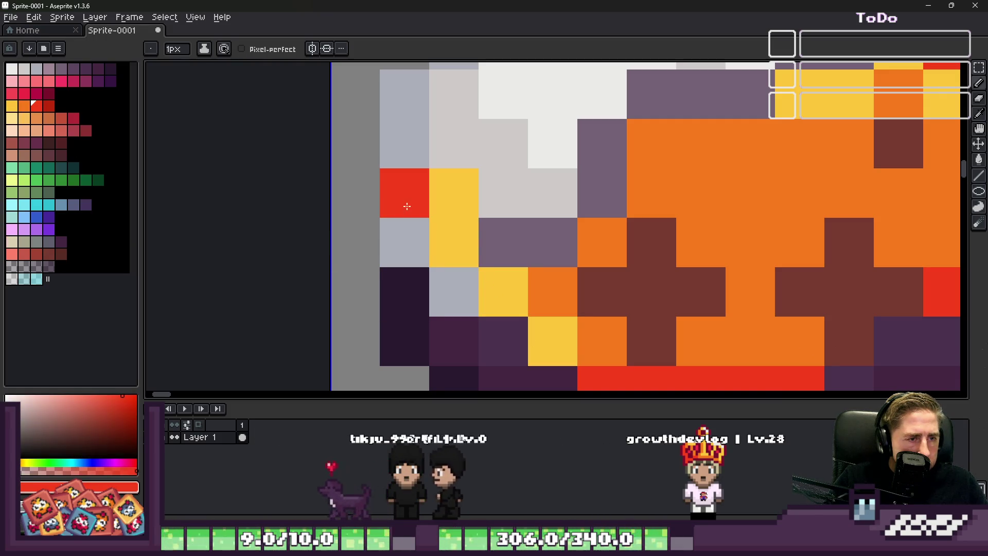
left_click_drag(403, 242, 454, 291)
scroll(454, 292, "down", 4)
scroll(494, 232, "down", 2)
scroll(460, 241, "up", 2)
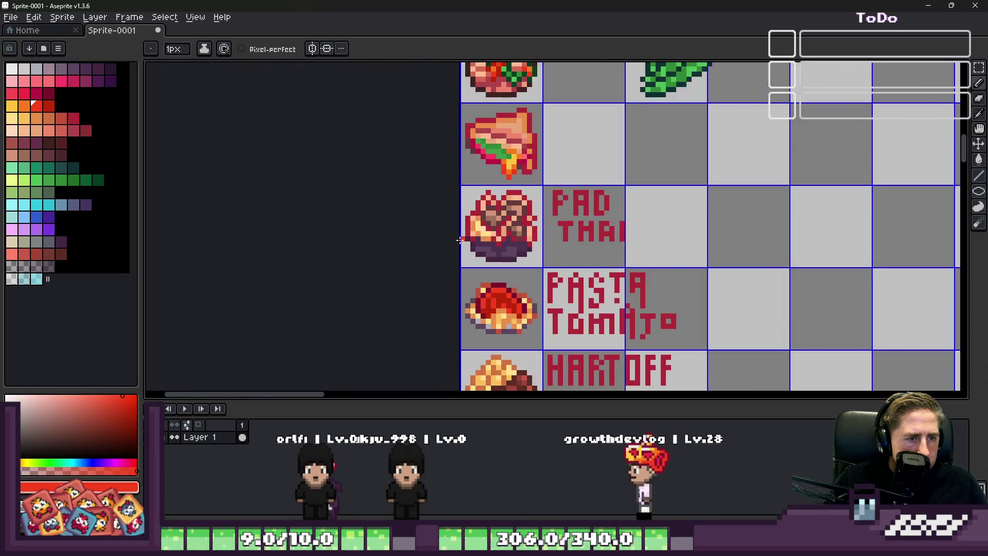
scroll(461, 241, "down", 1)
scroll(479, 301, "up", 3)
scroll(494, 247, "up", 3)
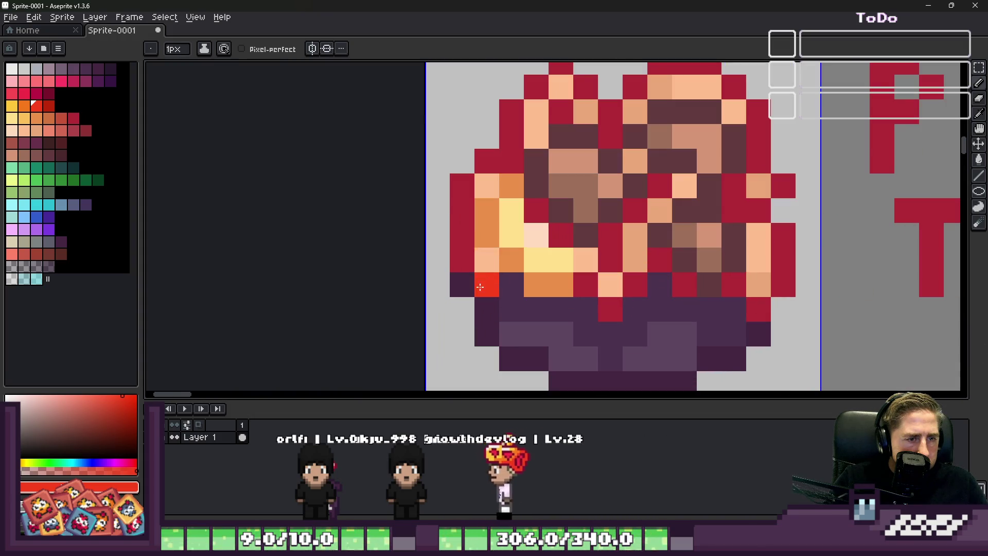
key("alt")
left_click(503, 220)
scroll(479, 209, "down", 4)
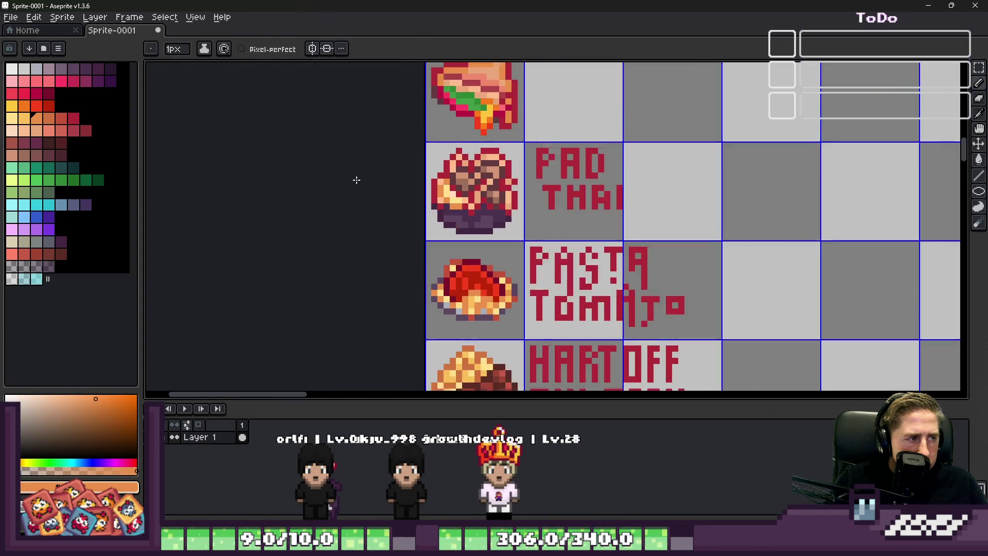
scroll(355, 178, "down", 2)
scroll(433, 263, "up", 3)
scroll(431, 266, "up", 4)
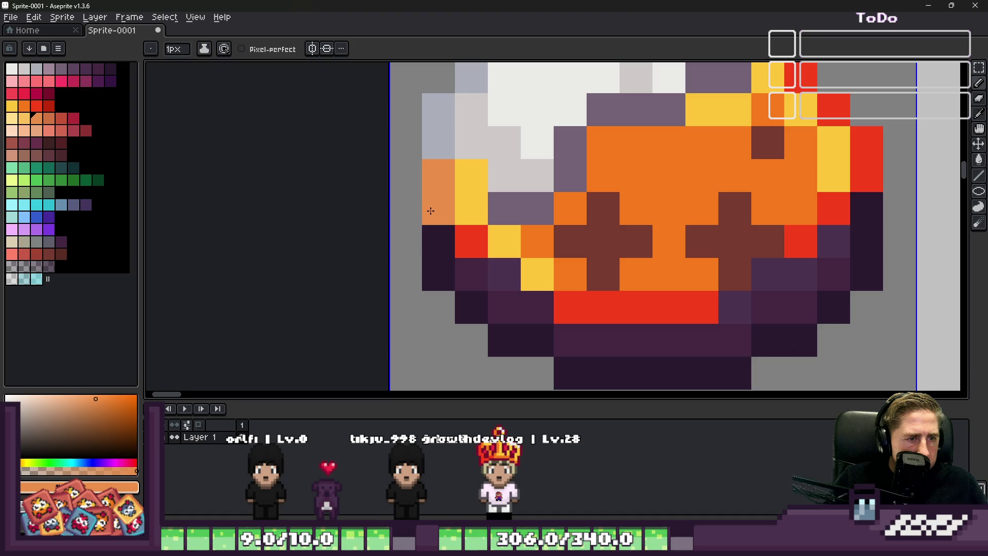
left_click(23, 118)
left_click(405, 241)
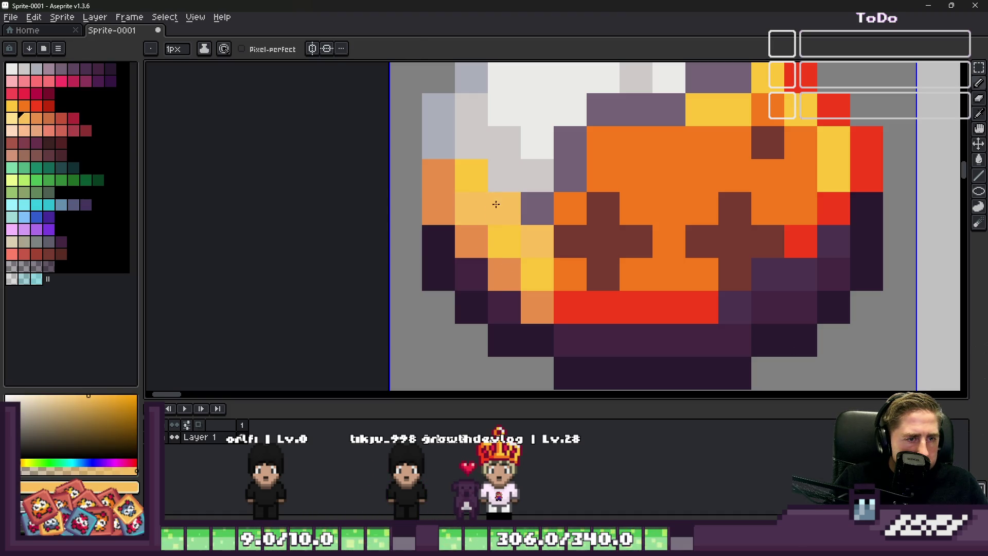
scroll(532, 276, "down", 5)
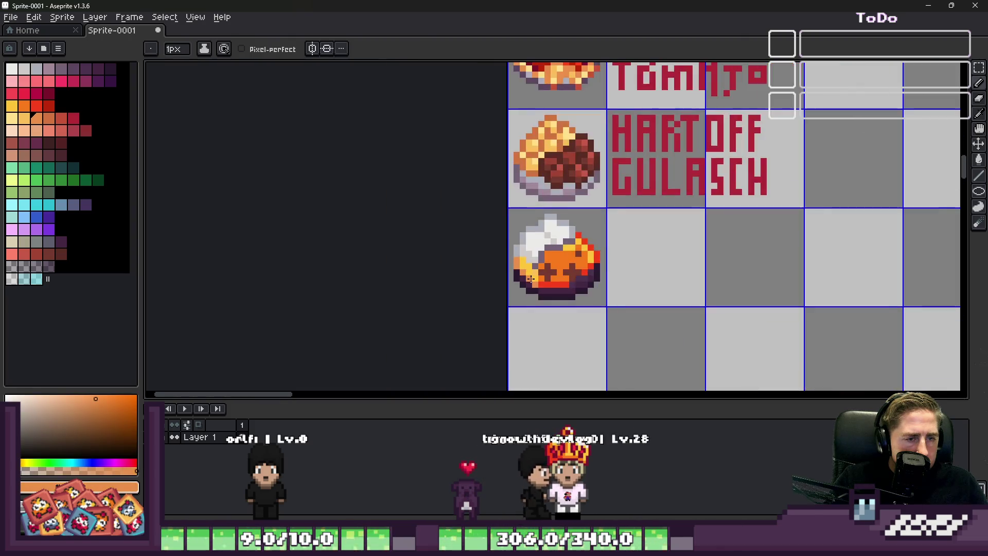
scroll(531, 276, "up", 5)
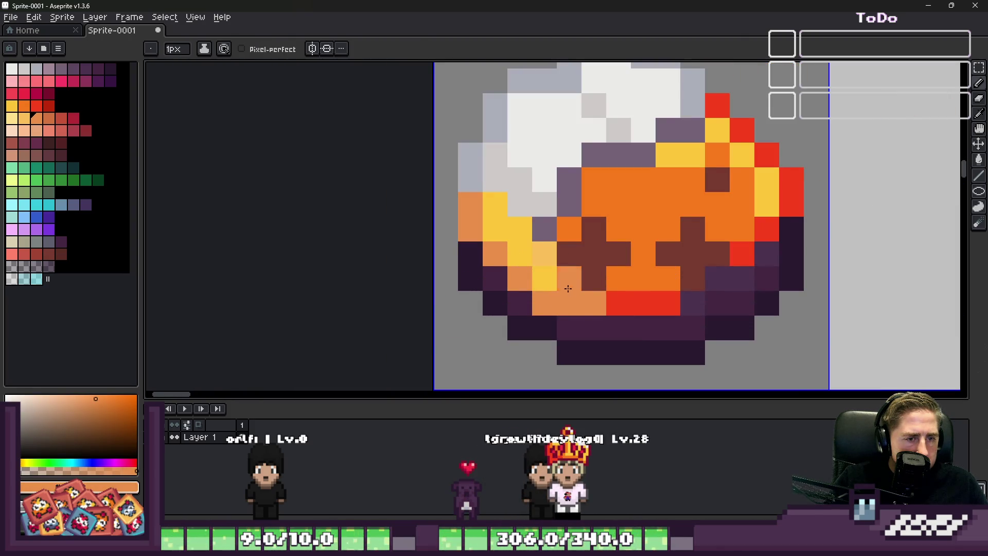
Lighten the left-side highlight with paler yellows, undoing the strokes that don't work.
left_click(540, 277, "alt")
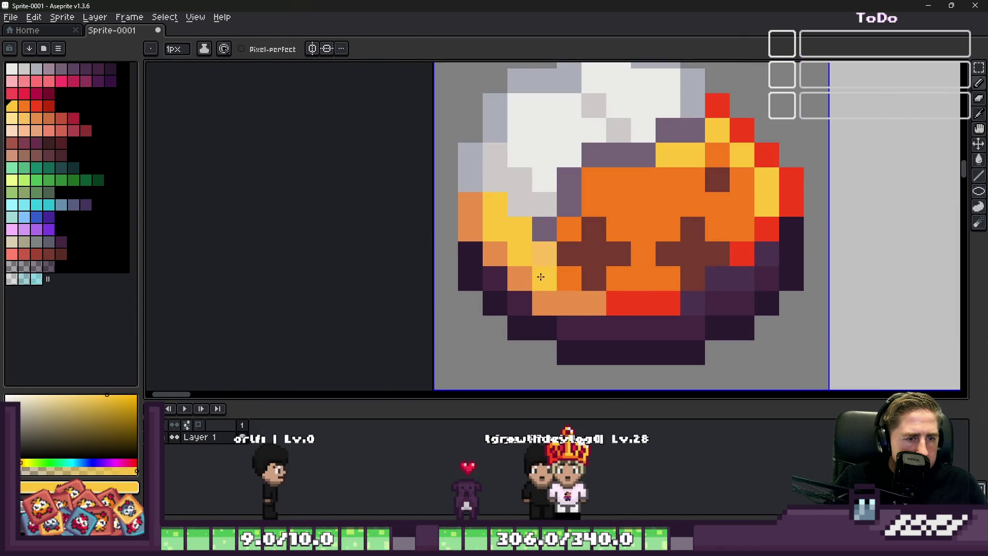
left_click(18, 122)
left_click(516, 263)
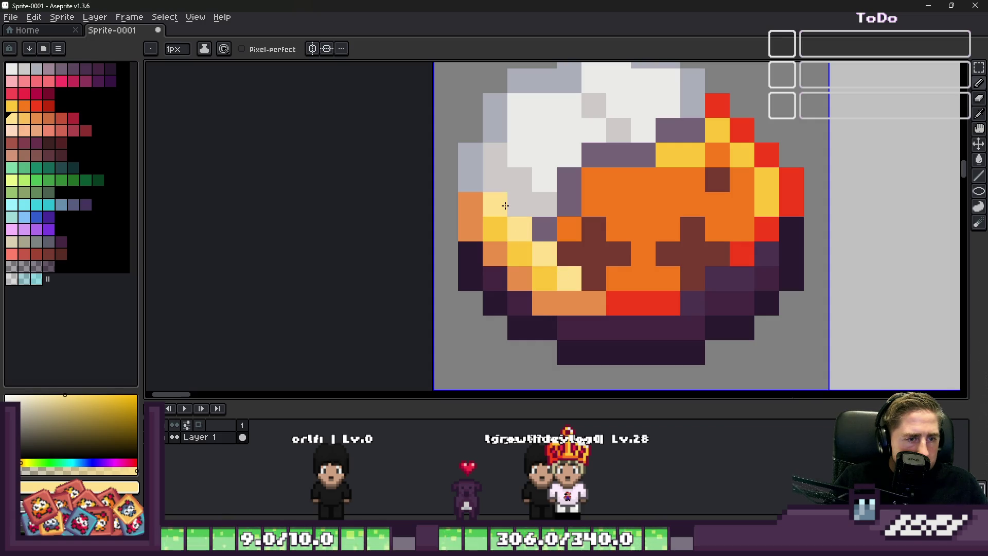
left_click(34, 150)
left_click(483, 220)
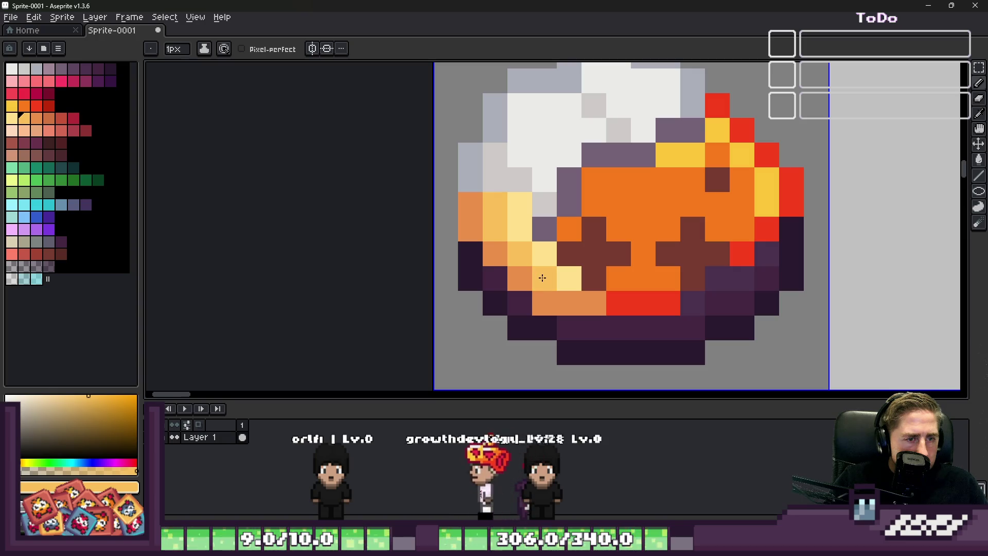
scroll(542, 276, "down", 3)
scroll(502, 266, "up", 2)
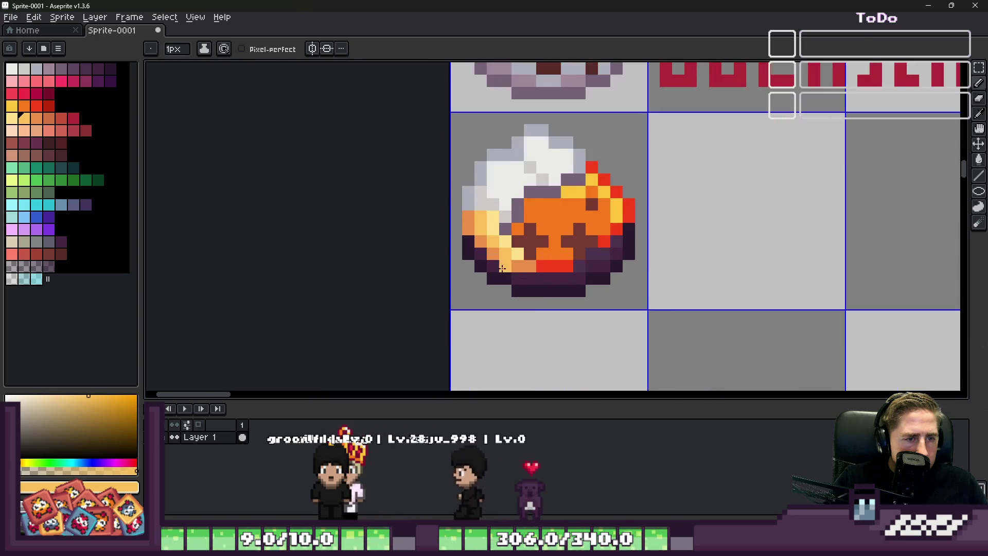
scroll(502, 267, "up", 2)
left_click(473, 199)
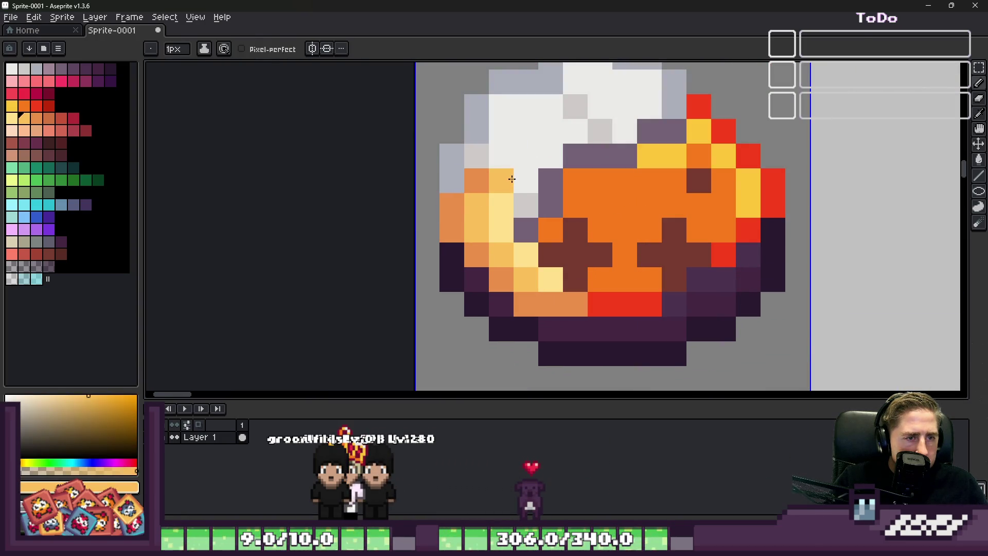
scroll(494, 209, "down", 3)
scroll(510, 224, "up", 2)
scroll(535, 249, "up", 1)
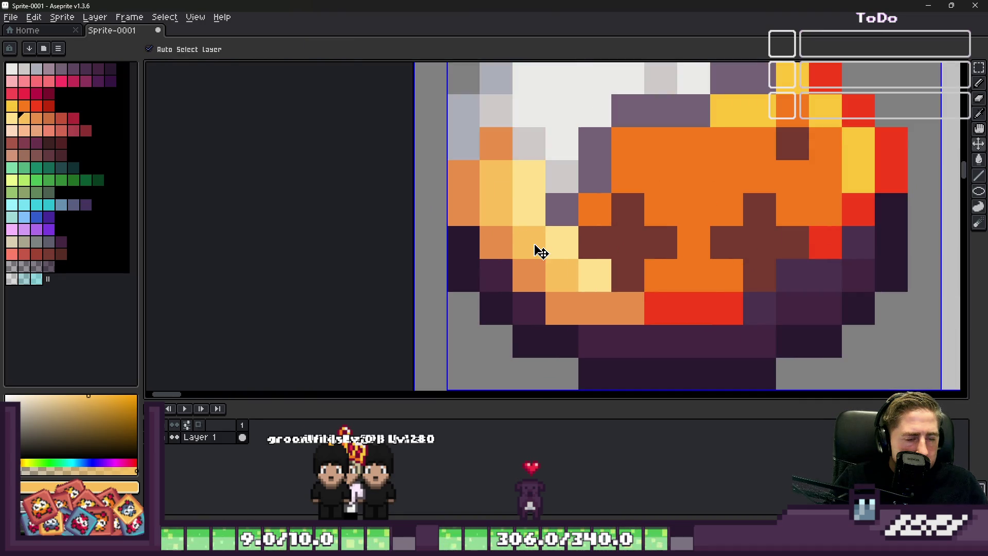
key("ctrl+z")
key("ctrl+z")
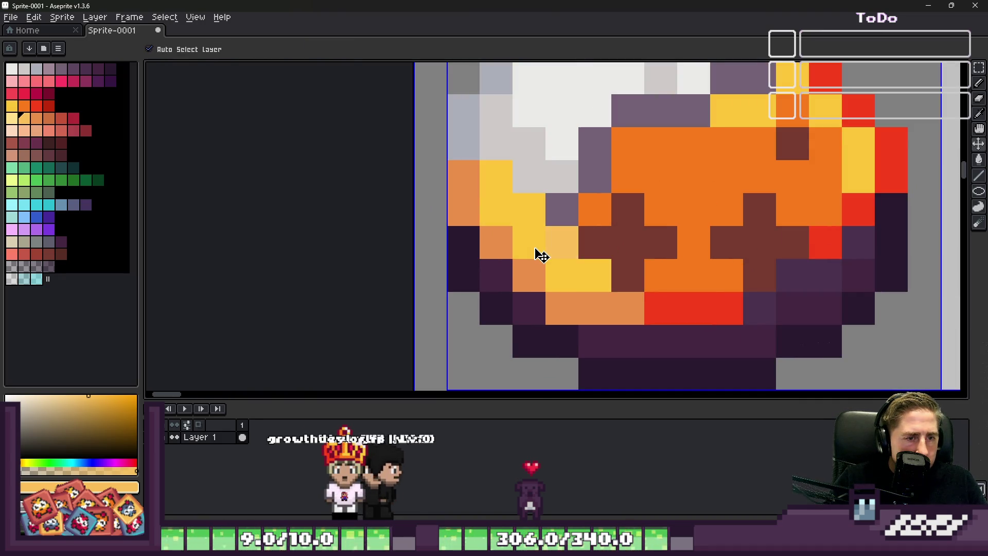
key("ctrl+z")
key("ctrl+z")
key("ctrl+z")
key("ctrl+z")
key("ctrl+z")
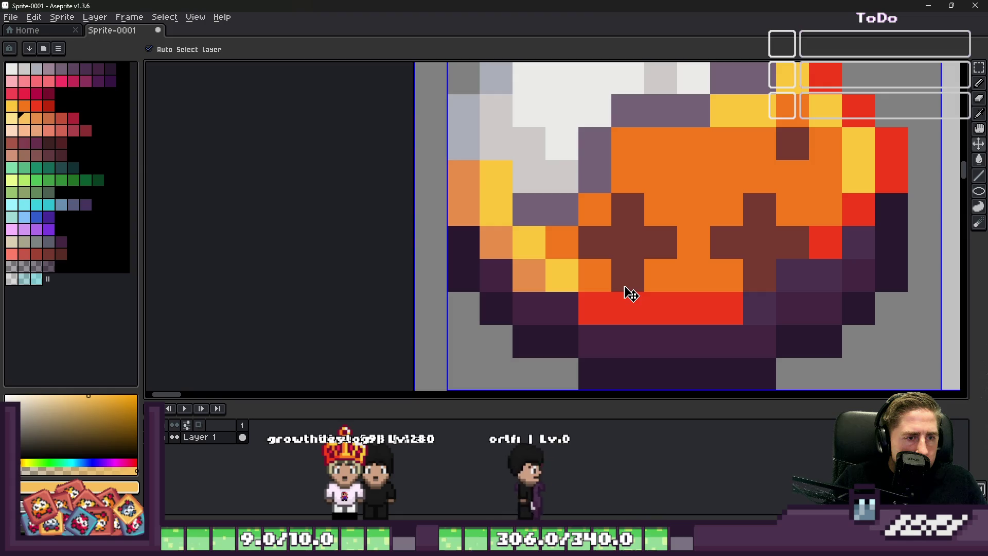
Blend sampled orange into the white food's lower-left edge and pick a paler highlight colour.
key("alt")
left_click(527, 261, "alt")
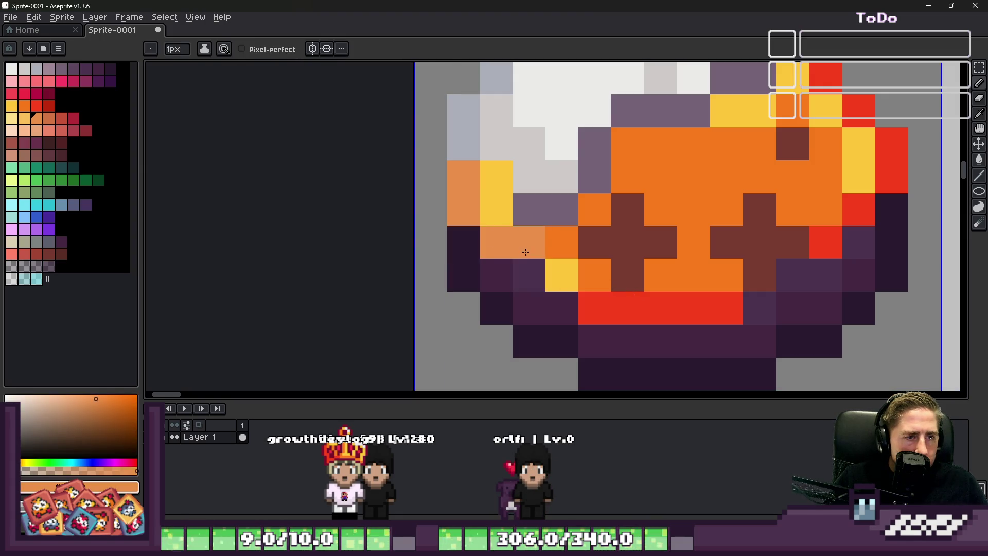
left_click(517, 132)
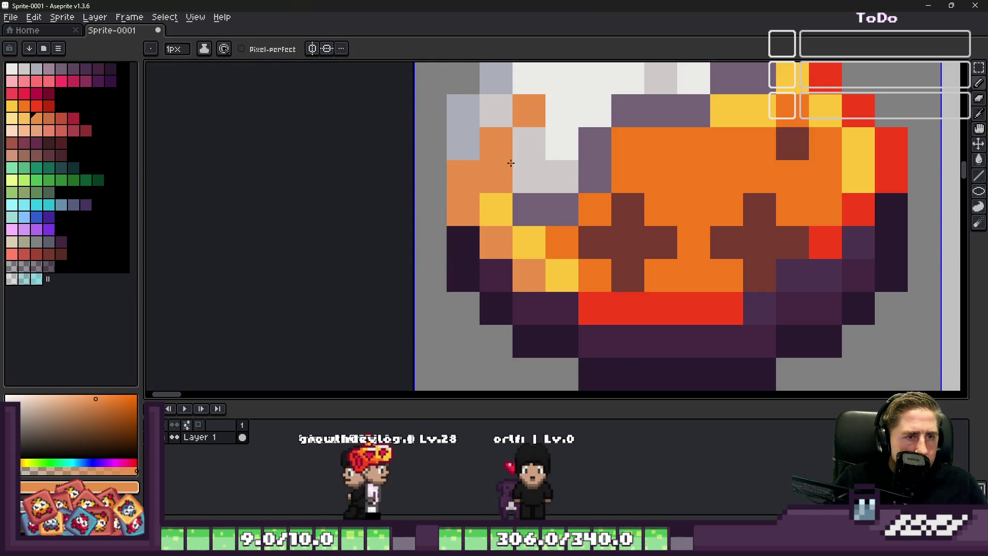
key("alt")
left_click(23, 118)
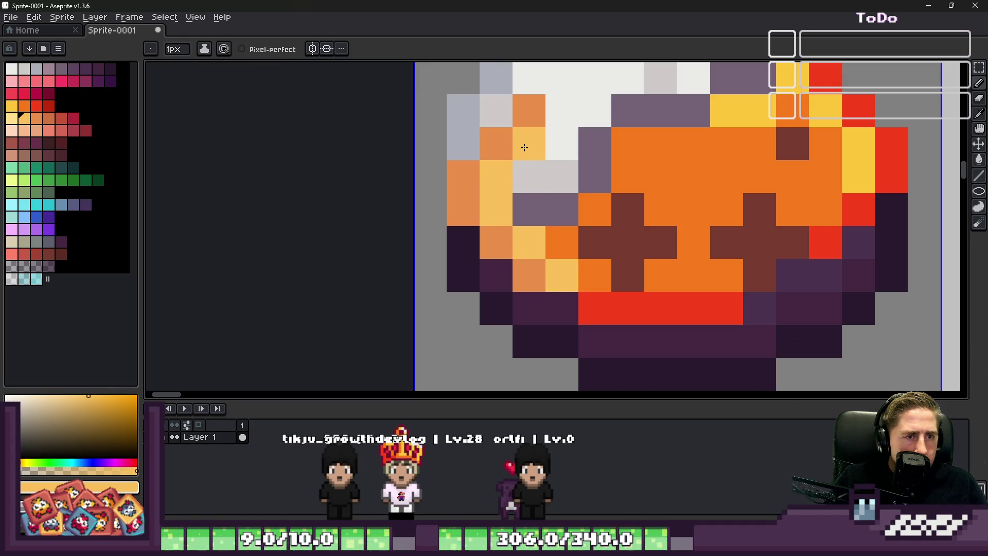
key("ctrl+z")
key("ctrl")
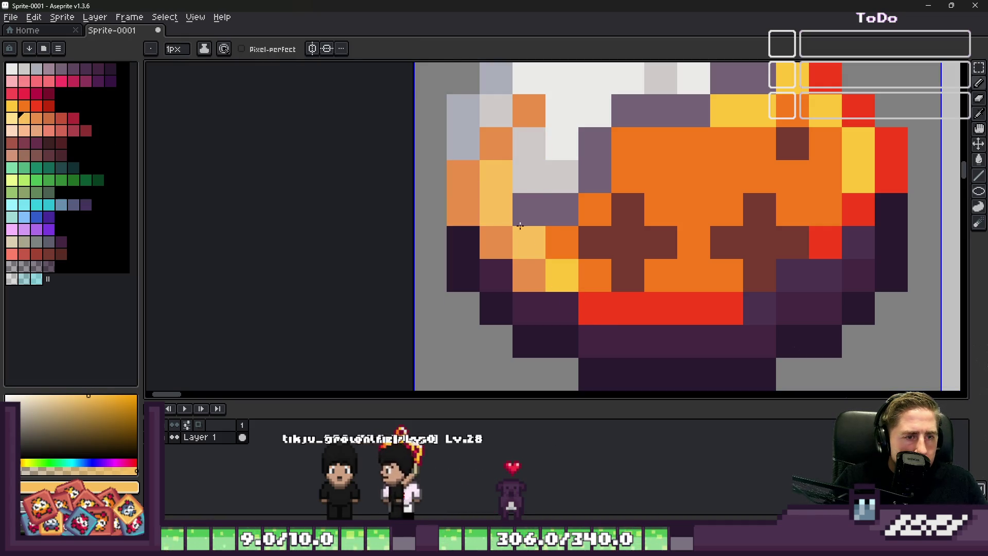
left_click(15, 119)
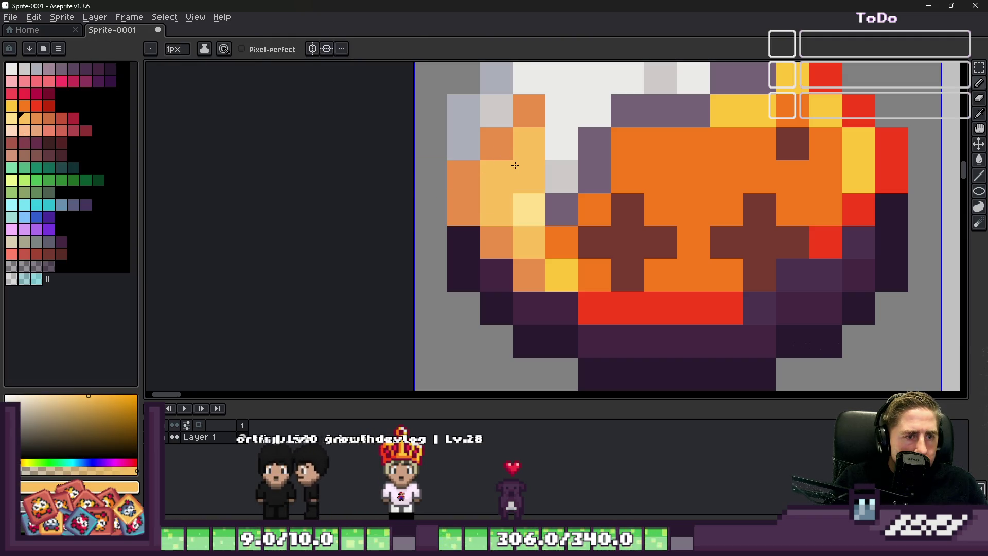
scroll(511, 191, "down", 5)
scroll(533, 229, "up", 4)
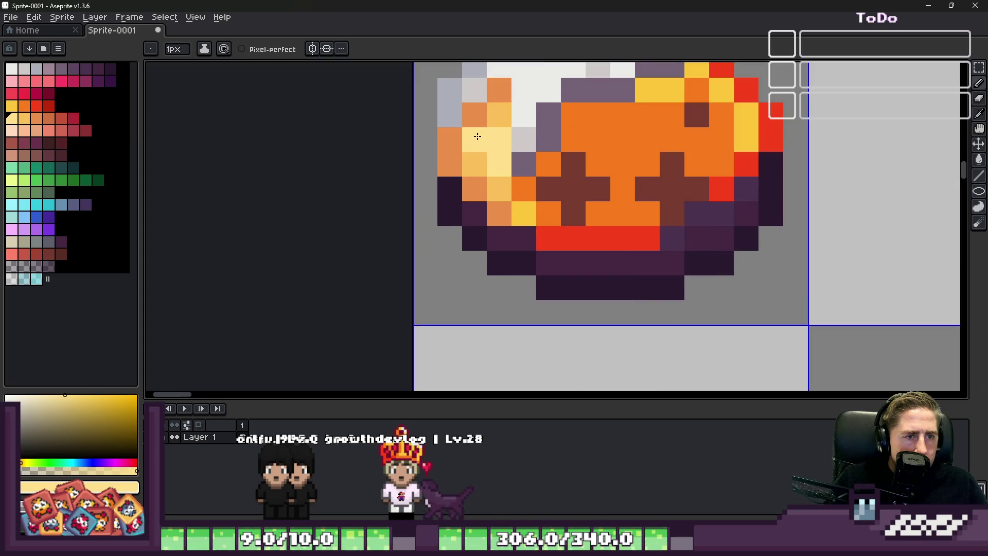
scroll(503, 154, "up", 2)
scroll(509, 193, "down", 3)
scroll(495, 193, "down", 2)
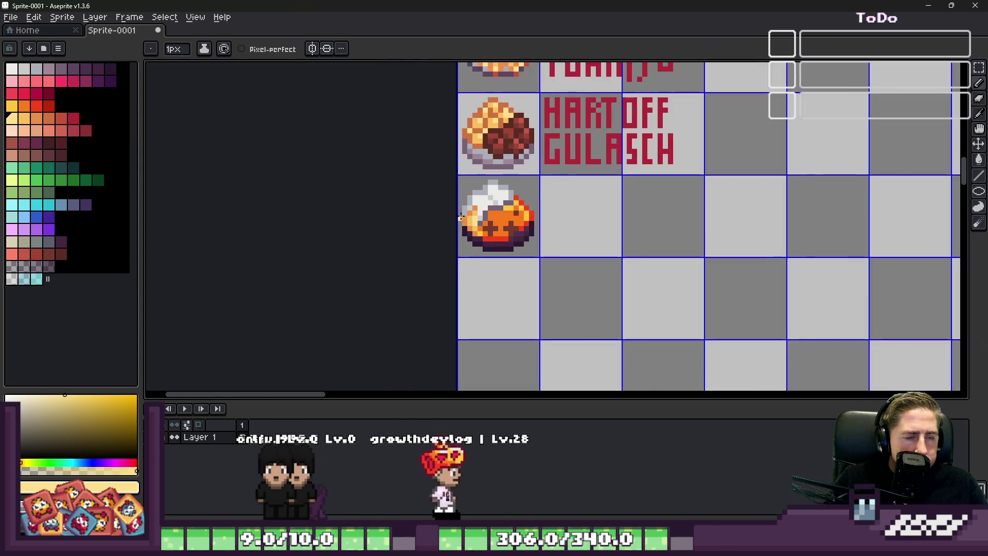
scroll(443, 198, "down", 1)
scroll(479, 208, "up", 3)
scroll(479, 209, "up", 2)
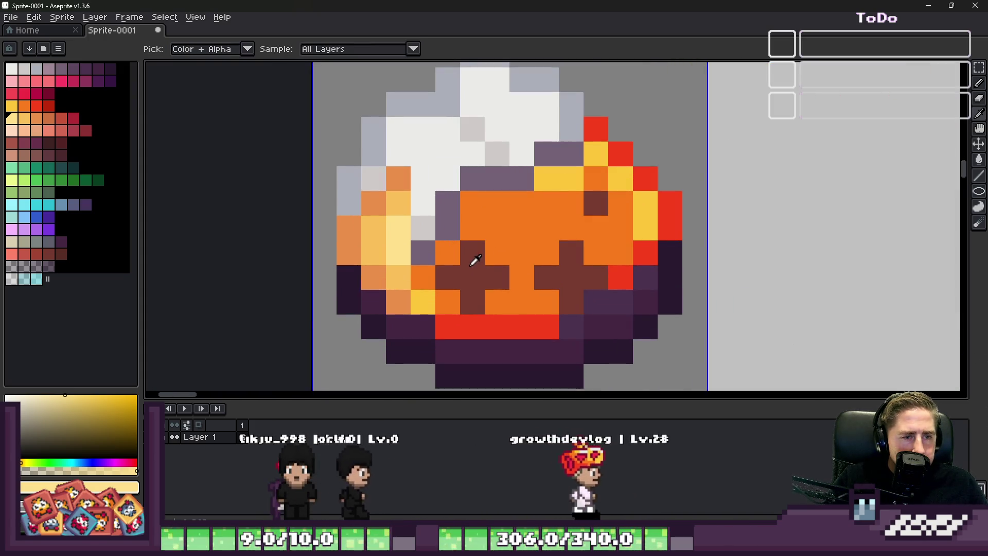
Shade the brown cross marks with reddish-brown centre pixels.
left_click(54, 203)
left_click(30, 261)
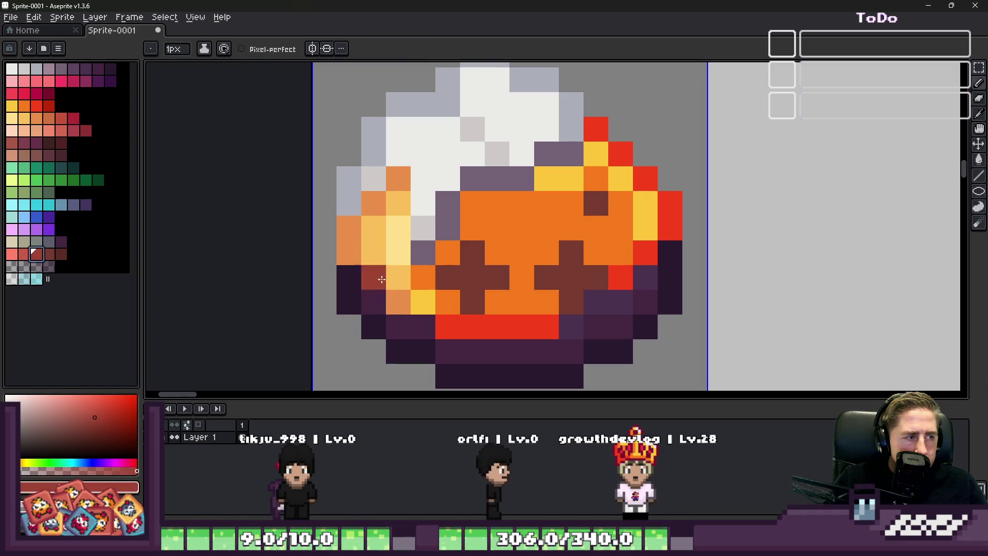
left_click(468, 283)
left_click(581, 206)
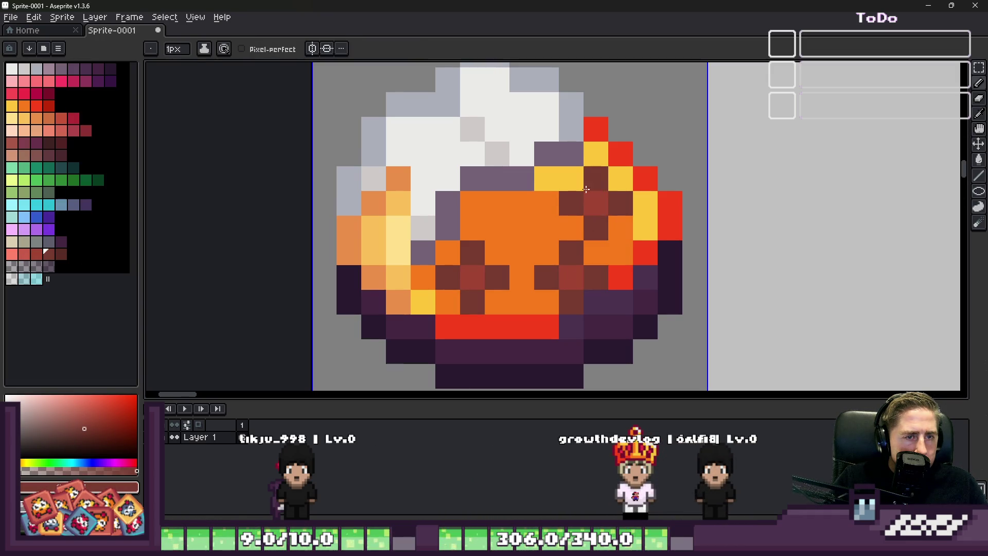
scroll(587, 190, "down", 3)
scroll(540, 231, "up", 3)
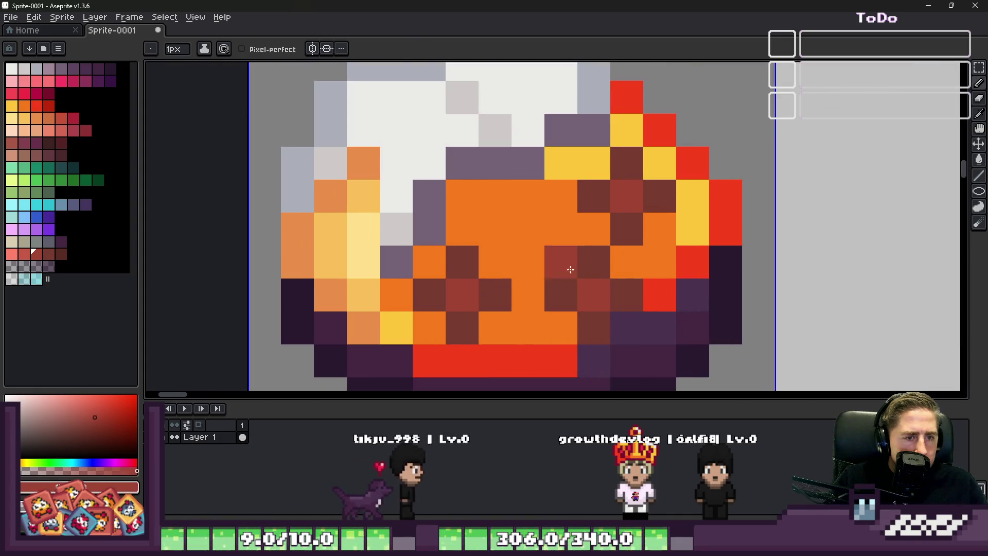
left_click(544, 246)
left_click(496, 229)
left_click(494, 260)
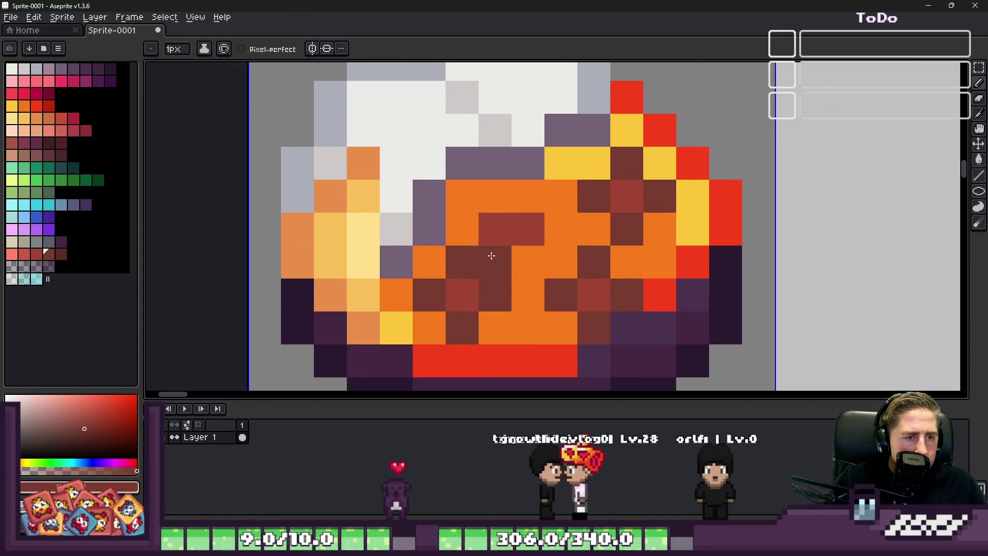
Darken the pixels around the cross marks and check the icon on the sheet.
left_click(528, 263)
left_click(560, 229)
left_click(528, 197)
left_click(496, 196)
left_click(461, 228)
scroll(541, 232, "down", 5)
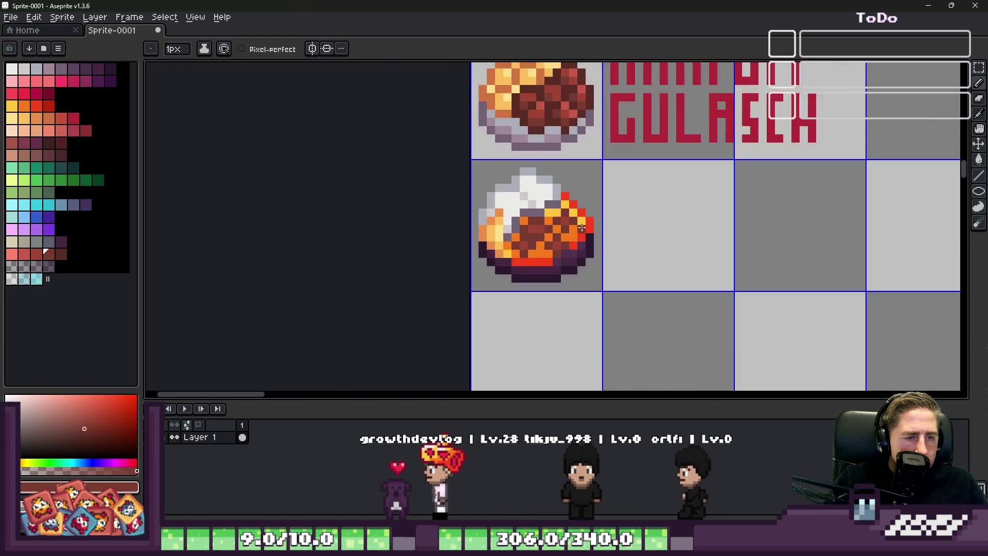
scroll(582, 227, "down", 4)
scroll(606, 242, "up", 4)
key("v")
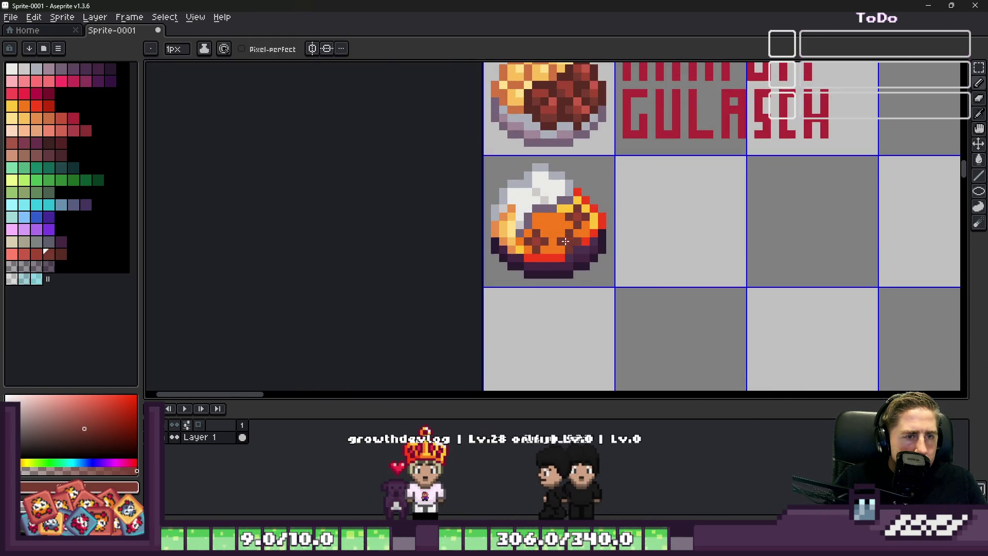
scroll(594, 258, "up", 5)
key("b")
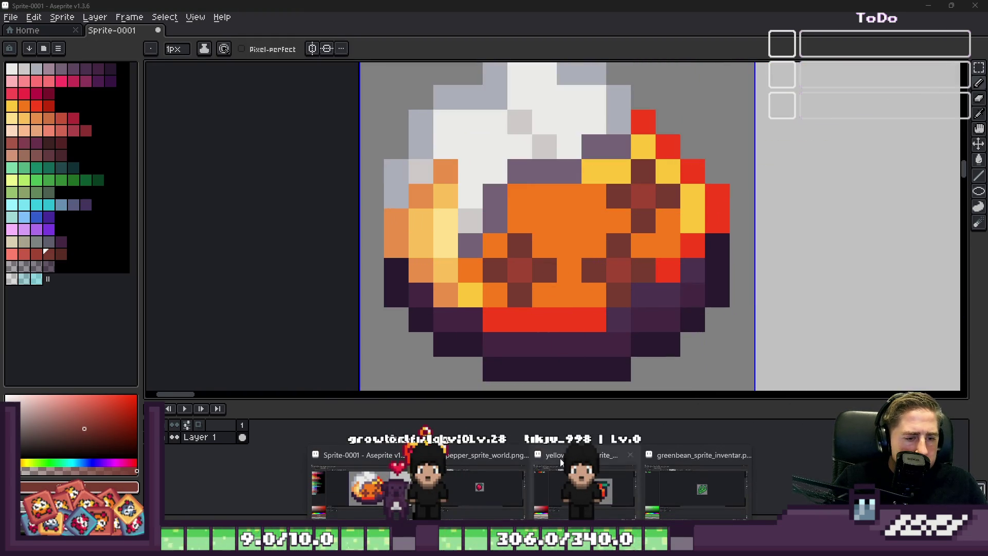
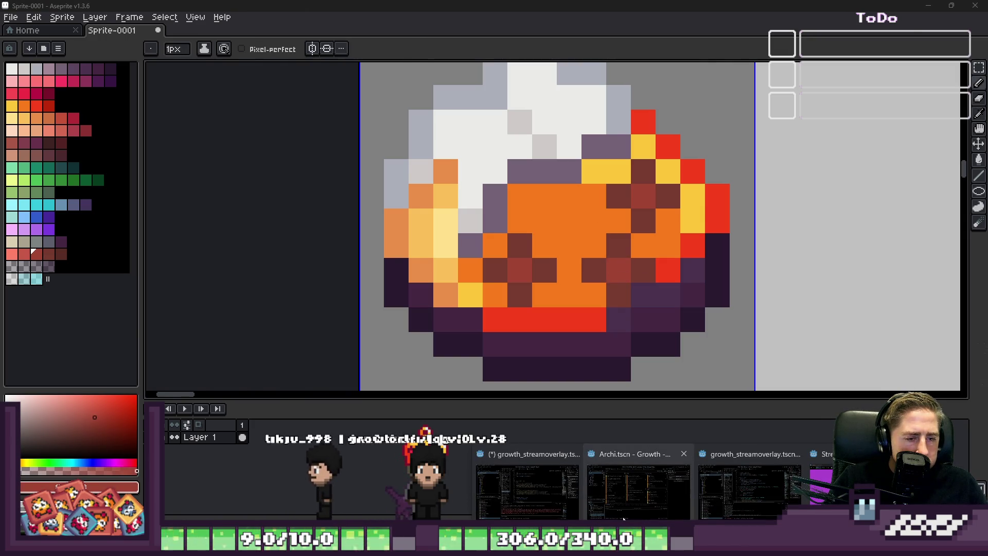
Switch from Aseprite to the Godot Engine window via the taskbar.
left_click(564, 495)
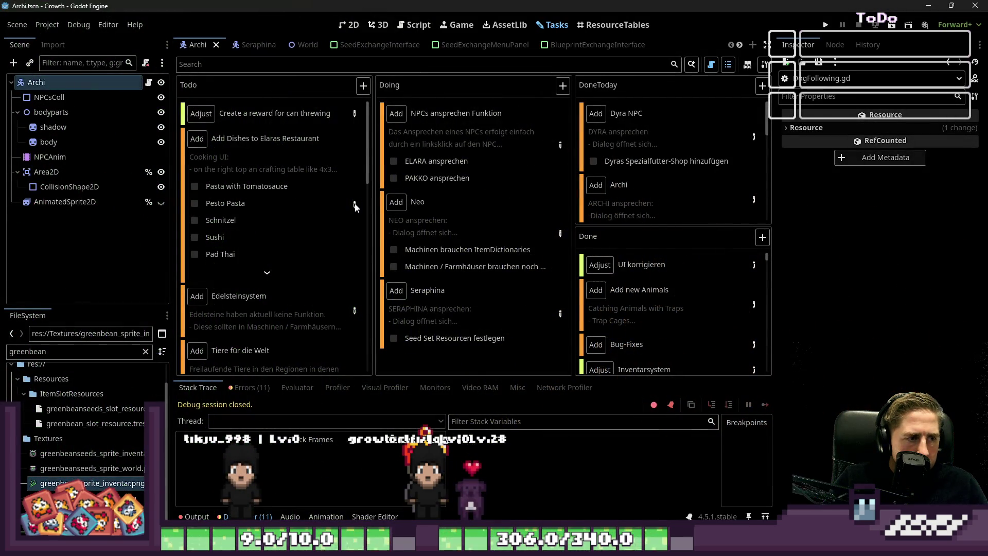
left_click(265, 138)
scroll(304, 266, "down", 3)
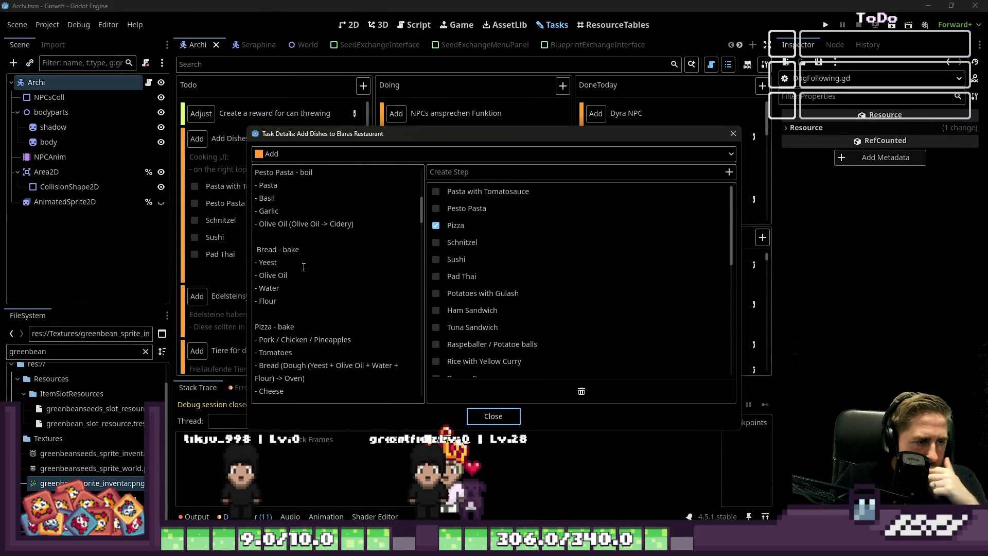
scroll(303, 266, "down", 3)
scroll(304, 266, "down", 2)
scroll(303, 266, "down", 3)
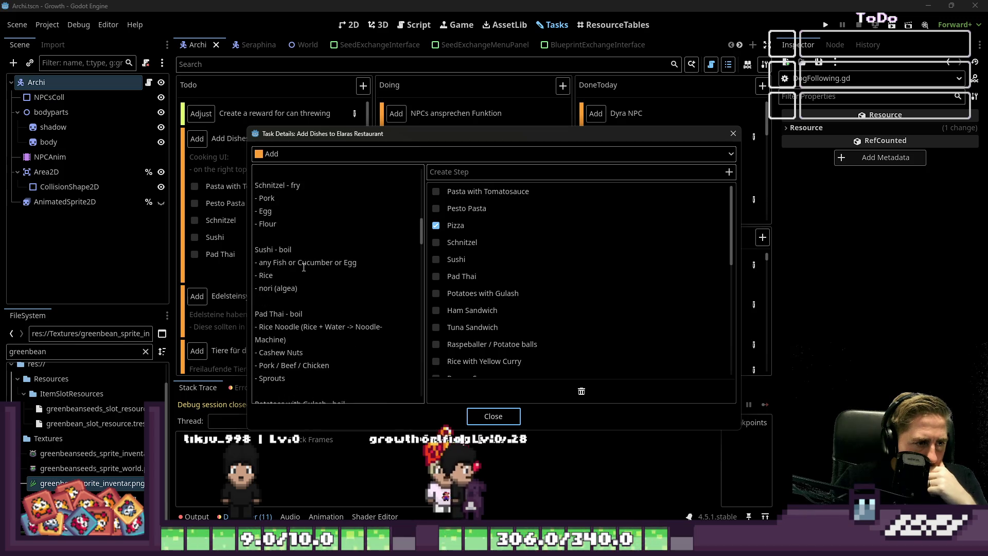
scroll(303, 266, "down", 3)
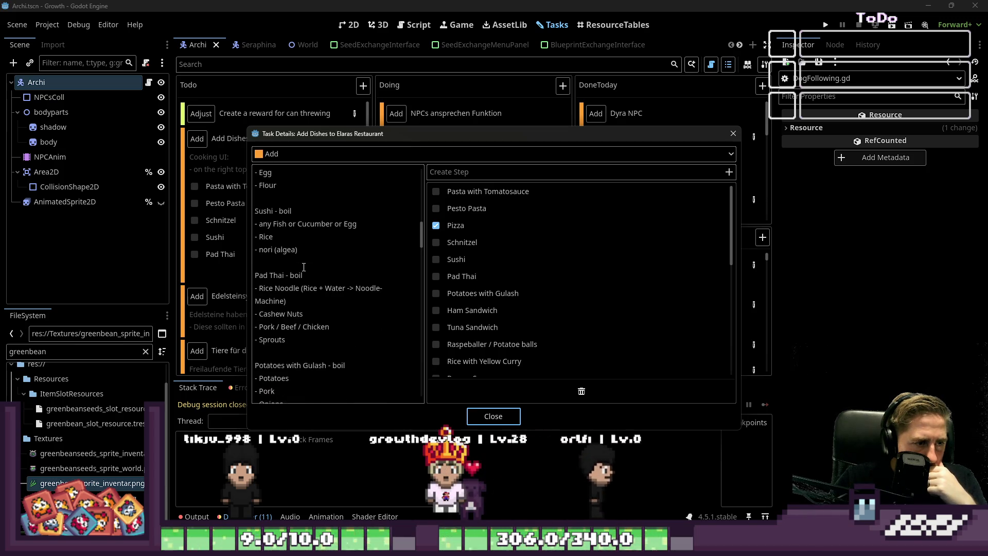
scroll(304, 267, "down", 3)
scroll(303, 267, "down", 3)
scroll(304, 268, "down", 3)
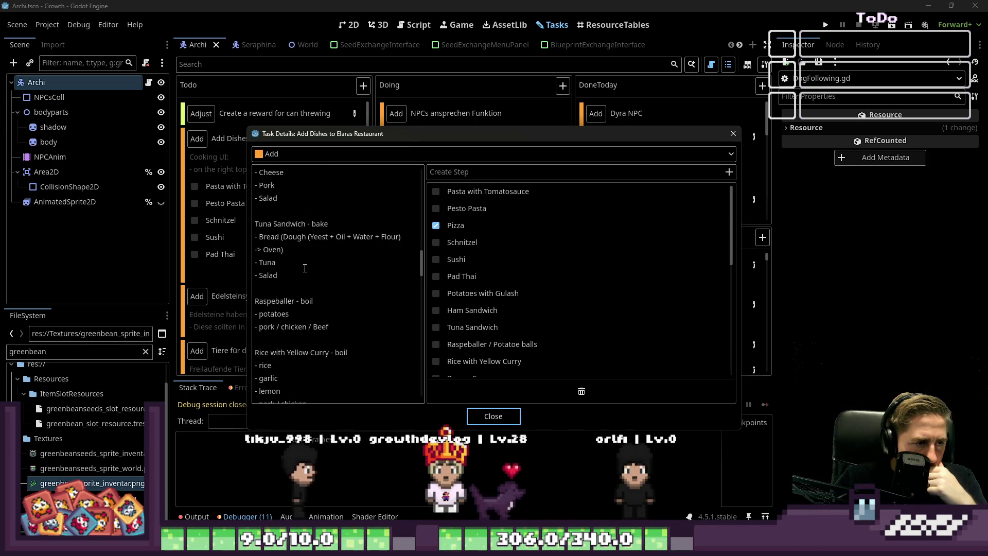
scroll(304, 268, "down", 3)
scroll(305, 268, "down", 3)
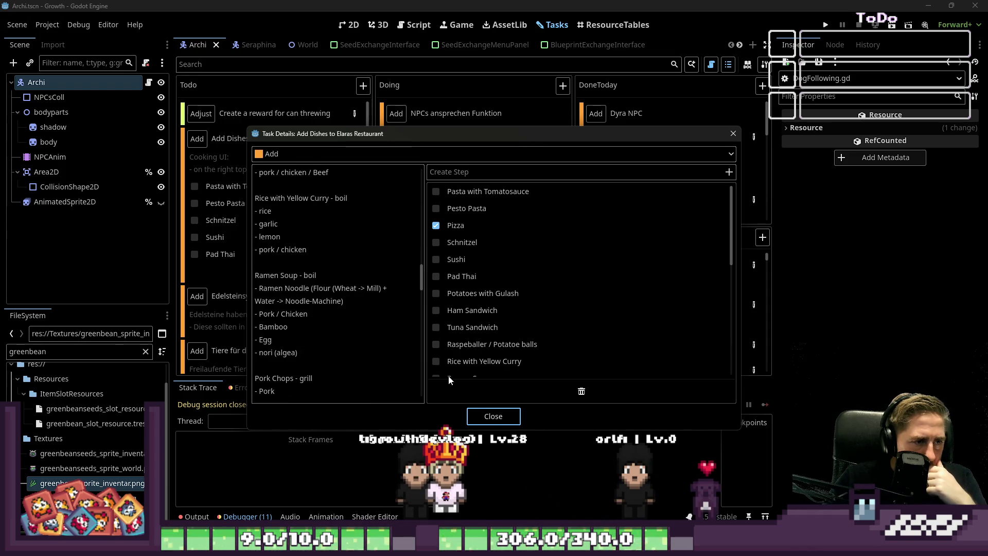
left_click(484, 415)
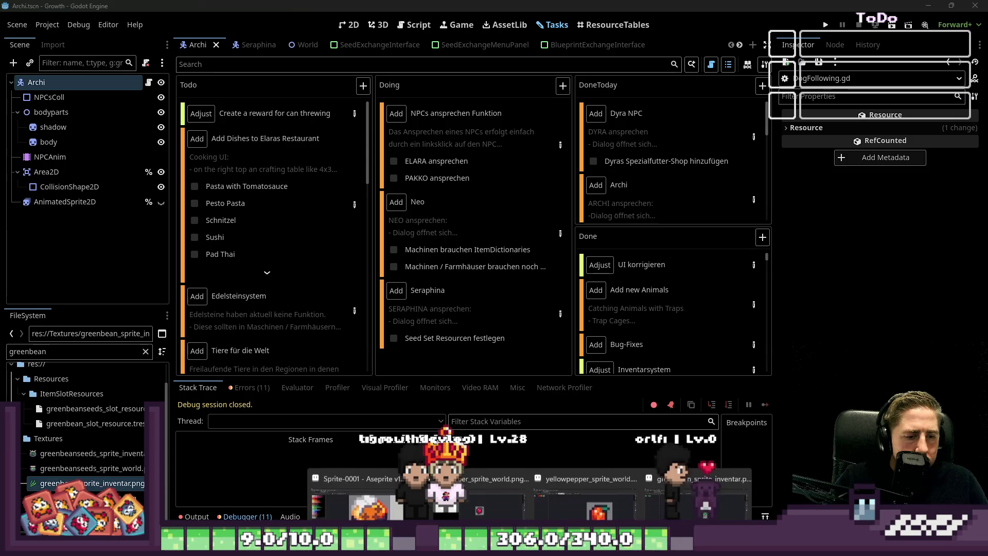
Return to the food sheet and speckle brown breading spots over the schnitzel's orange centre.
left_click(595, 479)
scroll(613, 198, "up", 2)
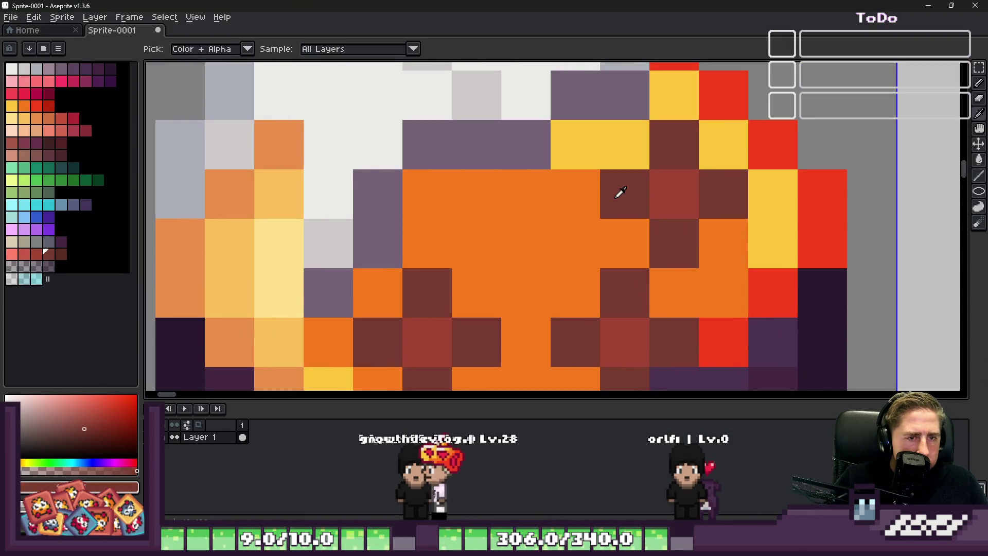
left_click(624, 196)
left_click(480, 139)
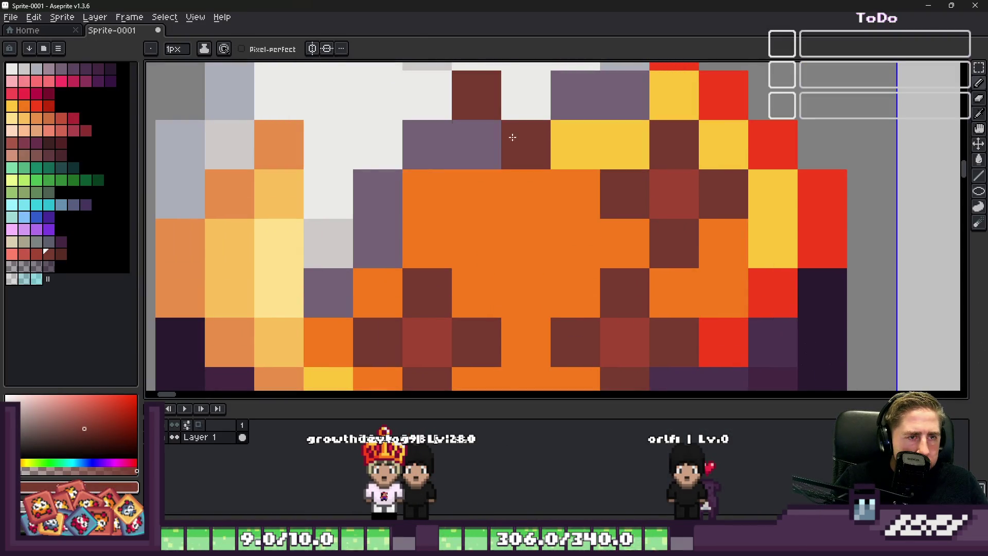
left_click(457, 137)
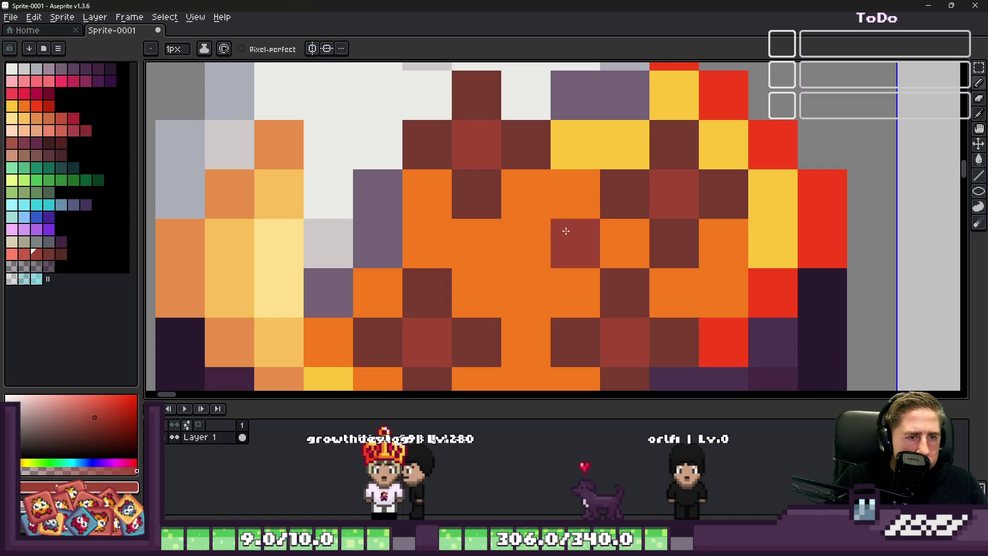
left_click(511, 233)
key("alt")
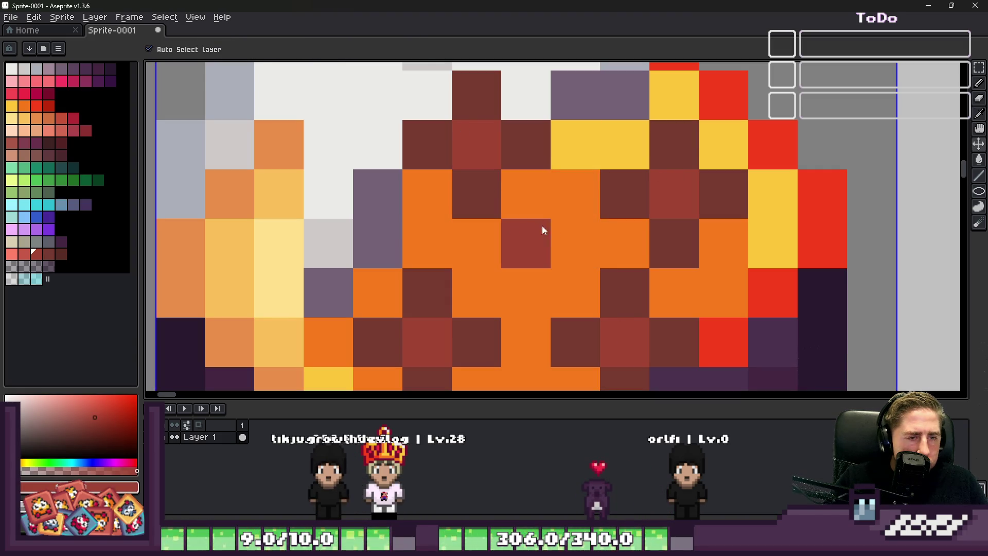
scroll(542, 226, "down", 3)
scroll(542, 226, "down", 1)
scroll(545, 240, "up", 2)
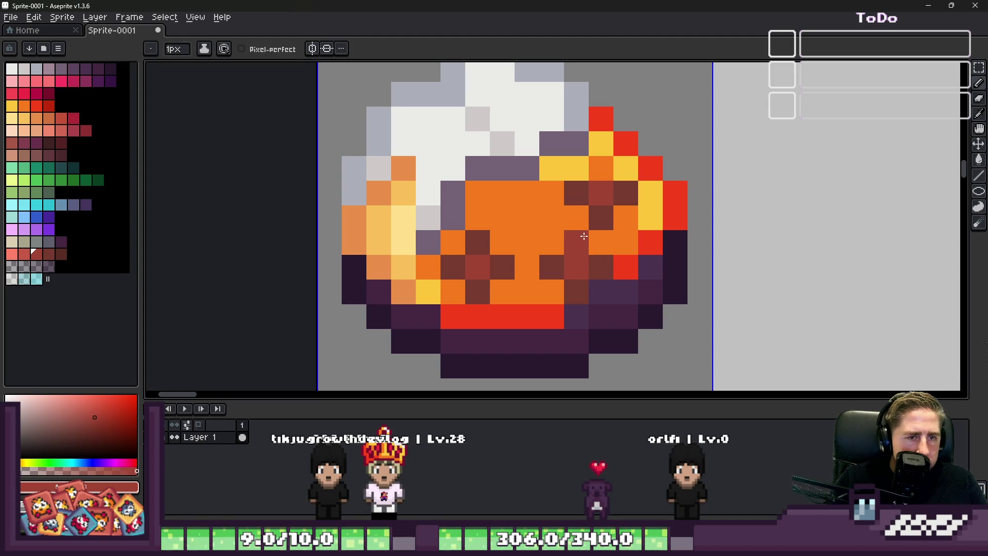
left_click(584, 236)
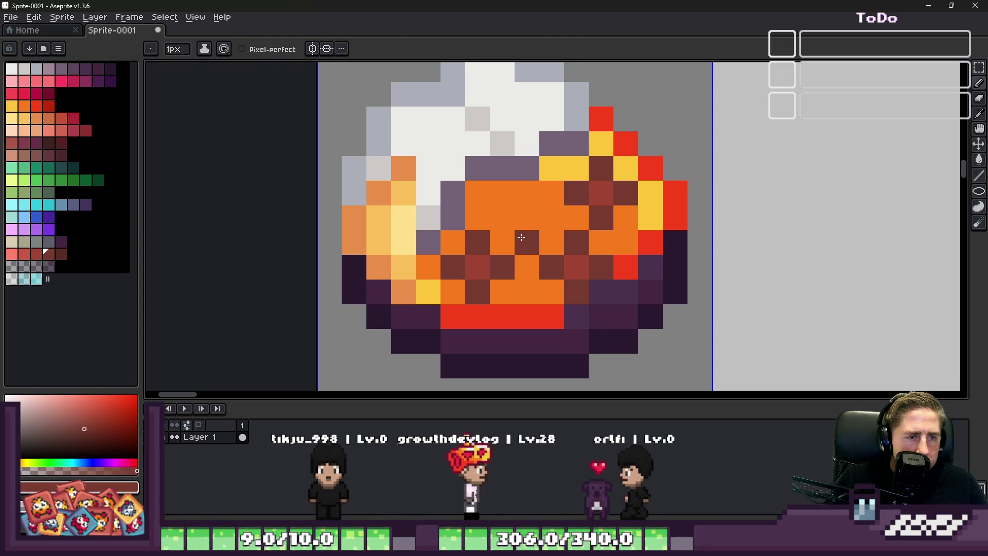
left_click(560, 216)
left_click(526, 212)
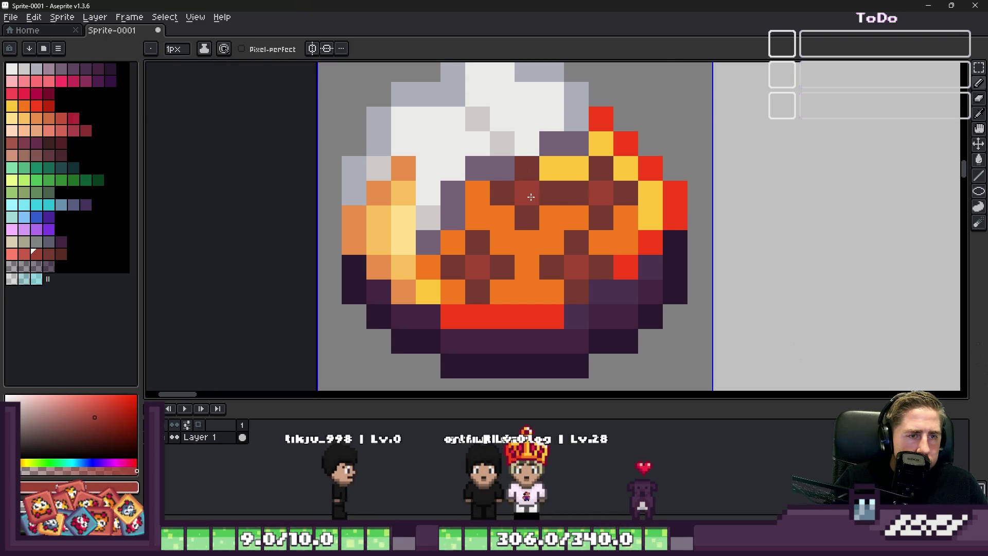
scroll(531, 198, "down", 5)
scroll(574, 172, "up", 6)
Undo a misplaced pixel, then paint brown pixels across the lower schnitzel near the plate.
key("v")
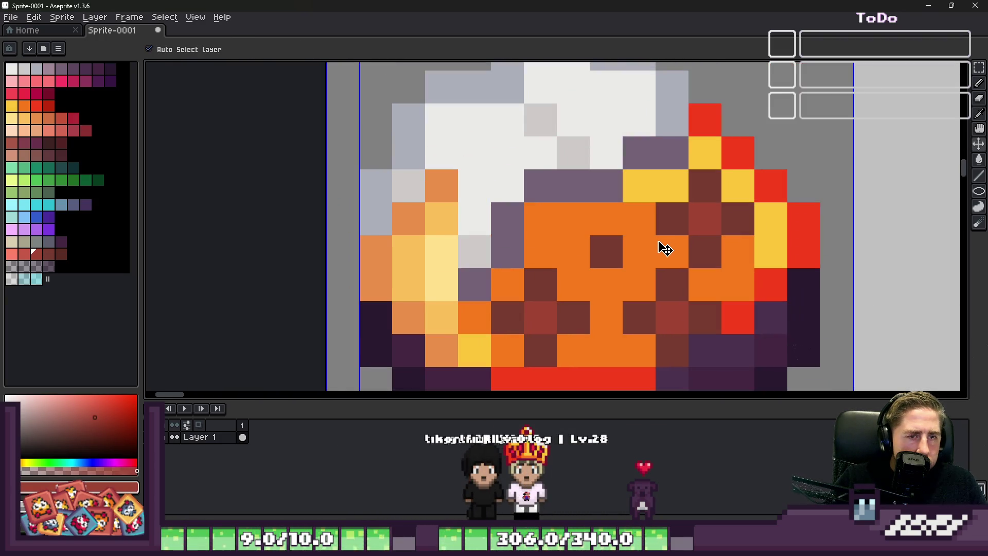
key("ctrl+z")
key("b")
left_click(578, 254)
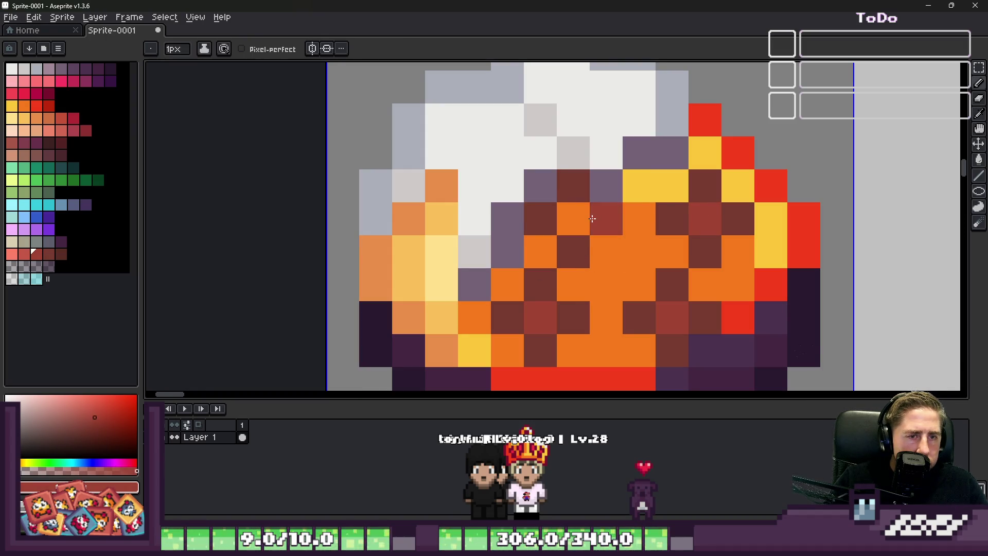
scroll(593, 219, "down", 5)
scroll(593, 273, "up", 5)
left_click(593, 273)
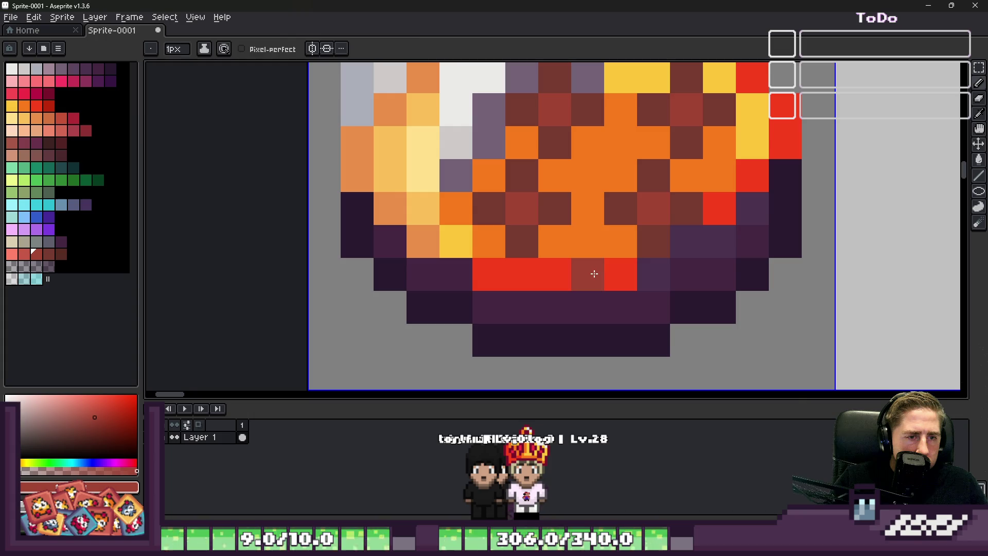
left_click(588, 258)
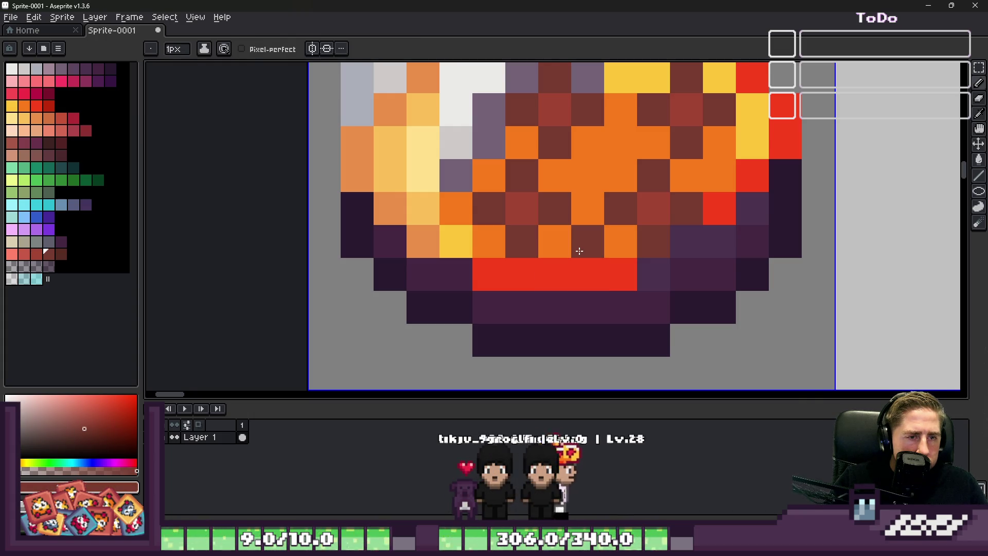
left_click(554, 275)
left_click(589, 301)
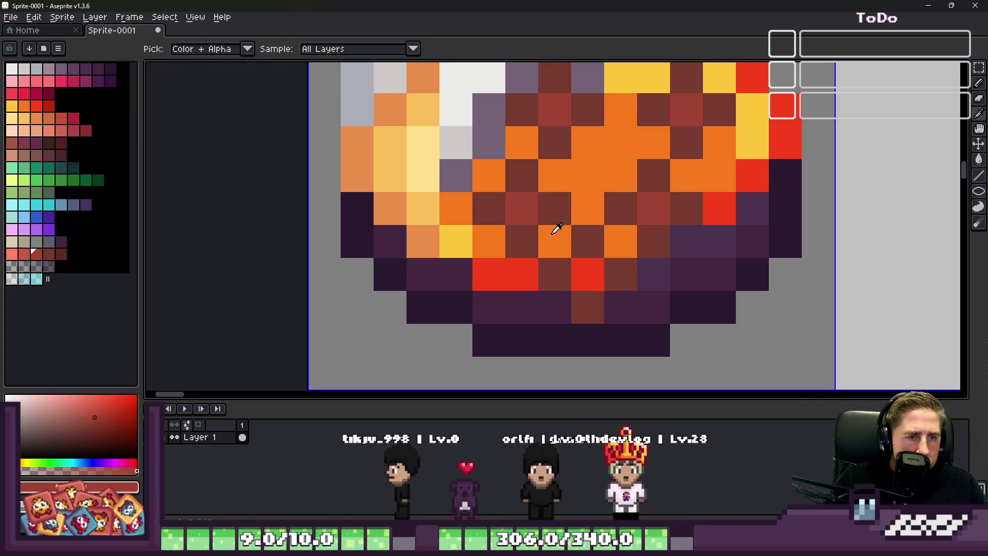
scroll(561, 258, "down", 3)
scroll(572, 252, "up", 1)
scroll(562, 232, "up", 3)
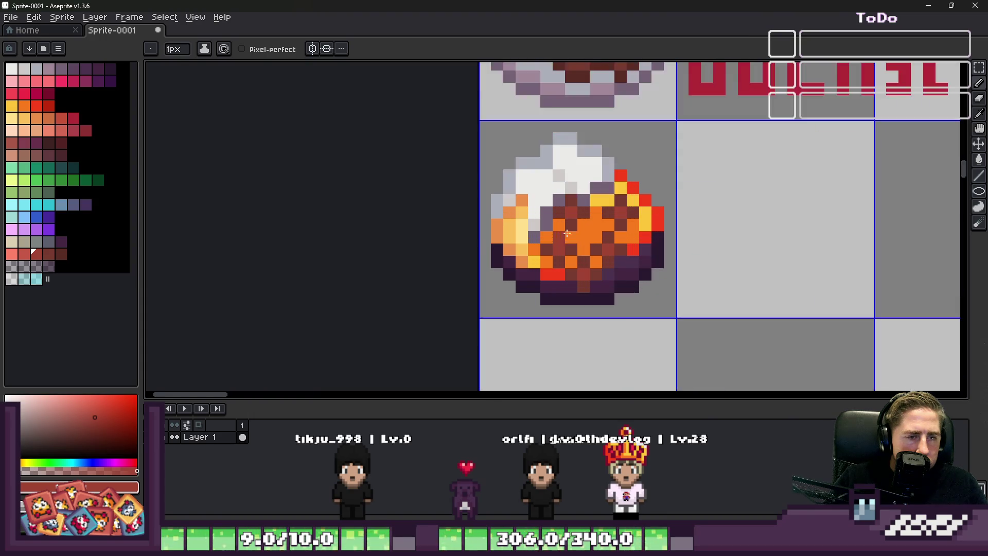
scroll(572, 224, "up", 3)
Pick yellow from the sprite and add a few lemon highlight pixels to the schnitzel.
left_click(590, 221, "alt")
left_click(589, 230)
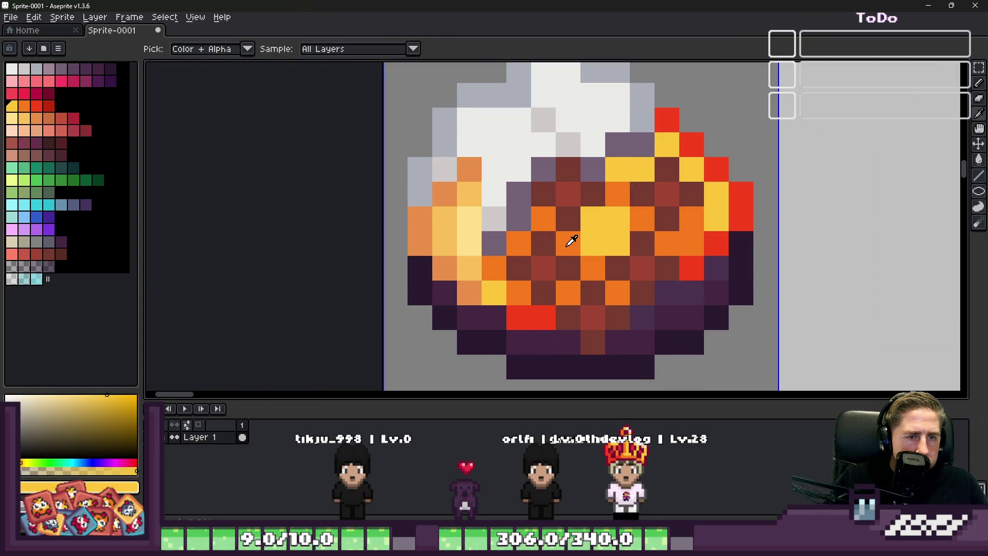
left_click(592, 242)
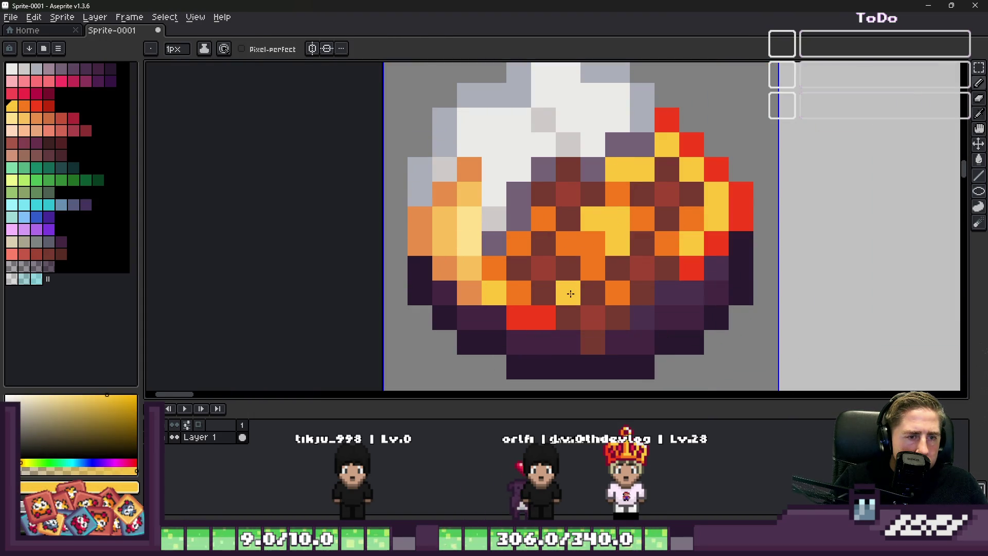
scroll(495, 270, "down", 3)
scroll(526, 254, "down", 1)
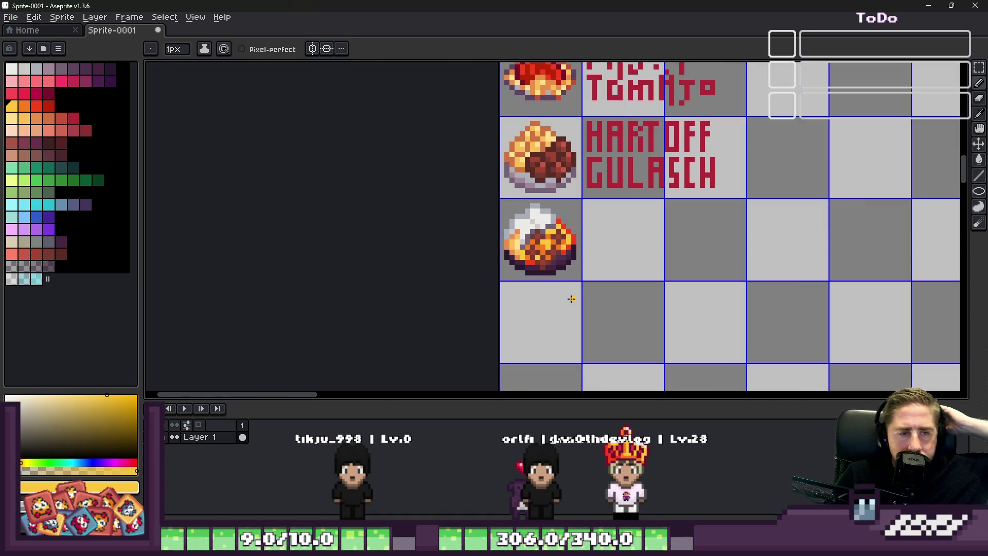
scroll(571, 299, "down", 1)
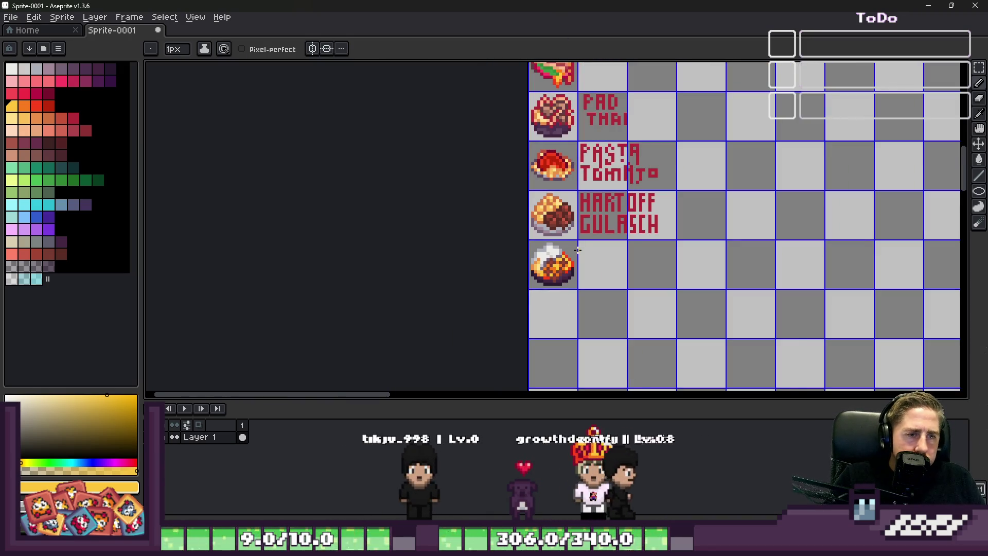
scroll(576, 249, "up", 4)
Alt-pick a colour from the sprite in the empty cell beside the finished icon.
left_click(430, 328, "alt")
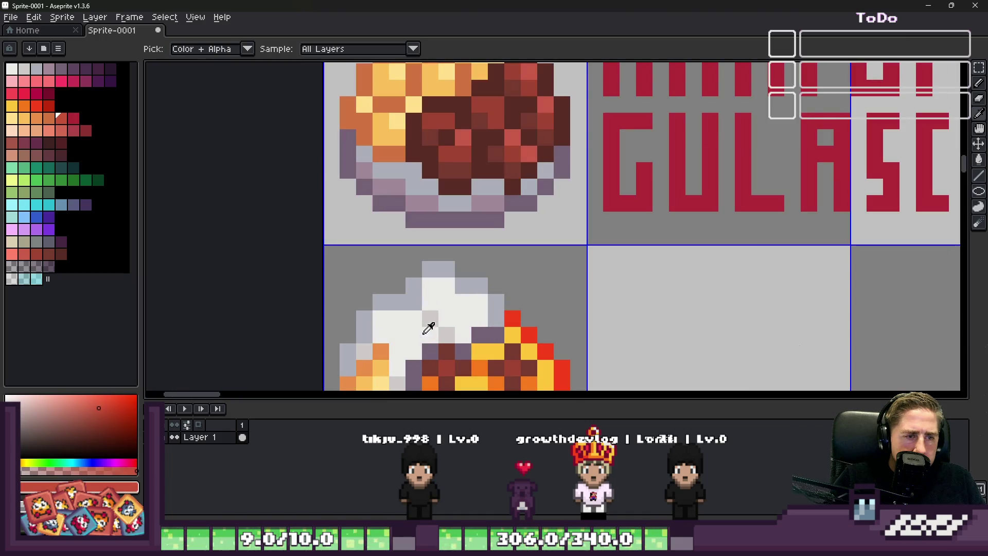
scroll(397, 340, "down", 3)
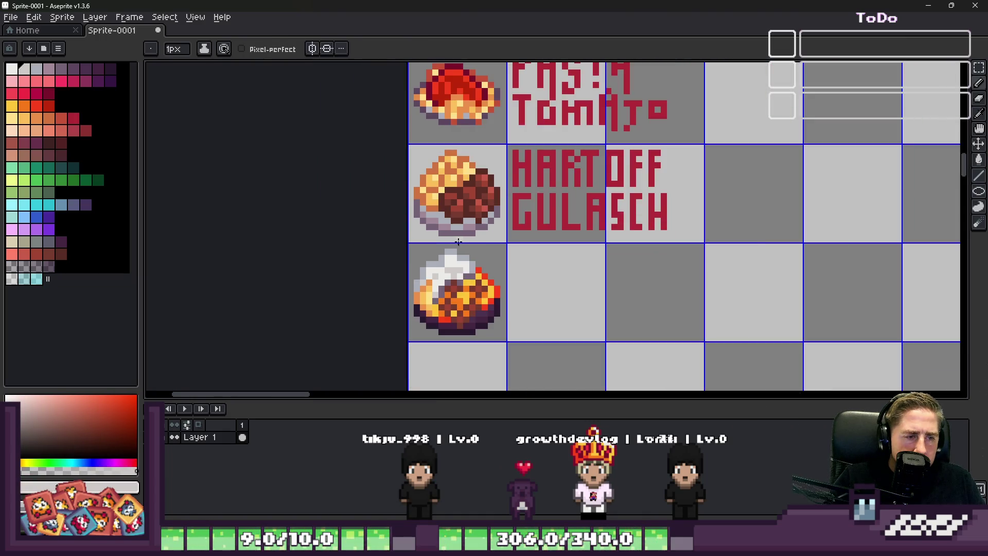
scroll(440, 301, "up", 2)
scroll(530, 238, "down", 2)
Pick the red label colour and draw the letter Y in the empty label cell.
left_click(546, 209, "alt")
left_click(533, 242)
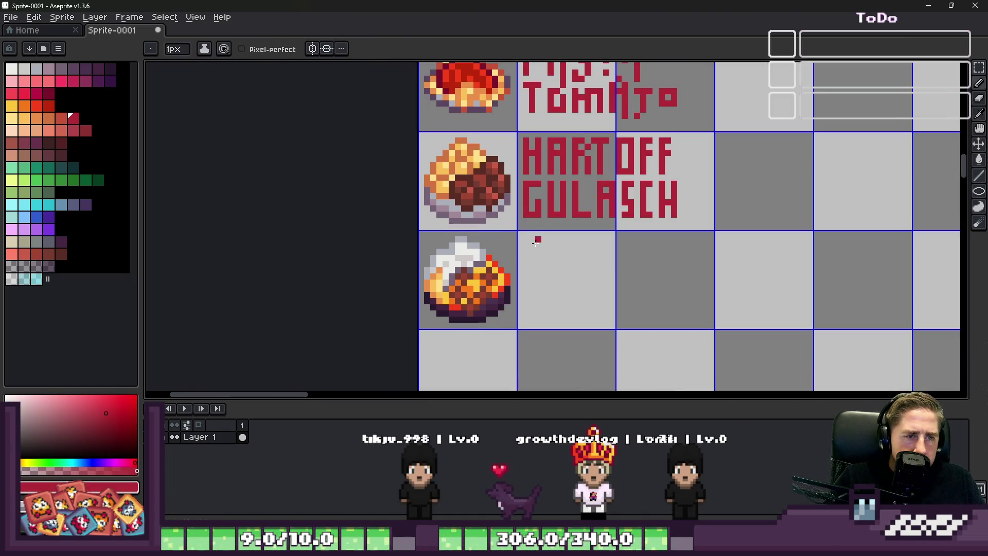
scroll(541, 256, "up", 4)
scroll(525, 232, "up", 3)
scroll(508, 209, "down", 2)
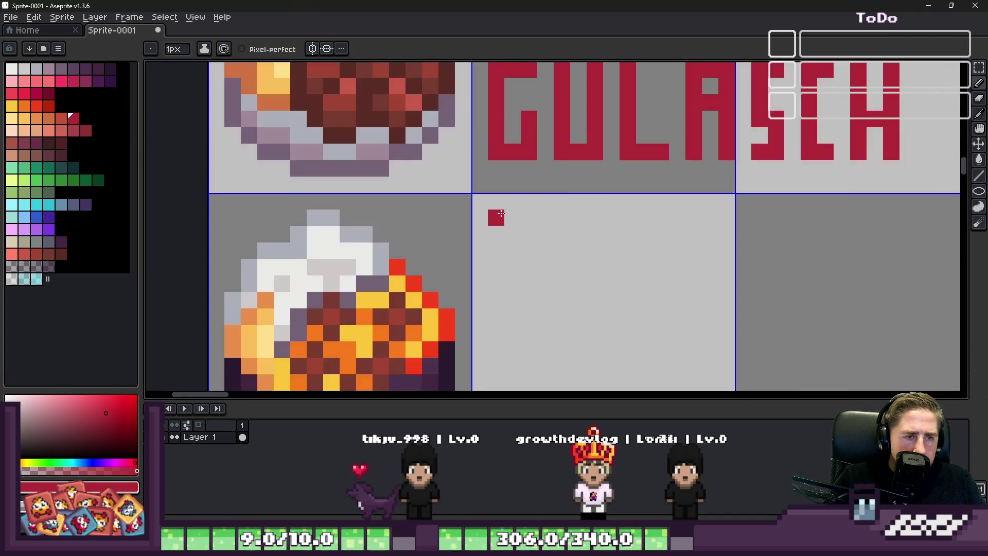
left_click_drag(497, 224, 497, 249)
scroll(497, 249, "up", 2)
left_click(514, 270)
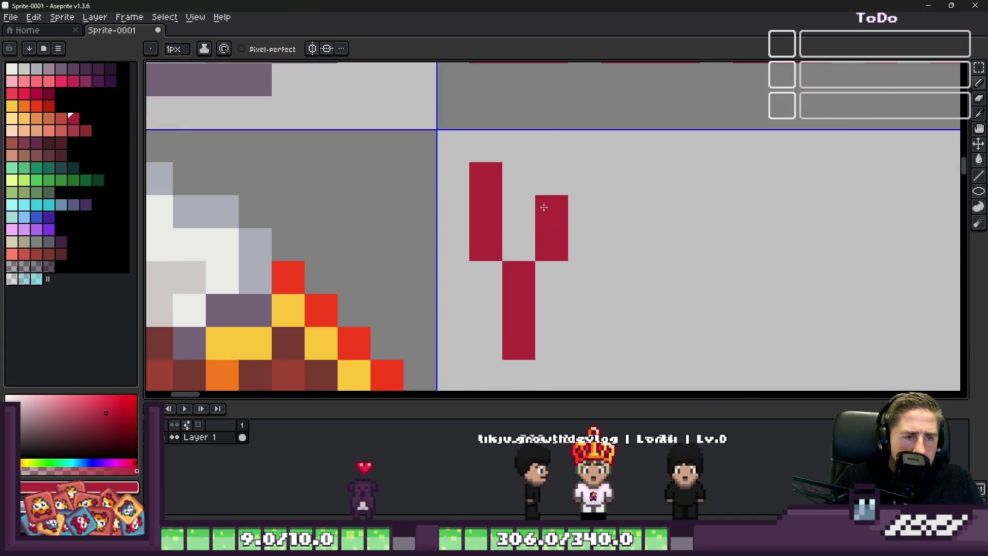
left_click(551, 179)
Draw the red E and the double L after the Y, undoing a stray pixel.
left_click_drag(633, 334, 648, 179)
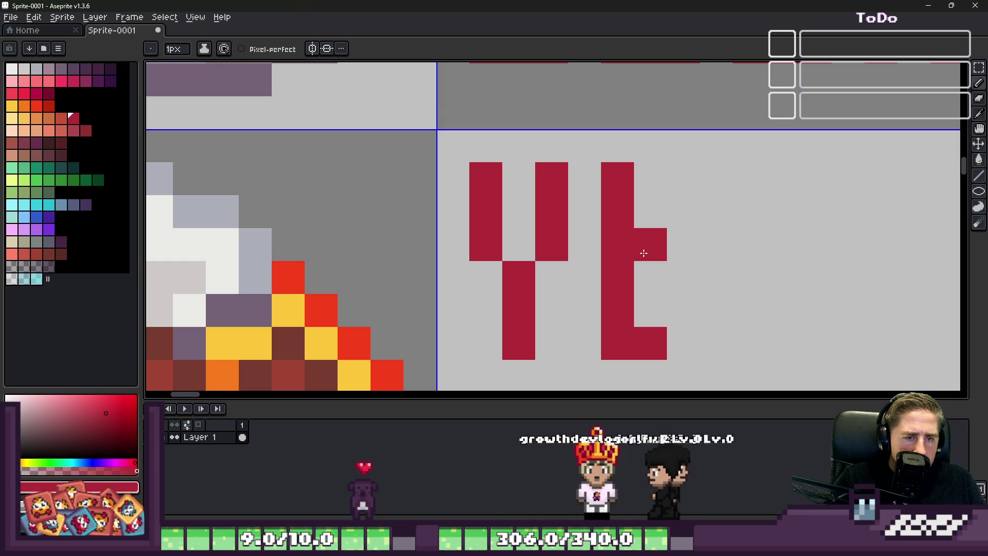
left_click(585, 179)
scroll(586, 180, "up", 1)
mouse_move(587, 192)
left_mouse_down()
mouse_move(634, 164)
mouse_move(653, 288)
left_mouse_up()
key("ctrl+z")
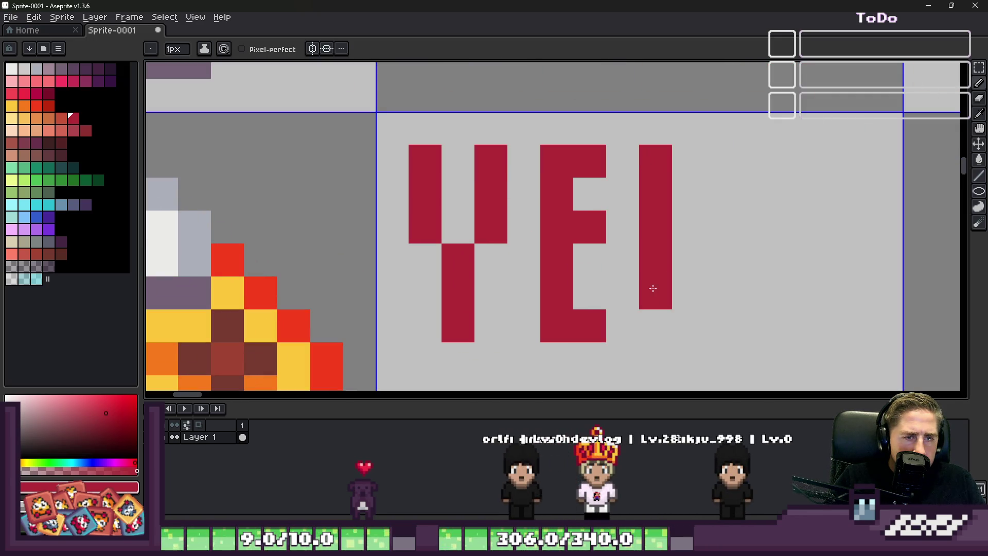
left_click(685, 326)
scroll(685, 326, "down", 1)
scroll(587, 232, "up", 1)
left_click(657, 165)
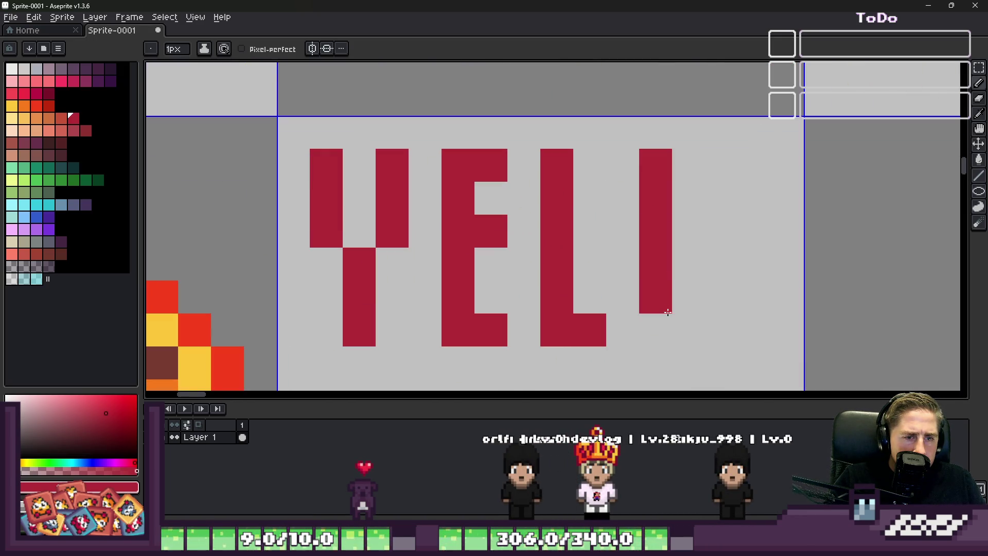
scroll(469, 169, "right", 3)
Draw the O and W to complete YELLOW, erasing a stray pixel near the W.
left_click(551, 161)
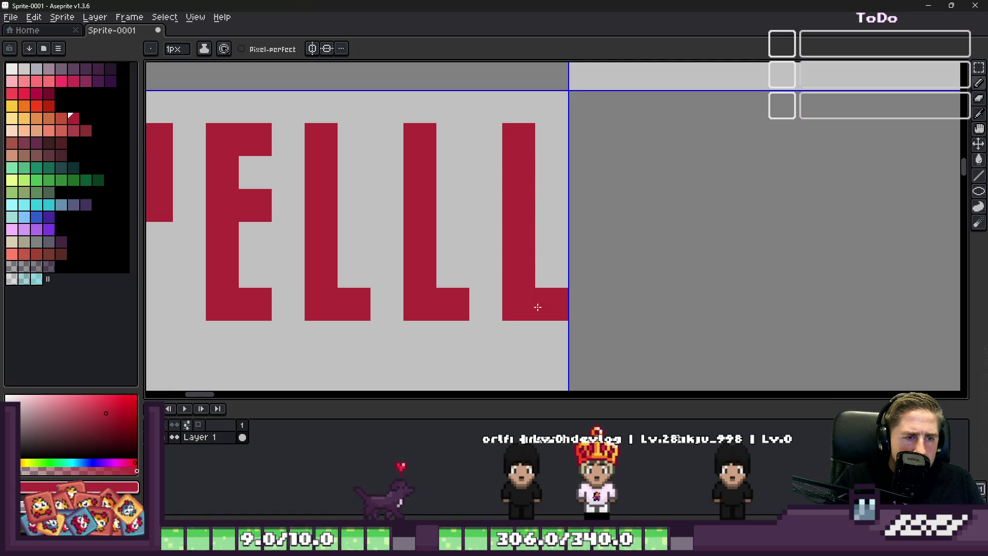
left_click_drag(579, 309, 563, 164)
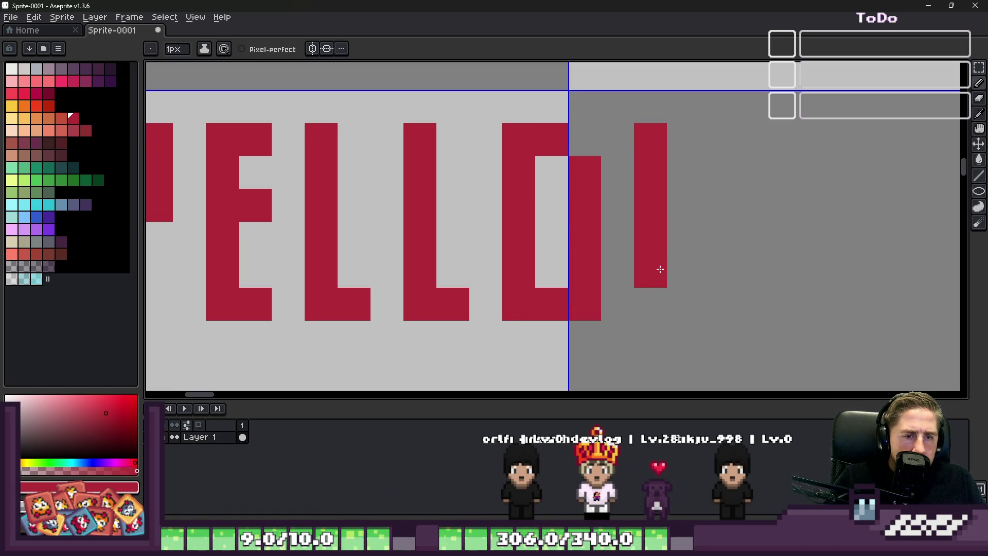
left_click_drag(683, 305, 683, 263)
left_click_drag(716, 305, 716, 166)
left_click_drag(683, 255, 717, 255)
key("e")
left_click(682, 139)
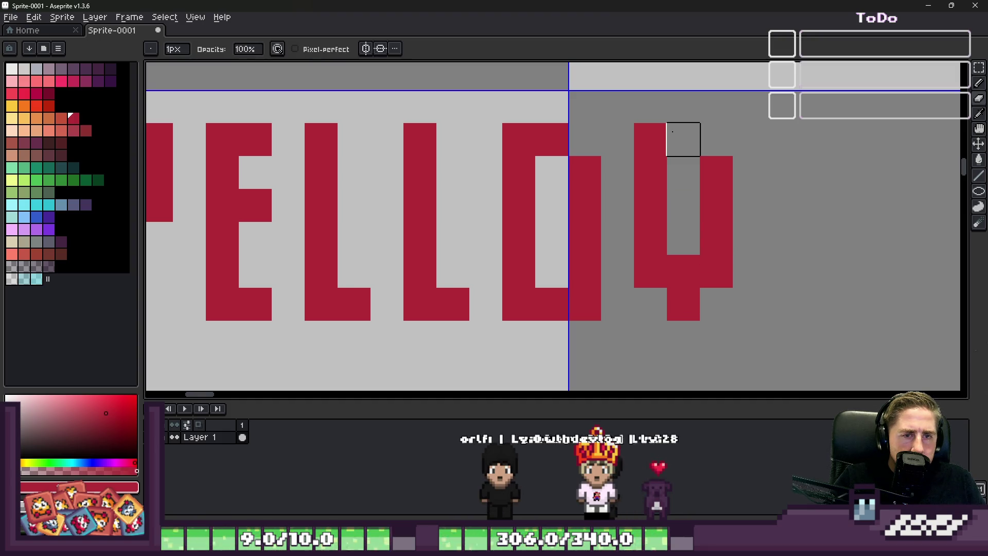
left_click(674, 259)
left_click(748, 140)
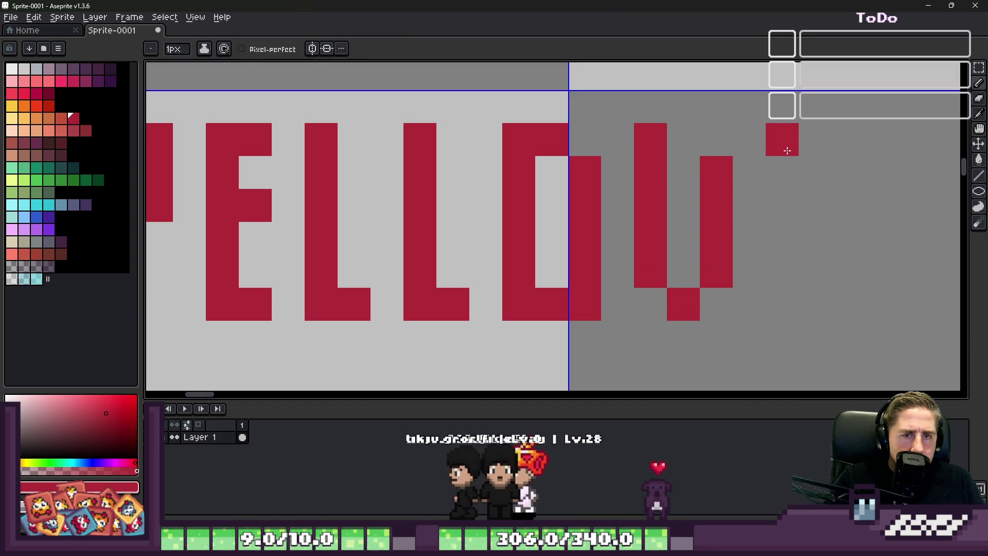
left_click_drag(784, 139, 786, 262)
scroll(540, 200, "down", 4)
scroll(502, 208, "up", 2)
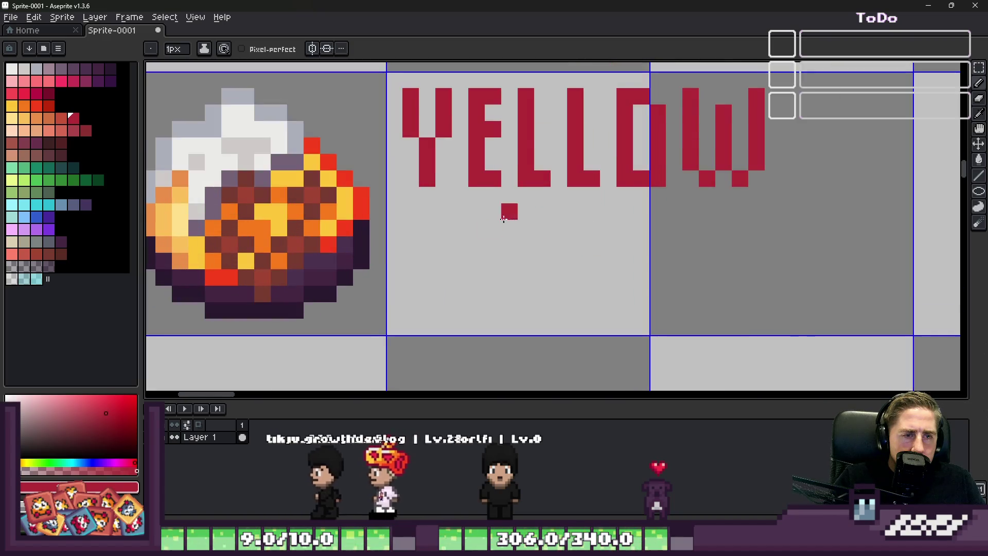
scroll(464, 224, "up", 3)
Draw a red C on the second label line beneath YELLOW.
left_click_drag(454, 227, 399, 229)
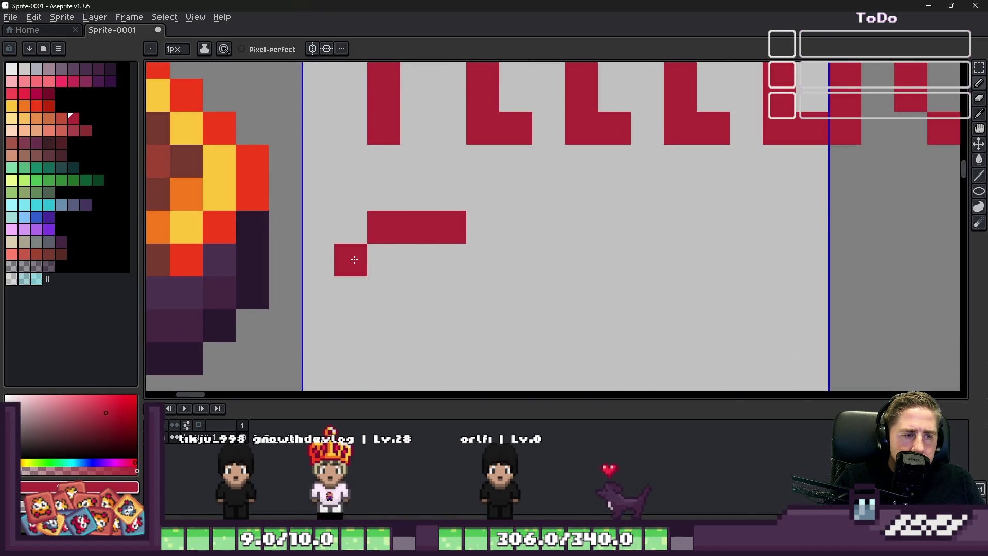
left_click_drag(354, 260, 351, 386)
scroll(463, 231, "down", 3)
scroll(386, 270, "up", 3)
left_click(381, 305)
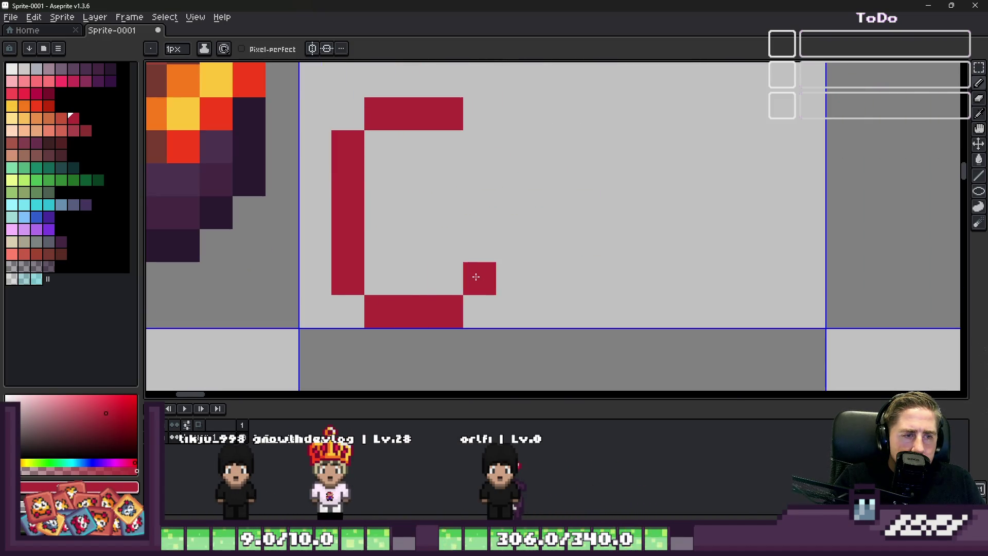
left_click_drag(494, 314, 617, 328)
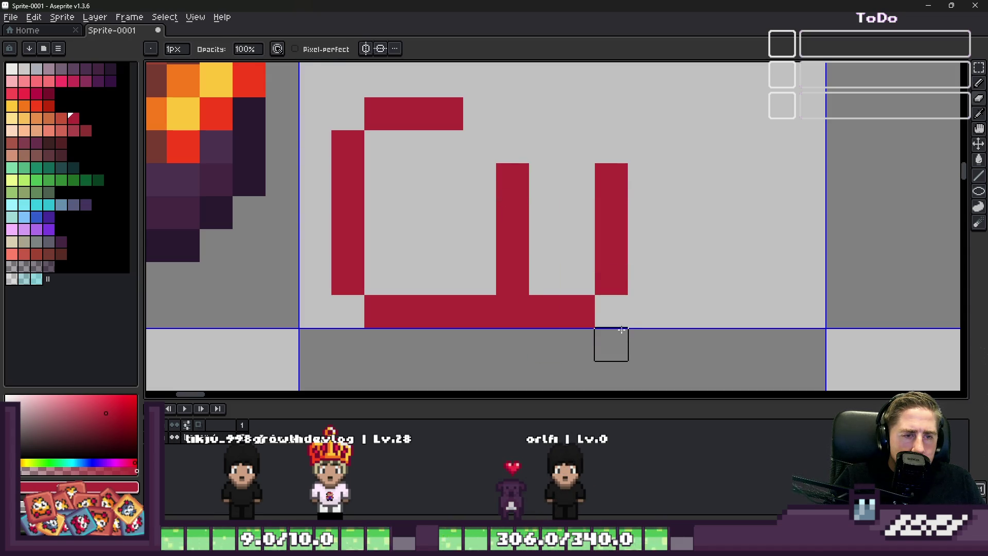
Draw the u and the upper loop of an R after the C, undoing a wrong slanted stroke.
mouse_move(681, 119)
left_mouse_down()
mouse_move(684, 317)
mouse_move(684, 115)
mouse_move(743, 114)
mouse_move(744, 213)
mouse_move(710, 213)
left_mouse_up()
key("ctrl+z")
mouse_move(744, 246)
left_mouse_down()
mouse_move(771, 245)
mouse_move(775, 313)
left_mouse_up()
scroll(650, 237, "down", 3)
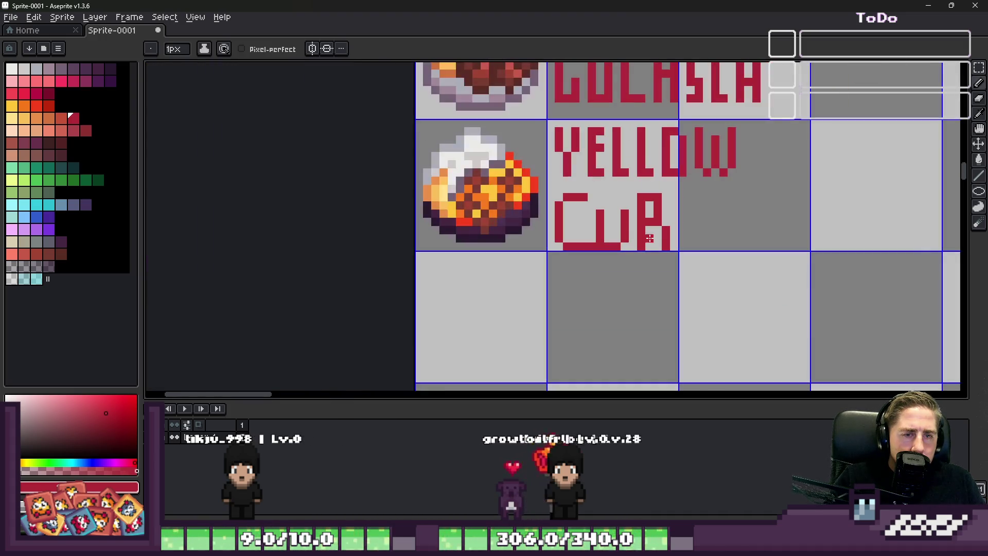
scroll(666, 242, "down", 1)
scroll(665, 242, "up", 2)
scroll(672, 243, "up", 3)
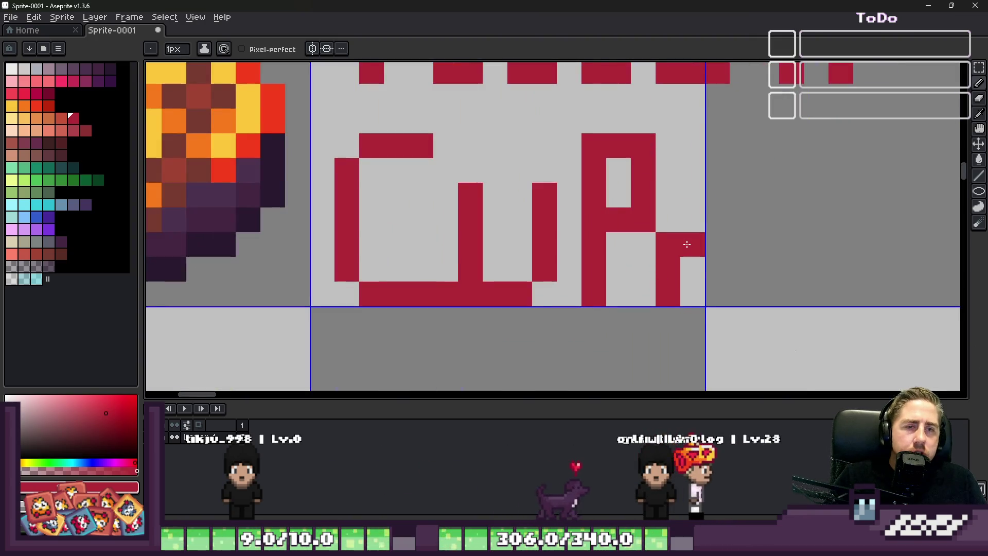
key("m")
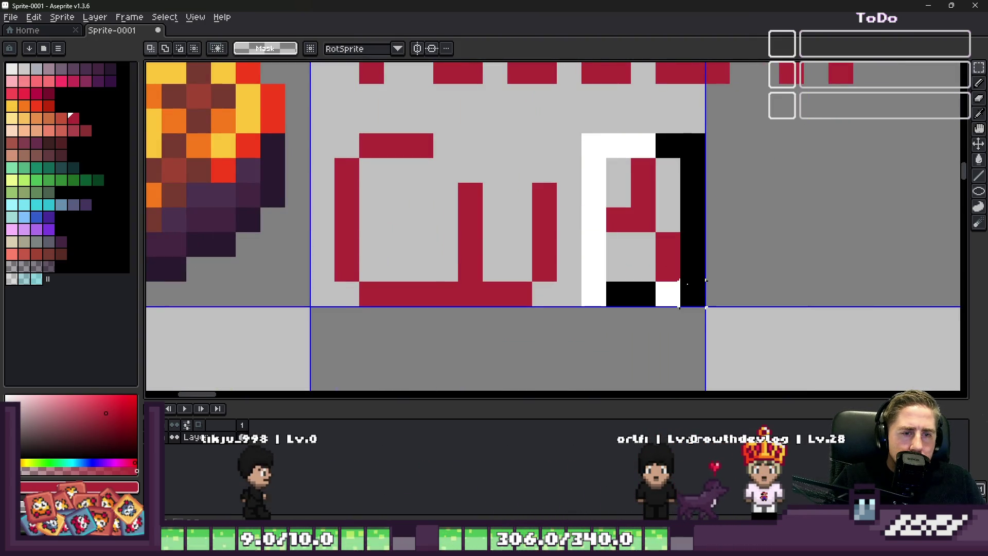
Marquee-copy the R and the Y from YELLOW so the label reads YELLOW CuRRY, then switch to the browser.
left_click_drag(581, 133, 704, 309)
left_click_drag(626, 223, 741, 224)
scroll(694, 224, "down", 3)
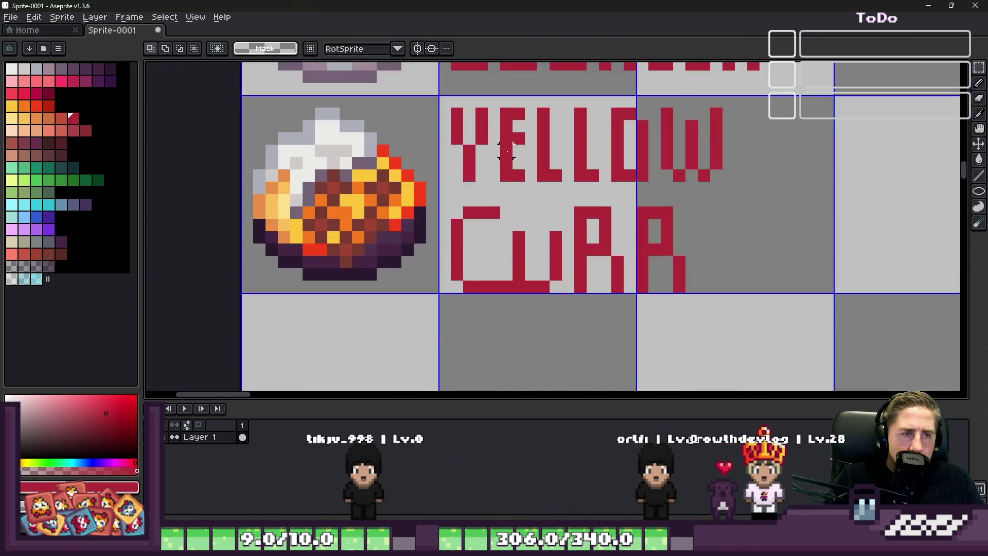
scroll(479, 154, "up", 2)
left_click_drag(395, 67, 498, 220)
scroll(418, 162, "down", 2)
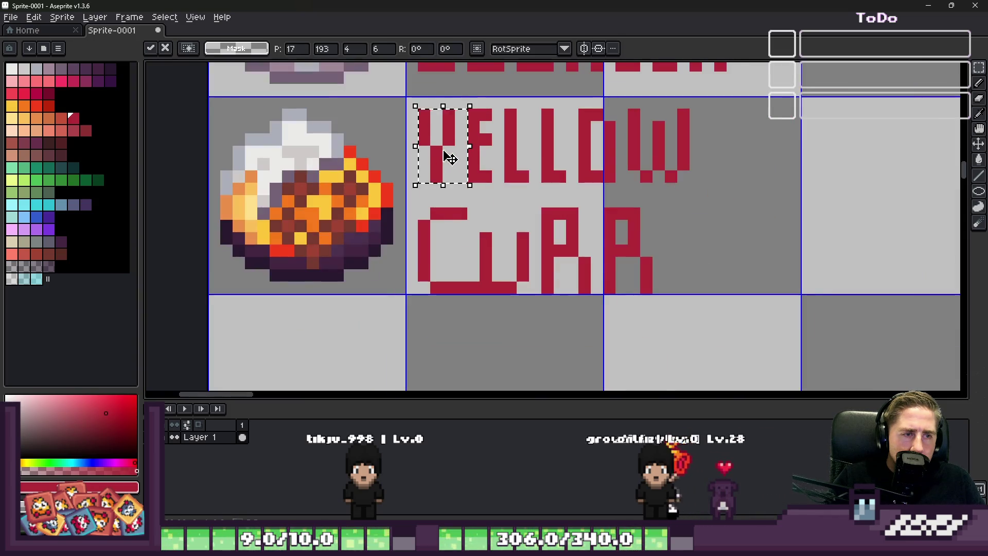
left_click_drag(432, 140, 701, 268)
key("Escape")
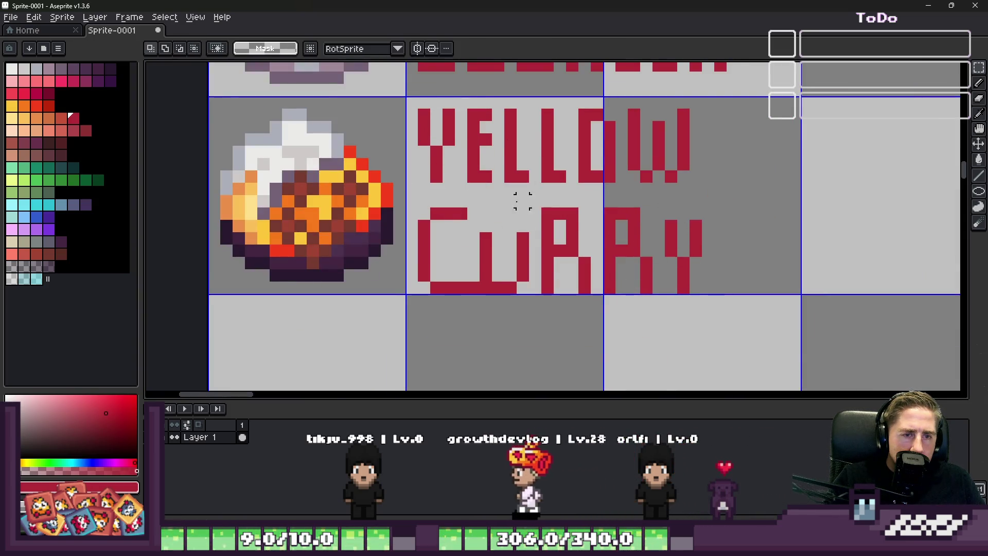
scroll(587, 216, "down", 2)
scroll(464, 186, "up", 1)
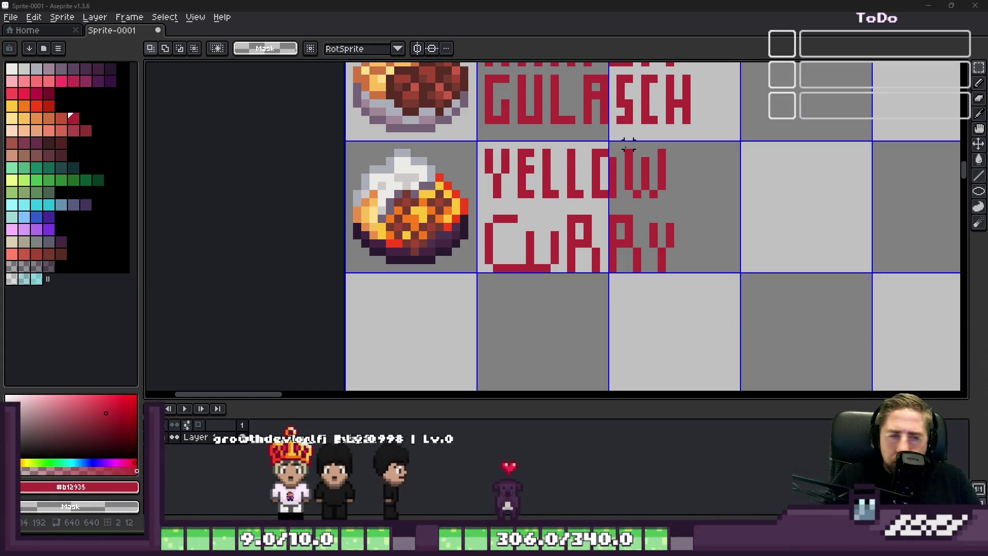
scroll(627, 145, "down", 1)
scroll(602, 193, "up", 2)
scroll(556, 217, "up", 2)
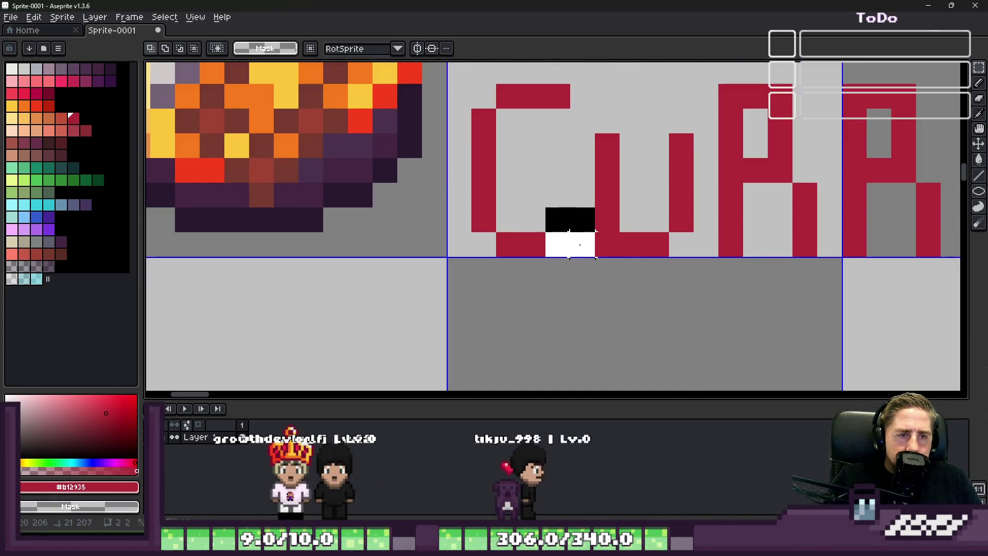
scroll(576, 212, "down", 3)
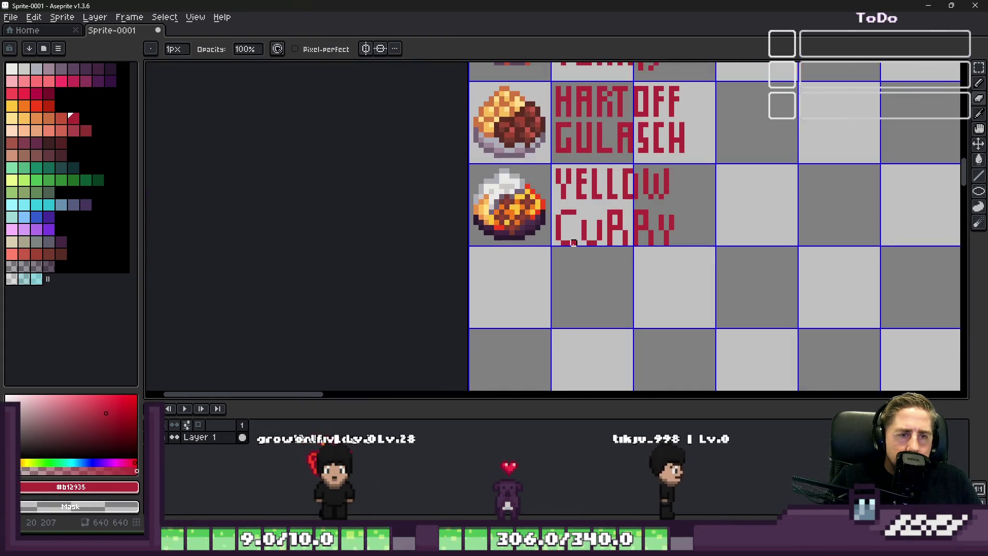
scroll(648, 270, "down", 1)
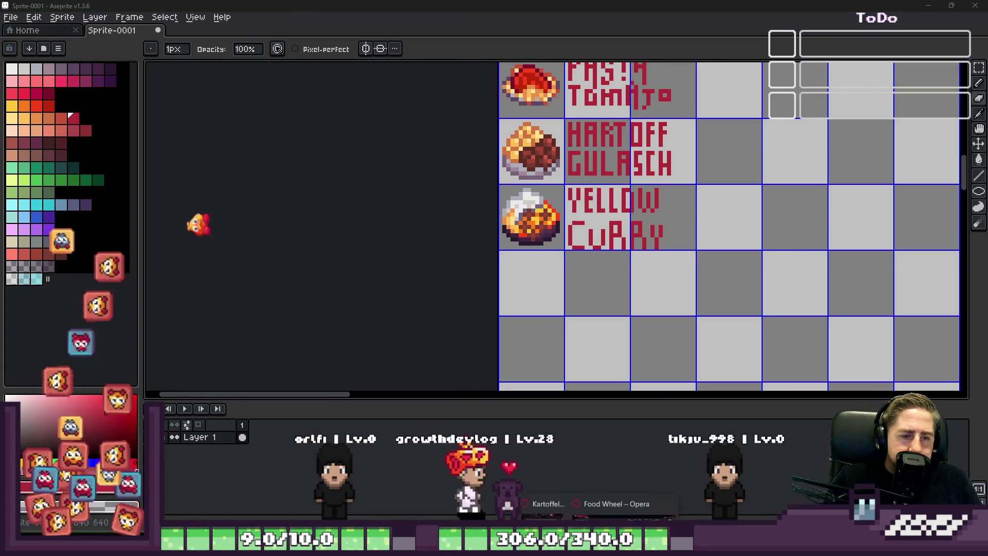
key("alt+Tab")
Spin the food wheel, which lands on Schnitzel, then minimize the browser.
left_click(496, 295)
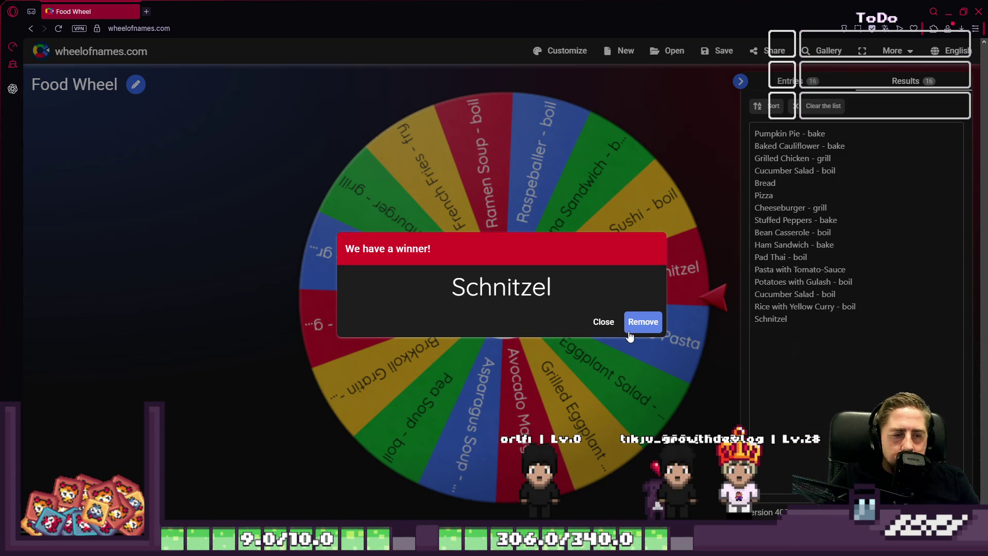
left_click(950, 18)
scroll(540, 148, "down", 5)
Marquee-move the empty plate sprite below the curry bowl, aligned left, and pick orange for the schnitzel.
key("m")
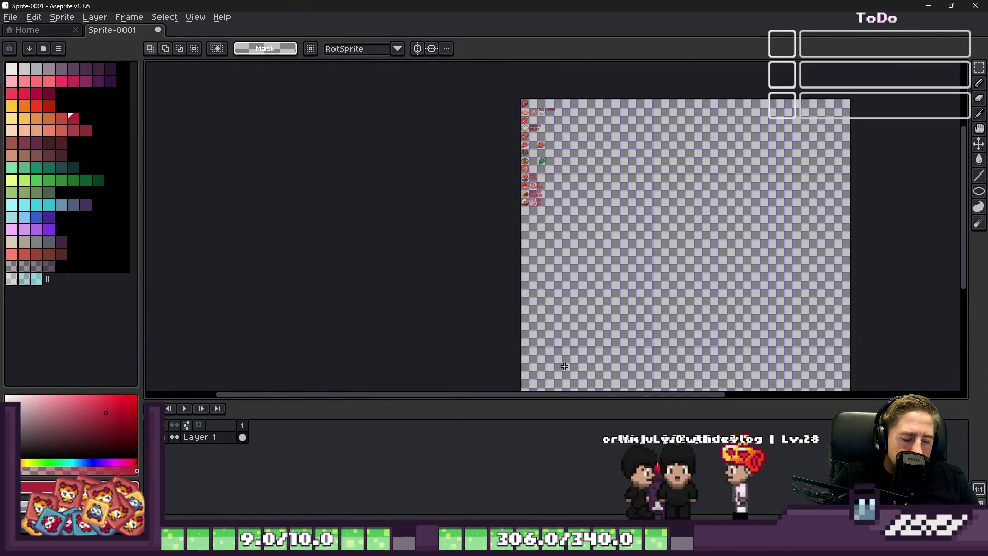
scroll(540, 178, "down", 2)
scroll(543, 198, "up", 1)
scroll(543, 198, "up", 2)
scroll(556, 155, "up", 2)
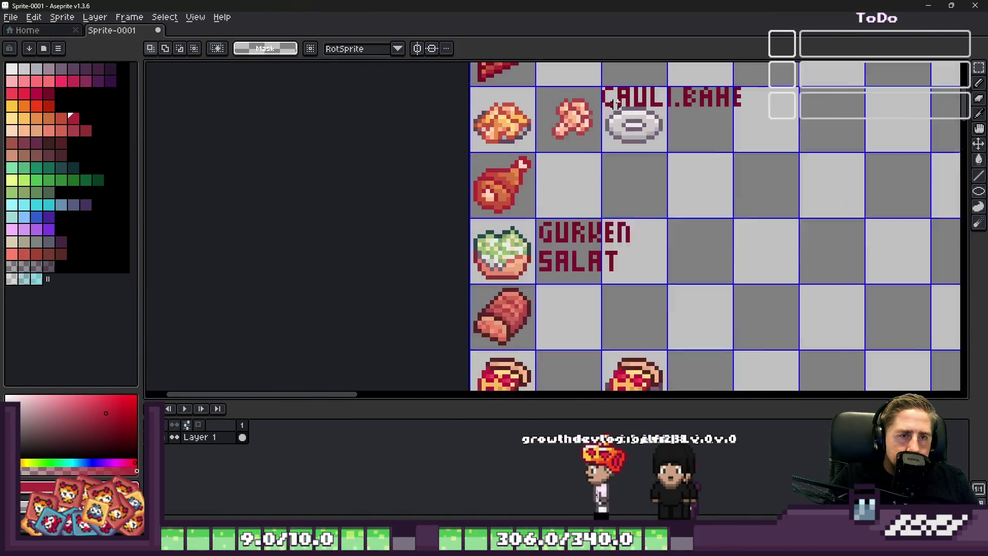
scroll(564, 139, "up", 2)
scroll(575, 124, "up", 2)
left_click_drag(562, 104, 820, 287)
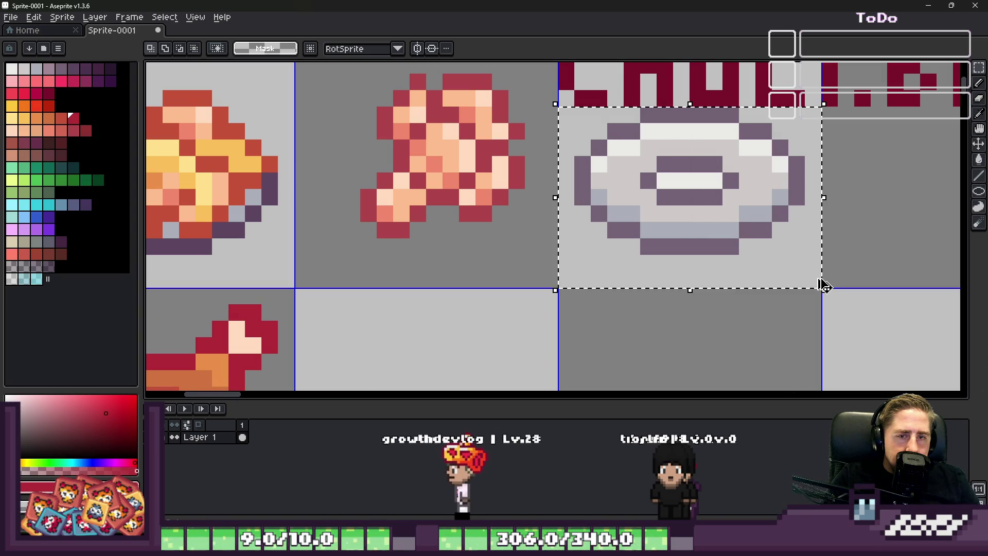
scroll(692, 152, "down", 5)
scroll(692, 152, "up", 3)
scroll(579, 170, "up", 3)
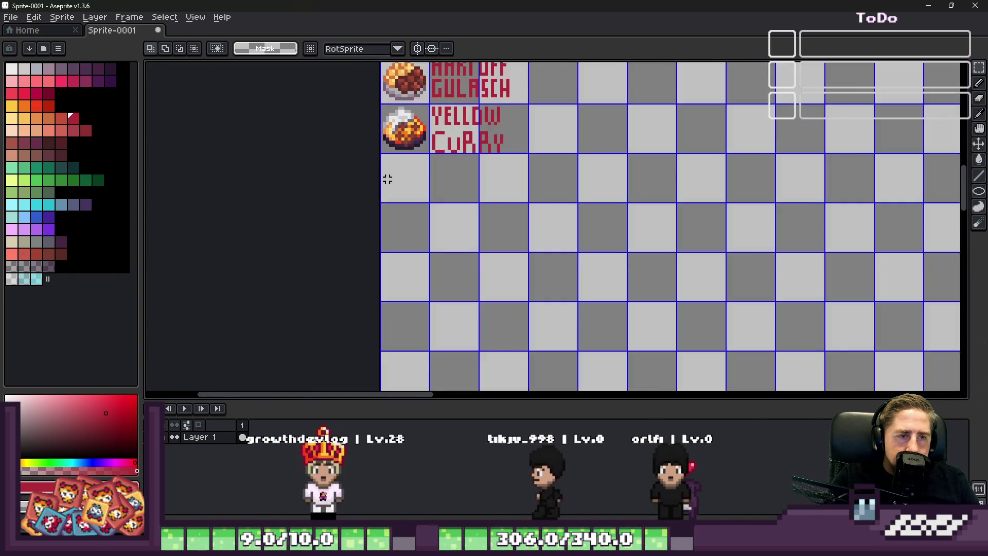
scroll(501, 194, "up", 3)
left_click_drag(407, 141, 676, 325)
left_click_drag(457, 220, 391, 221)
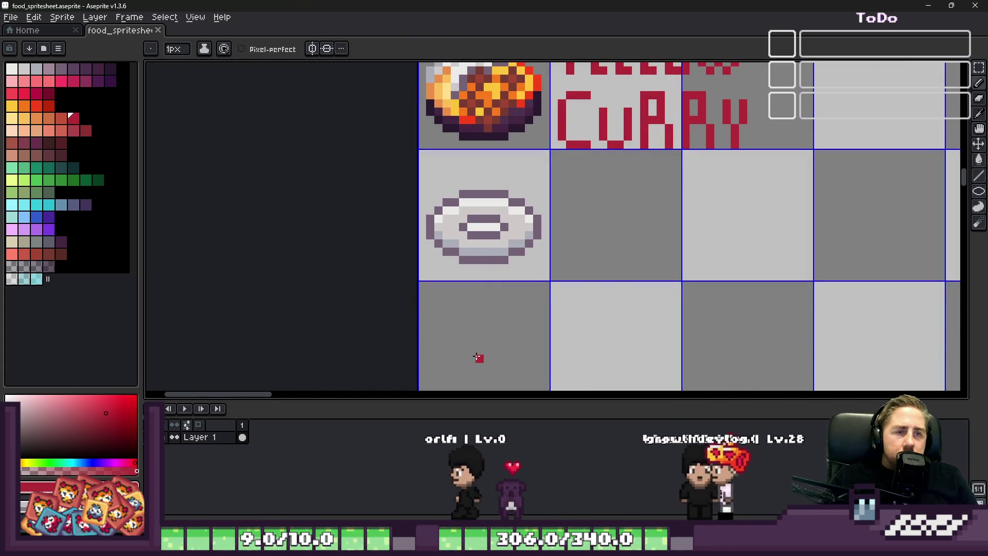
scroll(478, 357, "up", 3)
scroll(478, 357, "down", 2)
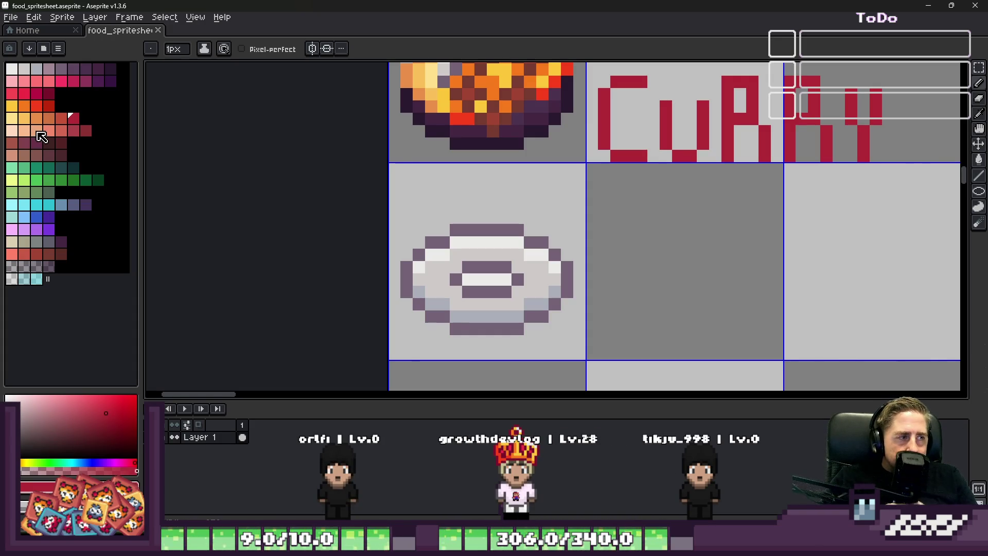
left_click(47, 118)
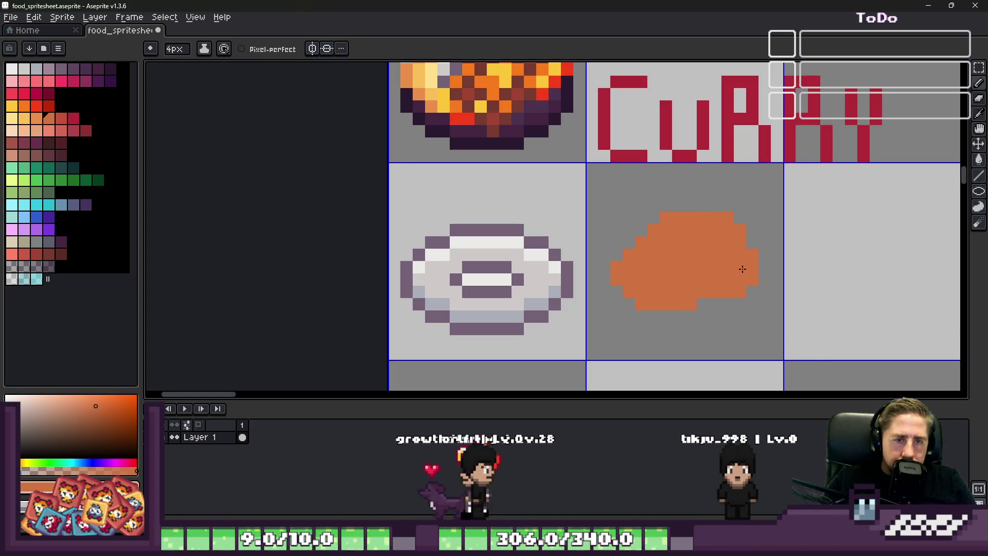
scroll(733, 273, "up", 2)
Outline the orange schnitzel blob's top and left edges in red and fill gaps with orange.
key("b")
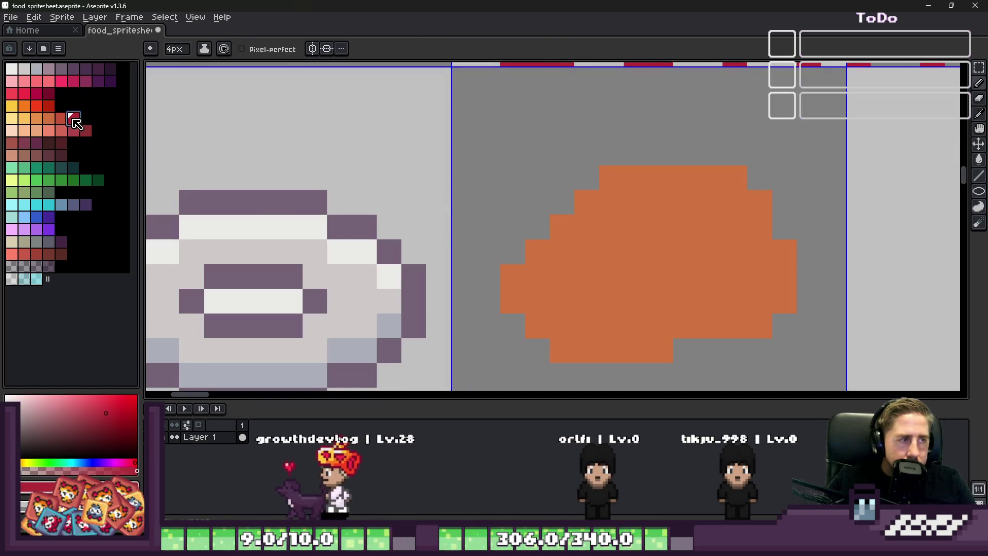
left_click(612, 152)
left_click_drag(618, 161, 722, 159)
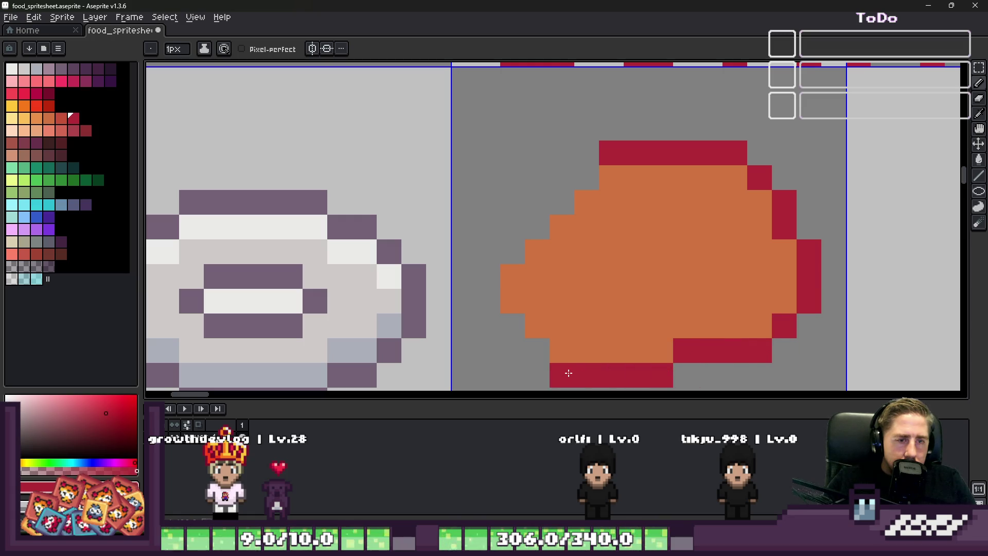
mouse_move(494, 293)
left_mouse_down()
mouse_move(493, 257)
mouse_move(512, 224)
left_mouse_up()
key("ctrl+z")
mouse_move(540, 198)
left_mouse_down()
mouse_move(587, 153)
mouse_move(537, 228)
left_mouse_up()
left_click(572, 247, "alt")
left_click(512, 325)
scroll(518, 276, "down", 2)
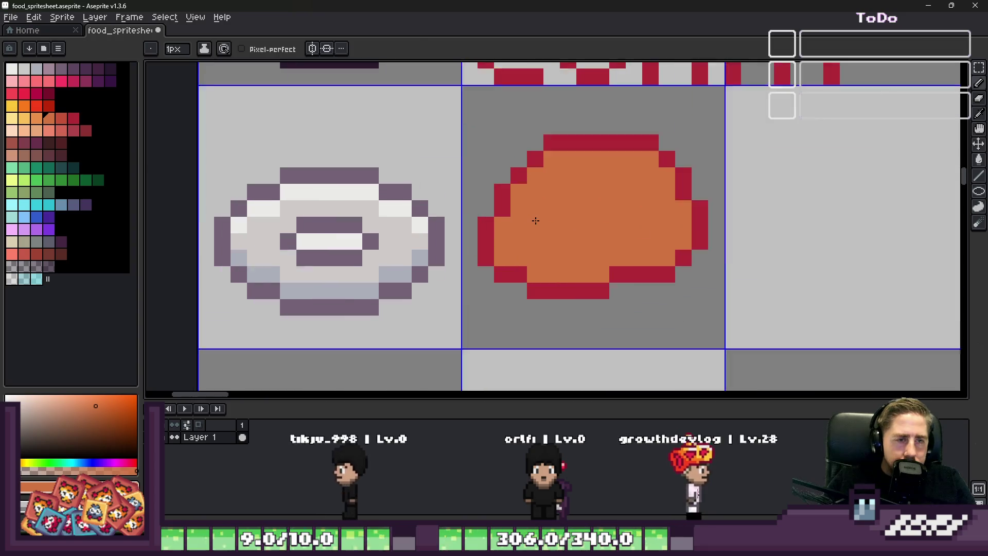
scroll(540, 224, "up", 2)
Shade the schnitzel's lower left and a zigzag through its middle with a darker red-orange.
left_click(36, 120)
scroll(536, 230, "up", 1)
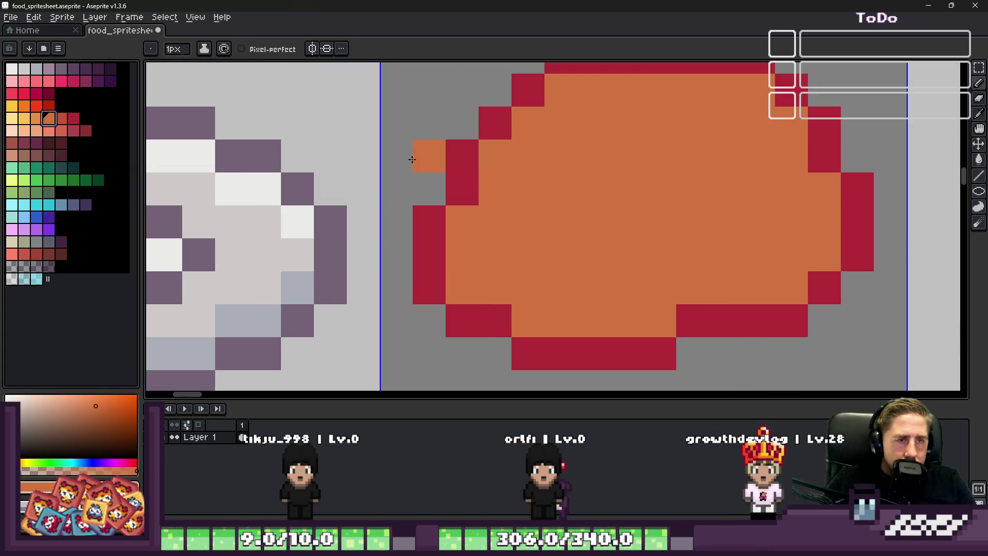
left_click(62, 120)
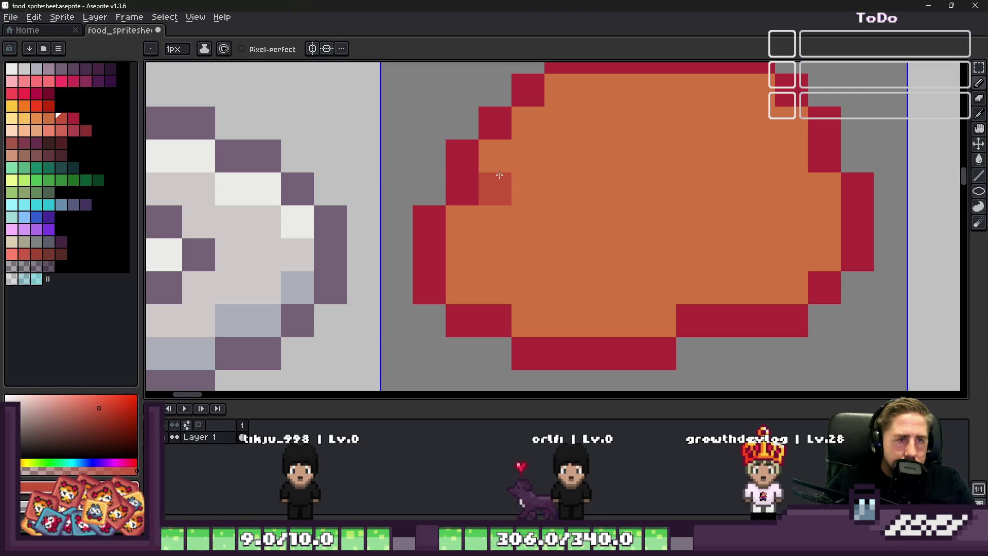
left_click_drag(472, 240, 648, 320)
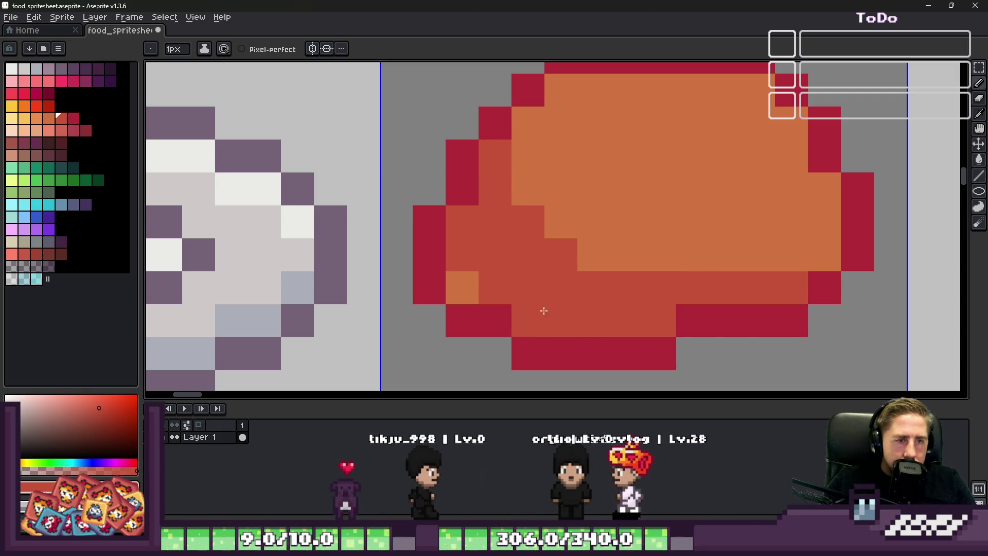
scroll(629, 287, "down", 5)
scroll(537, 245, "up", 5)
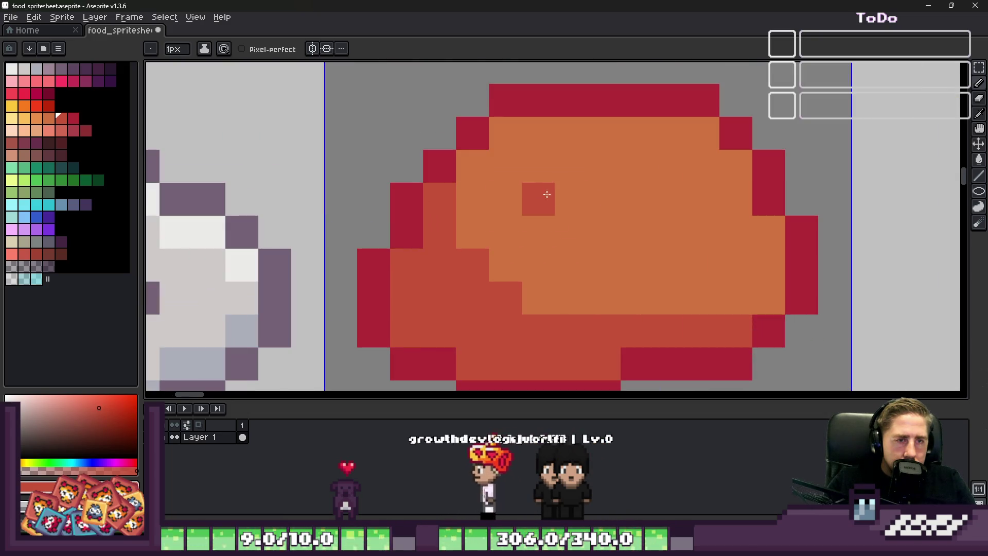
left_click_drag(533, 199, 674, 261)
scroll(709, 263, "down", 5)
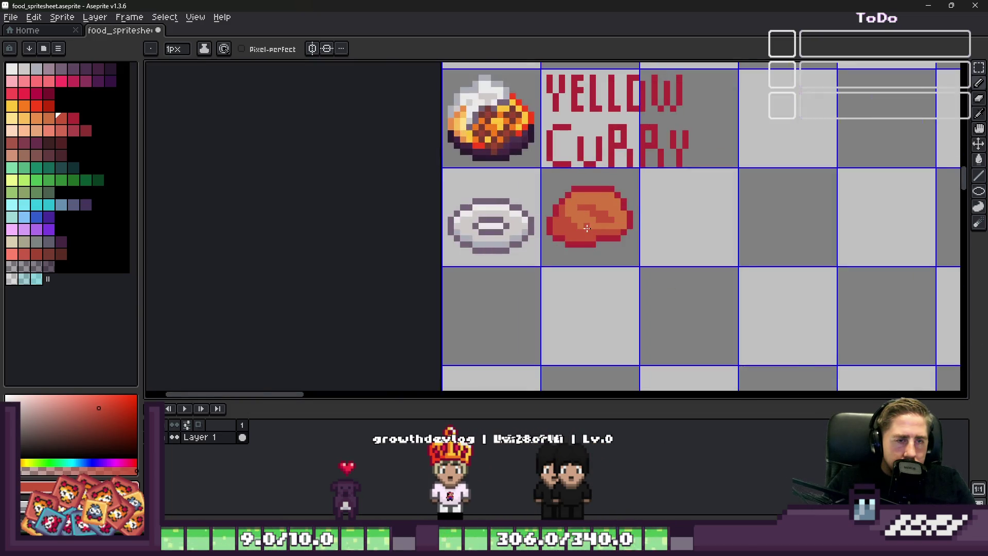
scroll(597, 171, "up", 4)
Paint light orange highlights on the schnitzel's top and right side.
left_click(49, 128)
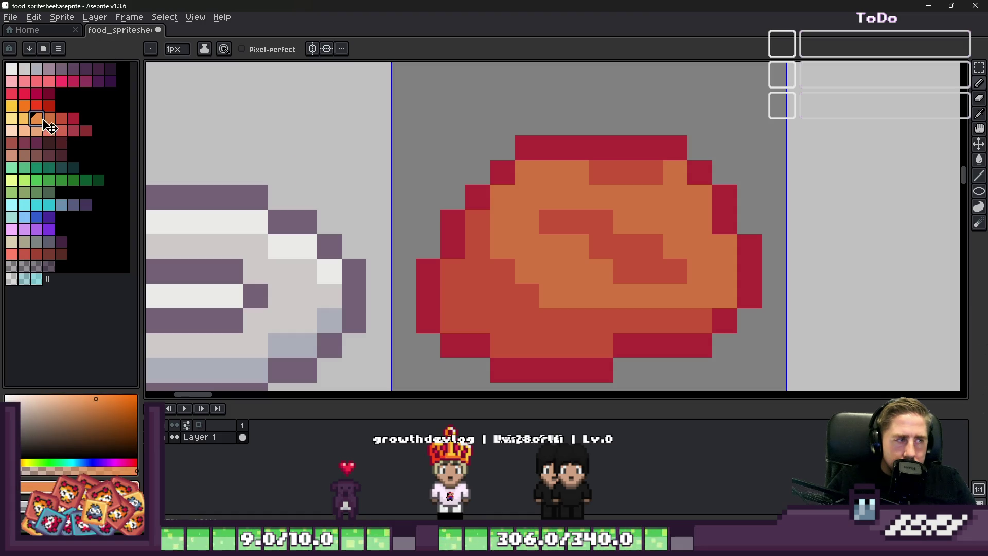
left_click_drag(575, 197, 611, 177)
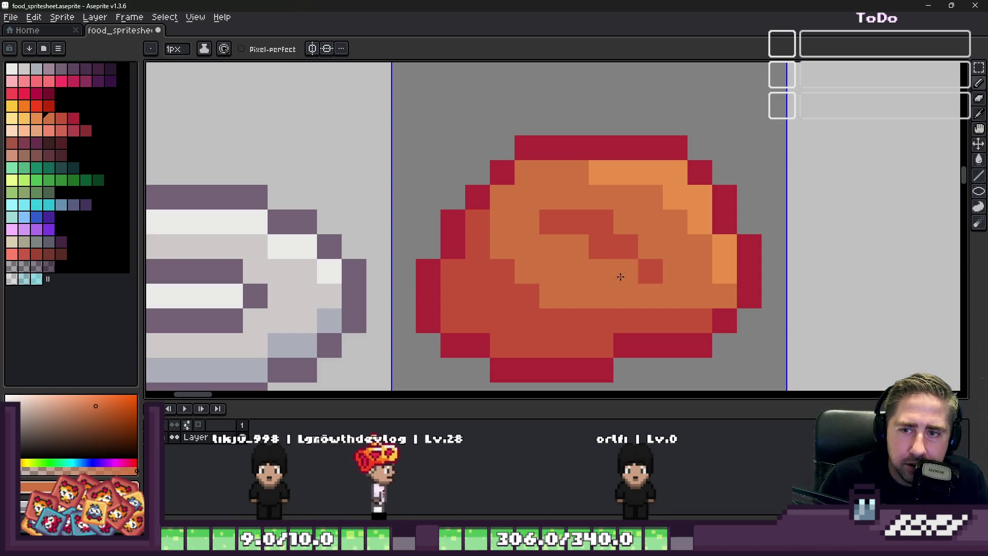
left_click(626, 247)
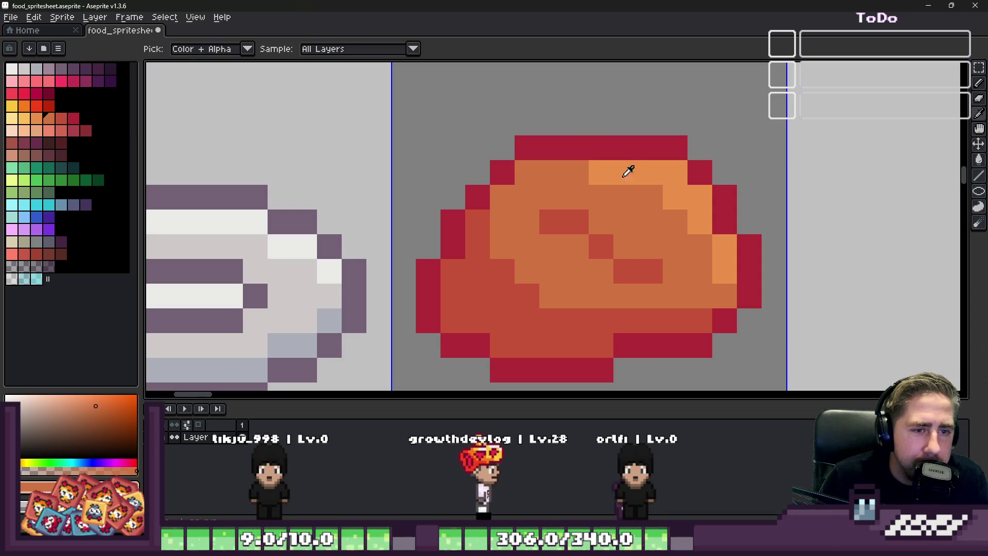
left_click_drag(626, 248, 676, 271)
Touch up shading pixels and add darker red accents to the schnitzel.
left_click(624, 223)
left_click(552, 197)
scroll(559, 187, "down", 5)
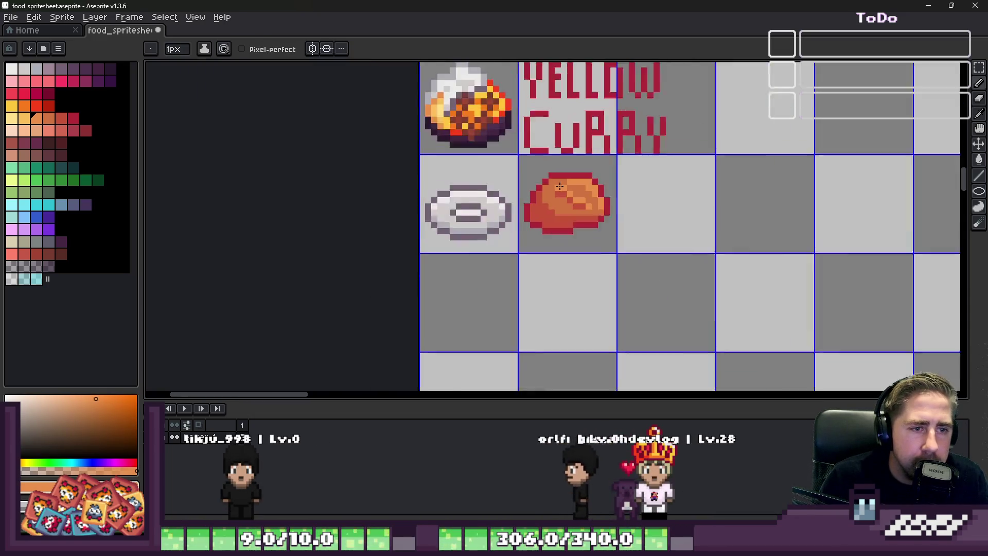
scroll(560, 186, "up", 3)
scroll(559, 188, "up", 3)
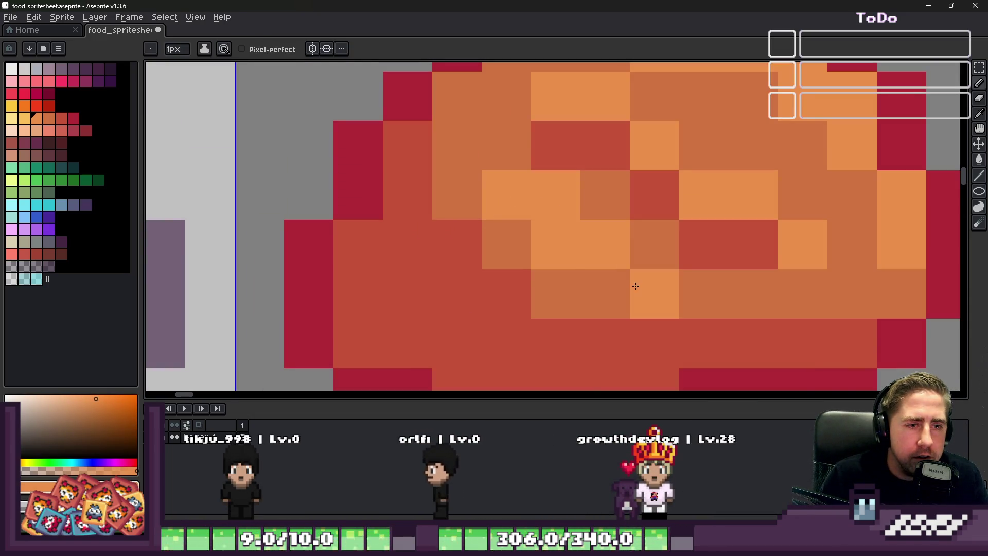
left_click(684, 291)
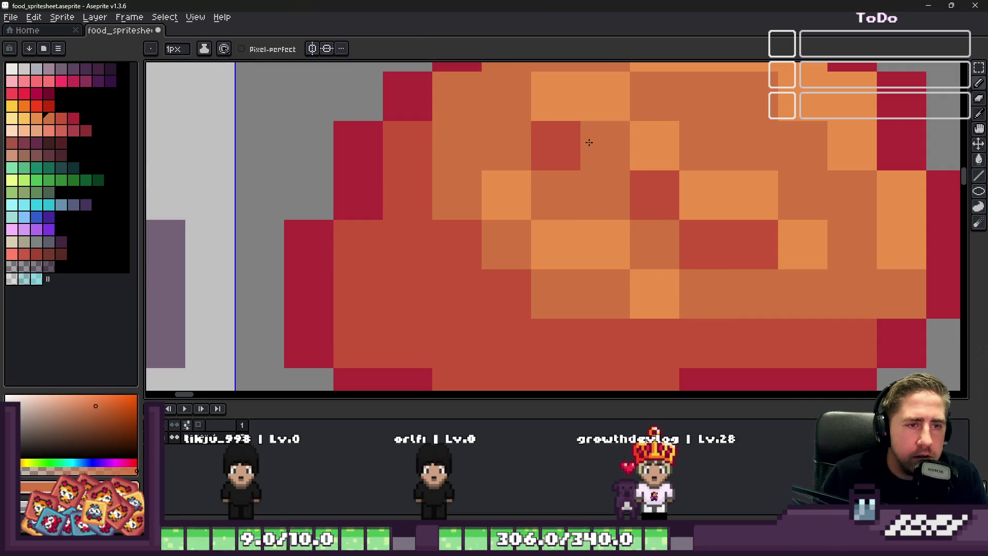
scroll(589, 143, "down", 5)
scroll(610, 186, "up", 3)
scroll(610, 216, "up", 2)
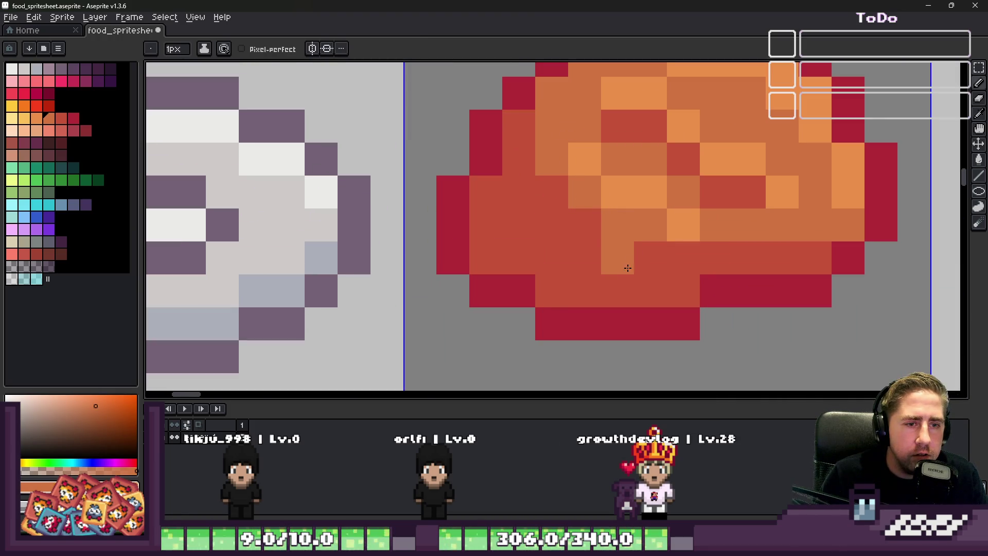
scroll(631, 254, "down", 5)
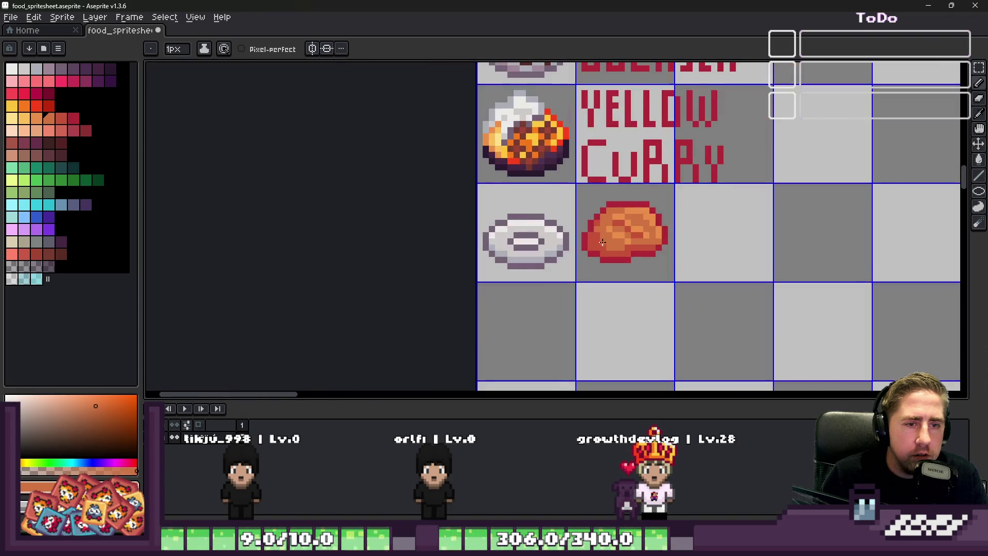
scroll(610, 232, "up", 1)
scroll(603, 247, "up", 4)
scroll(577, 226, "down", 2)
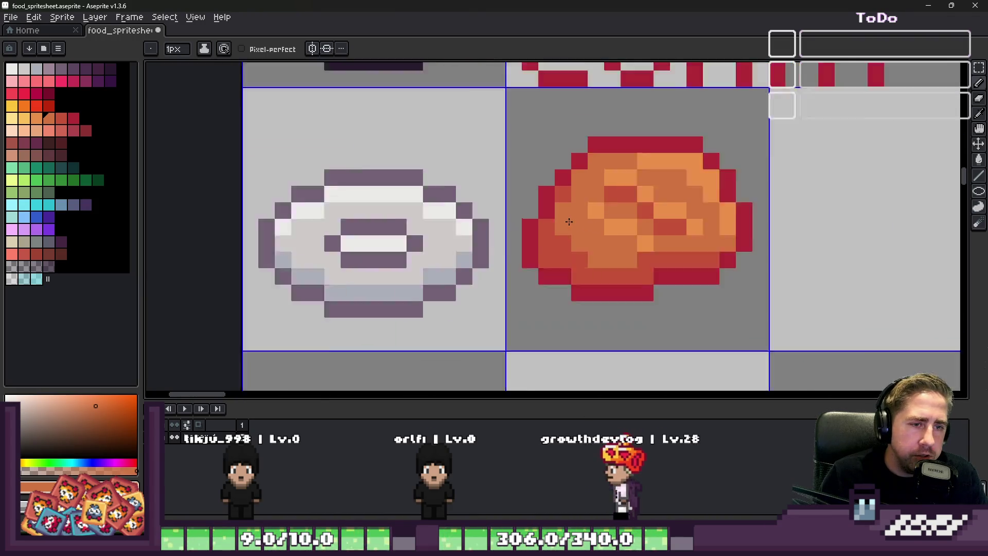
scroll(587, 216, "down", 2)
scroll(595, 201, "up", 2)
scroll(599, 195, "up", 3)
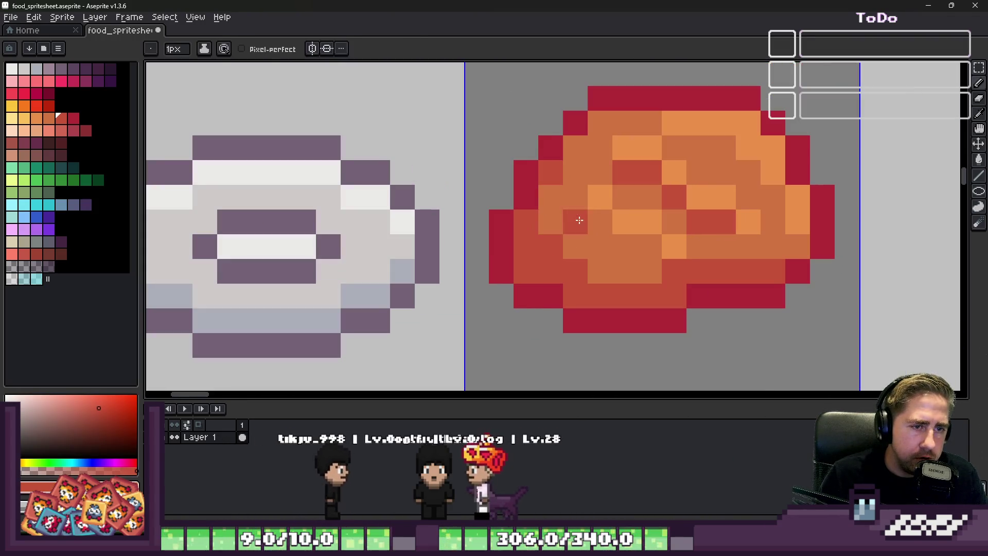
left_click_drag(623, 222, 642, 240)
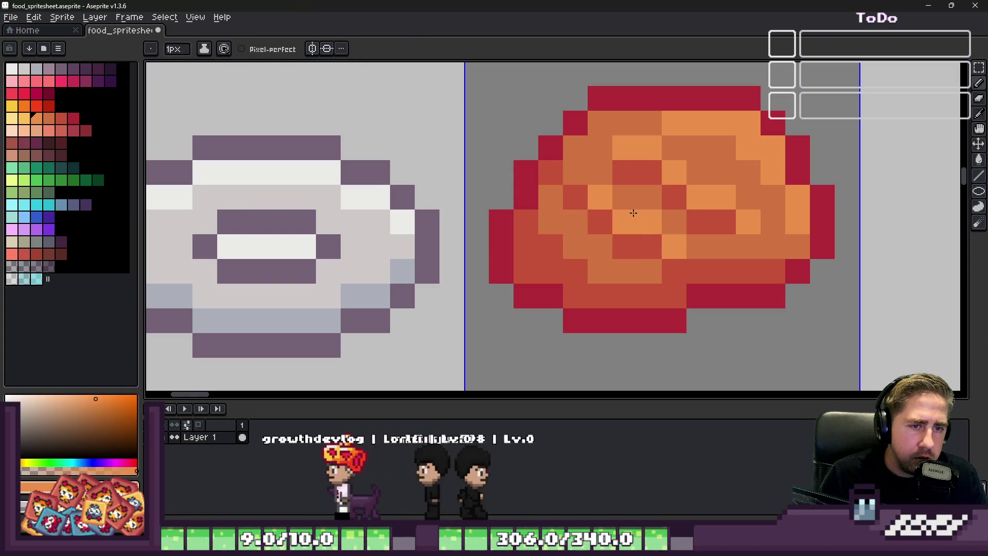
scroll(641, 239, "down", 5)
scroll(633, 208, "up", 1)
scroll(631, 201, "up", 1)
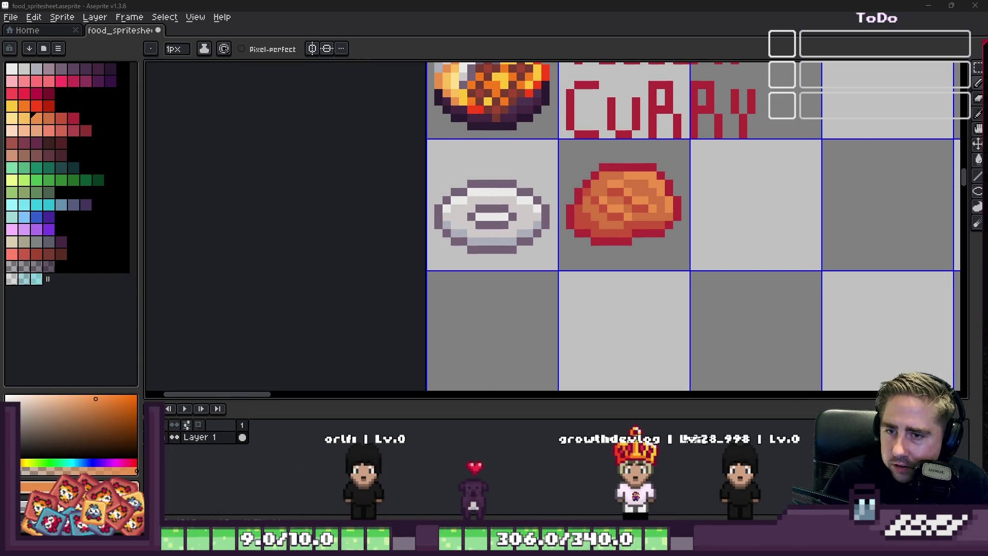
left_click_drag(927, 50, 664, 49)
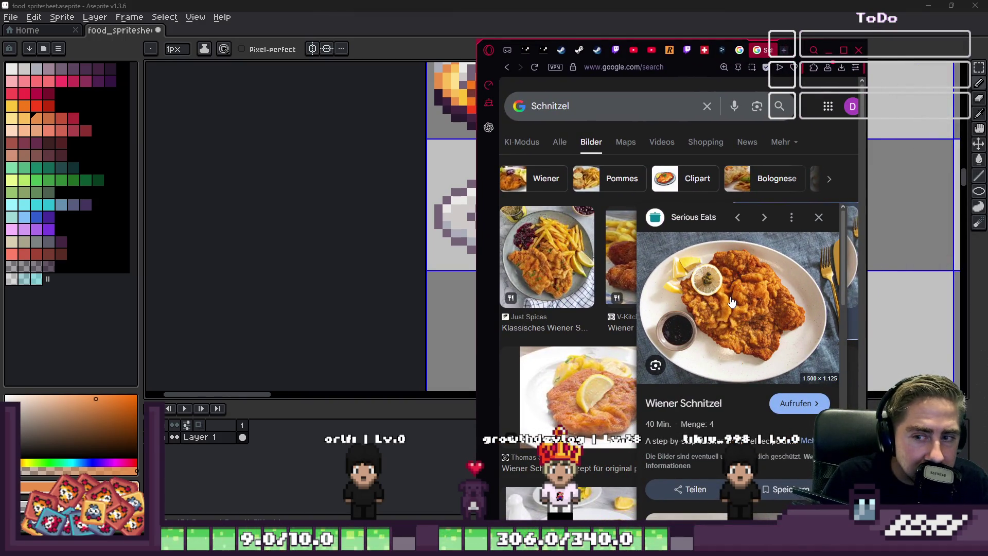
left_click(825, 49)
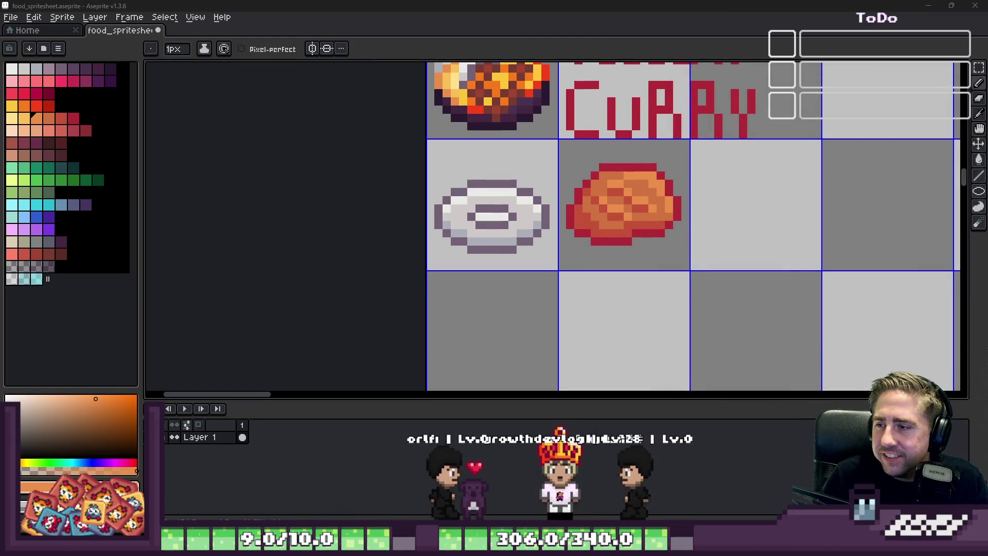
scroll(677, 224, "down", 1)
scroll(633, 232, "up", 3)
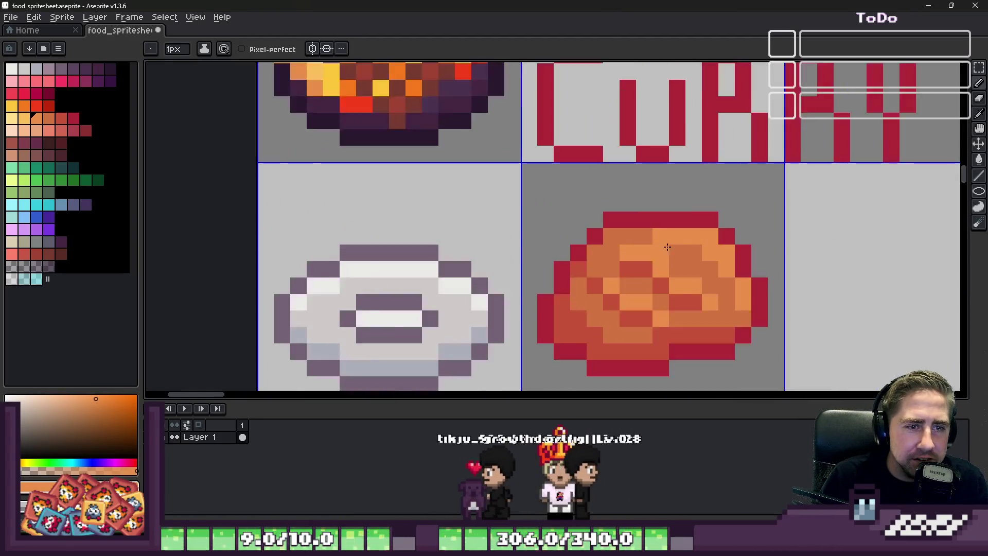
scroll(637, 294, "up", 2)
Darken one more schnitzel pixel with the sampled dark red before moving the sprite.
left_click(637, 293, "alt")
left_click(742, 286)
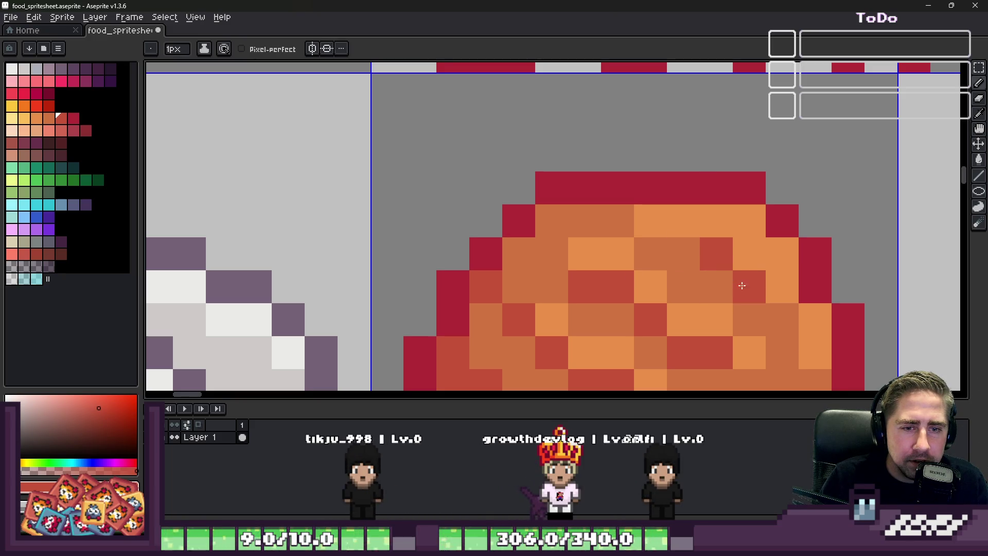
scroll(745, 300, "down", 2)
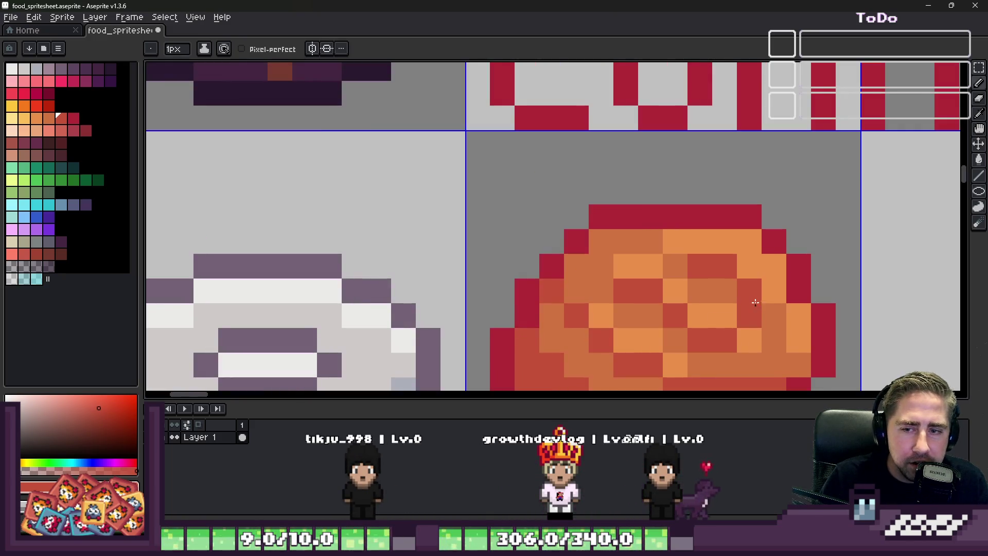
scroll(725, 285, "down", 2)
key("m")
scroll(709, 270, "up", 1)
Move the selected schnitzel tile left onto the plate cell and drop it there, leaving its old cell empty.
double_click(709, 271)
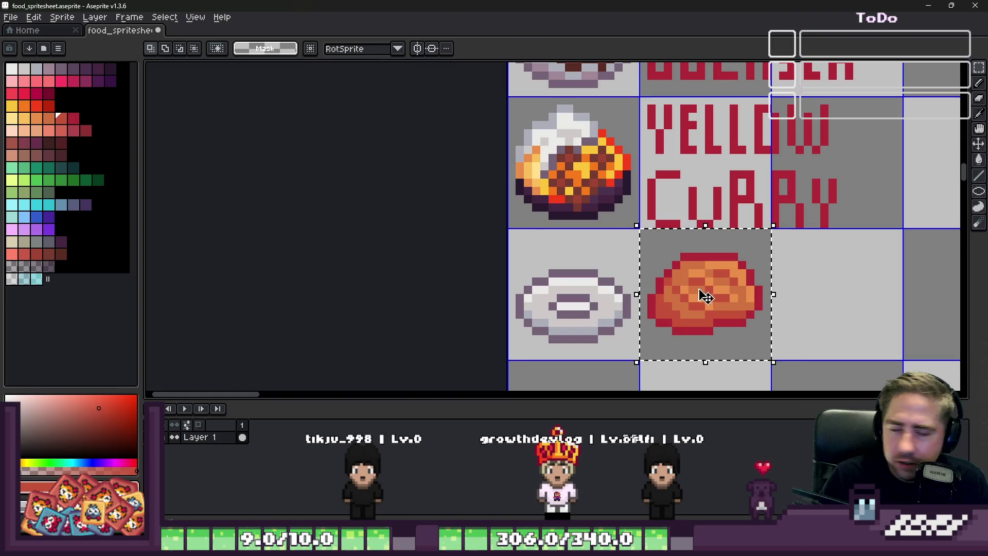
left_click_drag(709, 270, 558, 306)
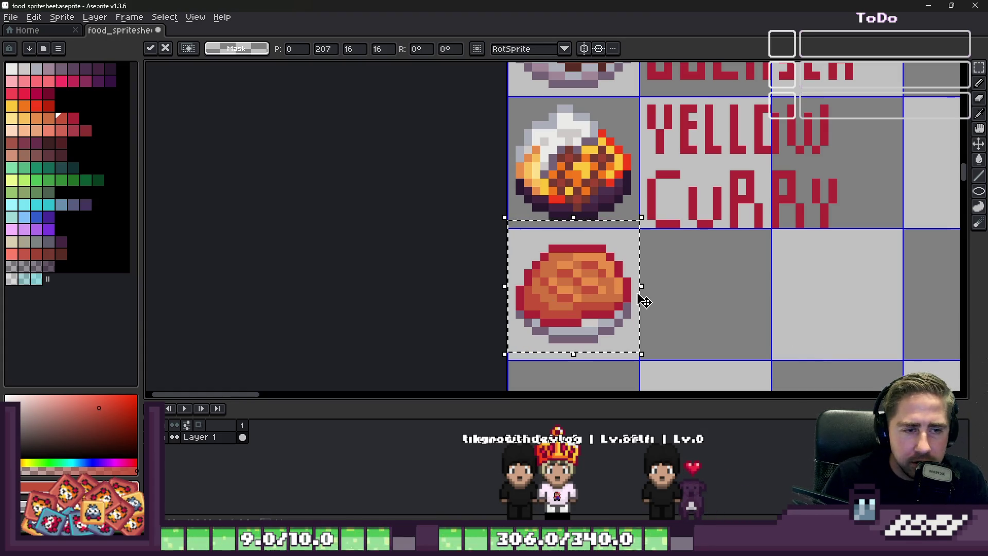
key("ctrl+d")
scroll(628, 298, "down", 1)
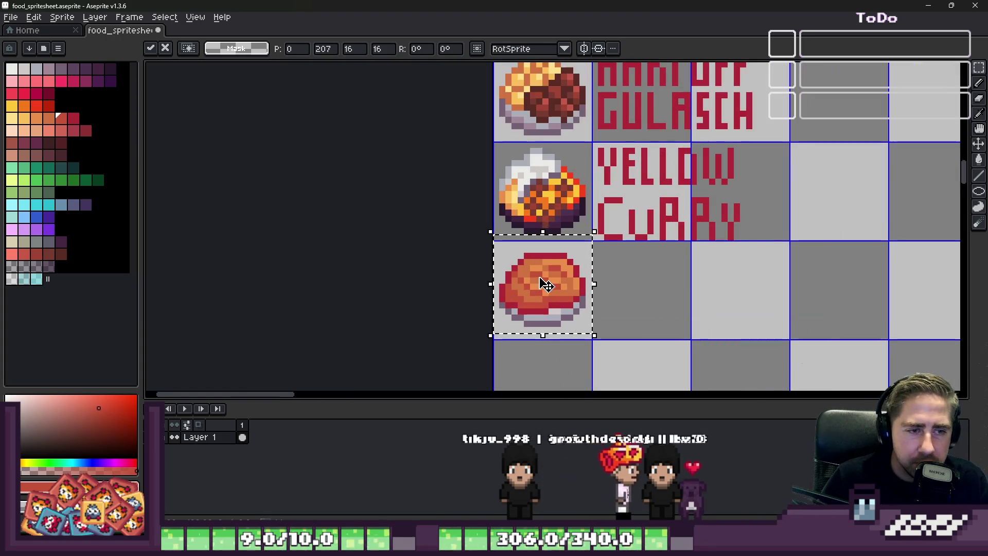
scroll(552, 268, "up", 1)
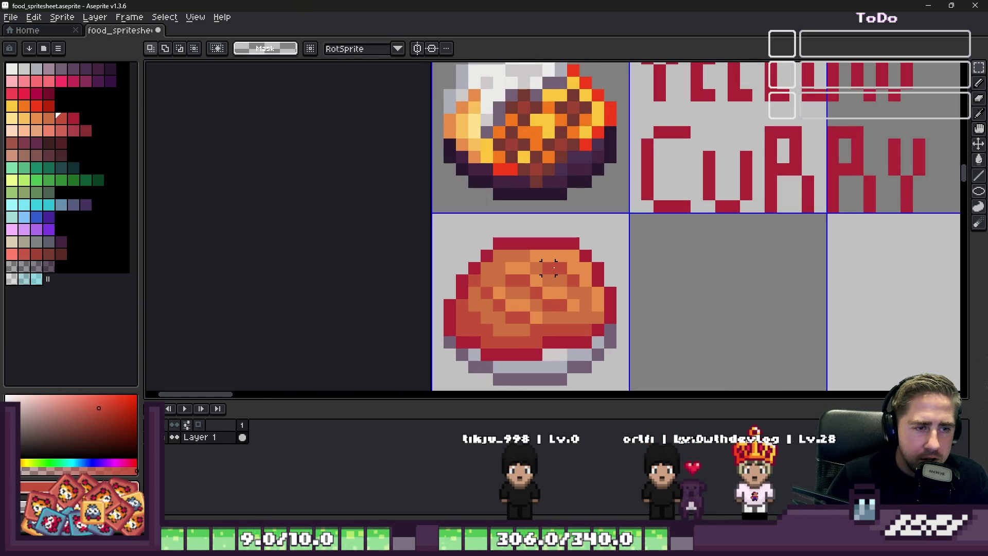
scroll(524, 257, "up", 1)
left_click(510, 255, "alt")
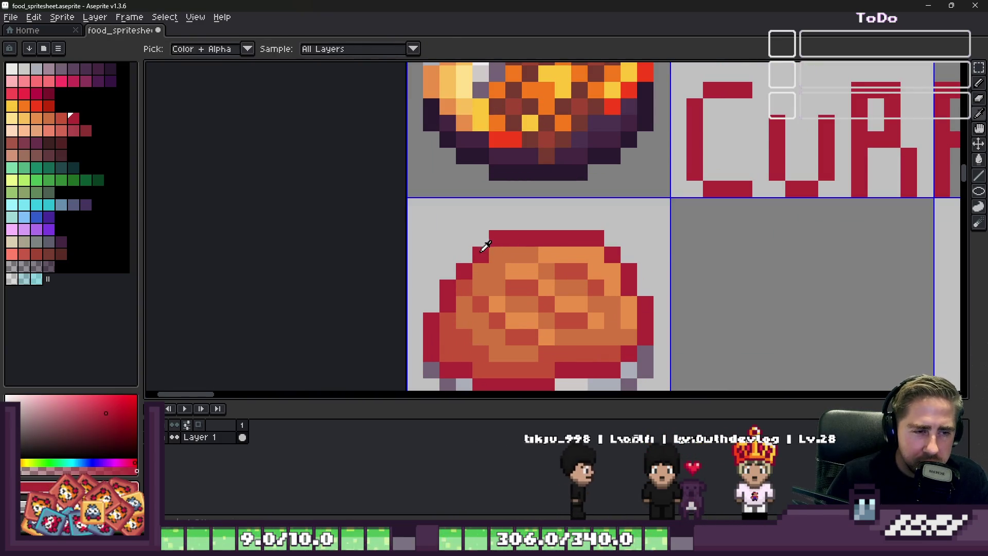
key("b")
scroll(496, 238, "down", 2)
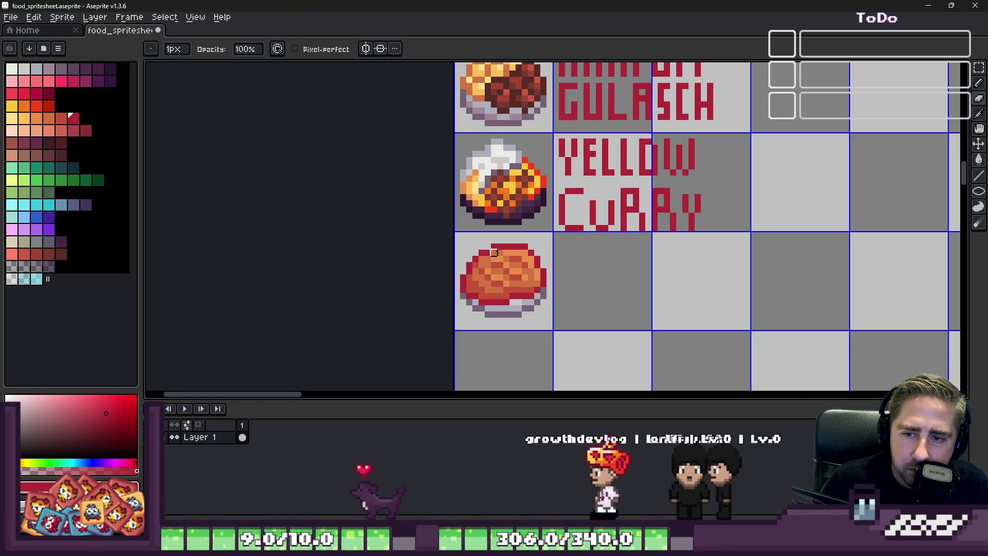
scroll(494, 251, "up", 2)
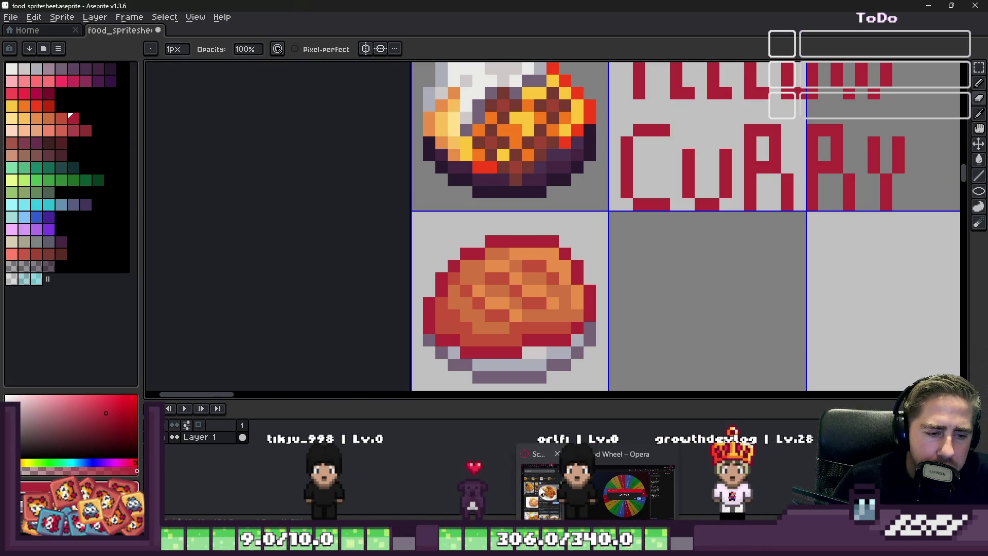
Remove Schnitzel from the Food Wheel in the browser, leaving 15 entries, then return to the sprite sheet.
left_click(605, 484)
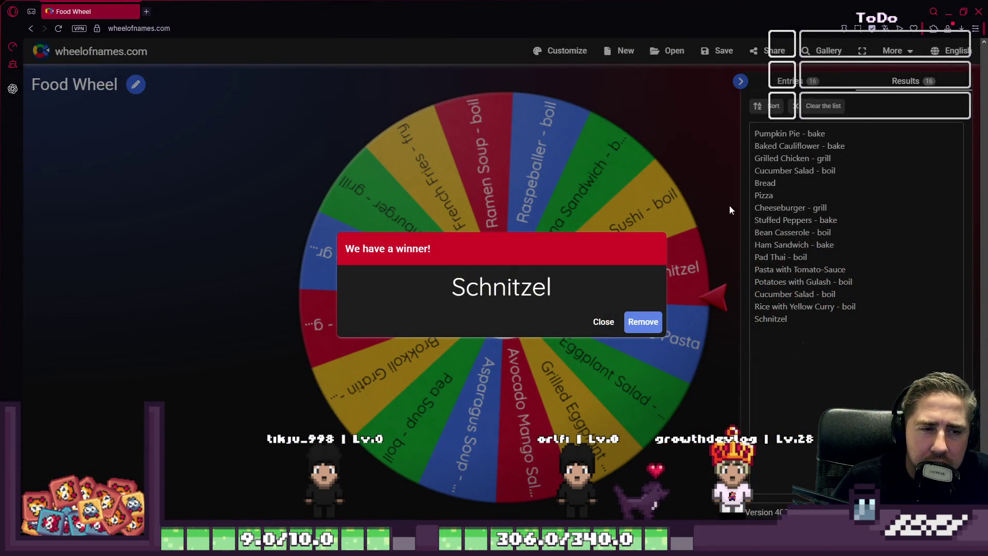
left_click(642, 325)
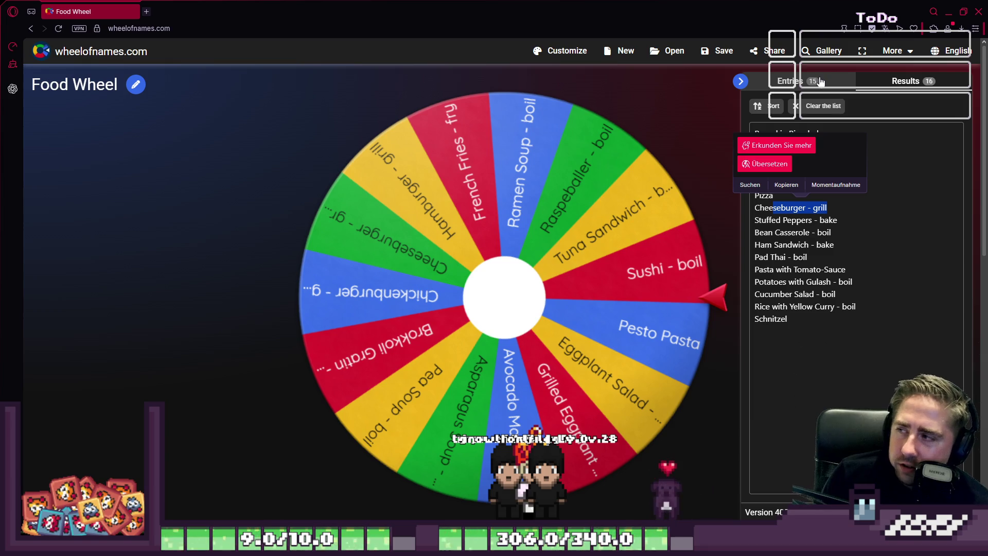
left_click(947, 11)
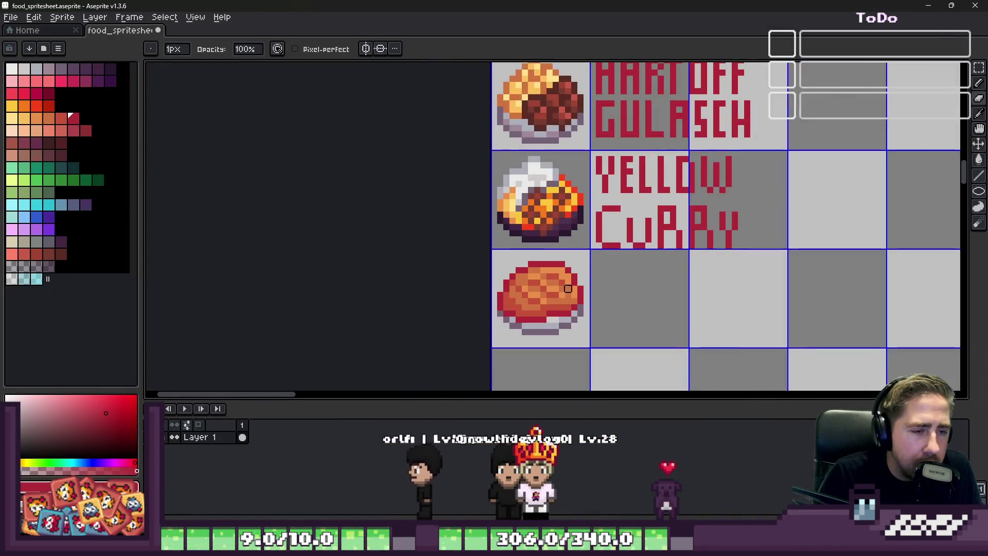
scroll(567, 289, "up", 2)
scroll(540, 247, "down", 1)
left_click(477, 175, "alt")
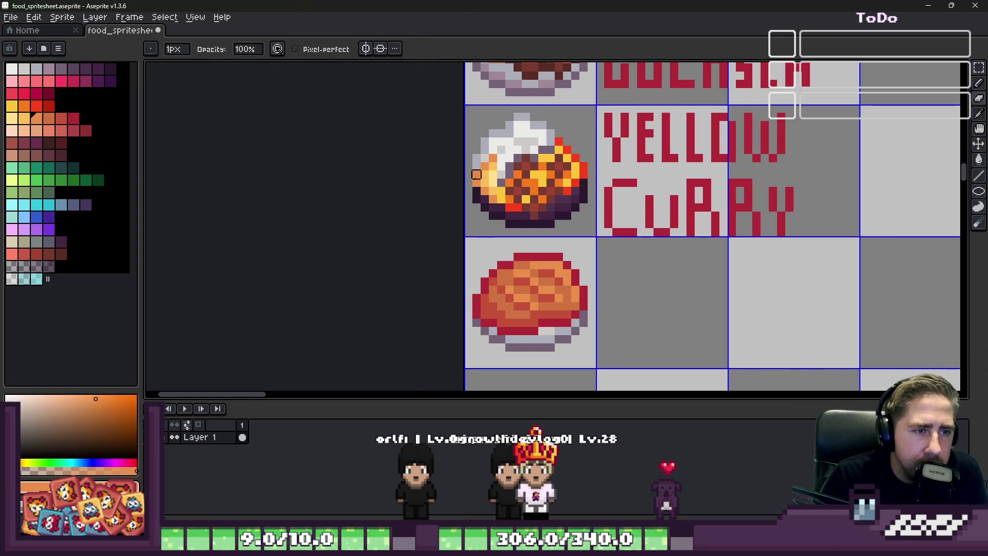
scroll(501, 323, "up", 2)
scroll(509, 301, "down", 1)
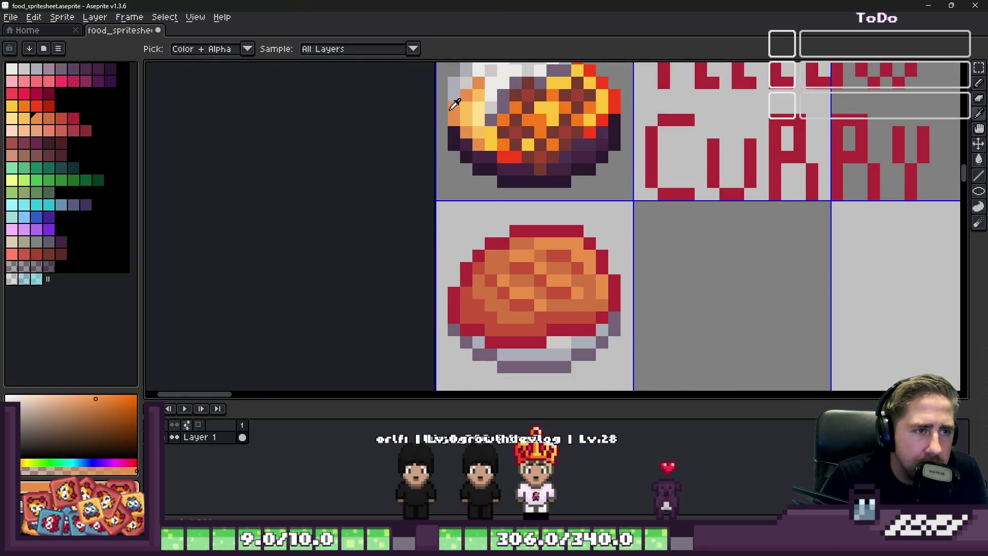
scroll(458, 119, "down", 1)
scroll(494, 216, "up", 2)
scroll(494, 224, "up", 1)
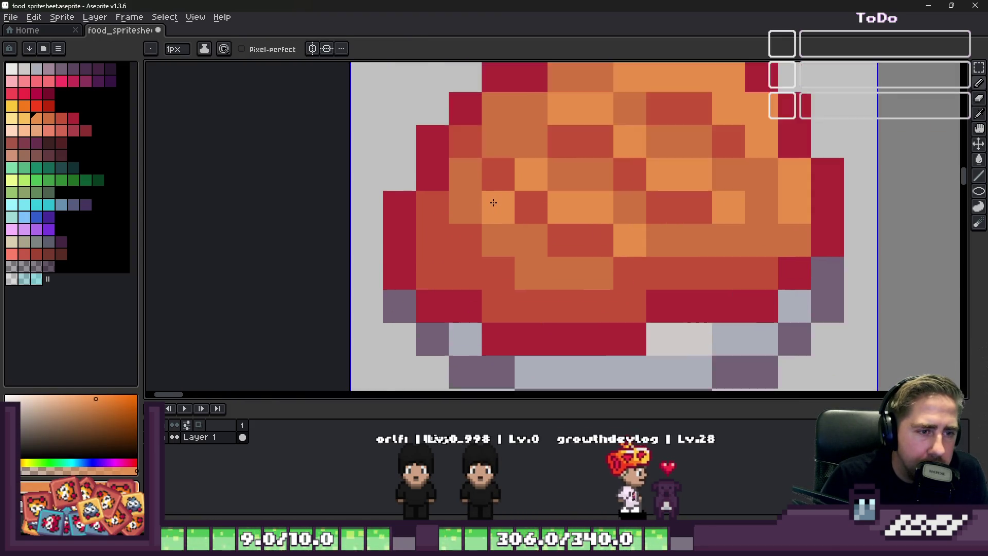
scroll(501, 231, "down", 2)
scroll(501, 231, "down", 1)
scroll(500, 224, "down", 1)
scroll(500, 216, "down", 1)
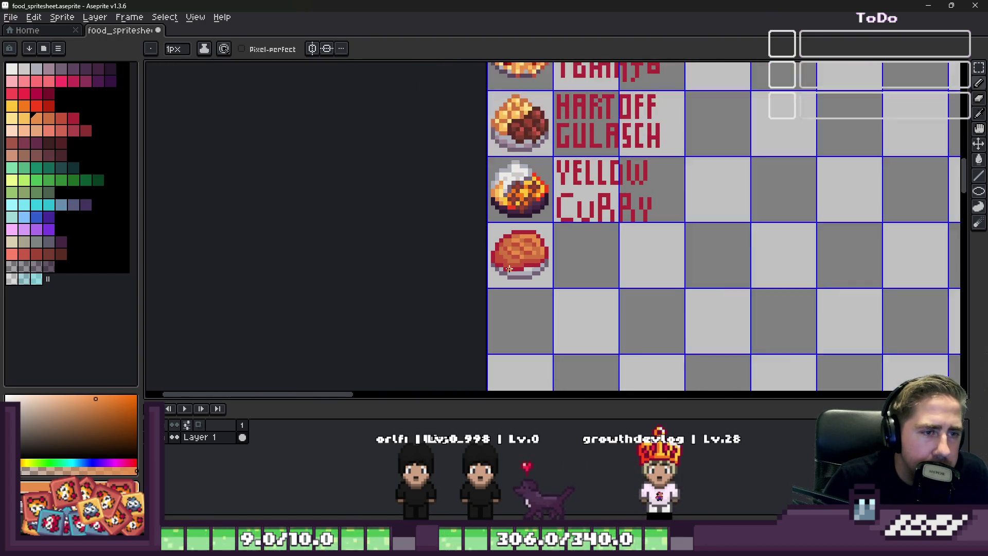
scroll(491, 171, "up", 3)
scroll(491, 171, "up", 1)
scroll(541, 312, "up", 2)
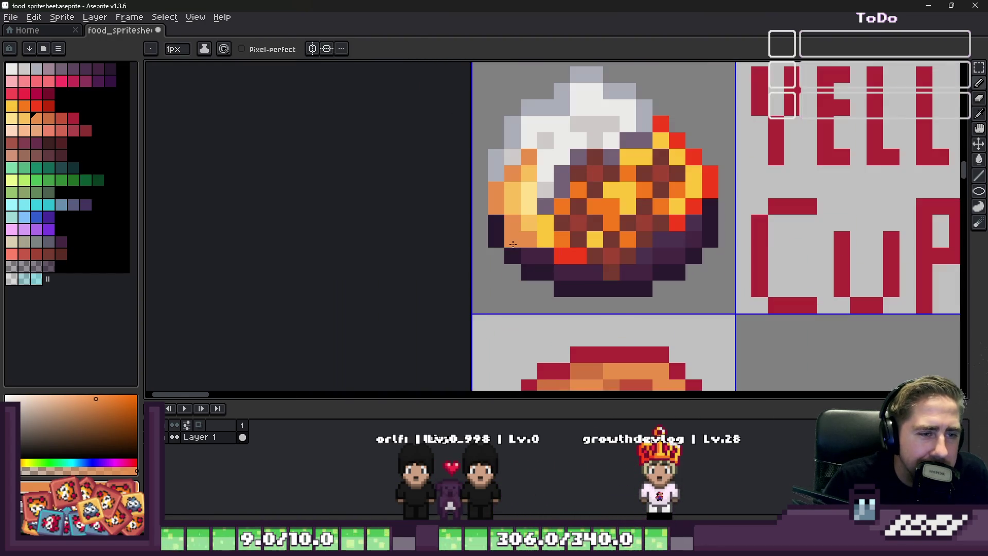
left_click(47, 117)
scroll(513, 157, "up", 2)
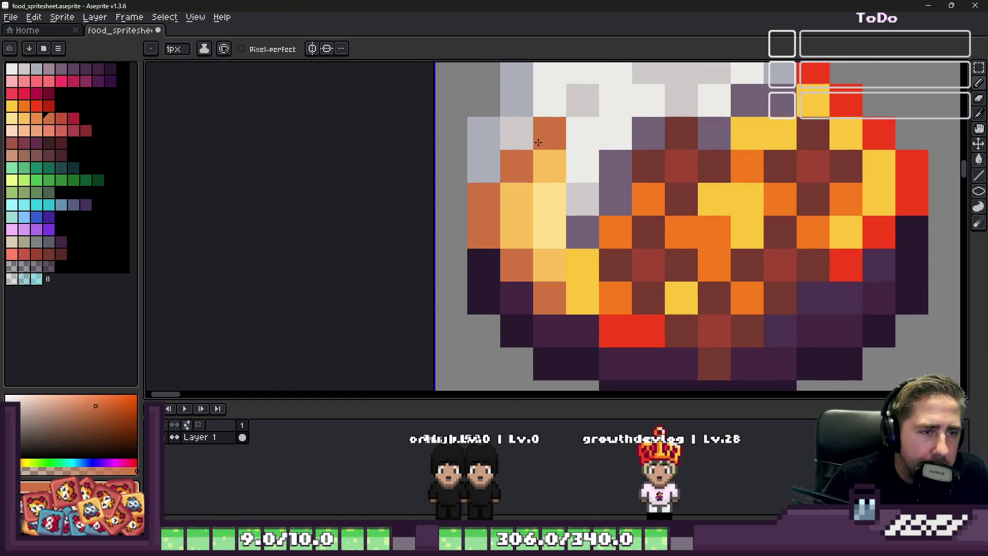
scroll(539, 142, "down", 3)
scroll(540, 193, "down", 1)
scroll(560, 274, "up", 4)
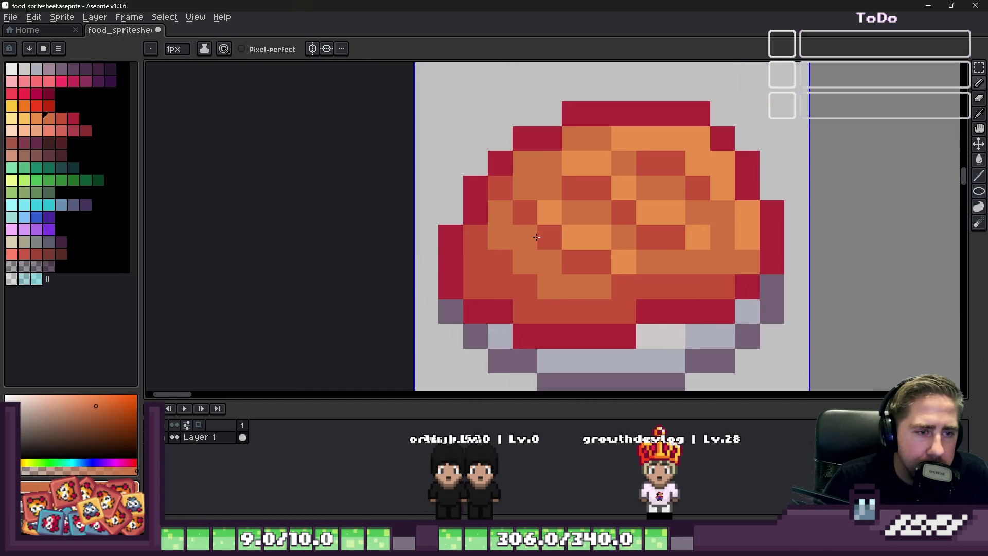
scroll(495, 224, "down", 1)
scroll(478, 232, "down", 1)
scroll(463, 257, "up", 1)
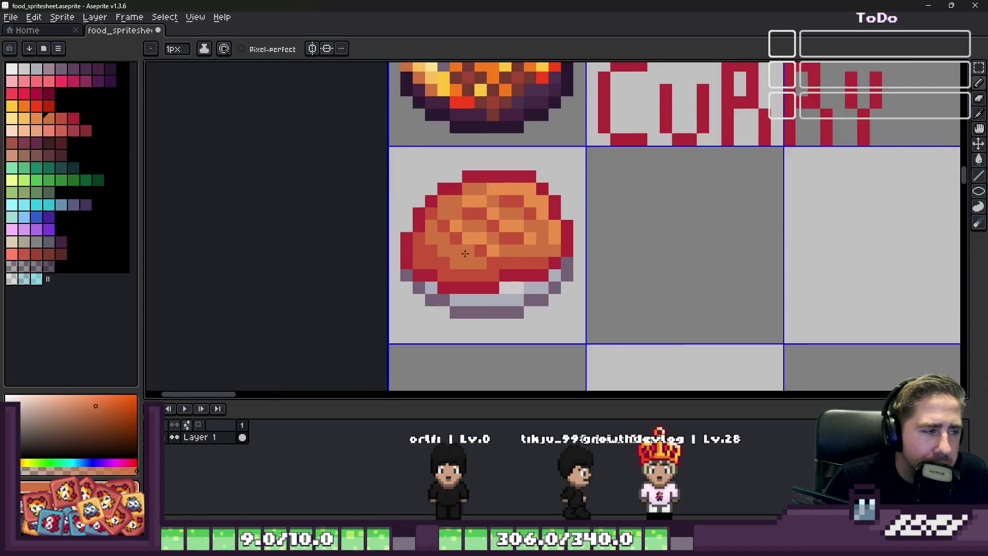
scroll(464, 256, "down", 1)
scroll(464, 257, "up", 2)
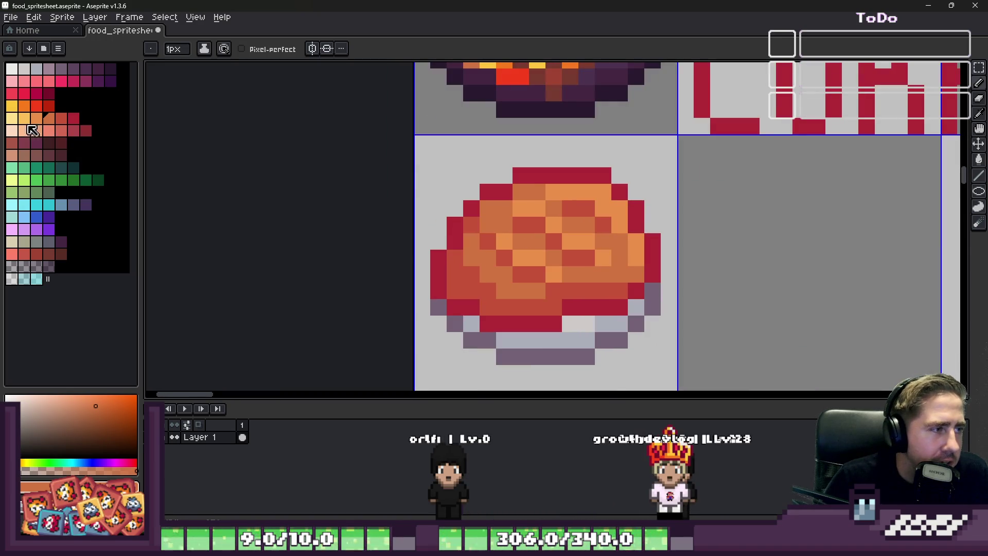
Paint a yellow highlight on the dish sprite's upper left and blend light and pale orange into it.
left_click(30, 124)
scroll(478, 242, "up", 2)
left_click(494, 224)
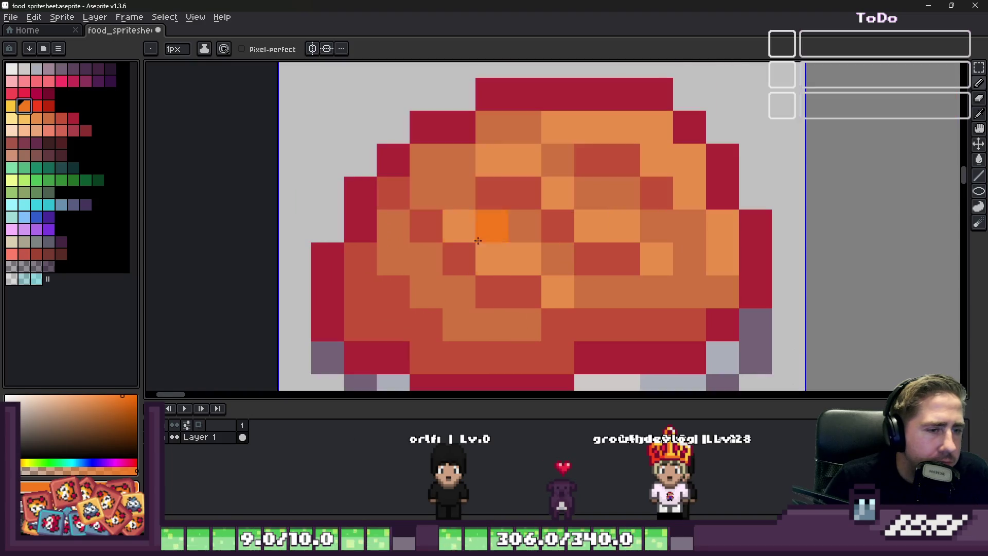
left_click(15, 118)
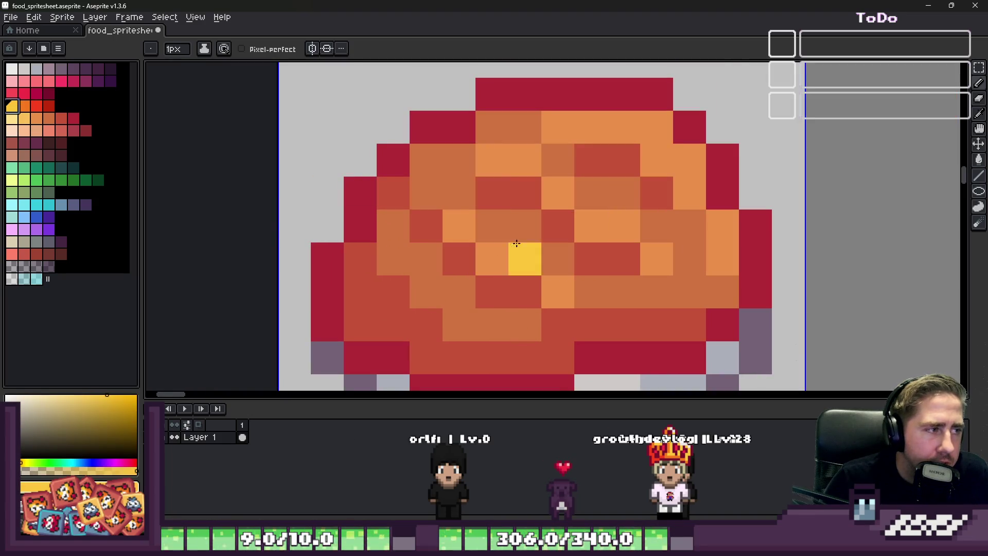
mouse_move(426, 194)
left_mouse_down()
mouse_move(459, 260)
mouse_move(525, 293)
left_mouse_up()
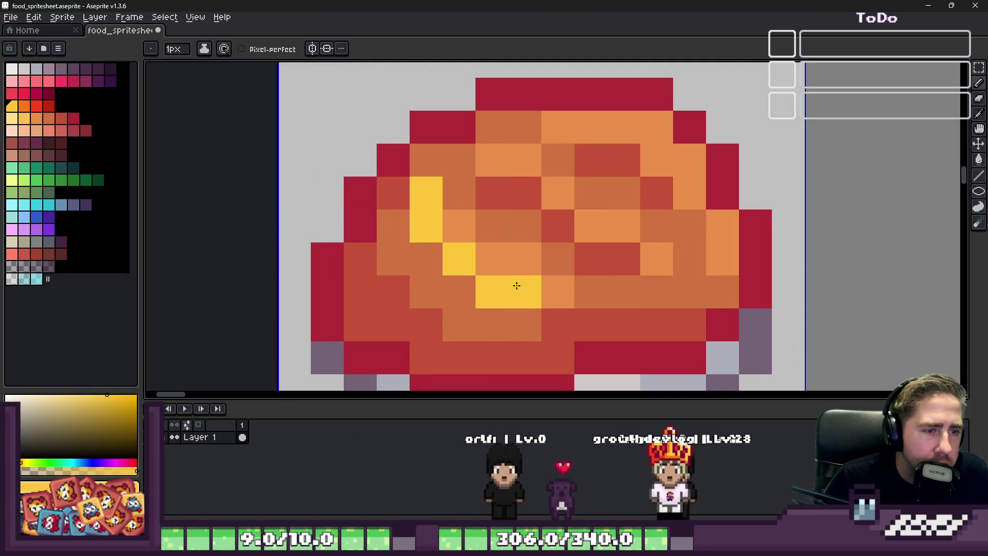
scroll(510, 286, "down", 3)
scroll(461, 229, "up", 3)
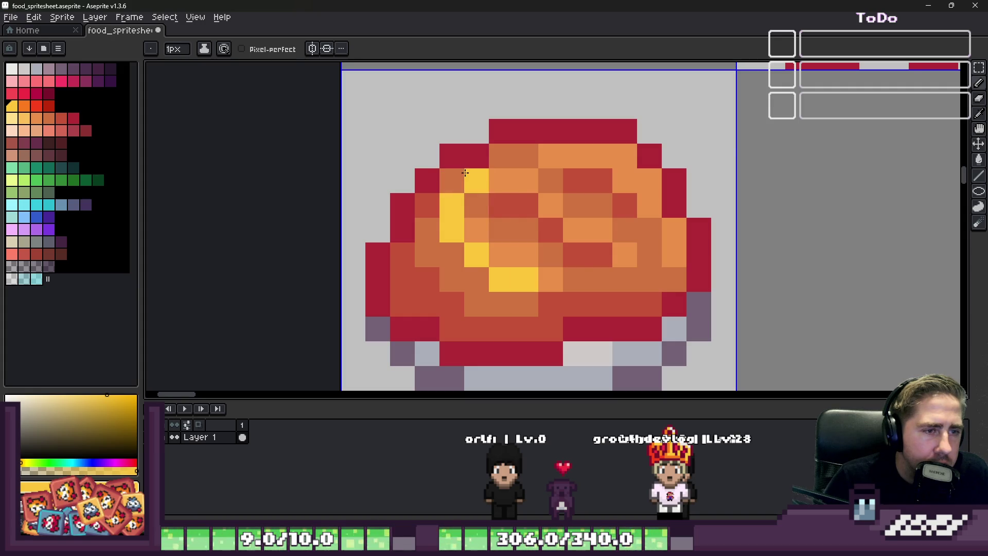
scroll(393, 227, "up", 1)
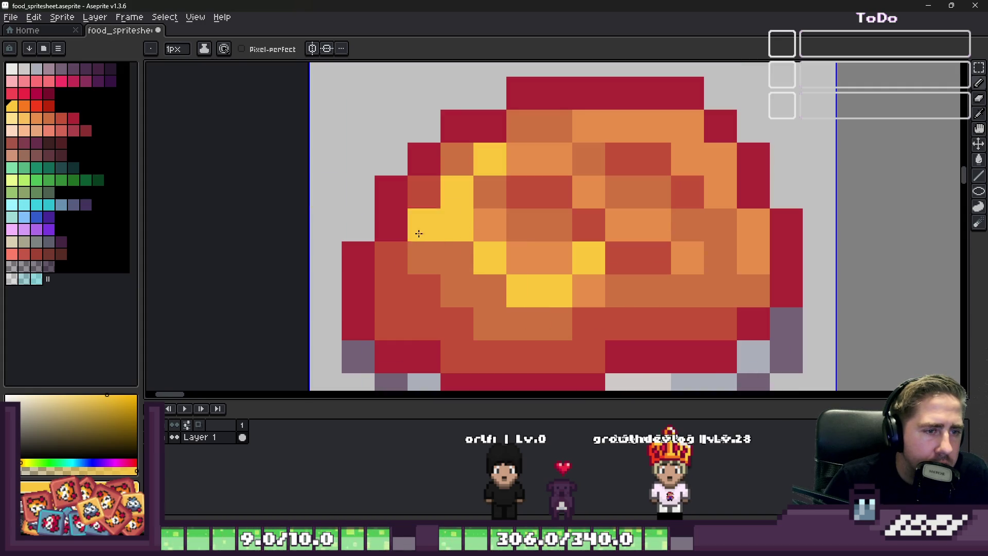
left_click(19, 124)
left_click(489, 193)
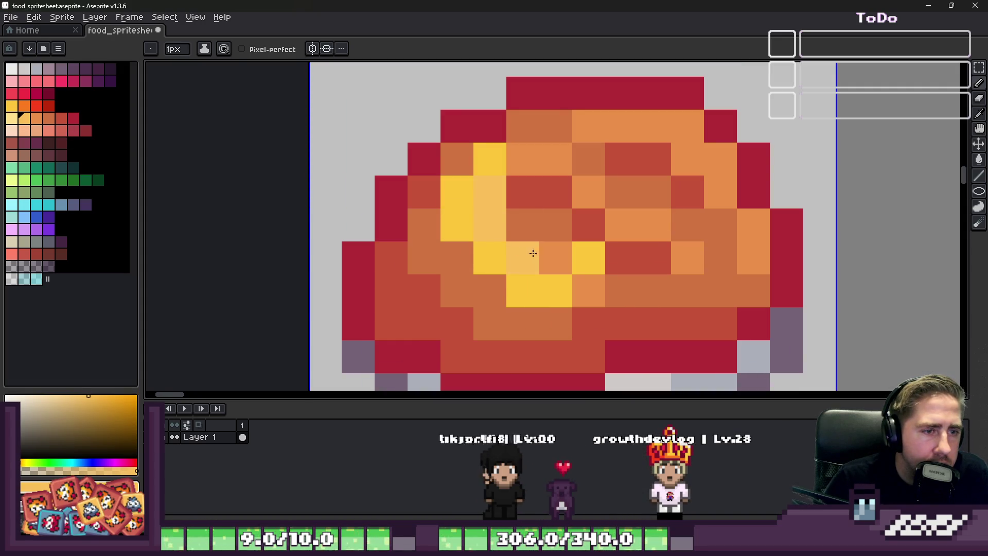
mouse_move(539, 258)
left_mouse_down()
mouse_move(522, 225)
mouse_move(490, 208)
left_mouse_up()
left_click(18, 126)
left_click(523, 258)
left_click(523, 226)
Add pale yellow to the highlight centre, extend the yellow area, and edge it with orange on the left.
left_click(554, 258)
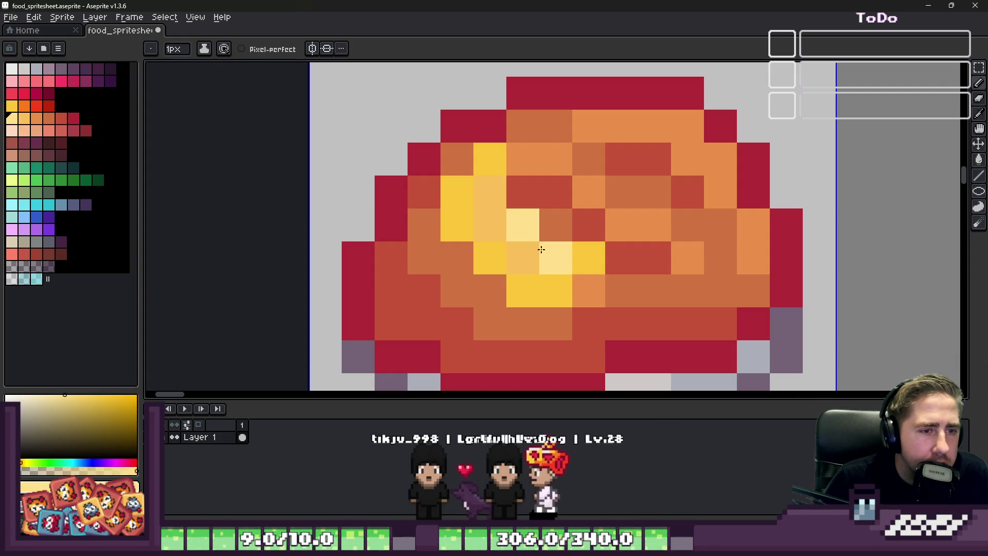
left_click(490, 226)
key("alt")
left_click(503, 224)
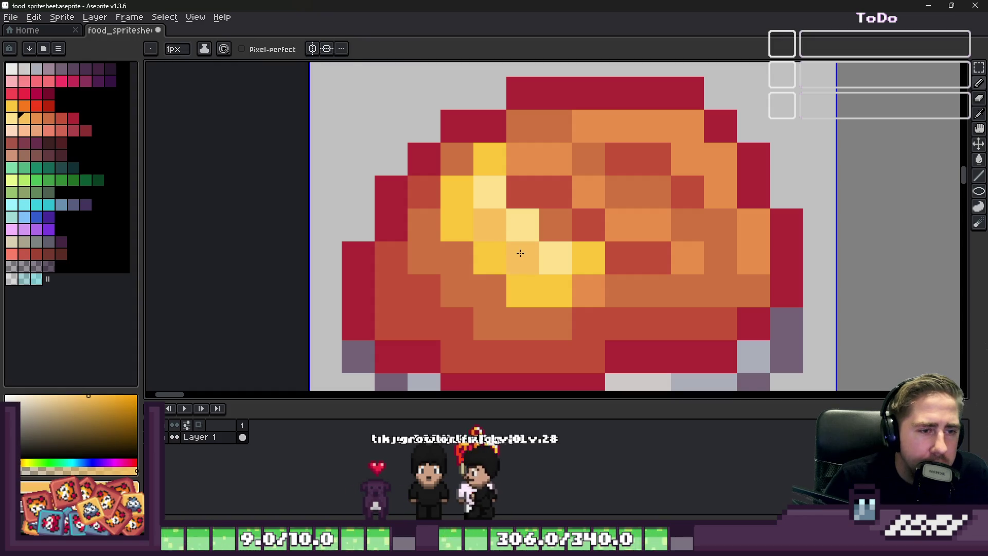
scroll(502, 247, "down", 1)
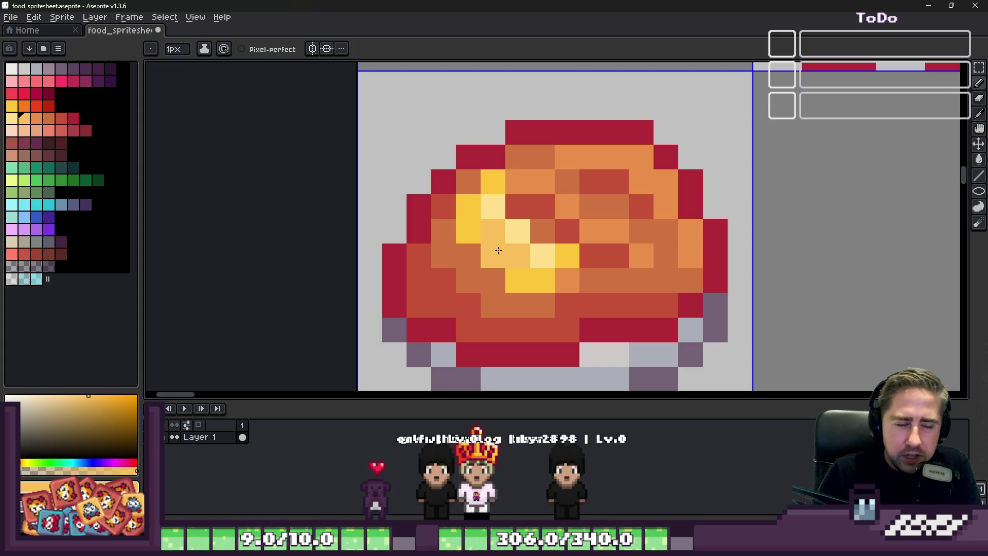
left_click(468, 256)
scroll(498, 251, "down", 2)
scroll(463, 232, "up", 3)
left_click(478, 285)
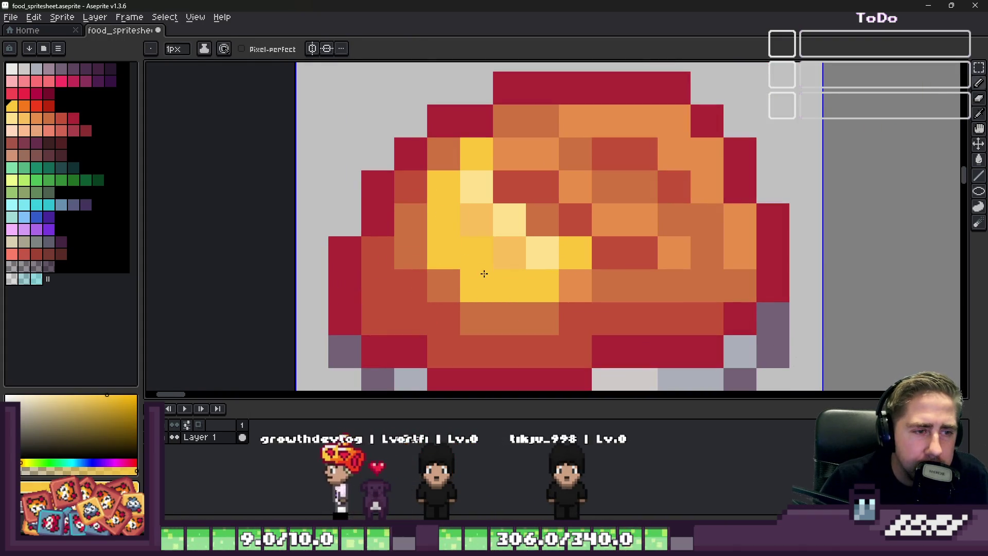
scroll(494, 243, "down", 3)
left_click(15, 109)
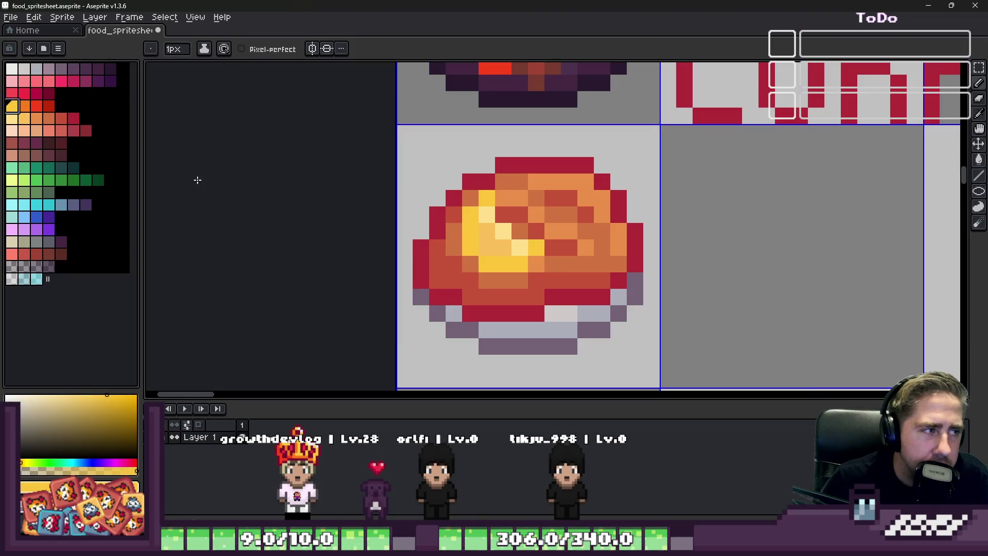
scroll(525, 247, "up", 3)
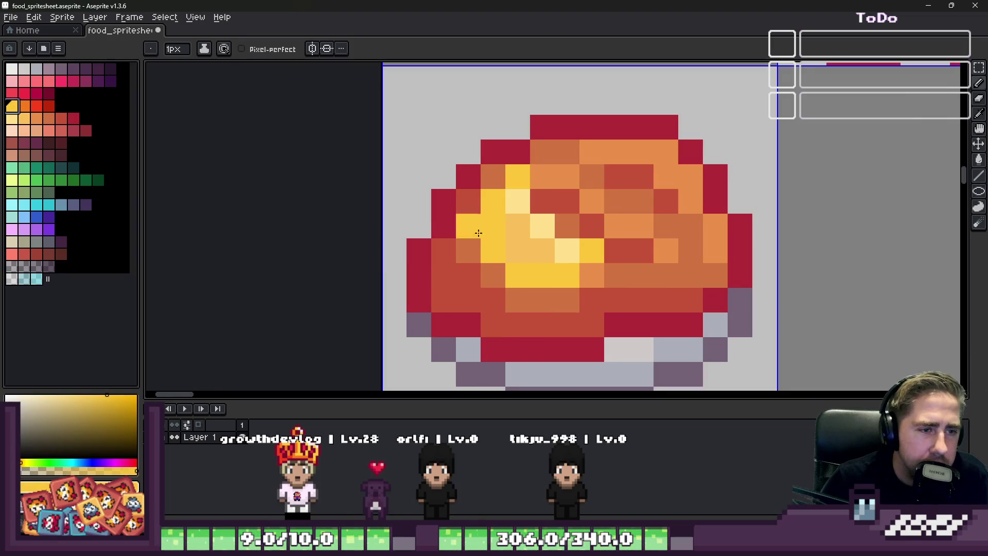
left_click(44, 107)
scroll(495, 231, "up", 2)
left_click_drag(498, 201, 503, 266)
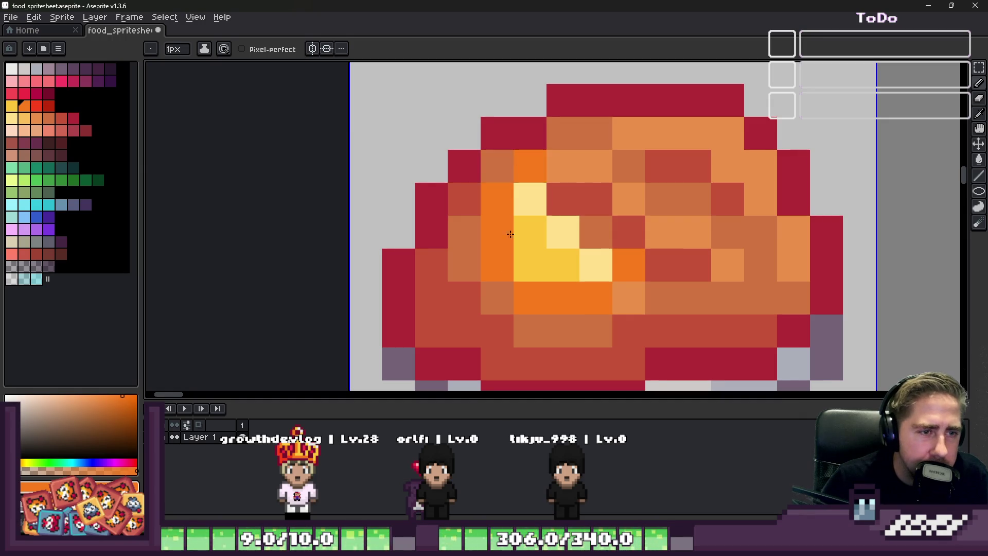
left_click(537, 313)
scroll(532, 270, "down", 4)
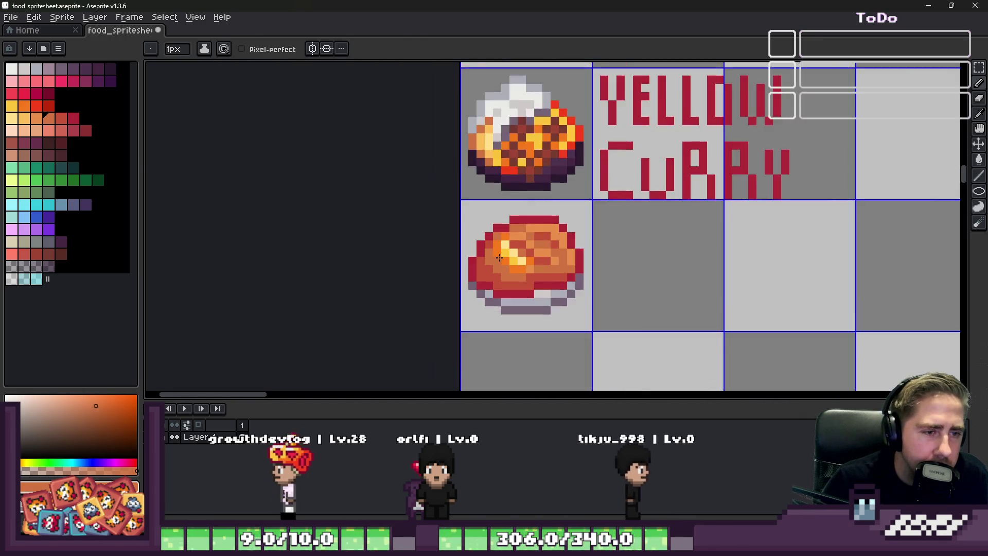
scroll(510, 248, "down", 1)
scroll(500, 224, "up", 1)
scroll(500, 224, "up", 1)
scroll(494, 232, "down", 2)
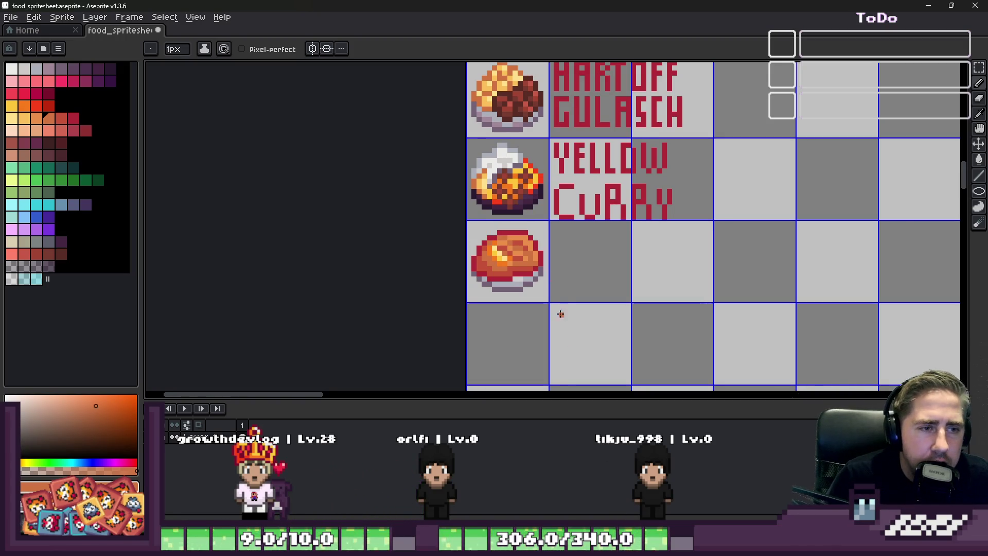
scroll(559, 224, "down", 1)
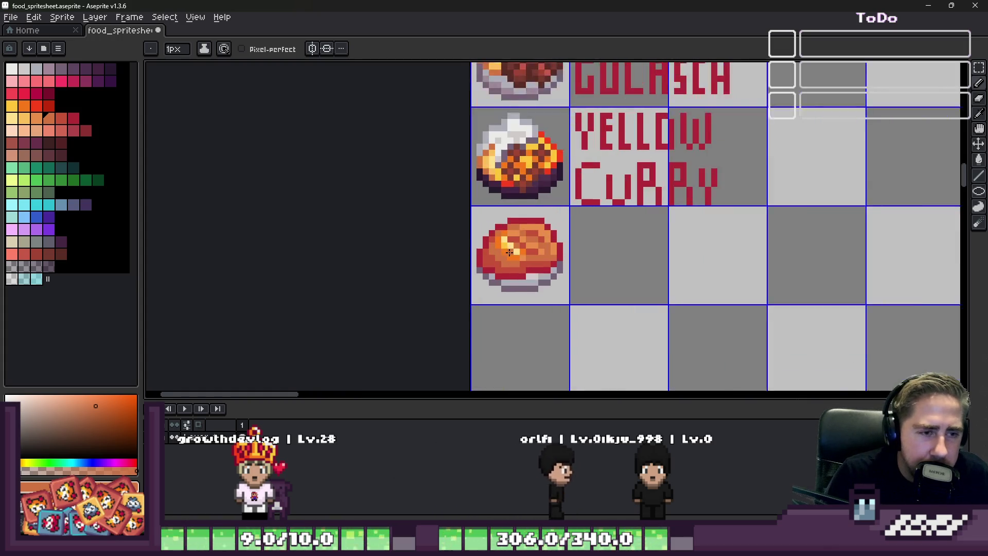
scroll(540, 255, "up", 1)
scroll(525, 263, "up", 2)
scroll(525, 262, "down", 2)
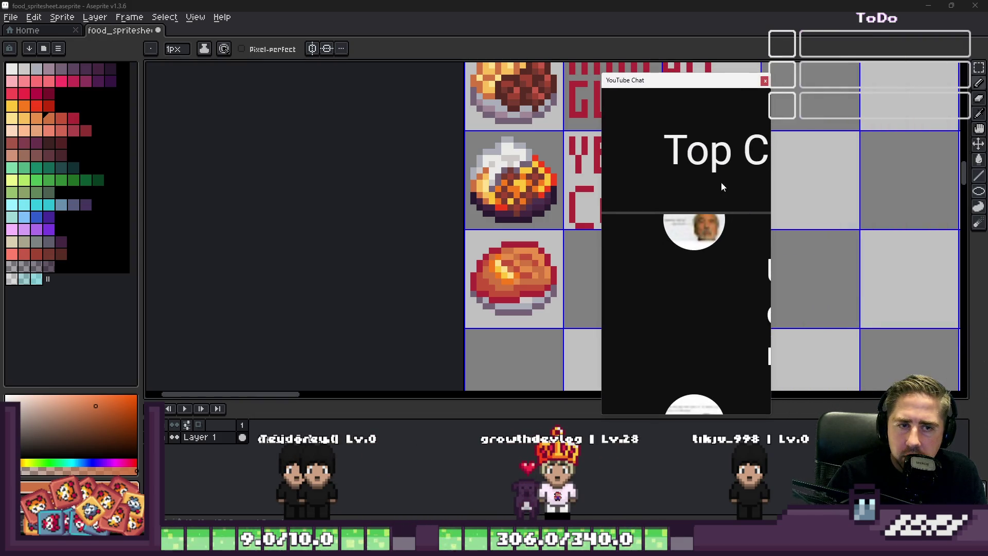
Widen and reposition the YouTube chat window and change the chat page zoom from its context menu.
left_click_drag(773, 231, 986, 231)
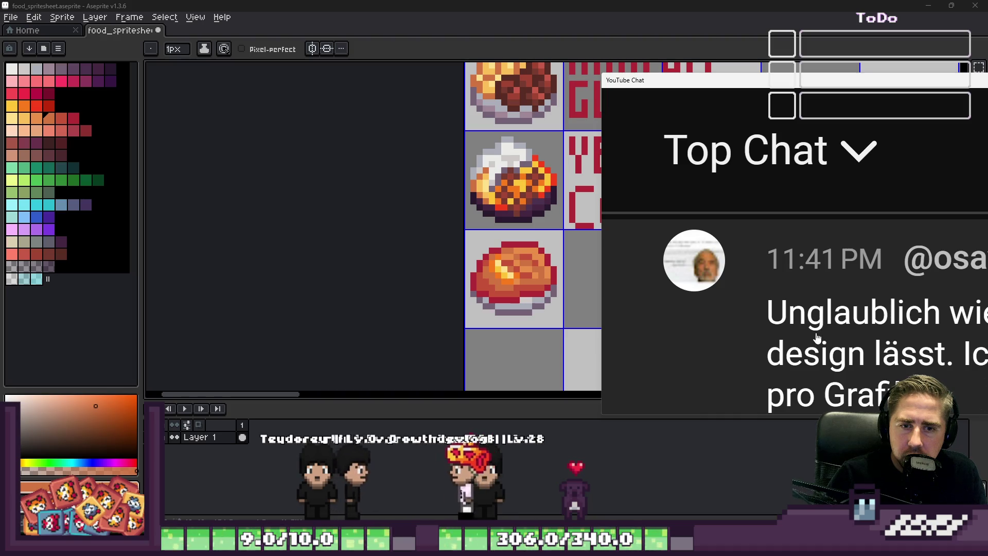
left_click_drag(695, 80, 695, 555)
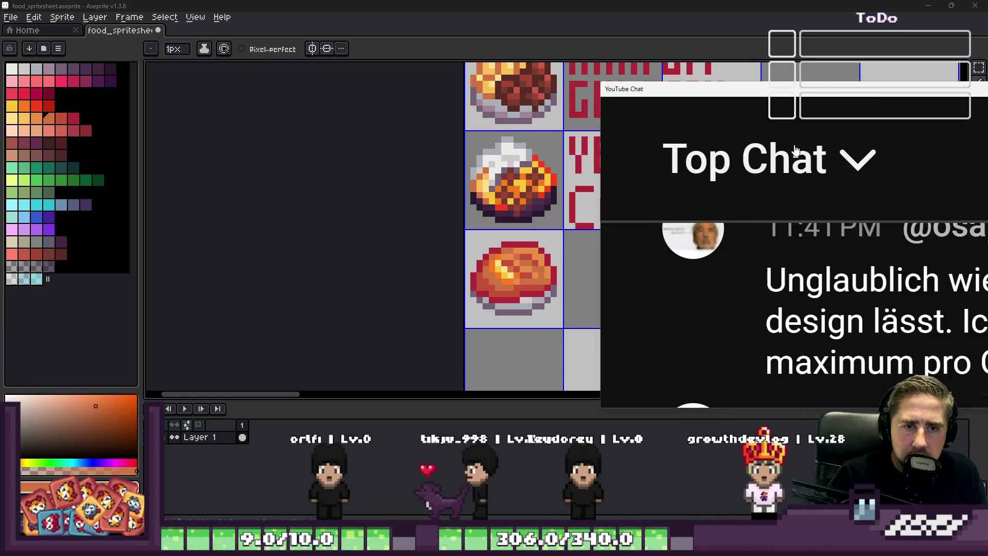
right_click(796, 149)
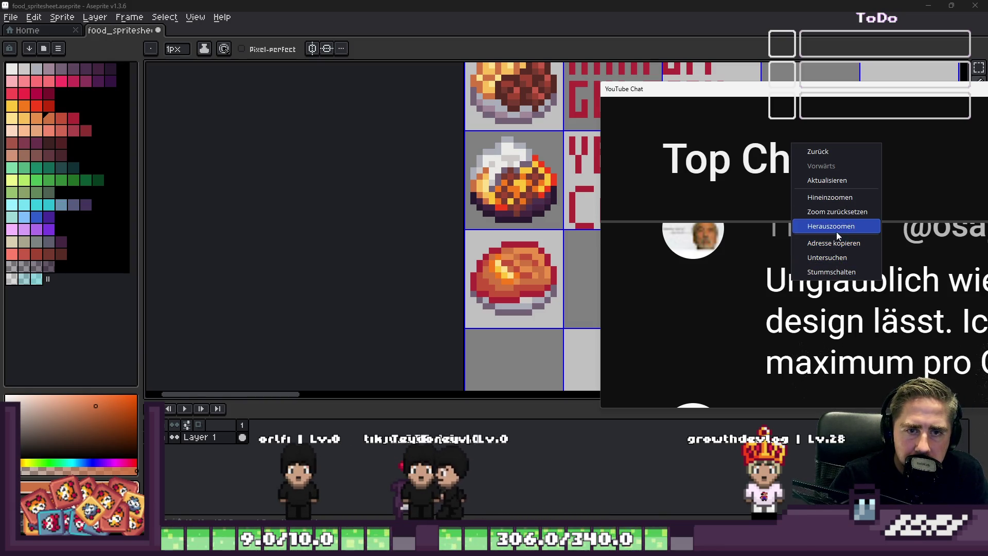
left_click(834, 200)
right_click(866, 120)
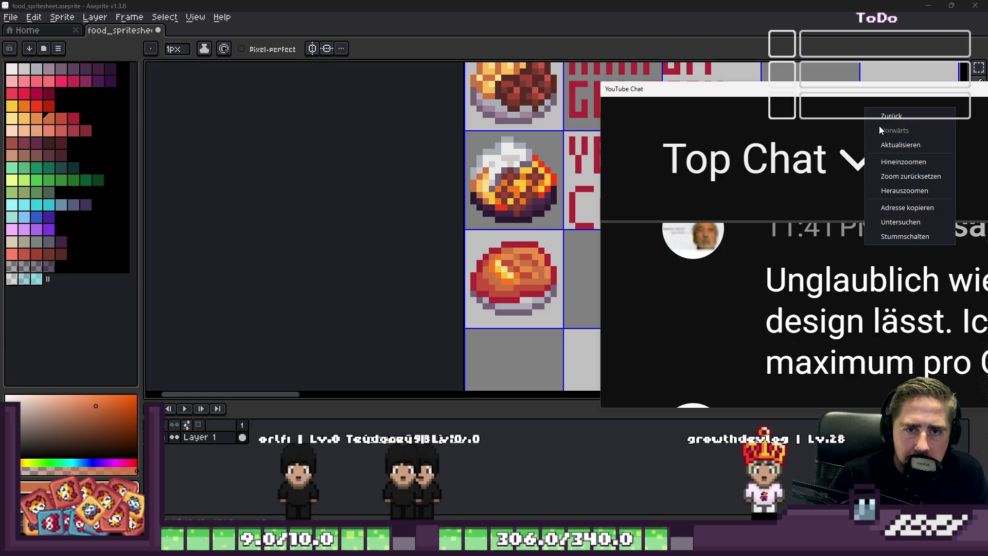
right_click(787, 137)
left_click(941, 120)
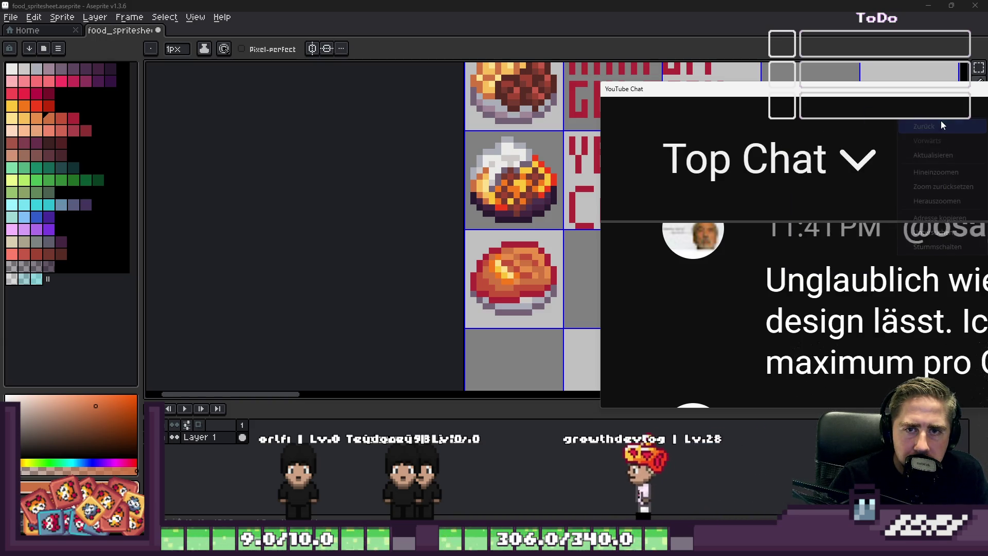
right_click(898, 118)
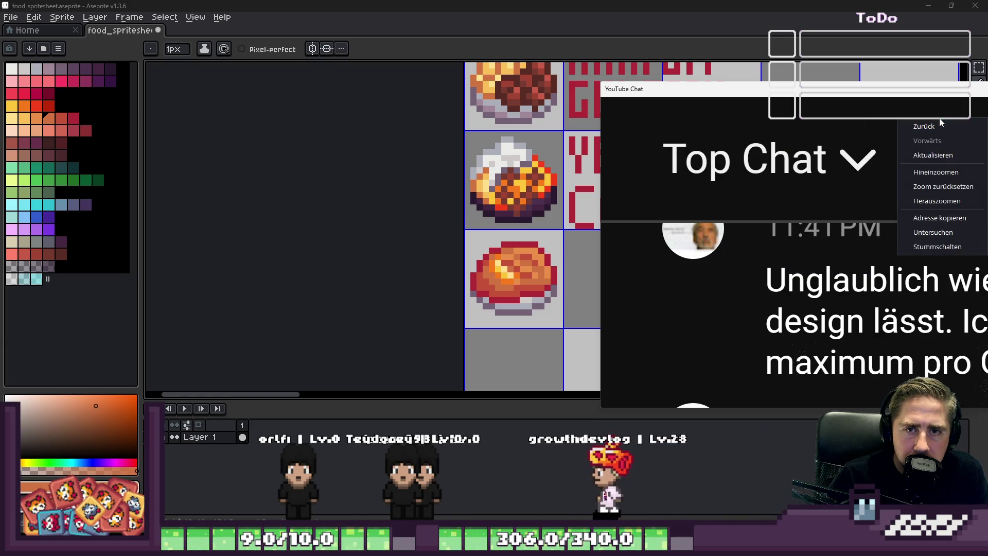
left_click(908, 125)
Resize the chat window via its window options and place it further left over the Aseprite canvas.
right_click(888, 121)
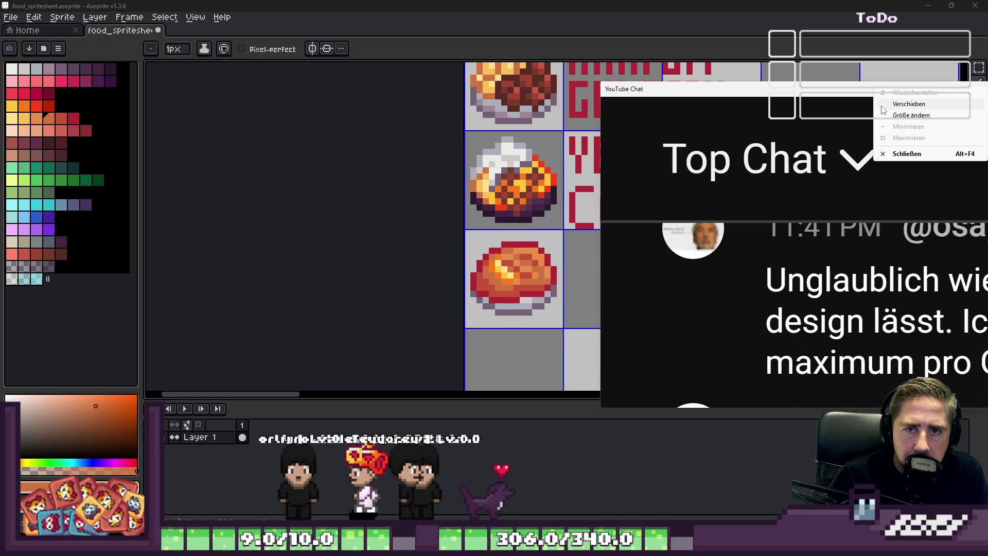
left_click(850, 123)
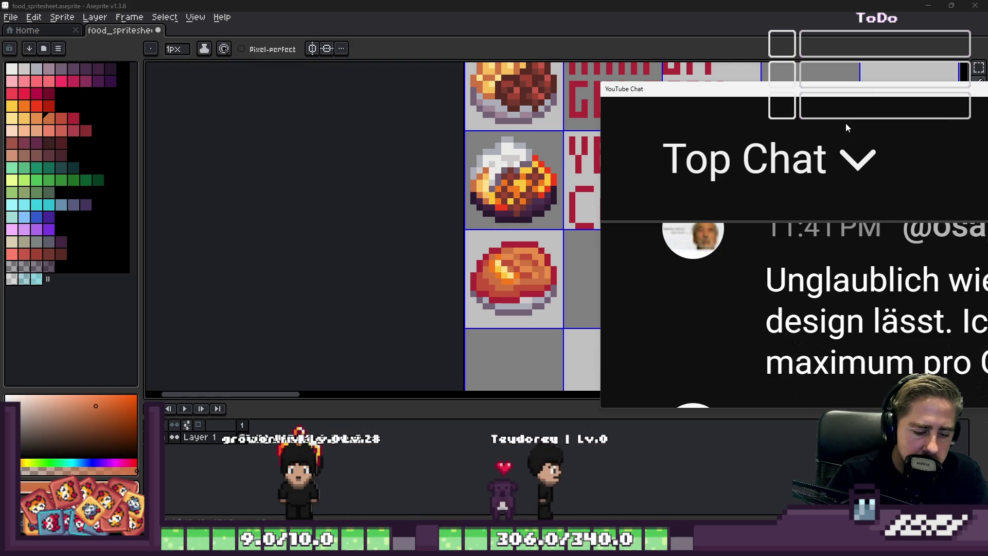
key("alt+F4")
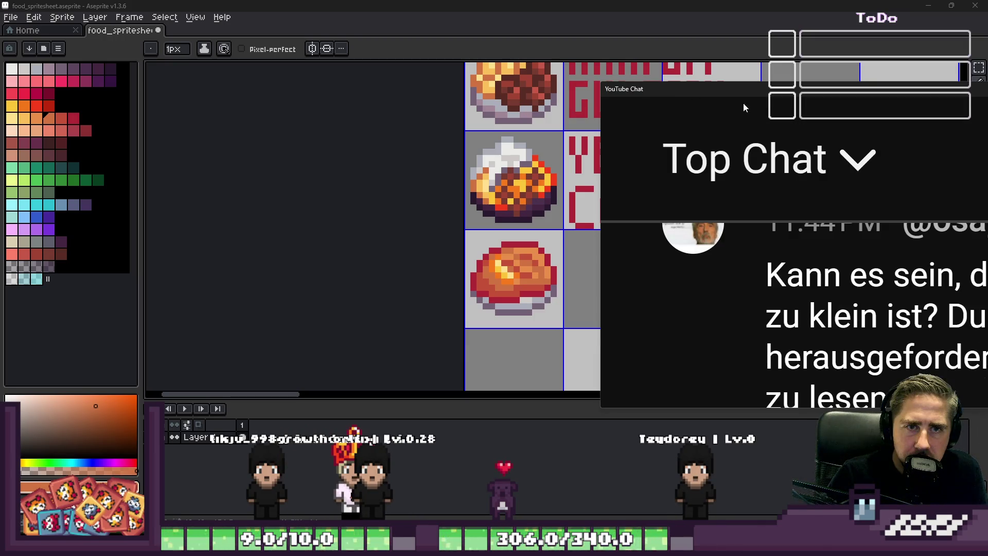
left_click_drag(982, 257, 836, 257)
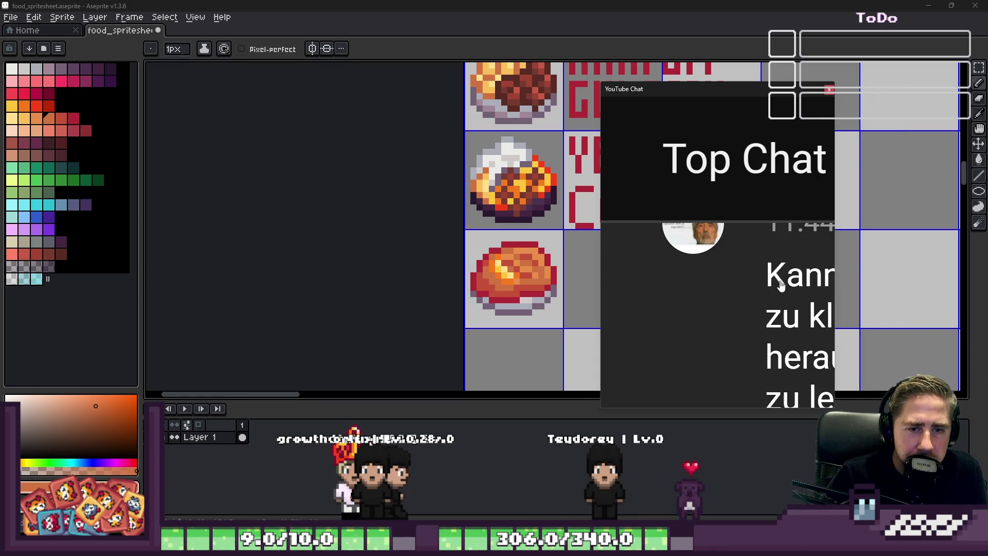
left_click_drag(834, 277, 987, 278)
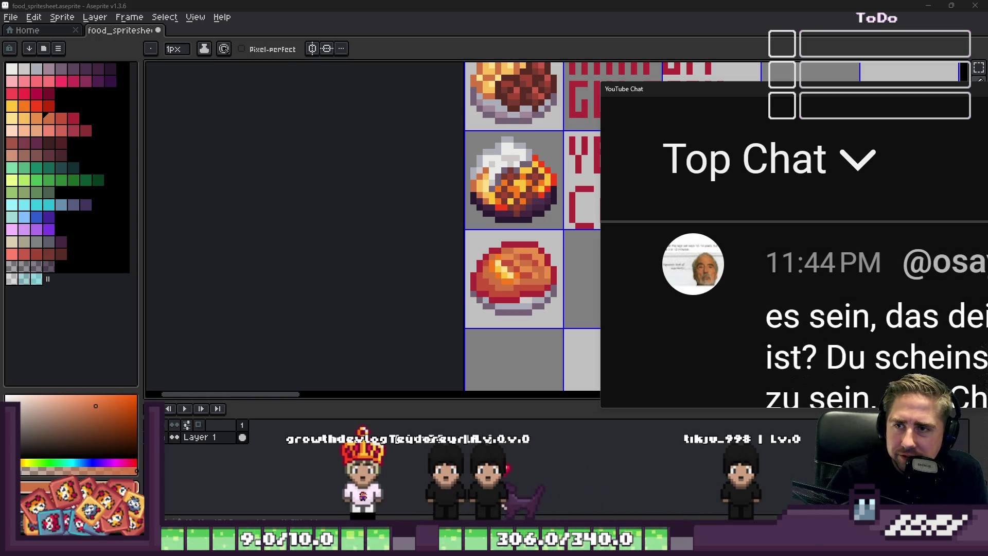
left_click(749, 88)
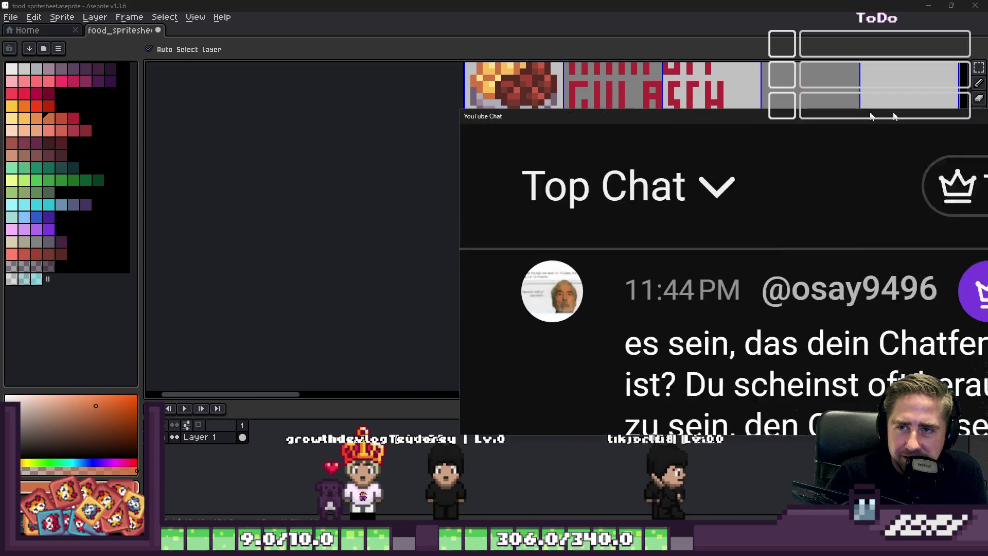
left_click_drag(587, 109, 565, 73)
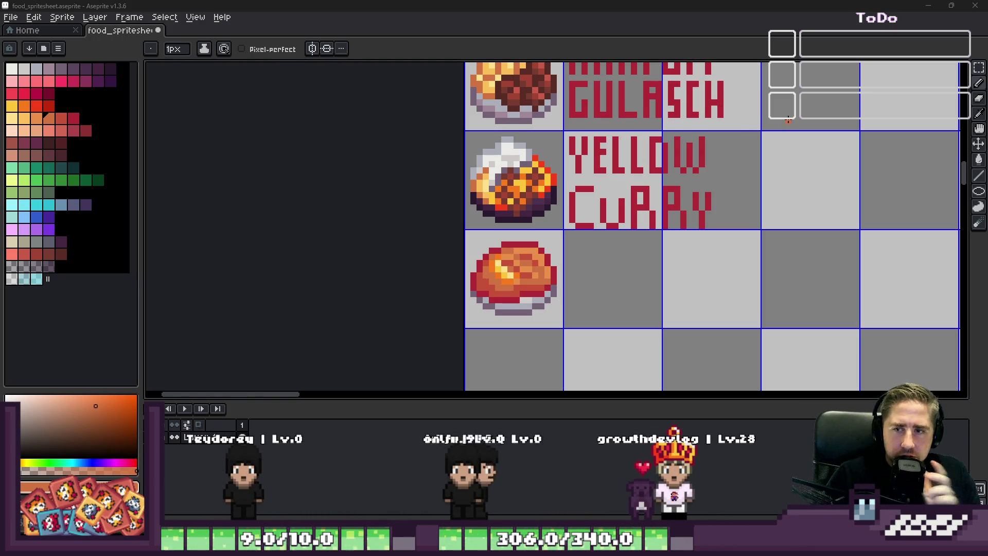
scroll(556, 263, "up", 5)
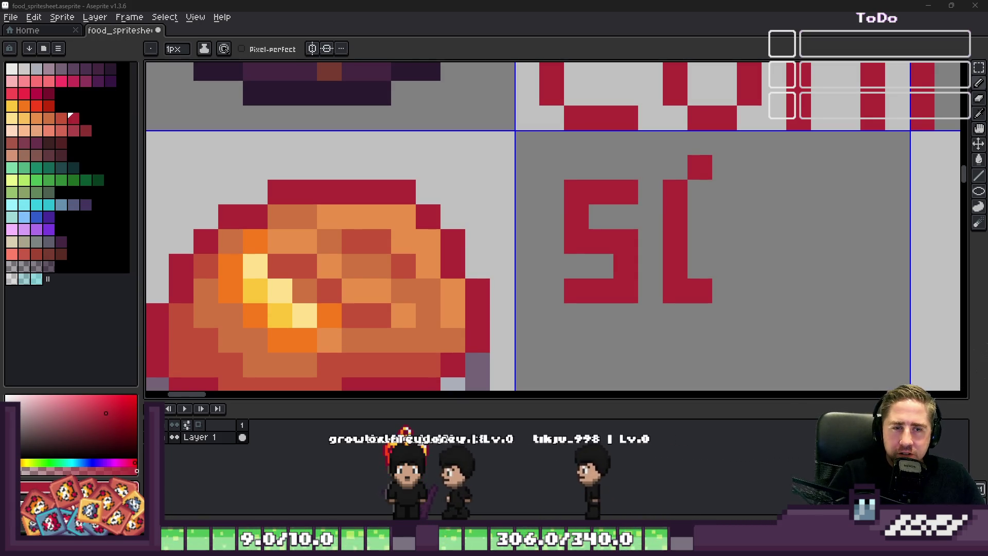
Round out the red letter C and draw the H beside it, undoing a misdrawn stroke.
left_click(724, 266)
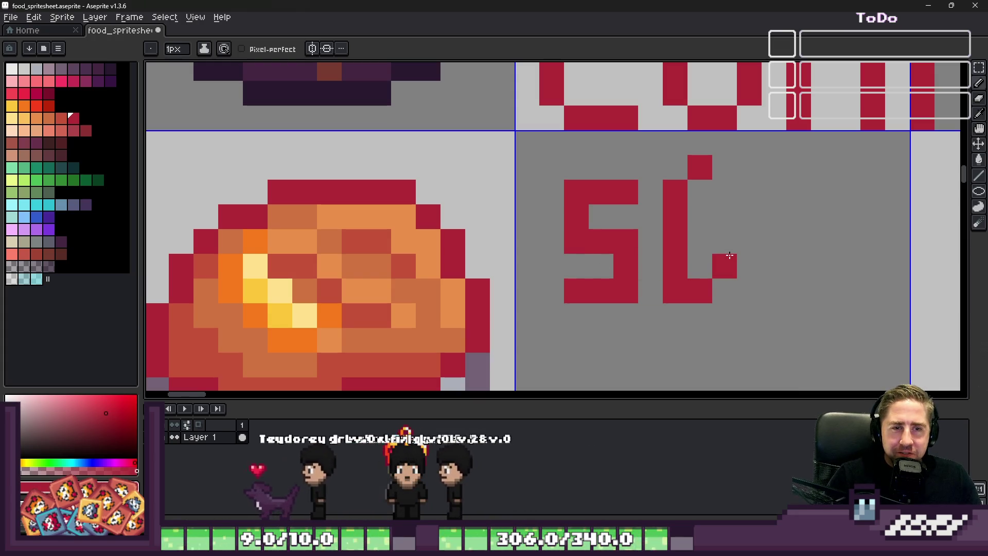
left_click(723, 192)
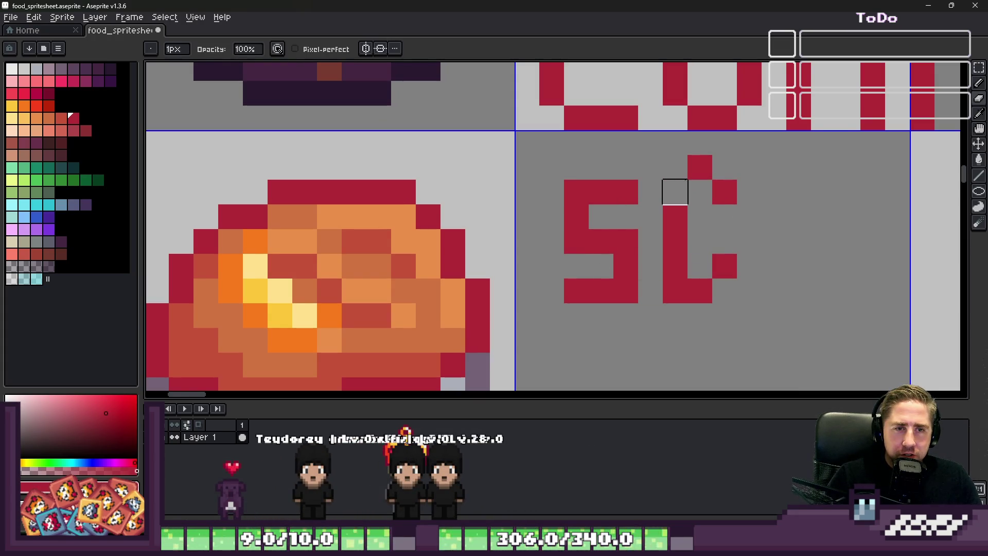
left_click(713, 210)
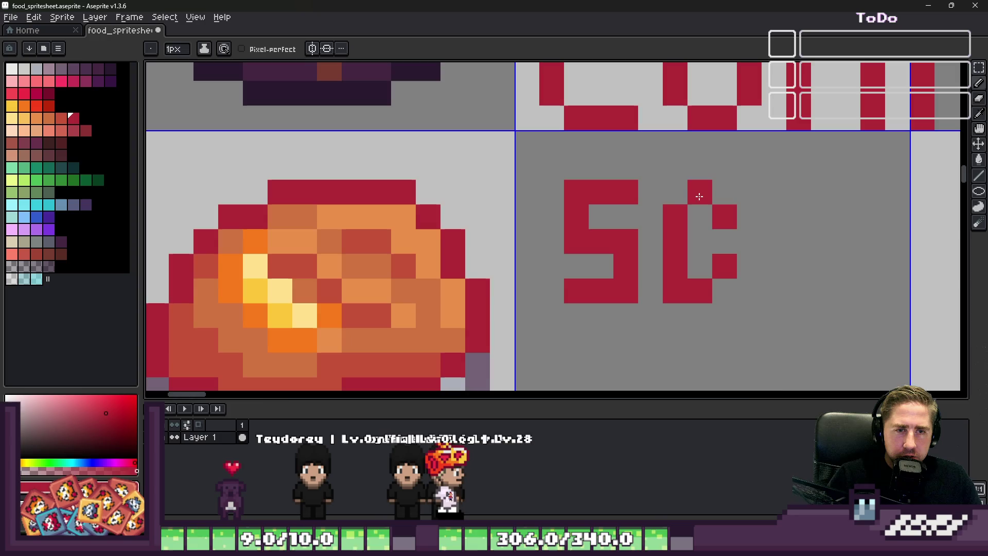
scroll(713, 210, "down", 3)
scroll(713, 209, "up", 3)
left_click(736, 179)
left_click_drag(736, 179, 728, 264)
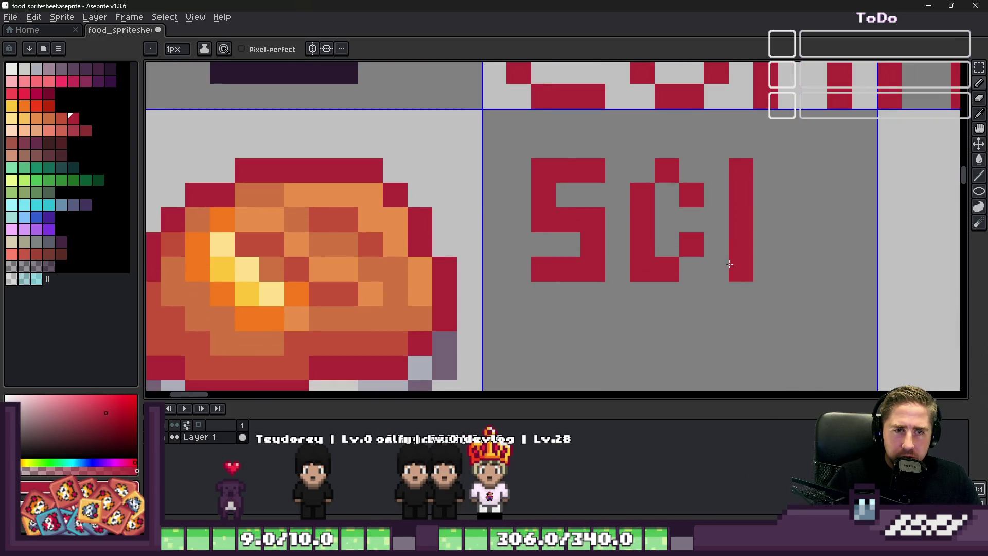
key("ctrl+z")
left_click(739, 262)
left_click(759, 218)
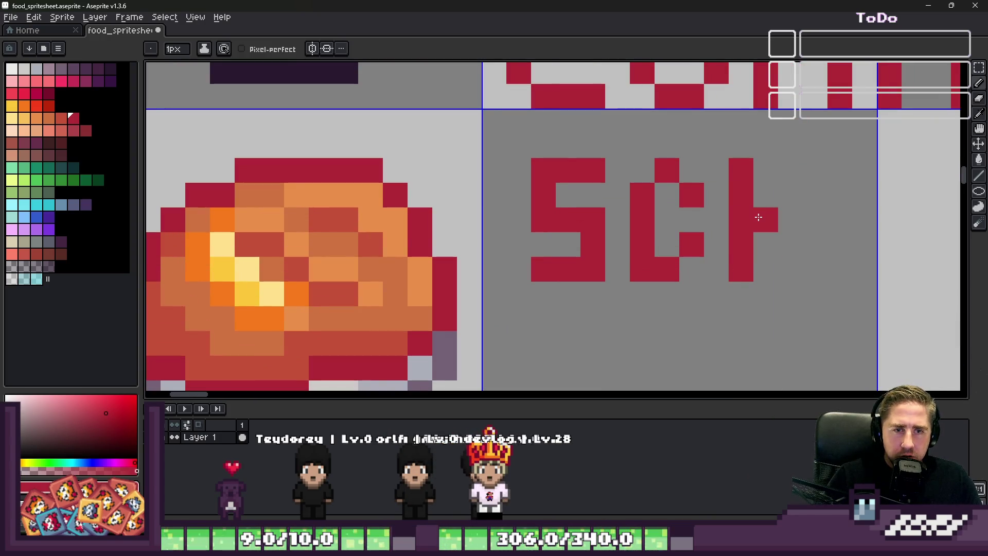
left_click_drag(780, 228, 790, 270)
scroll(780, 247, "down", 1)
Draw the red letters N, I and T pixel by pixel after SCH.
left_click(726, 232)
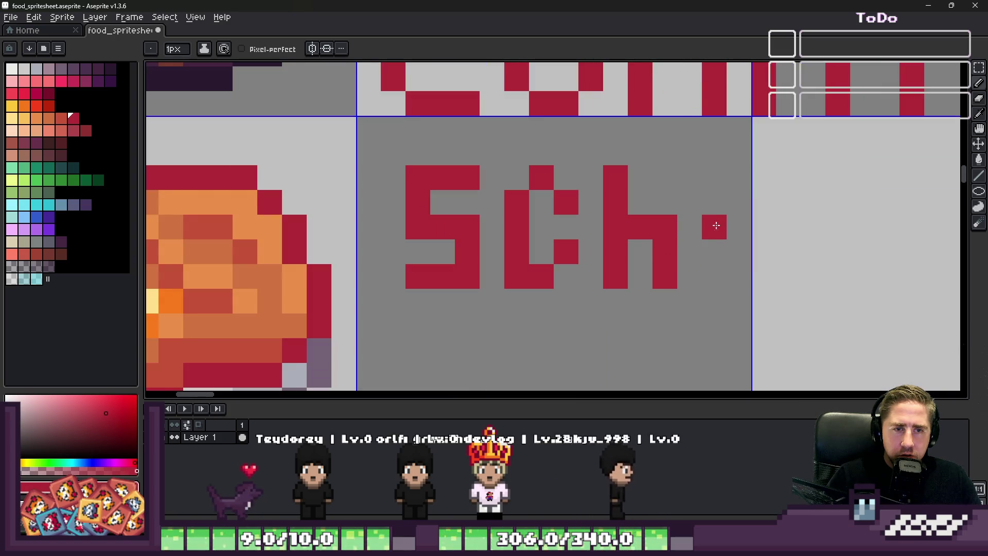
left_click(714, 176)
mouse_move(714, 278)
left_mouse_down()
mouse_move(714, 193)
mouse_move(764, 278)
left_mouse_up()
left_click(739, 178)
scroll(764, 263, "down", 1)
scroll(663, 203, "up", 1)
left_click_drag(743, 224, 743, 190)
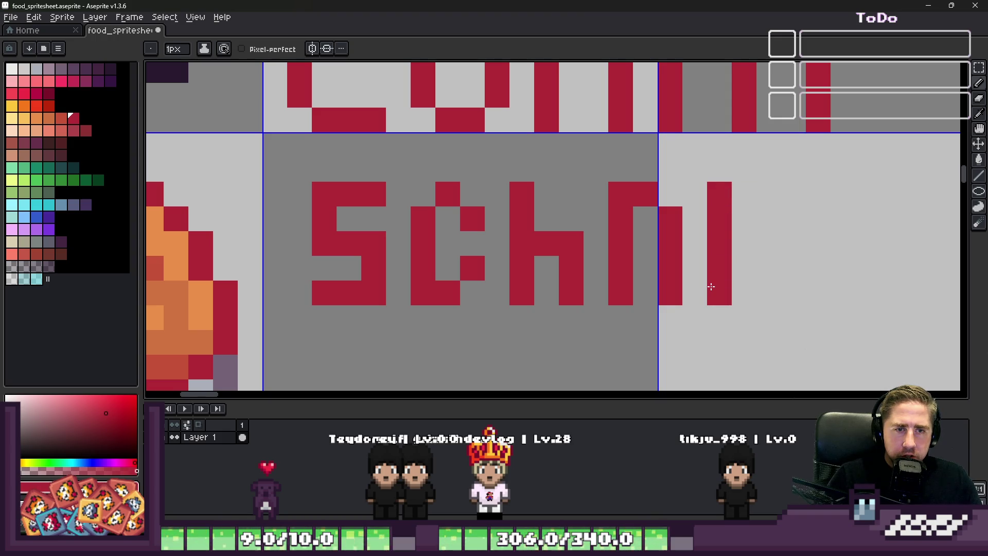
left_click(769, 193)
mouse_move(794, 194)
left_mouse_down()
mouse_move(818, 194)
mouse_move(793, 271)
left_mouse_up()
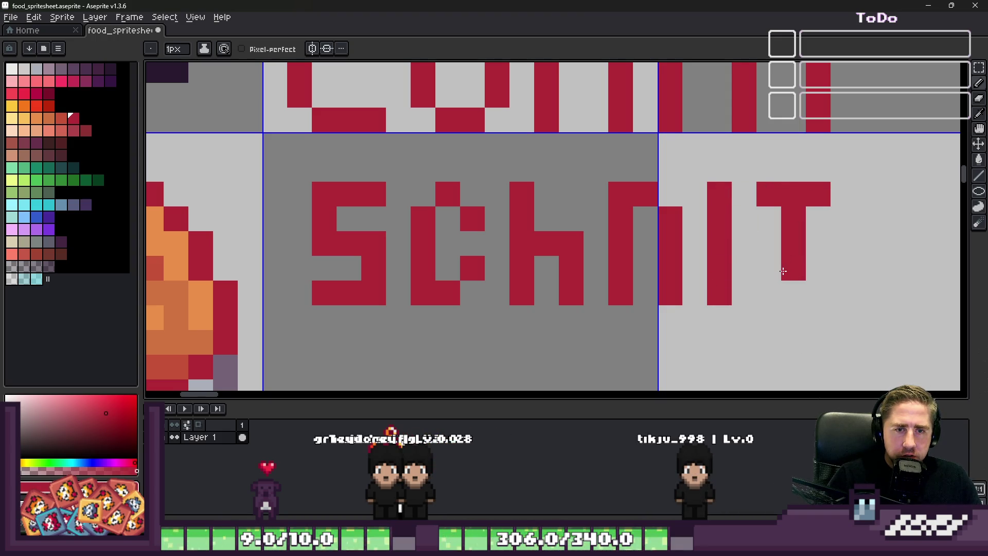
scroll(727, 244, "up", 1)
left_click(765, 203)
scroll(827, 218, "down", 2)
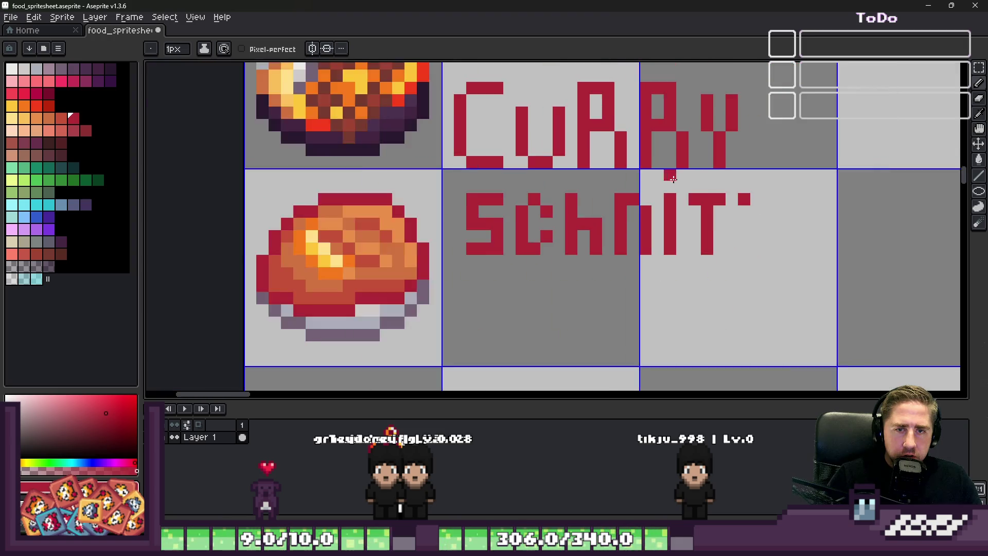
scroll(695, 177, "up", 2)
Draw the Z with its diagonal filled in and the E's stem and bottom bar, so the label reads SCHNITZE.
left_click_drag(617, 158, 722, 158)
left_click_drag(690, 193, 624, 292)
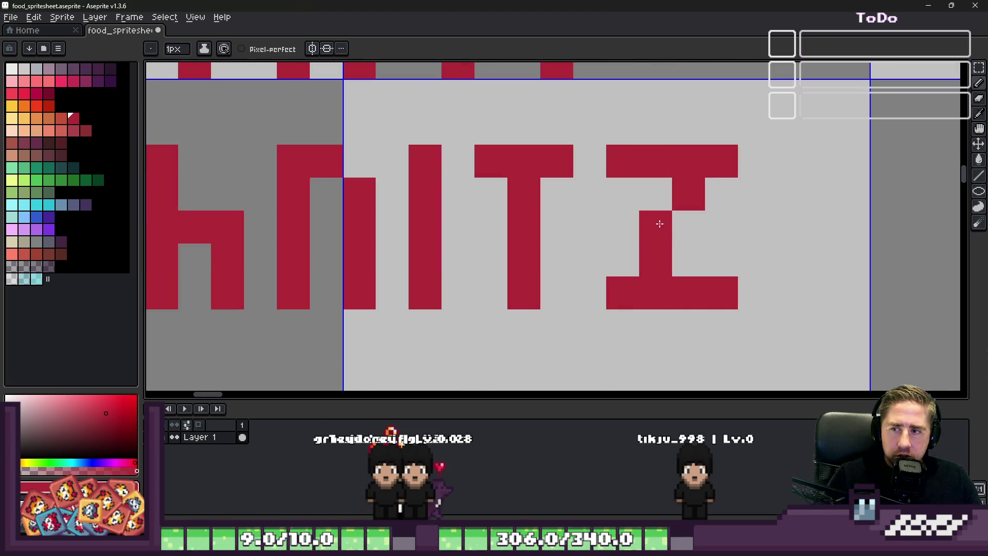
left_click(685, 227)
left_click(622, 260)
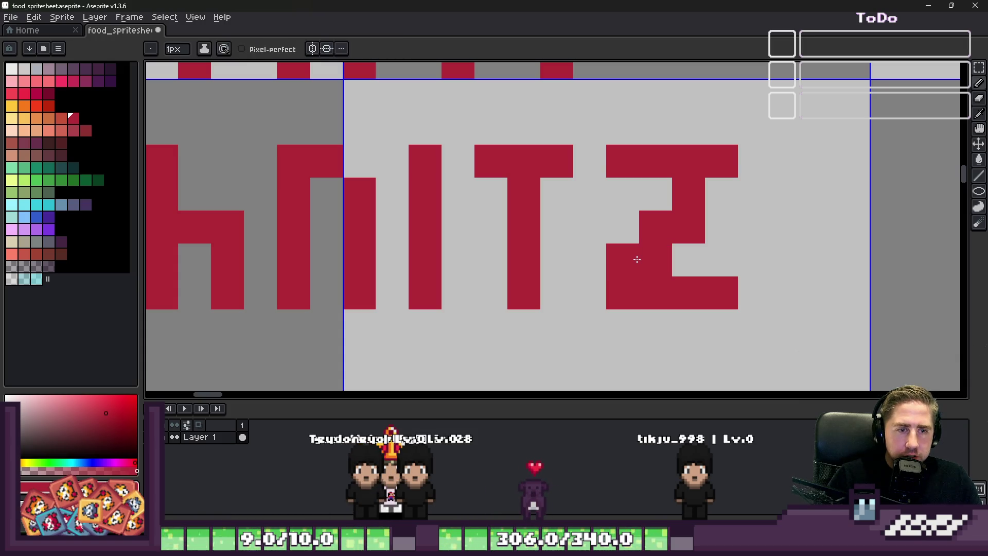
left_click(687, 260)
scroll(688, 232, "down", 2)
scroll(617, 232, "up", 1)
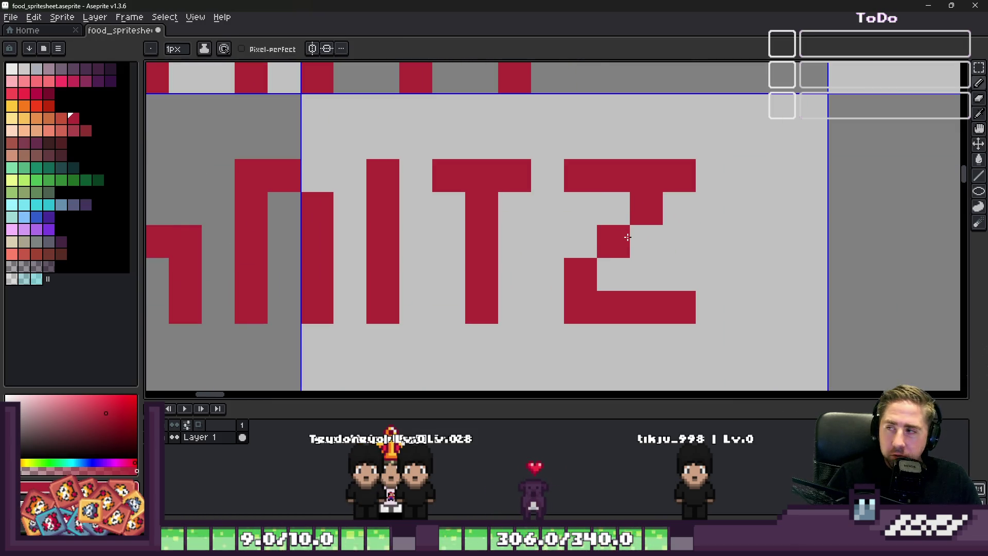
scroll(553, 280, "down", 1)
left_click(694, 222)
scroll(695, 222, "down", 2)
scroll(687, 222, "up", 1)
scroll(680, 221, "up", 1)
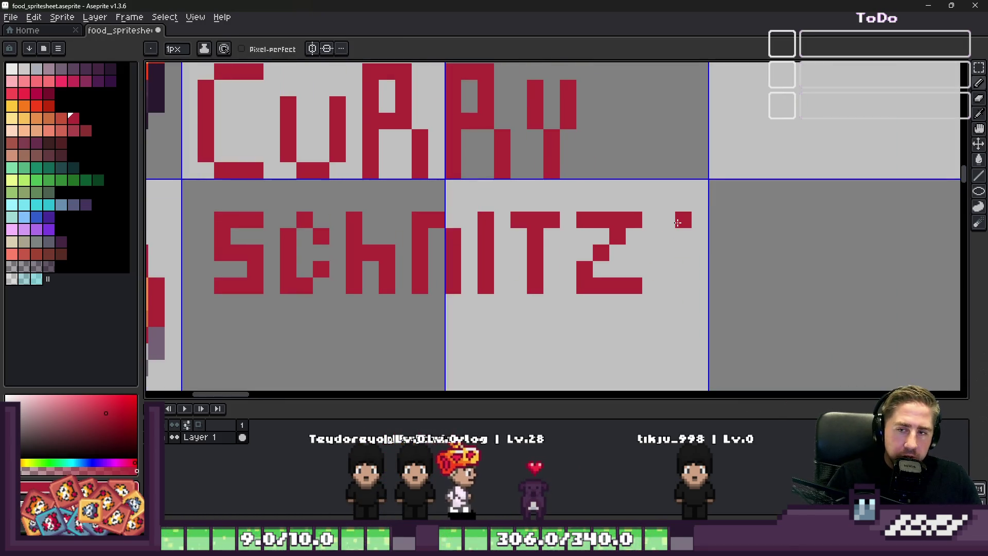
scroll(670, 224, "up", 1)
scroll(670, 223, "up", 1)
scroll(666, 214, "up", 1)
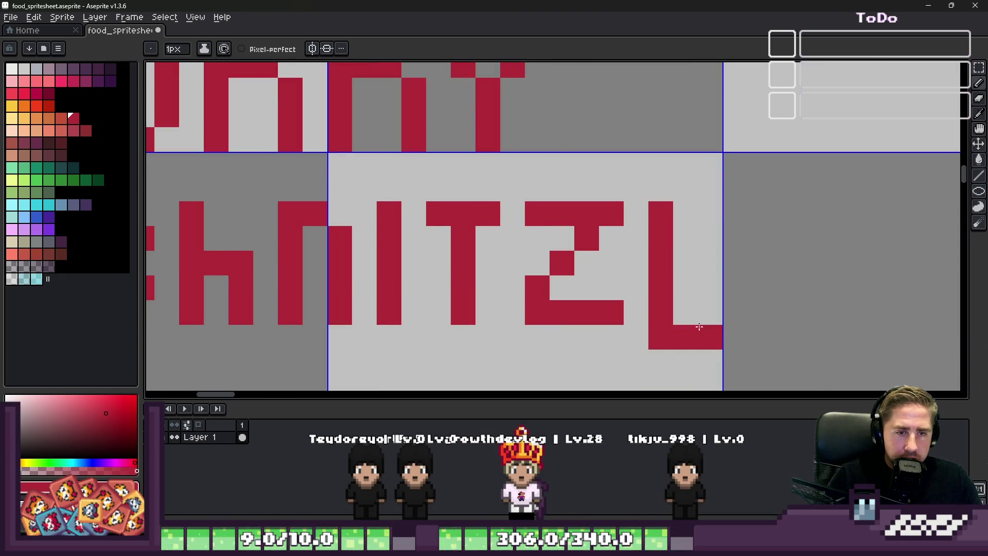
key("ctrl+z")
left_click_drag(668, 298, 709, 318)
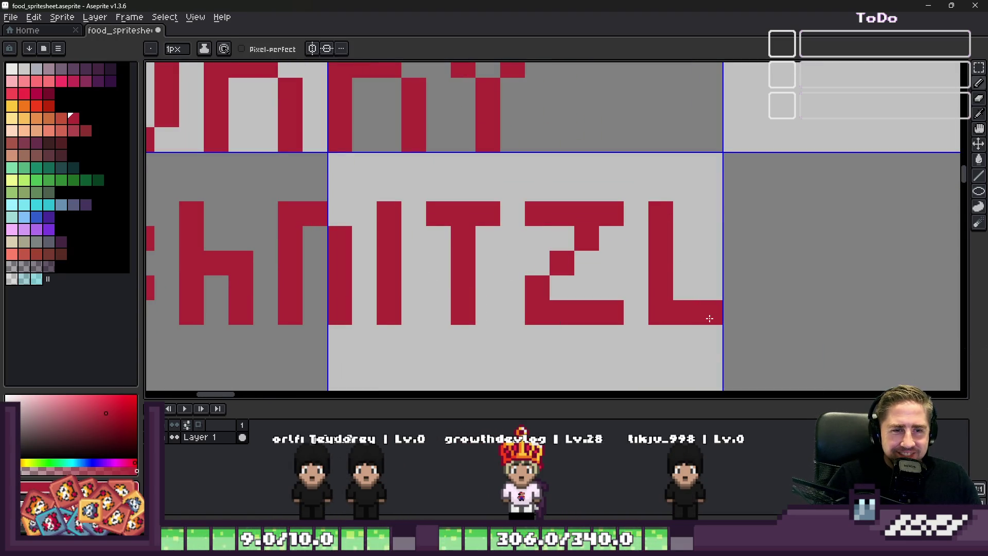
scroll(684, 224, "down", 2)
scroll(684, 223, "down", 2)
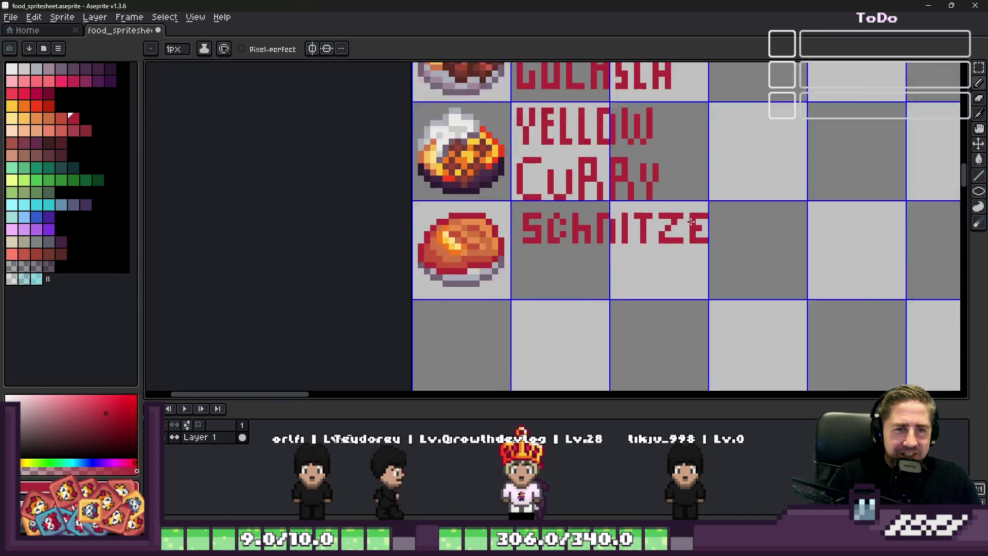
scroll(763, 194, "up", 3)
scroll(804, 273, "down", 3)
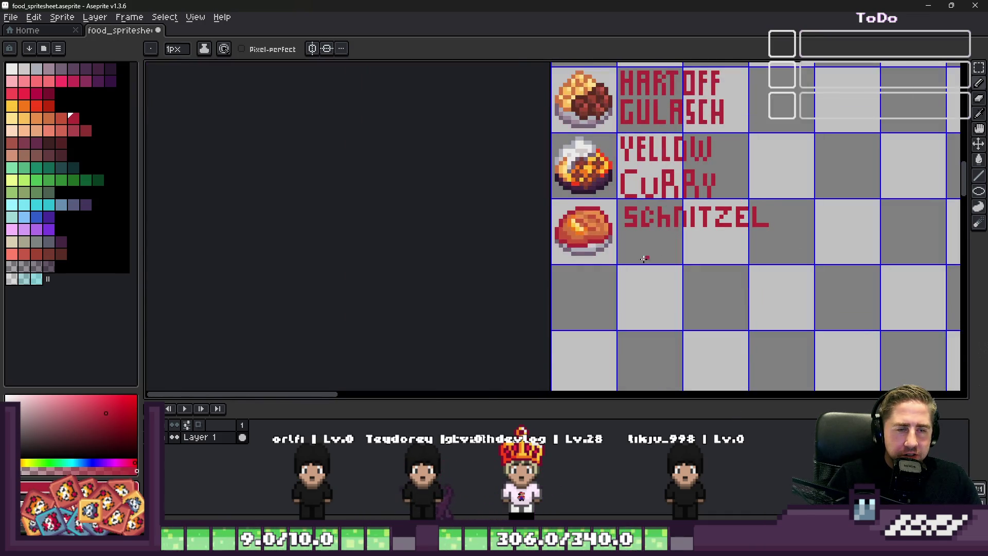
scroll(678, 213, "up", 1)
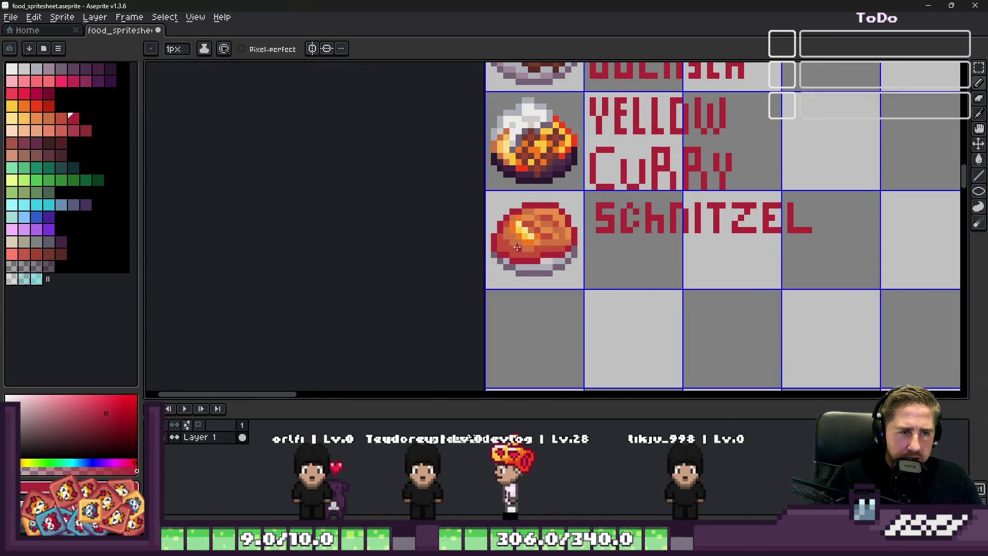
scroll(515, 229, "up", 3)
scroll(509, 234, "up", 2)
scroll(509, 234, "up", 1)
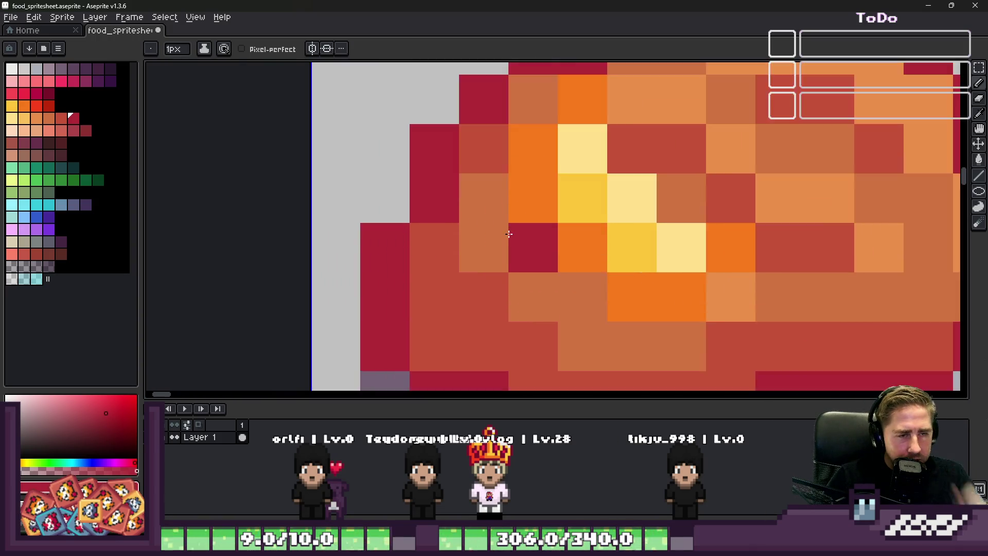
scroll(509, 234, "down", 4)
scroll(541, 216, "up", 3)
scroll(583, 181, "up", 2)
Paint pale yellow highlight pixels on the schnitzel sampled from the sprite, then bring the food wheel browser forward.
key("alt")
left_click(582, 181)
left_click(582, 199)
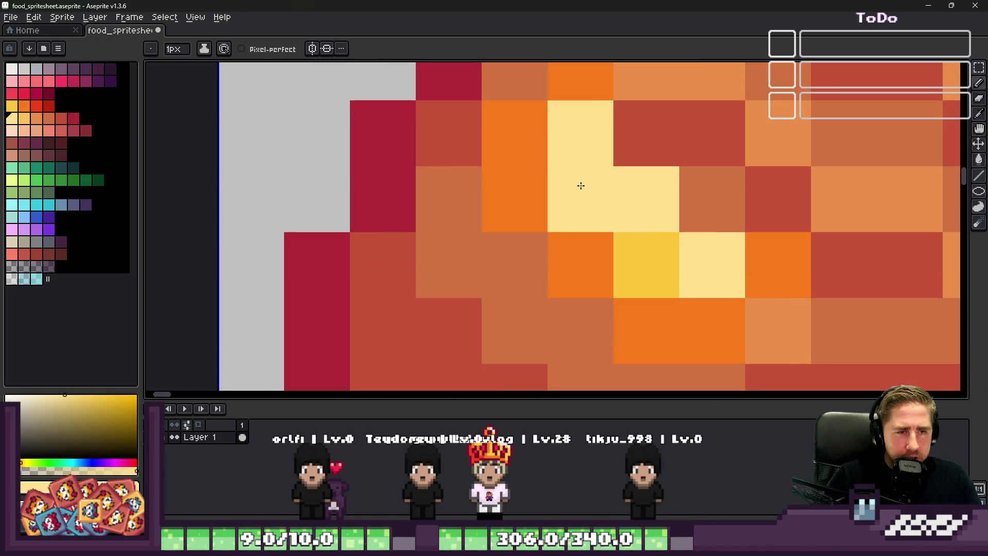
left_click(646, 264)
scroll(625, 264, "down", 4)
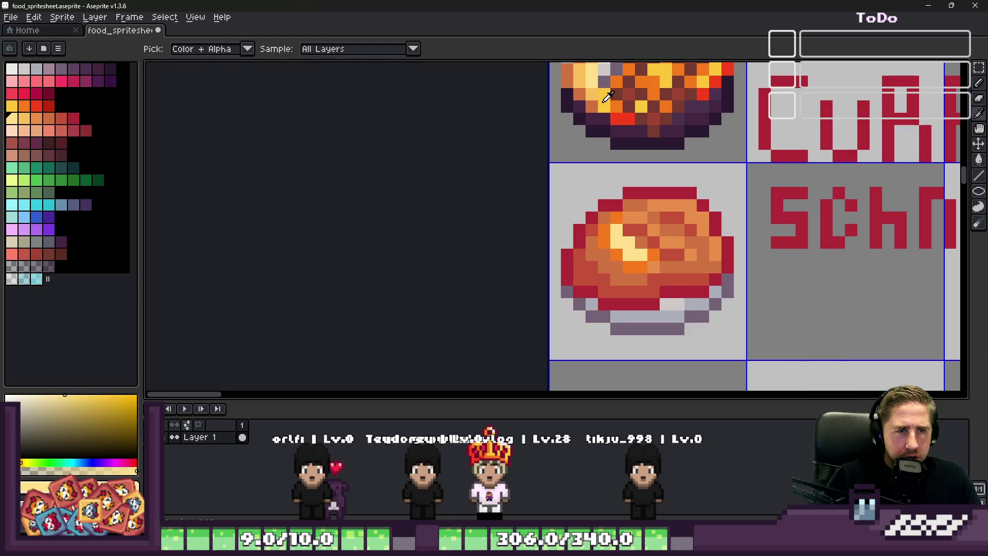
scroll(642, 242, "up", 4)
left_click(651, 301)
scroll(626, 270, "down", 2)
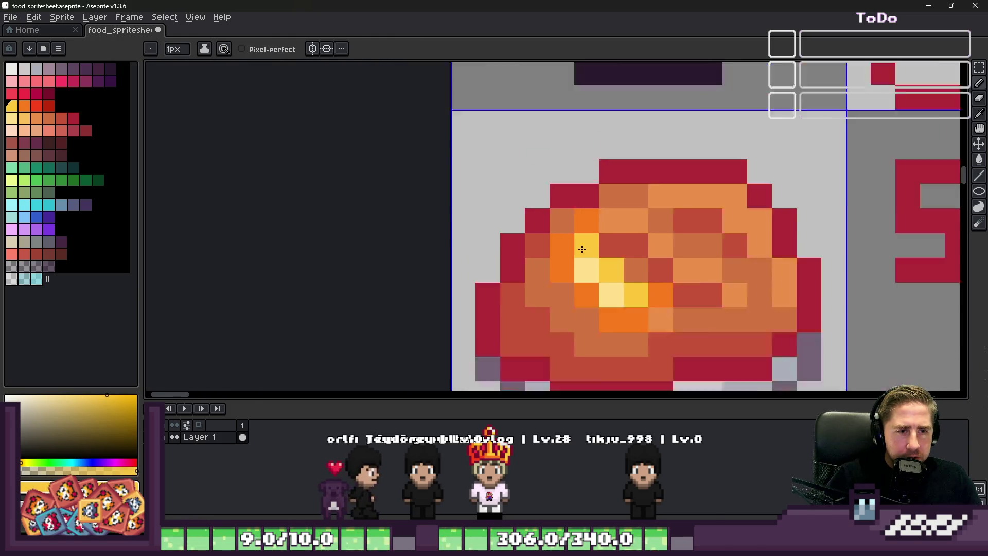
scroll(602, 270, "down", 4)
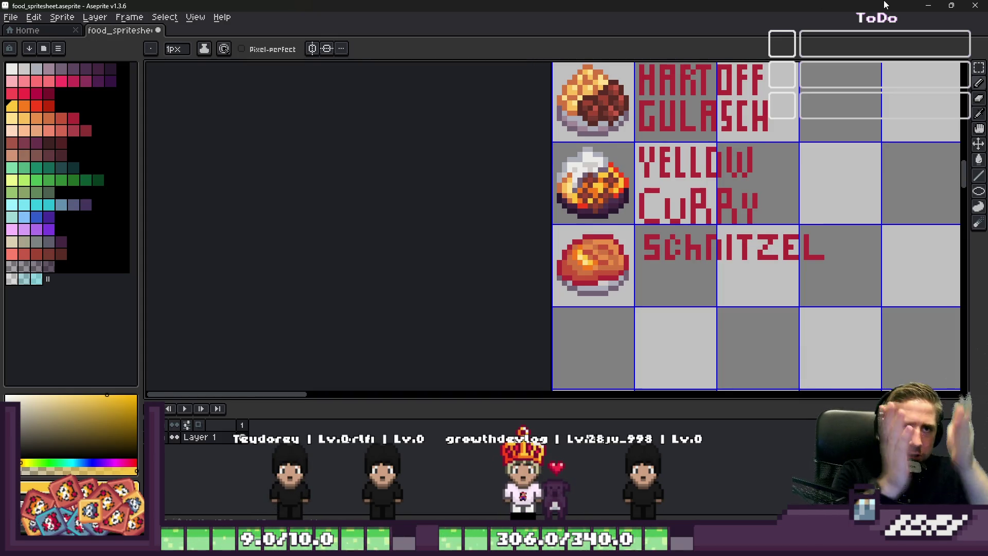
scroll(602, 355, "up", 1)
scroll(580, 305, "up", 2)
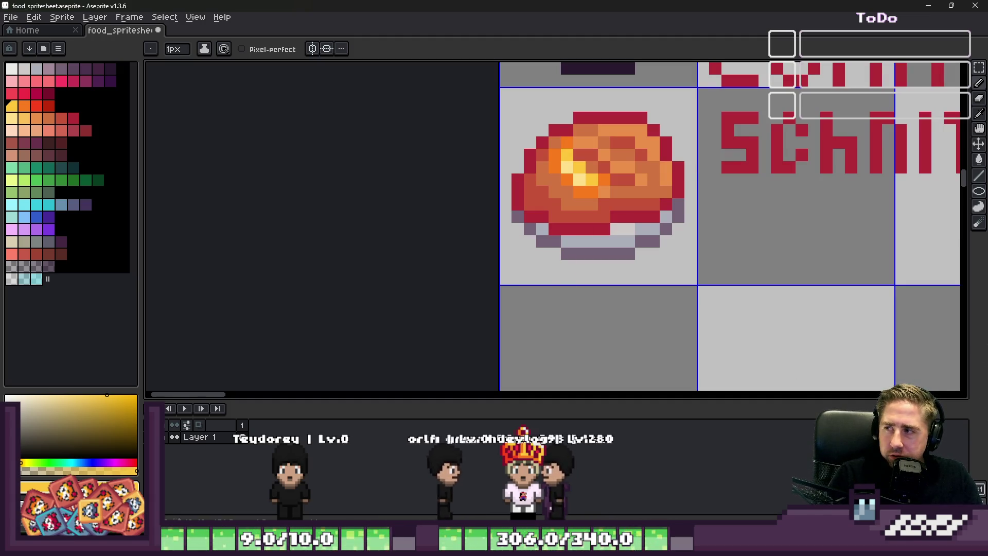
scroll(289, 270, "down", 2)
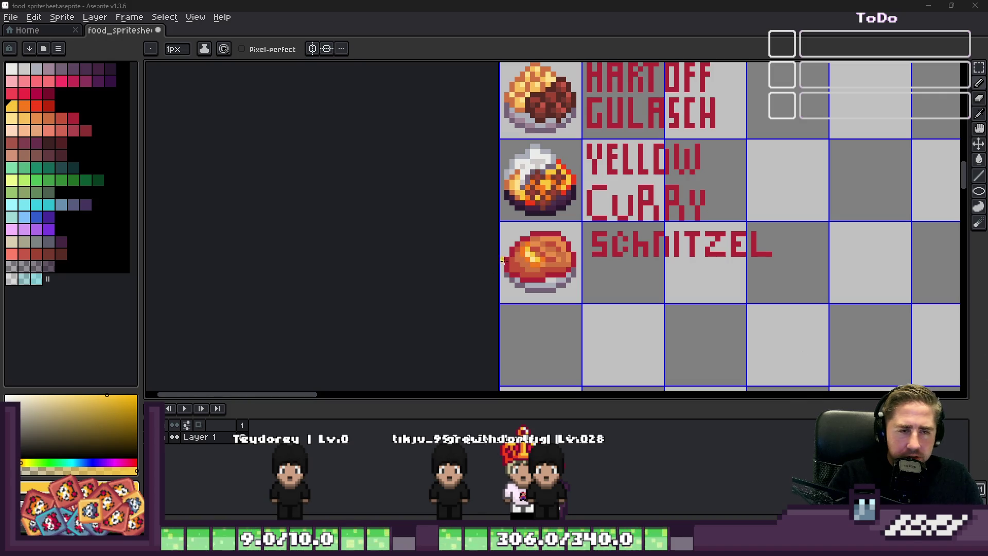
scroll(525, 258, "up", 1)
scroll(525, 259, "up", 1)
scroll(525, 259, "down", 2)
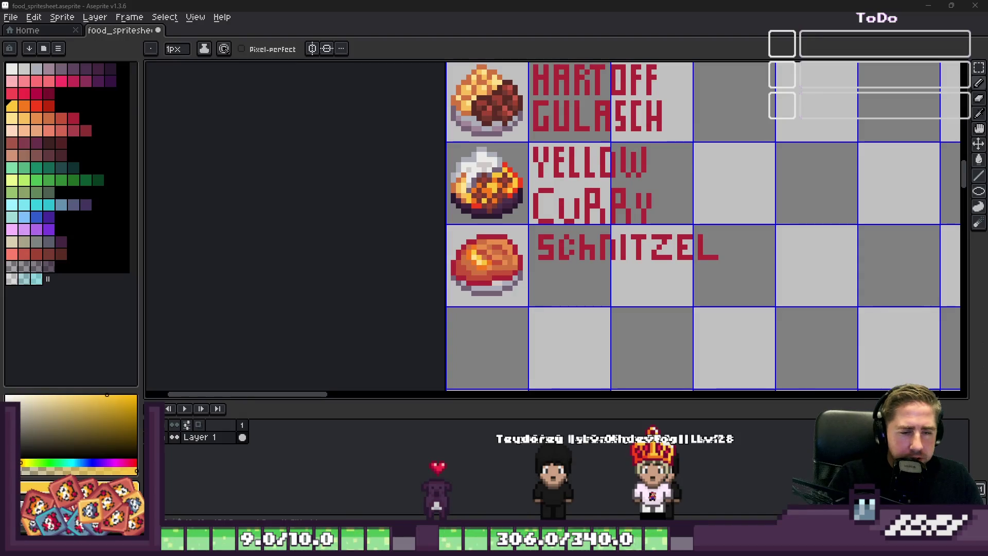
key("alt+Tab")
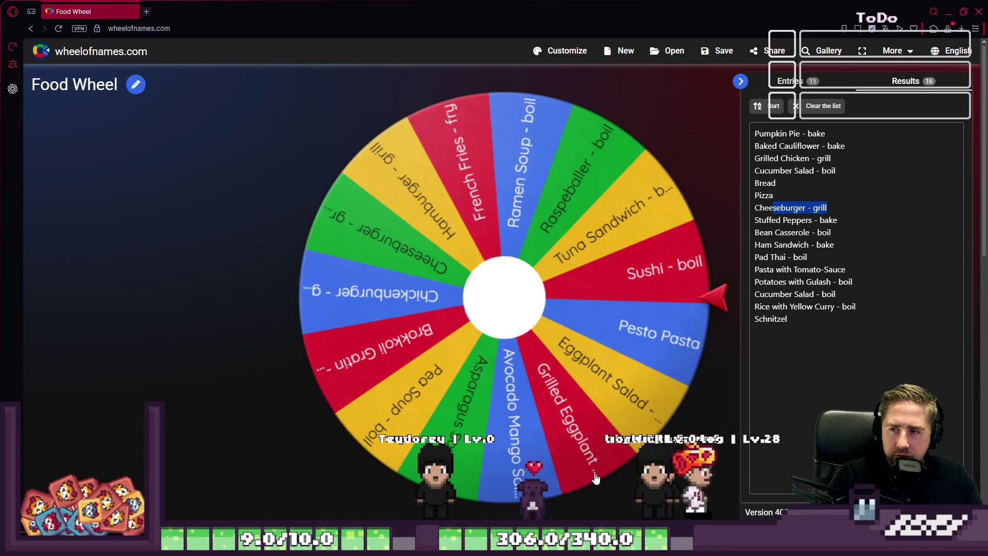
Back in Aseprite, select the SCHNITZEL label, undo several lettering strokes and redo them to restore the full label.
left_click(951, 14)
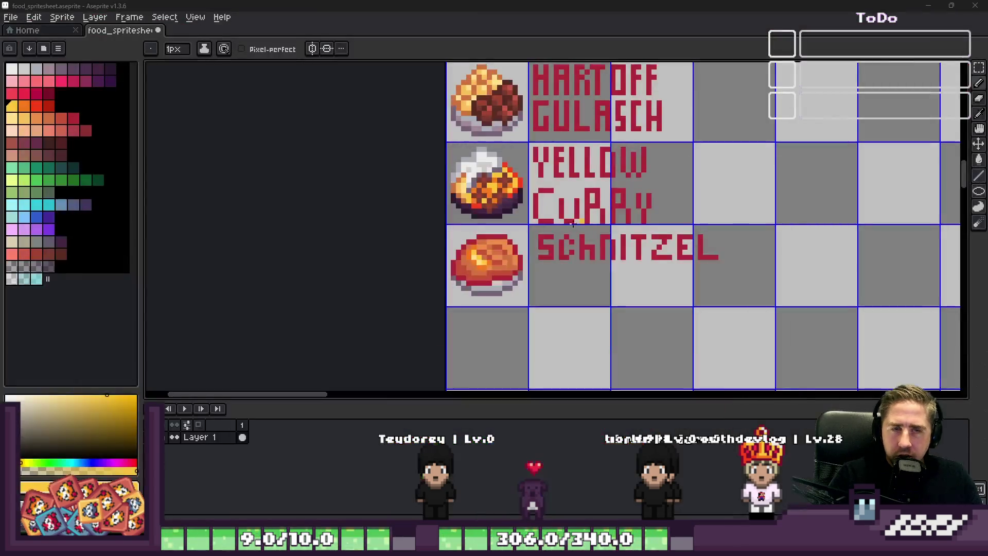
scroll(476, 267, "up", 4)
scroll(464, 136, "down", 4)
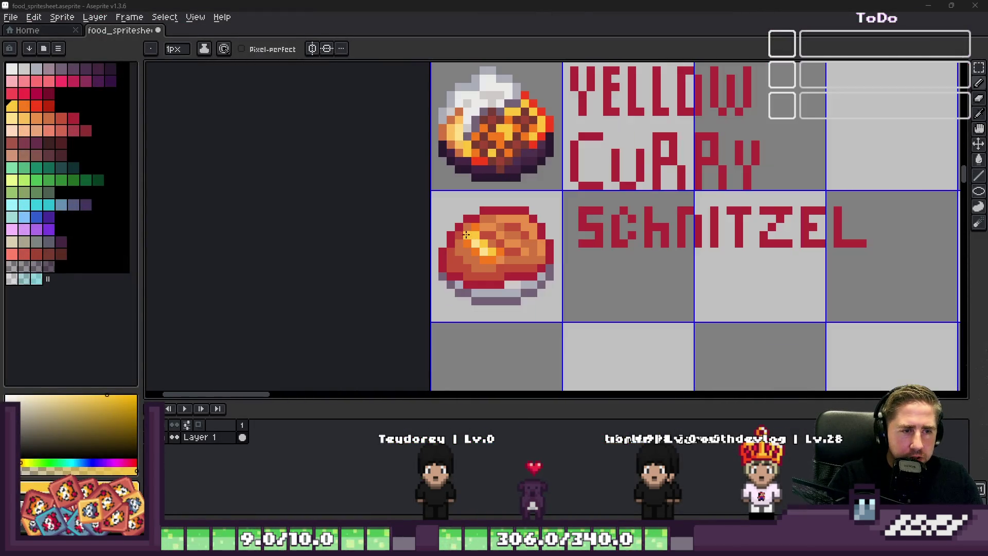
key("m")
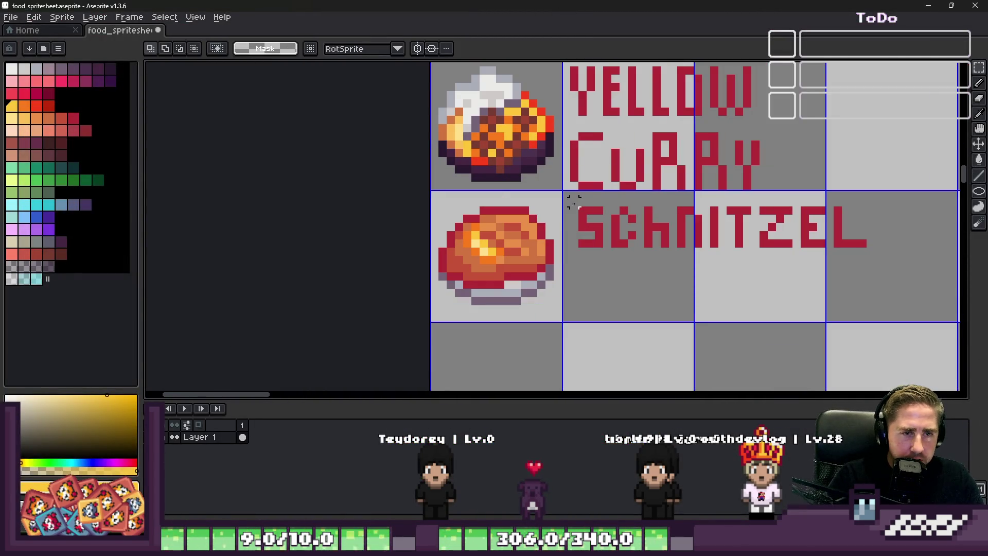
left_click_drag(568, 189, 871, 267)
key("ctrl+z")
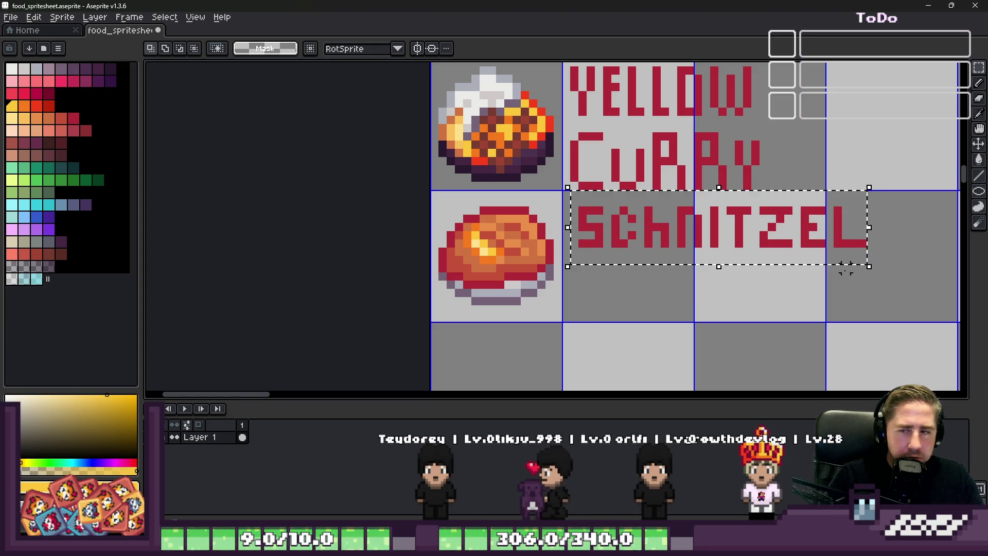
key("ctrl+z")
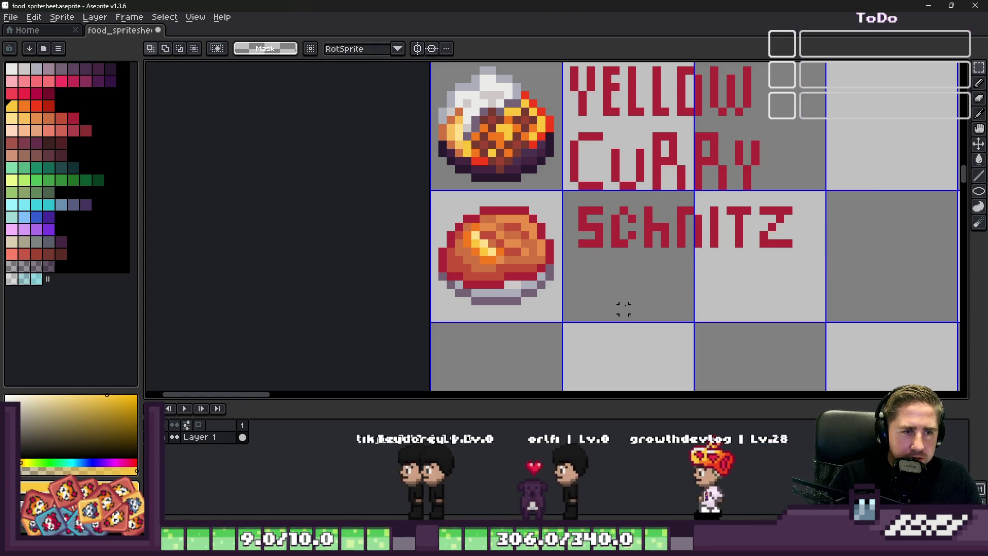
key("ctrl+z")
key("ctrl+z")
key("ctrl+z")
key("ctrl+z")
key("ctrl+z")
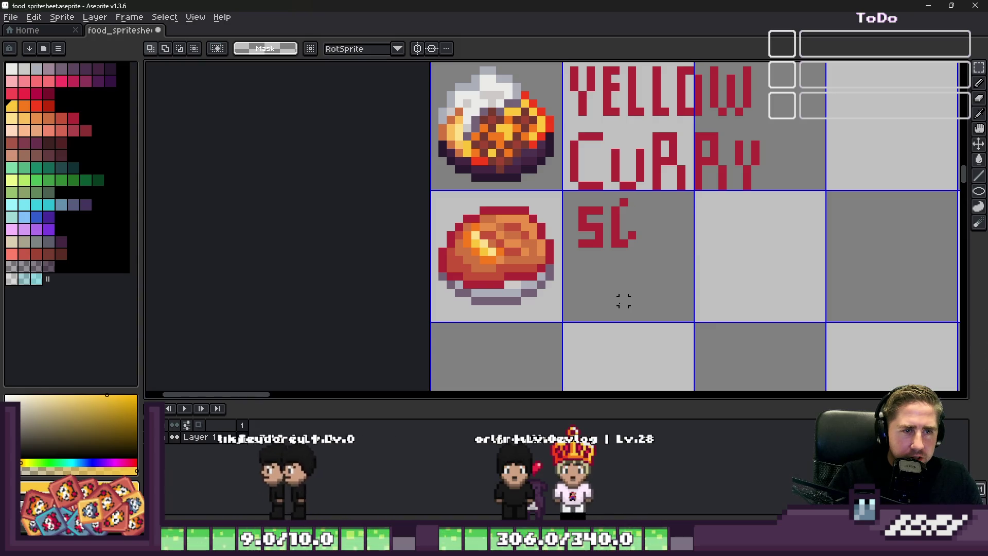
key("ctrl+z")
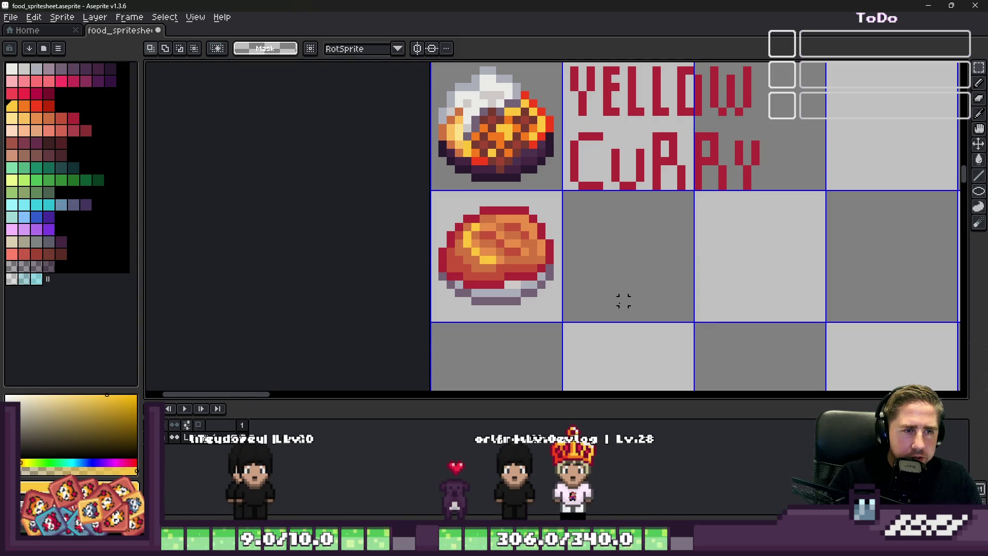
key("ctrl+y")
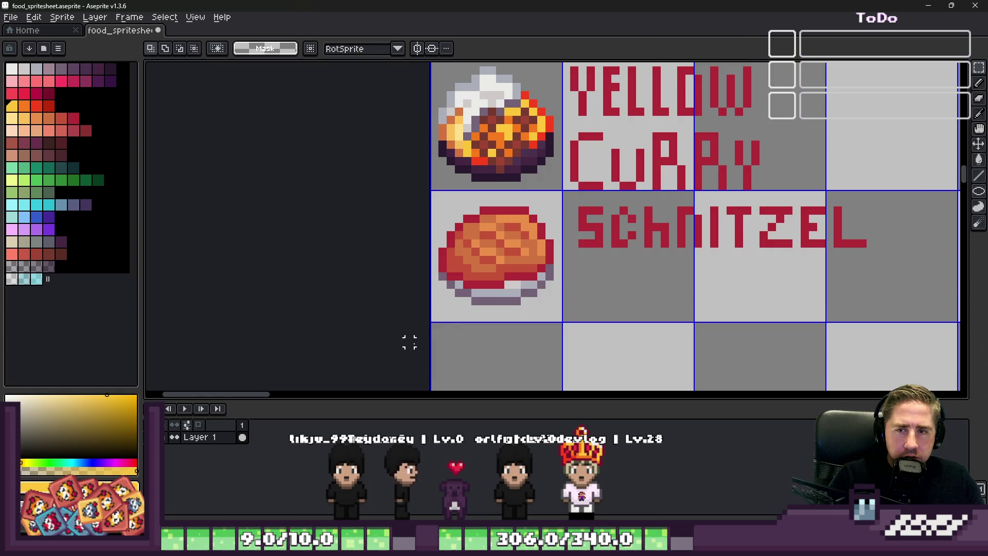
scroll(443, 332, "up", 3)
scroll(442, 223, "up", 2)
scroll(464, 77, "down", 5)
scroll(463, 77, "up", 3)
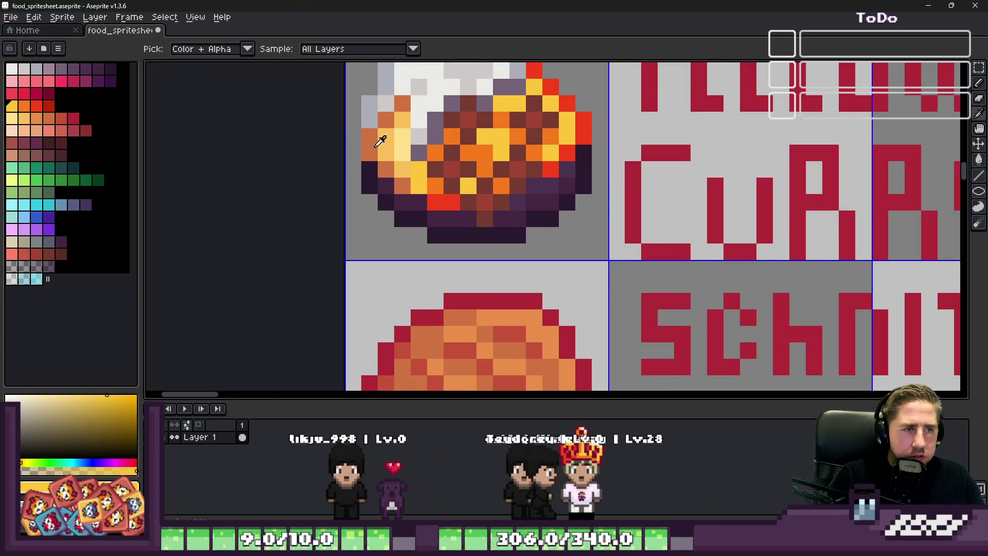
scroll(438, 255, "up", 2)
scroll(437, 254, "down", 3)
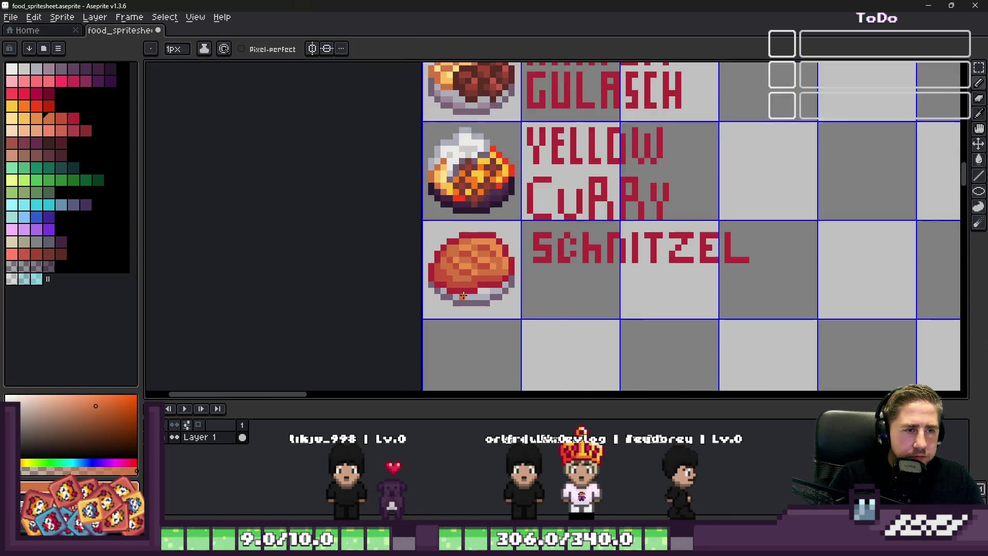
scroll(438, 255, "up", 2)
With the brush in red from the palette, start painting a red blob on the schnitzel's lower left.
key("b")
scroll(494, 294, "down", 2)
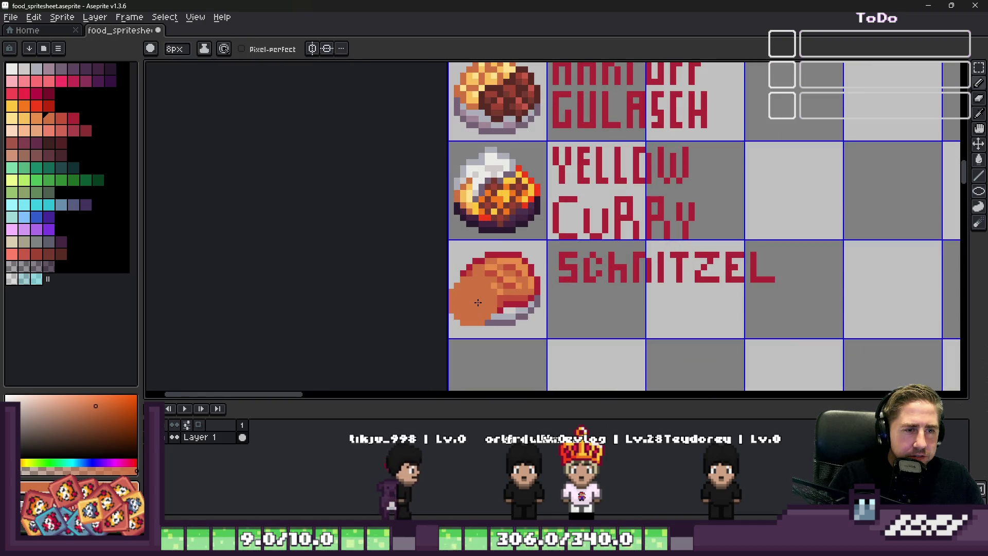
scroll(481, 301, "up", 2)
scroll(494, 297, "up", 2)
key("ctrl+z")
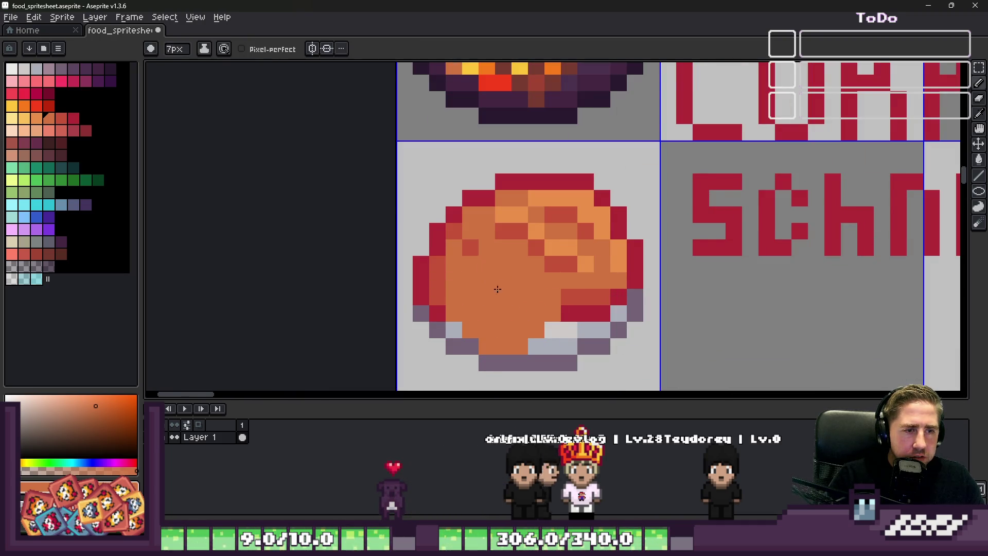
key("ctrl+z")
key("ctrl+z")
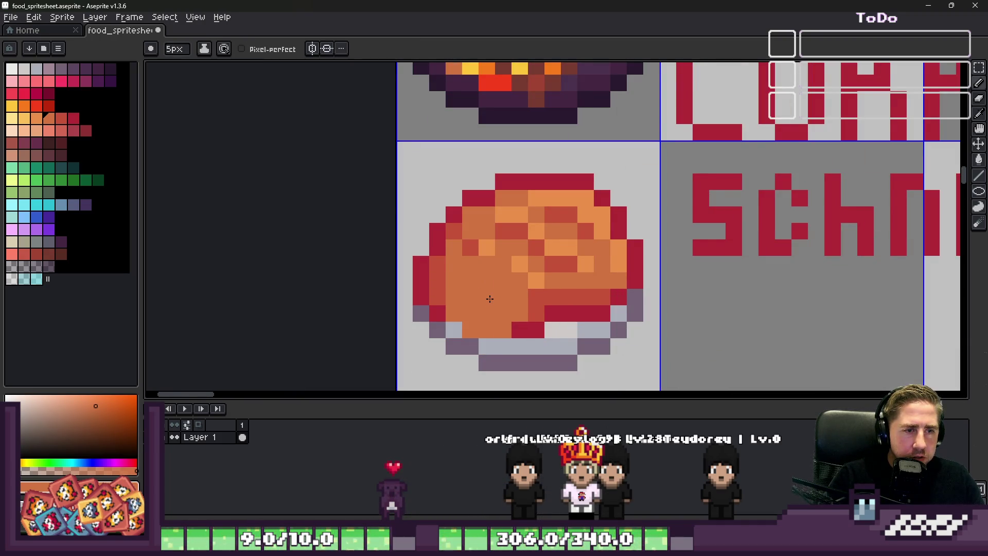
scroll(488, 301, "down", 3)
scroll(479, 294, "up", 2)
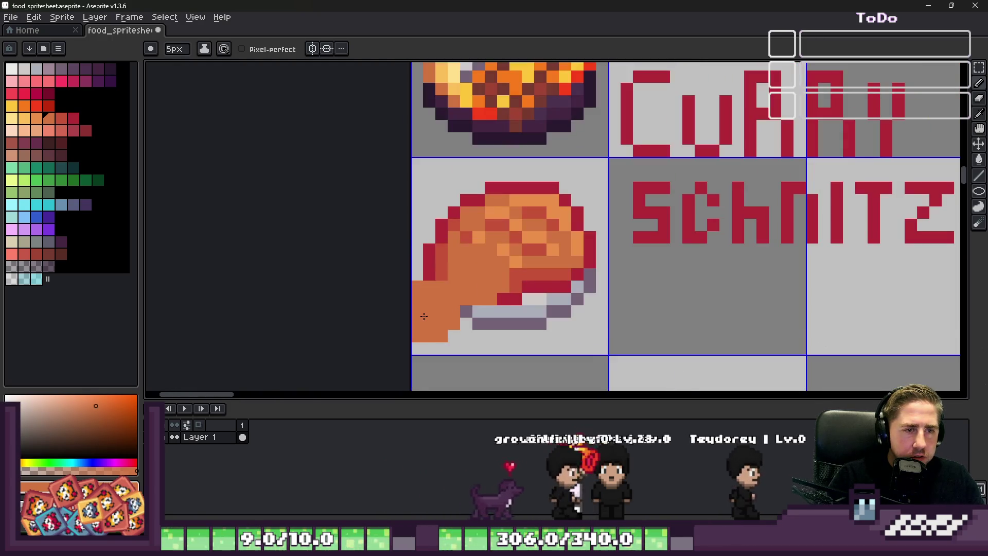
key("v")
scroll(346, 281, "down", 2)
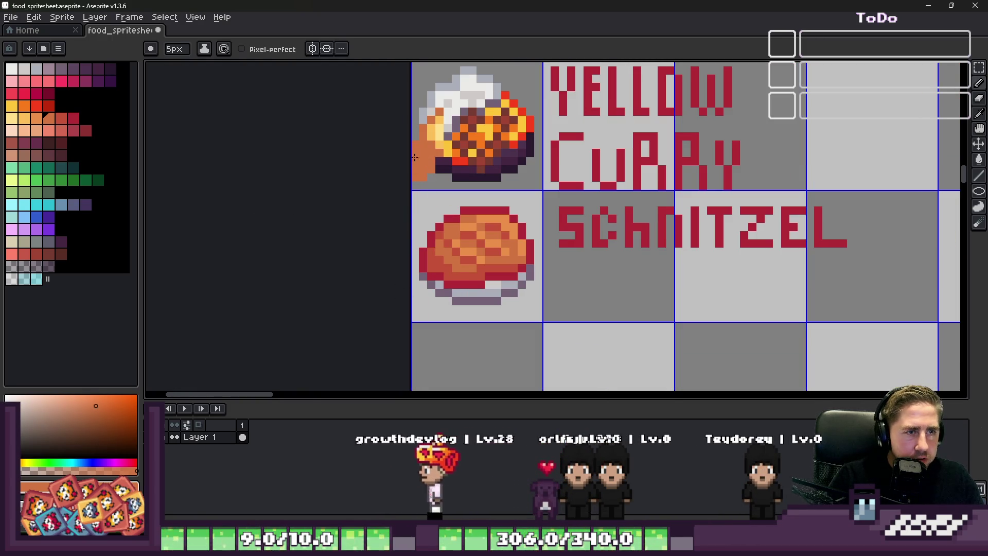
key("b")
left_click(37, 108)
scroll(480, 254, "up", 3)
left_click(432, 317)
scroll(479, 255, "up", 2)
Extend the red patch, then paint a light yellow block inside it with a one-pixel pencil, undoing an accidental fill.
left_click_drag(479, 232, 509, 270)
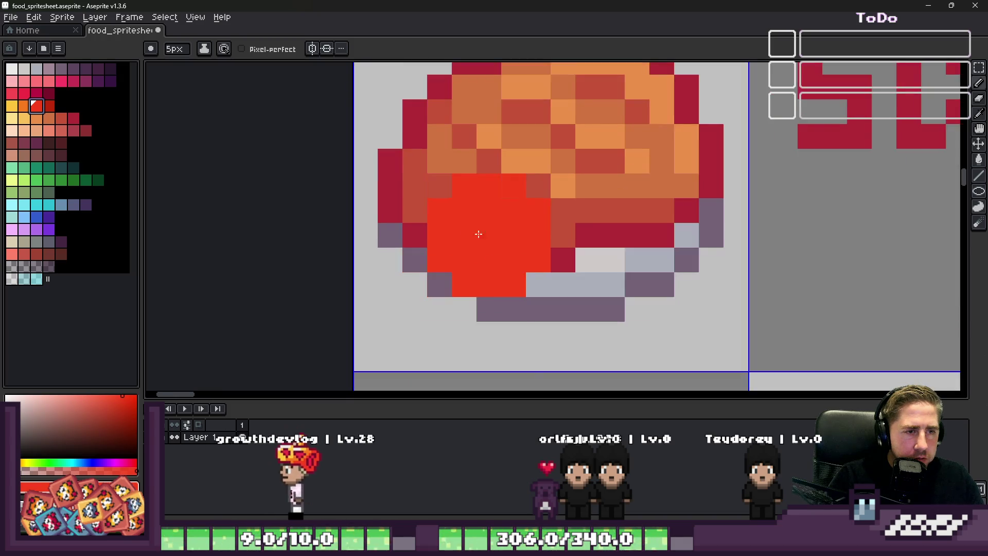
left_click(525, 232)
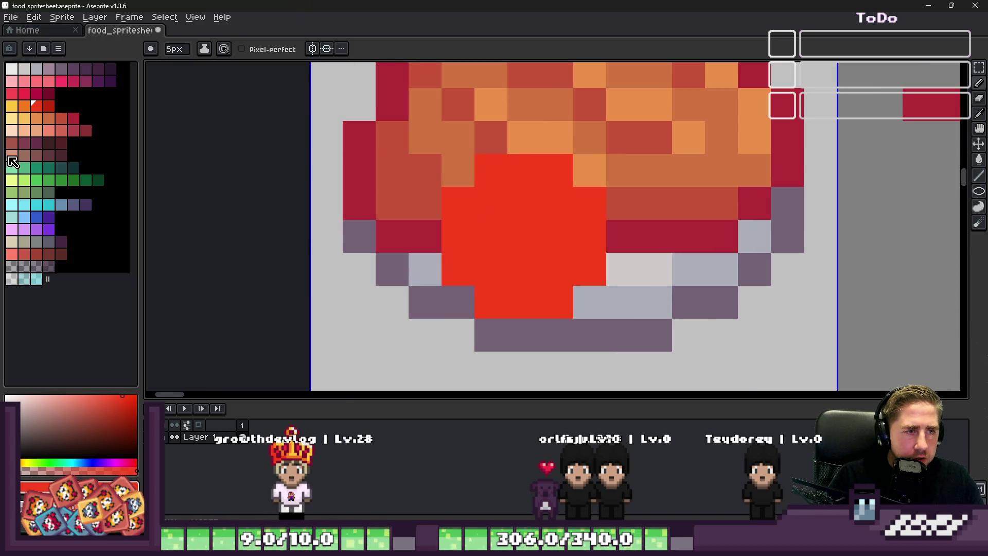
left_click(24, 118)
key("minus")
key("minus")
left_click(512, 247)
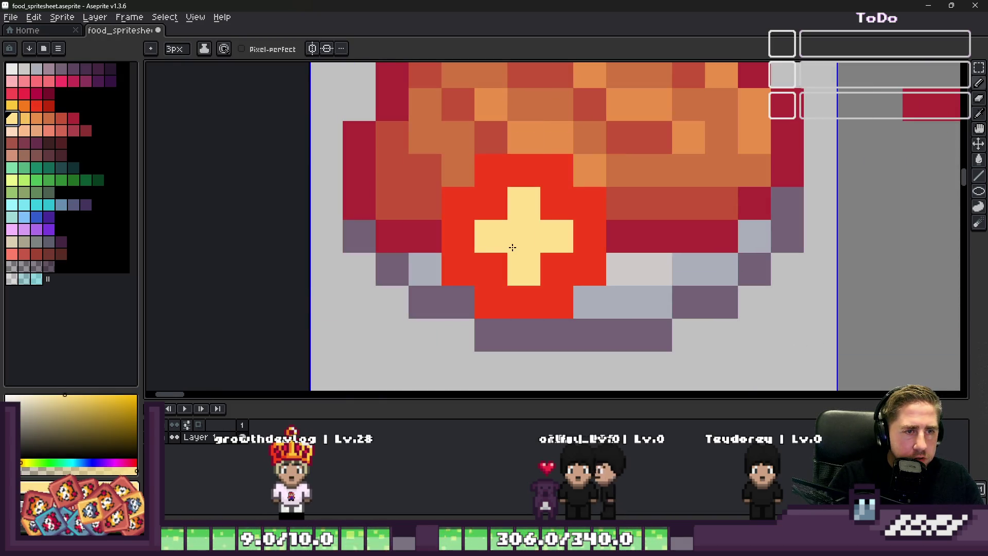
left_click(512, 242)
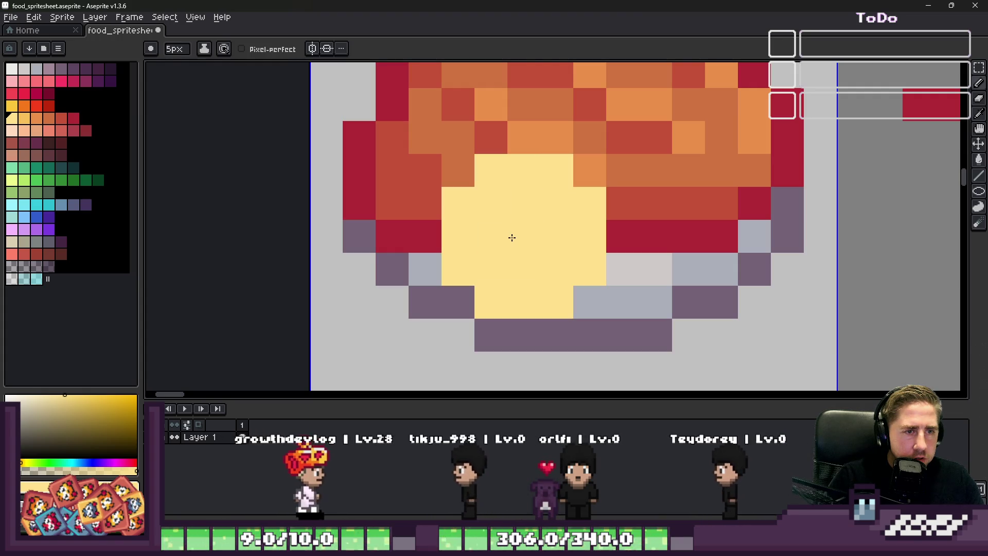
key("ctrl+z")
key("minus")
key("minus")
mouse_move(463, 201)
left_mouse_down()
mouse_move(494, 266)
mouse_move(562, 251)
left_mouse_up()
left_click(557, 205)
Add darker golden yellow pixels and a short bar in the block's centre to form a lemon slice.
left_click(26, 122)
left_click(525, 236)
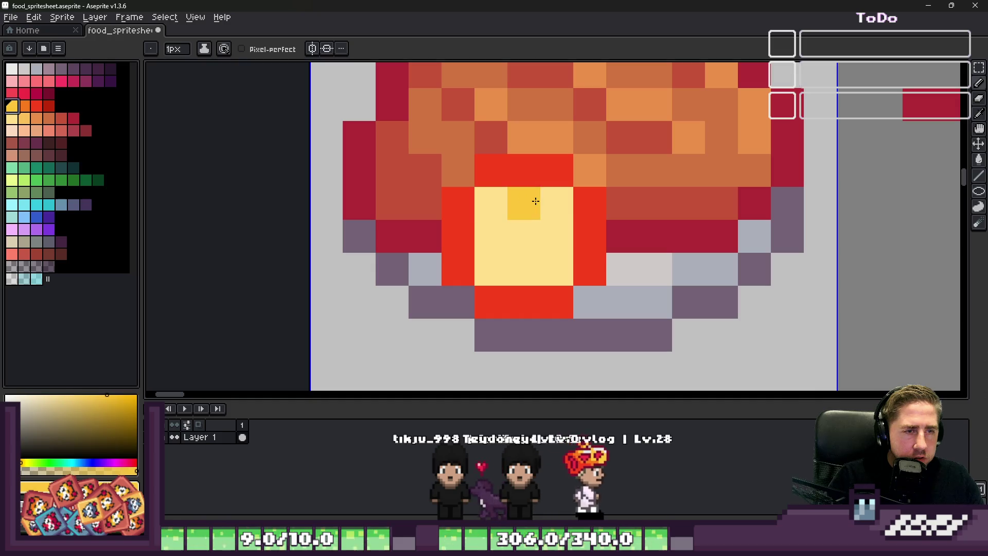
scroll(534, 224, "down", 3)
scroll(534, 225, "up", 2)
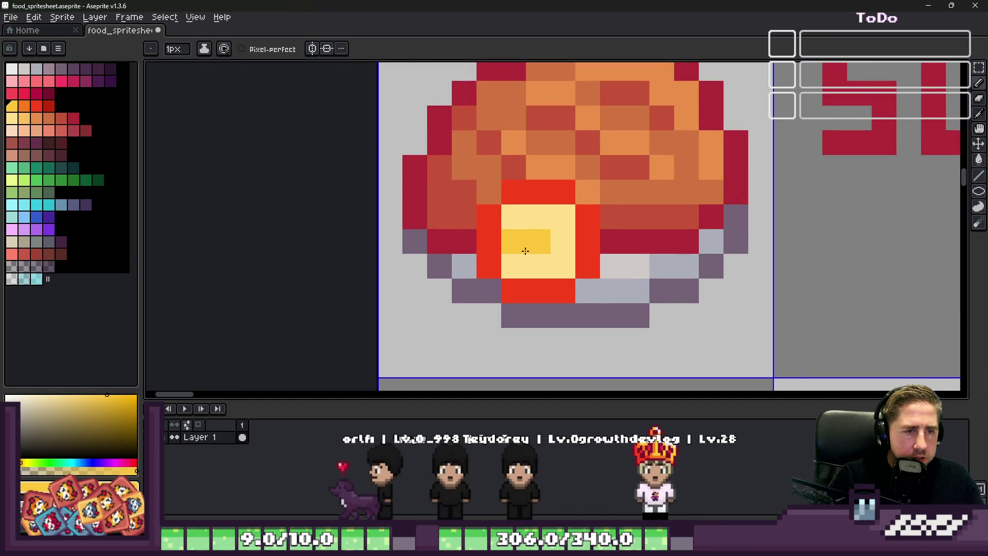
left_click_drag(510, 239, 549, 239)
left_click(548, 239)
left_click(560, 240)
scroll(556, 247, "down", 5)
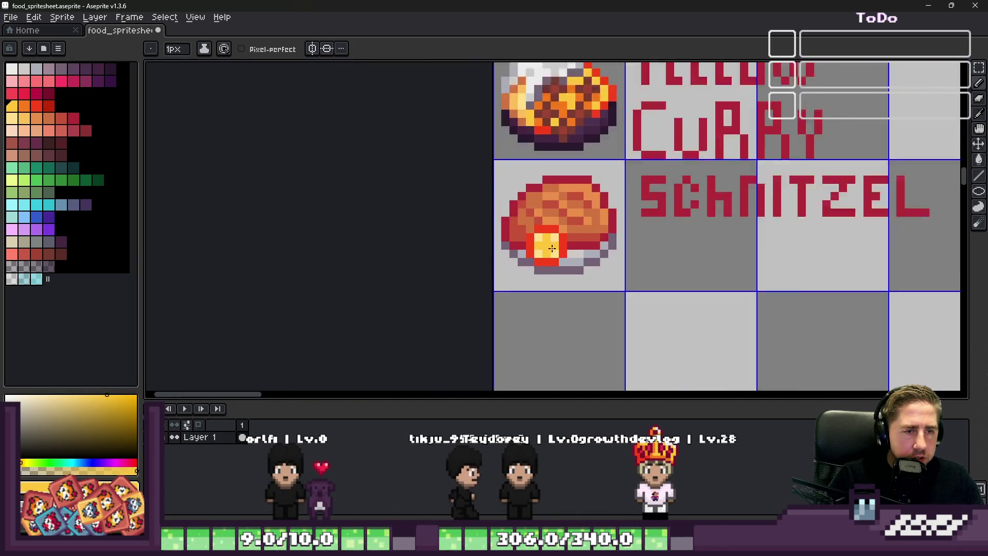
scroll(638, 275, "down", 2)
scroll(587, 232, "up", 2)
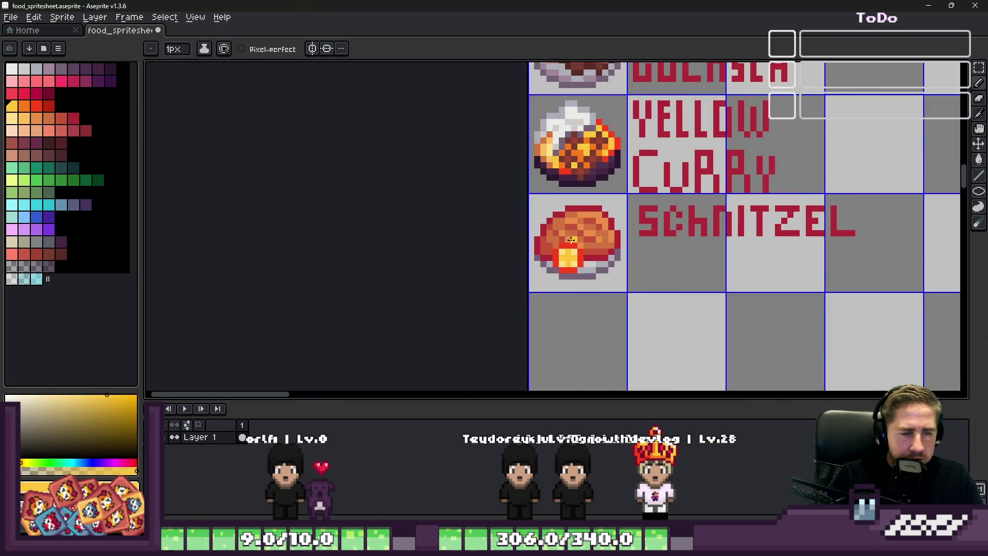
scroll(540, 240, "up", 4)
scroll(584, 288, "up", 2)
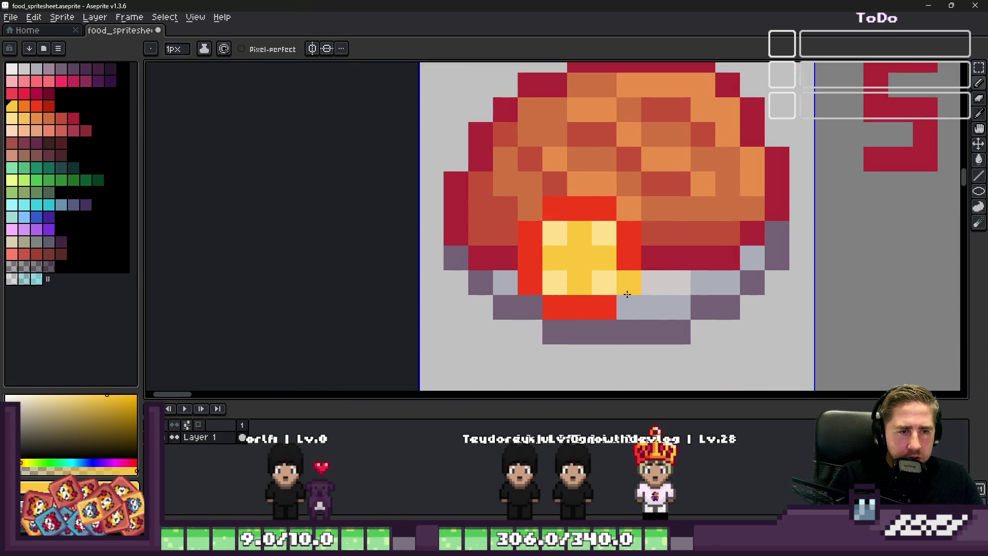
Undo the lemon strokes, repaint the lemon interior yellow and give it an orange rim sampled from the sprite.
key("v")
key("ctrl+z")
key("ctrl+z")
key("ctrl+z")
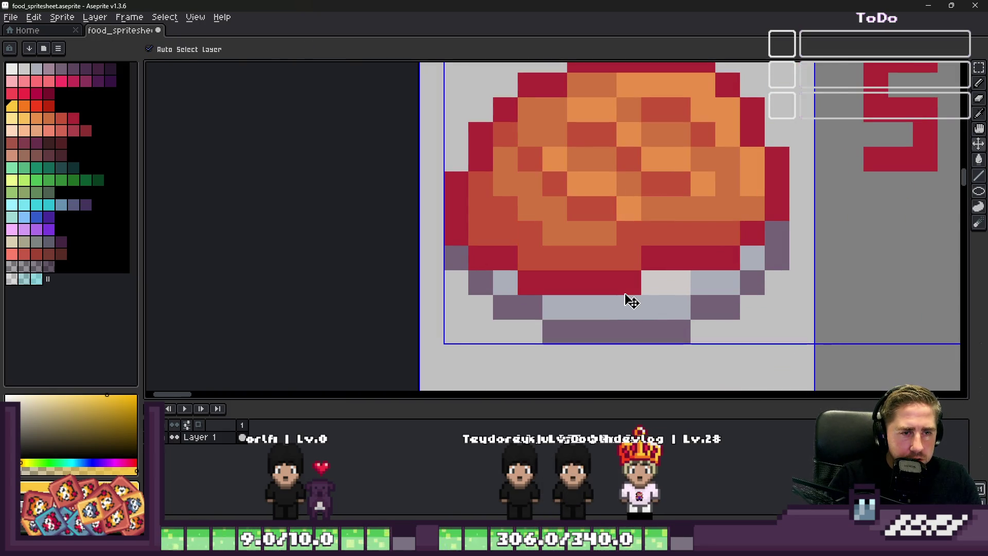
scroll(463, 181, "down", 3)
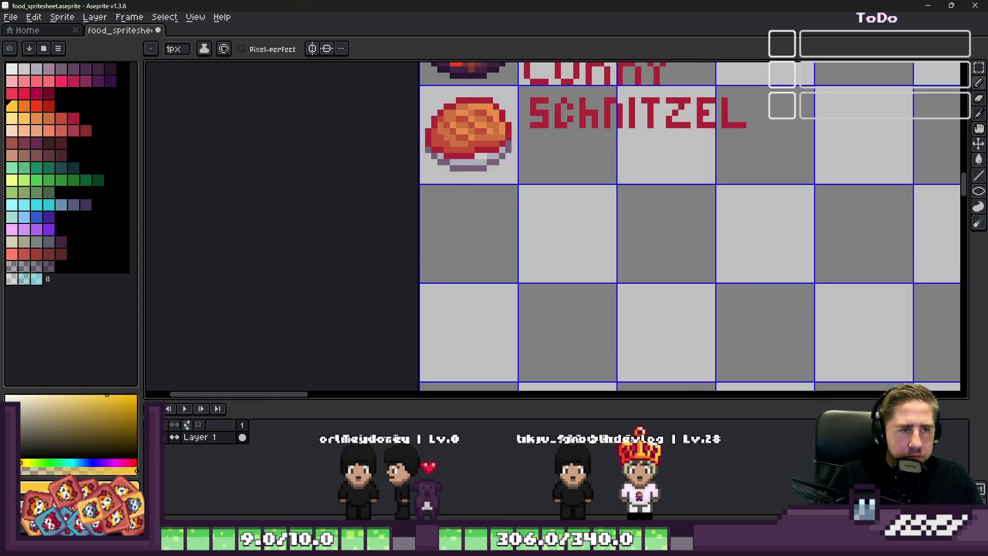
key("b")
scroll(433, 200, "up", 4)
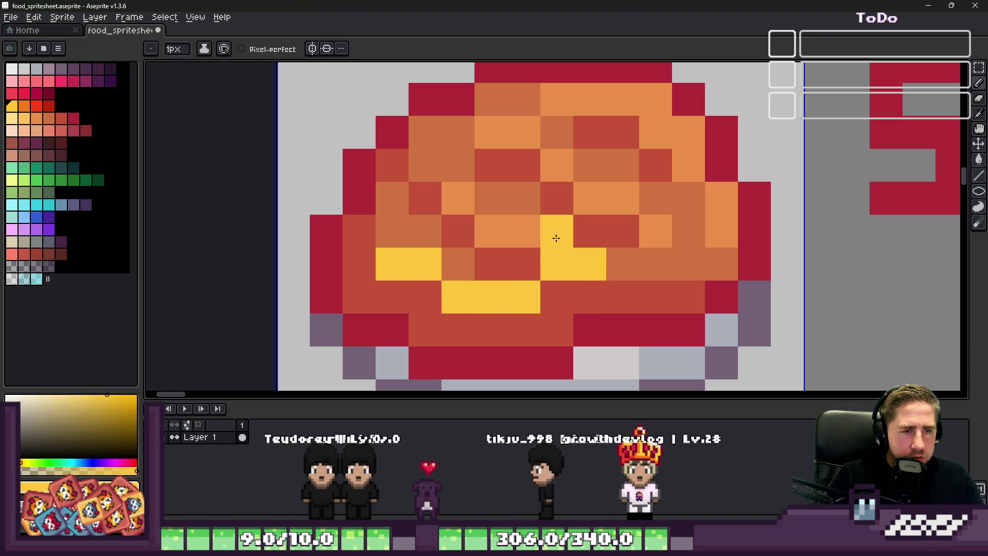
mouse_move(556, 231)
left_mouse_down()
mouse_move(594, 232)
mouse_move(435, 233)
left_mouse_up()
key("ctrl+z")
left_click(426, 296)
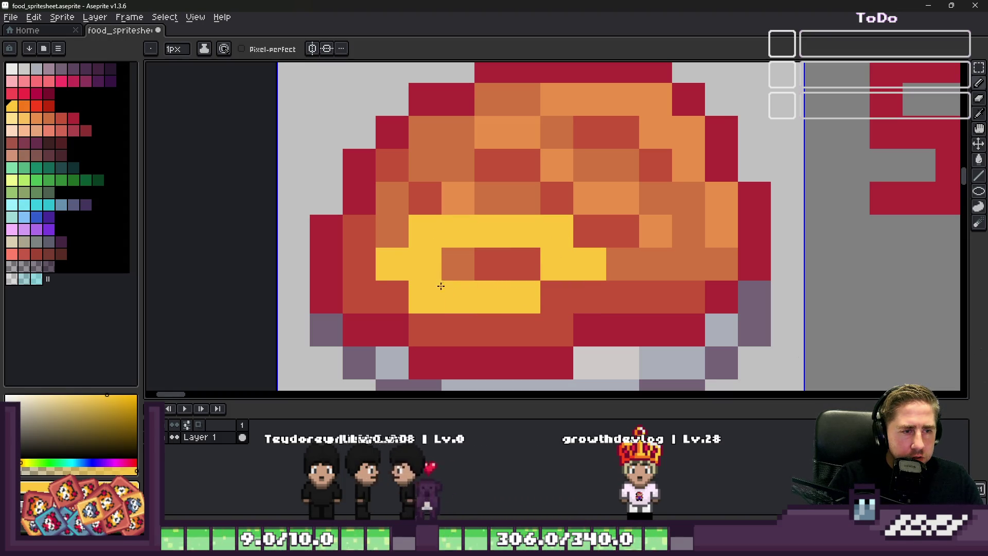
left_click_drag(556, 297, 464, 262)
scroll(445, 236, "down", 5)
scroll(445, 236, "up", 5)
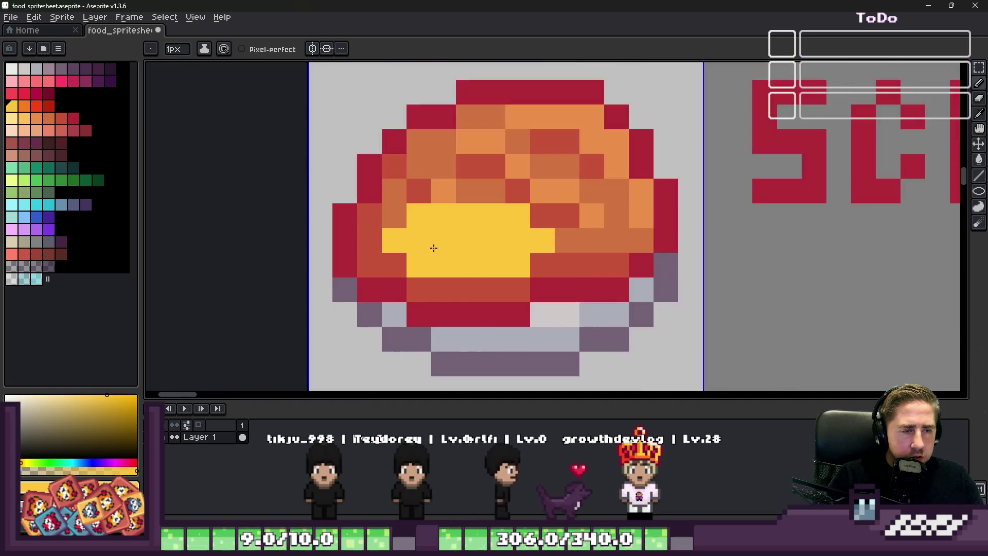
left_click(440, 239, "alt")
mouse_move(365, 284)
left_mouse_down()
mouse_move(533, 290)
mouse_move(560, 246)
left_mouse_up()
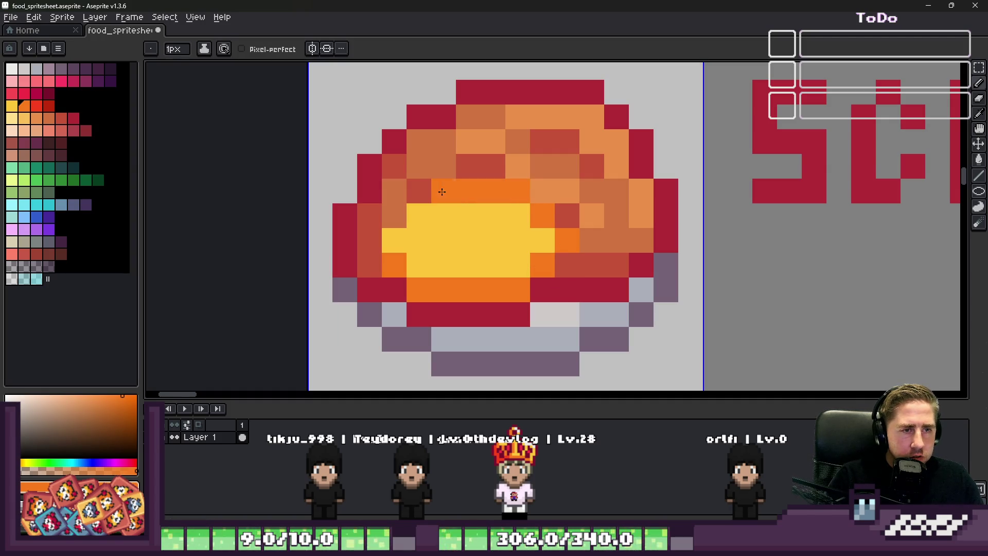
scroll(430, 272, "up", 2)
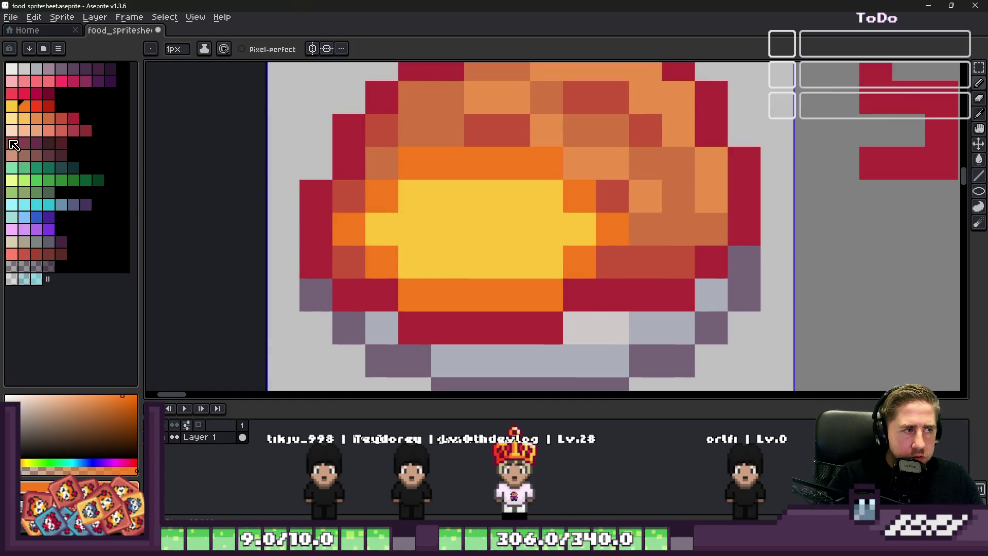
Add light-yellow and cream highlights on the lemon's left side, Alt-picking shades to alternate pale and golden pixels.
left_click(15, 116)
scroll(430, 272, "up", 3)
mouse_move(417, 231)
left_mouse_down()
mouse_move(446, 275)
mouse_move(641, 286)
mouse_move(664, 232)
left_mouse_up()
left_click_drag(494, 189, 464, 190)
scroll(457, 211, "down", 3)
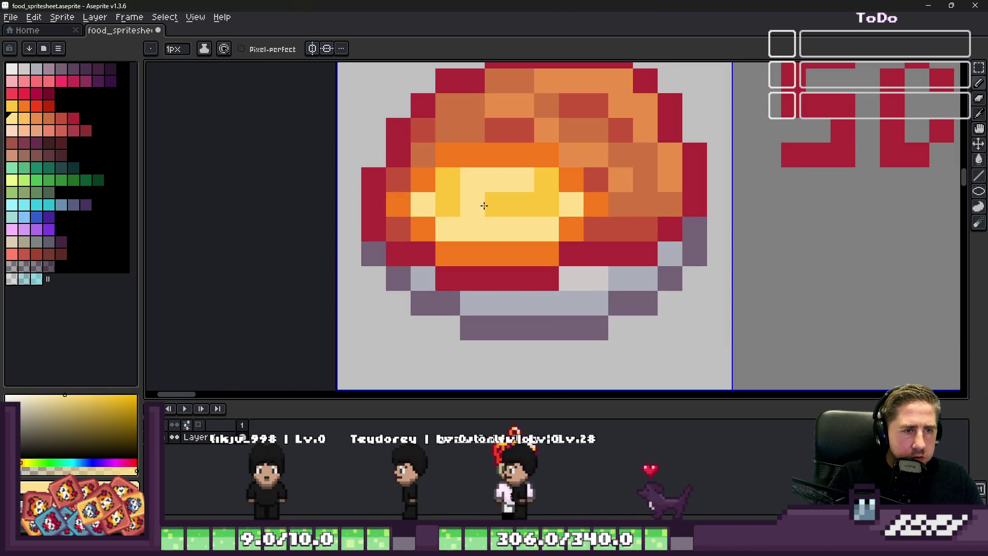
scroll(457, 212, "down", 3)
scroll(432, 186, "up", 2)
scroll(410, 170, "up", 1)
left_click(405, 143)
key("alt")
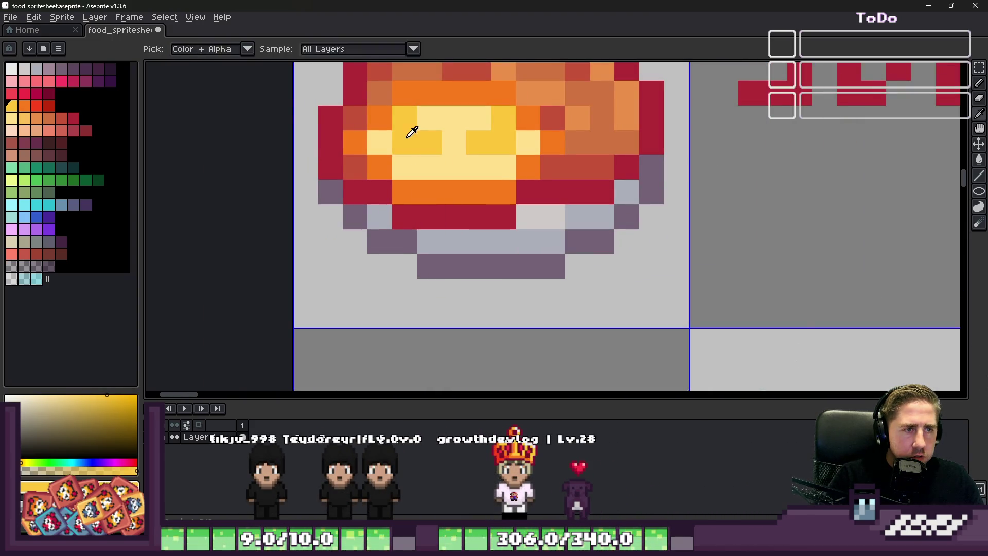
left_click(401, 169)
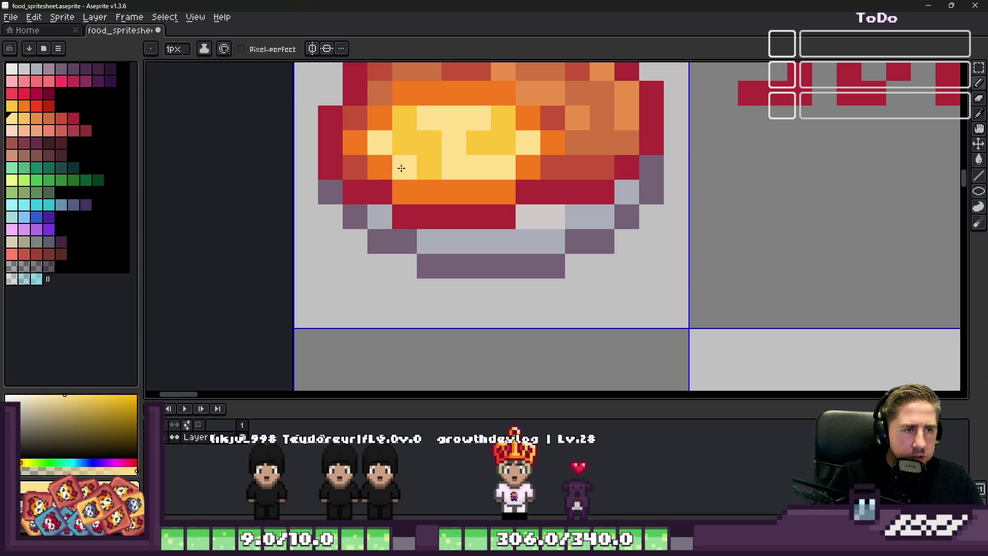
left_click(405, 120)
left_click(454, 143)
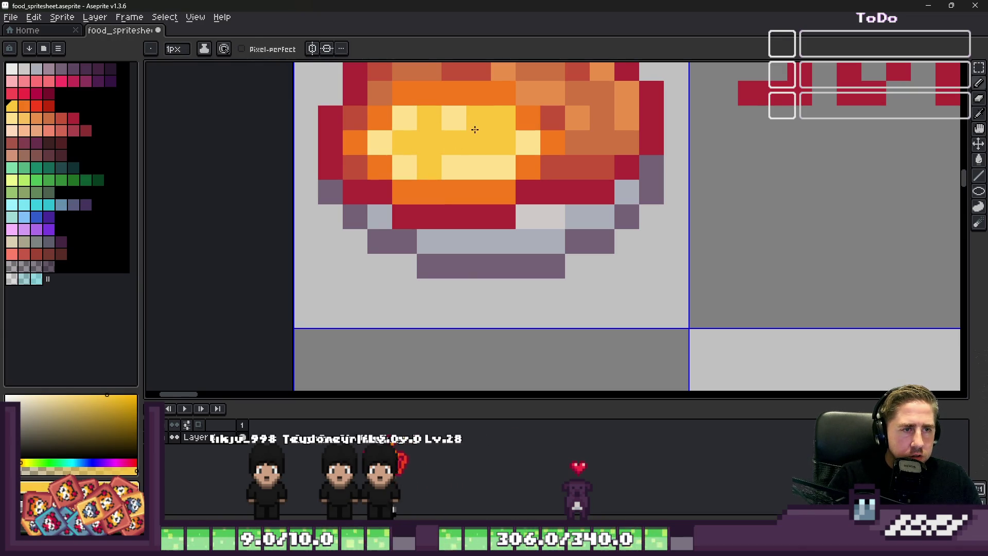
left_click(471, 101, "alt")
left_click(502, 120)
key("alt")
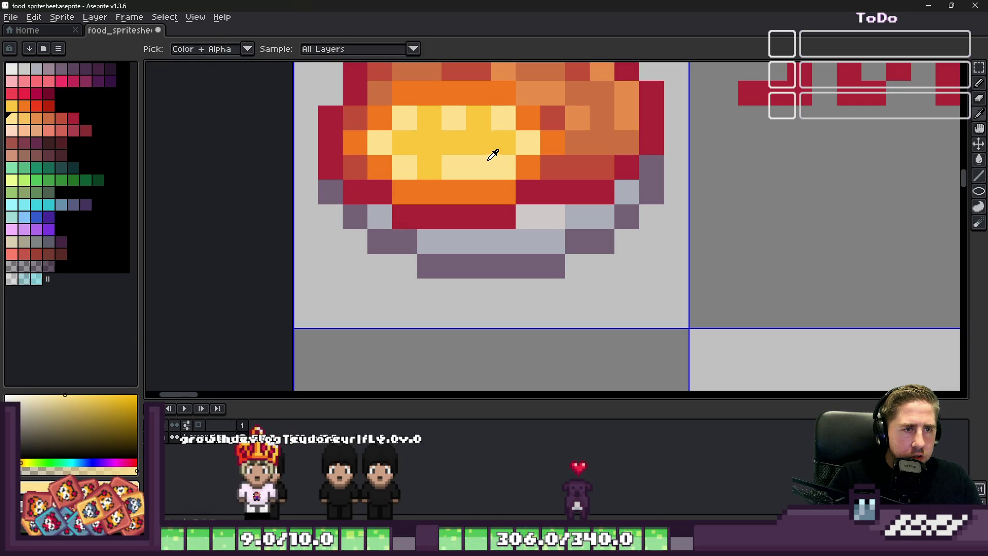
key("alt")
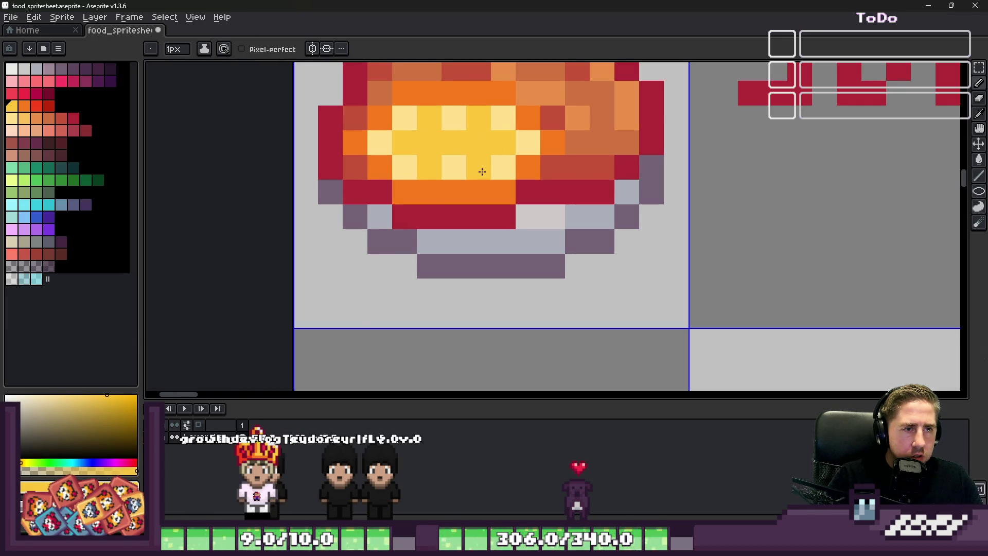
scroll(482, 171, "down", 3)
scroll(487, 166, "up", 3)
left_click(496, 157, "alt")
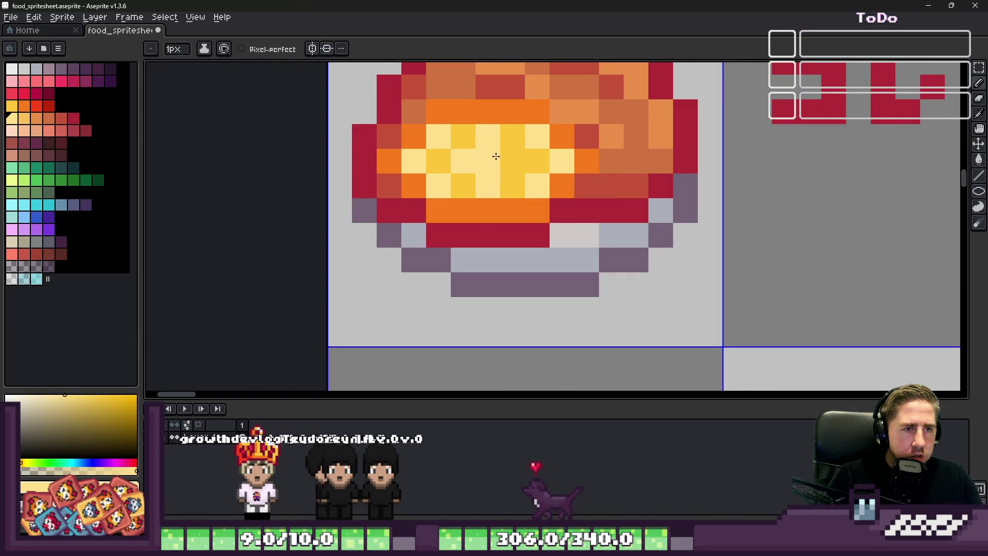
scroll(508, 159, "down", 4)
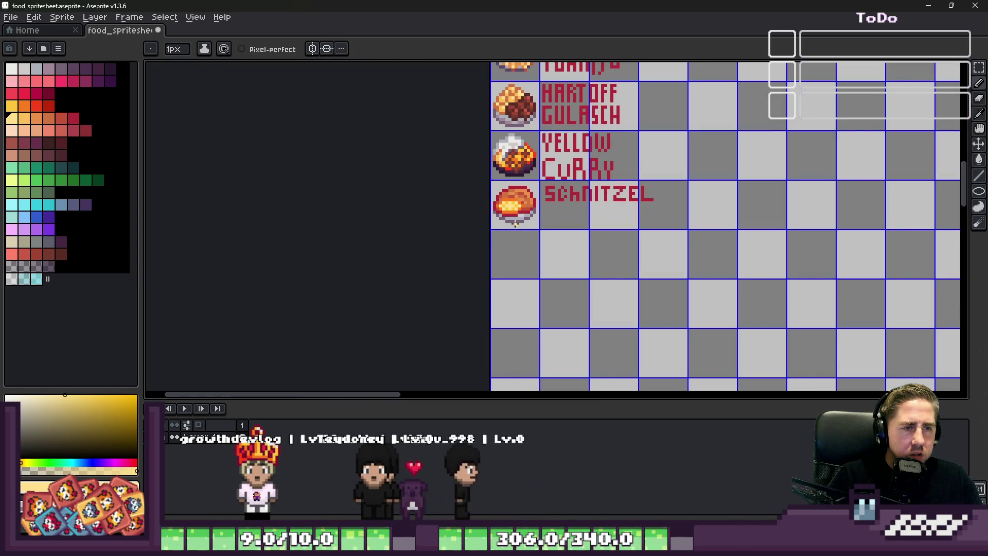
scroll(513, 224, "up", 3)
scroll(513, 224, "up", 3)
Paint a red band around the lemon's rim and a sampled gold pixel in its centre.
key("alt")
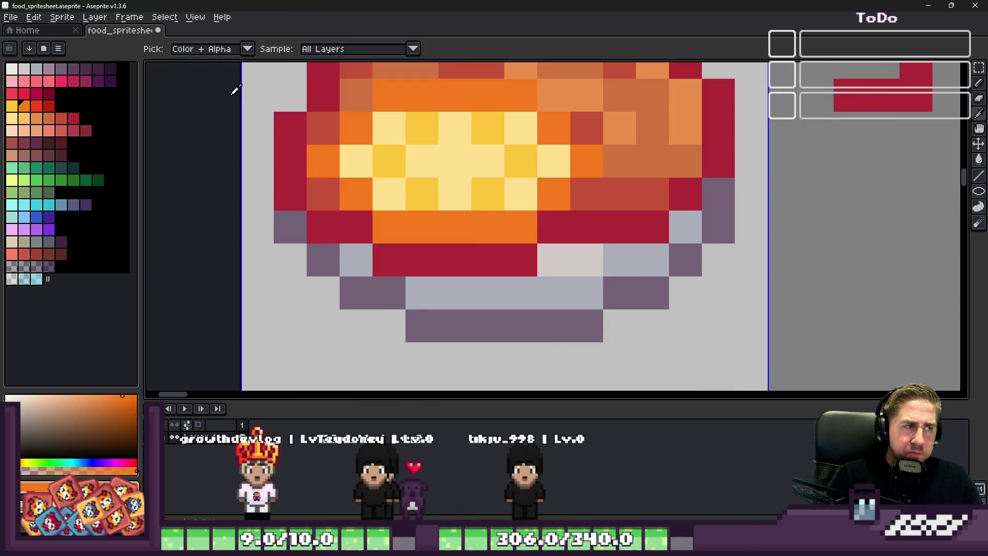
left_click(34, 106)
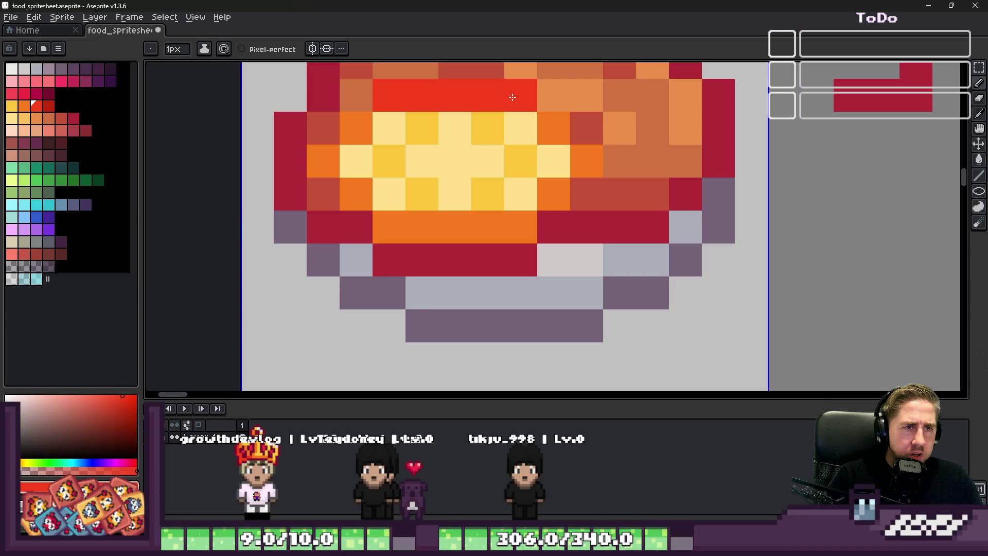
mouse_move(586, 143)
left_mouse_down()
mouse_move(555, 162)
mouse_move(525, 228)
mouse_move(386, 228)
mouse_move(331, 170)
left_mouse_up()
scroll(450, 188, "down", 3)
scroll(441, 185, "up", 3)
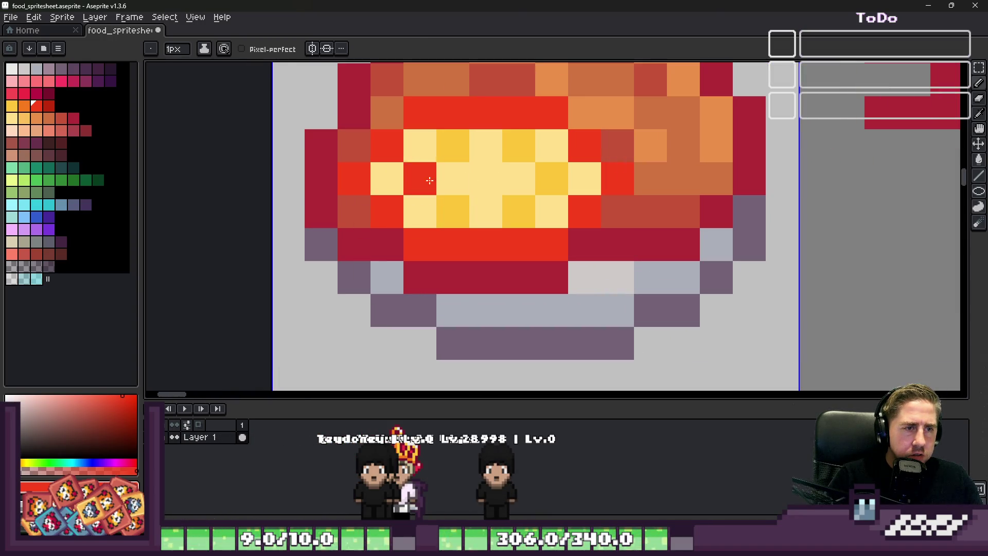
left_click(444, 133, "alt")
left_click(448, 180)
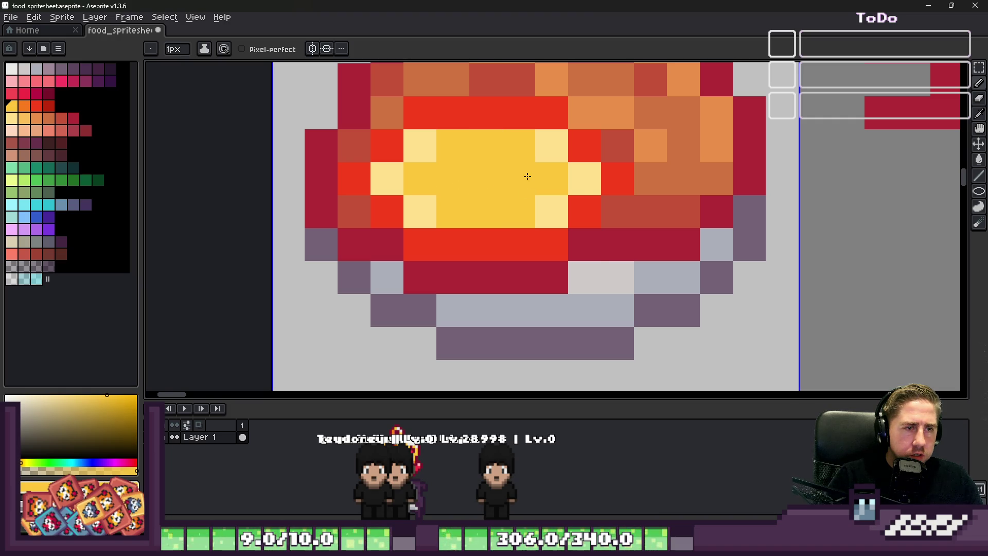
scroll(527, 177, "down", 4)
scroll(506, 213, "up", 4)
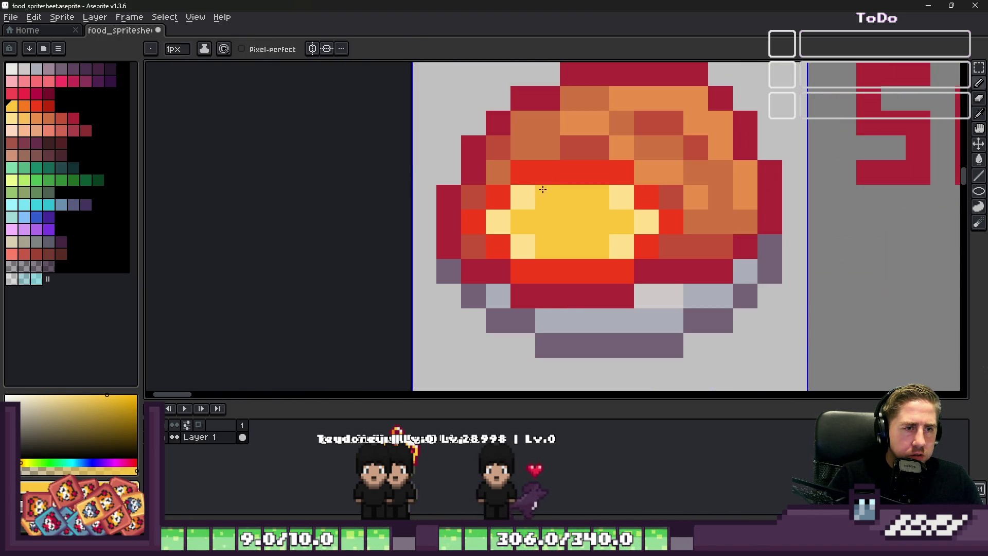
scroll(587, 196, "down", 4)
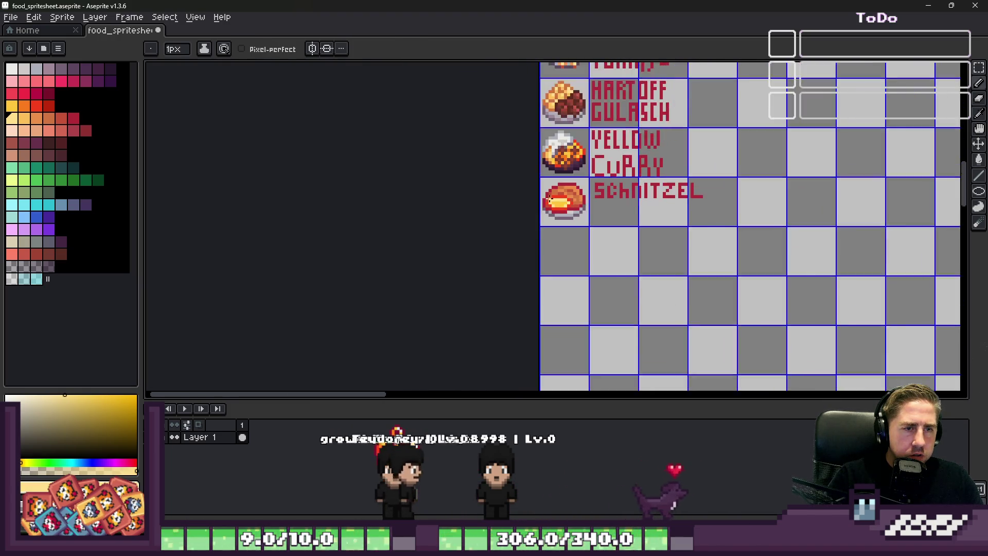
scroll(572, 207, "up", 3)
scroll(573, 207, "up", 1)
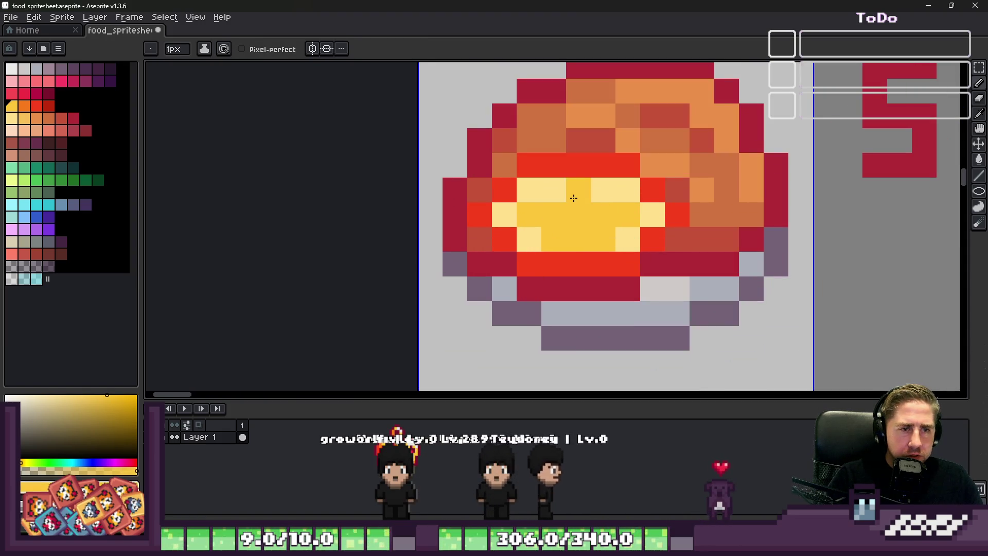
scroll(532, 233, "down", 4)
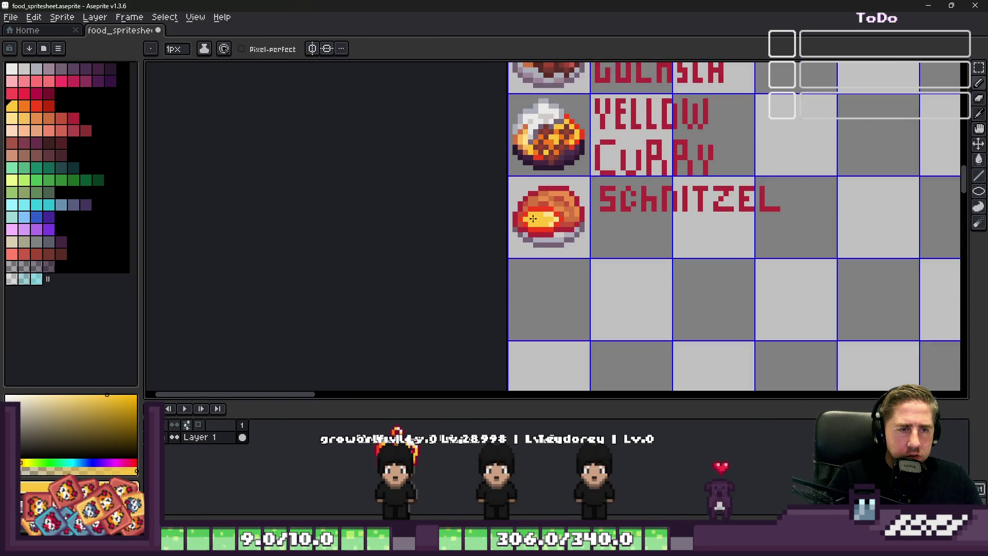
scroll(571, 224, "up", 4)
Cover a cream highlight with sampled yellow and paint orange along the lemon's lower edge.
key("alt")
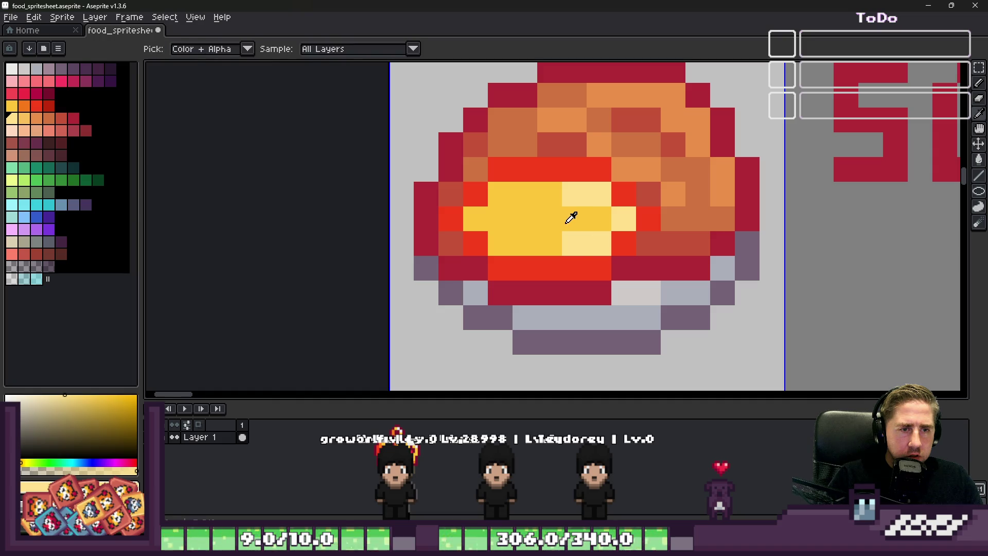
left_click(571, 218, "alt")
left_click(603, 238)
left_click(25, 119)
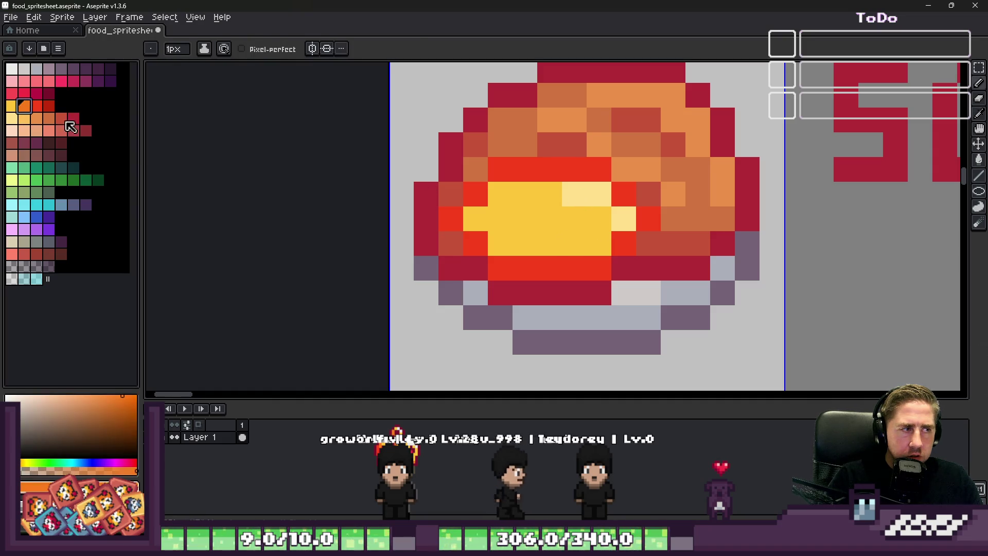
left_click_drag(463, 232, 584, 247)
scroll(584, 248, "down", 3)
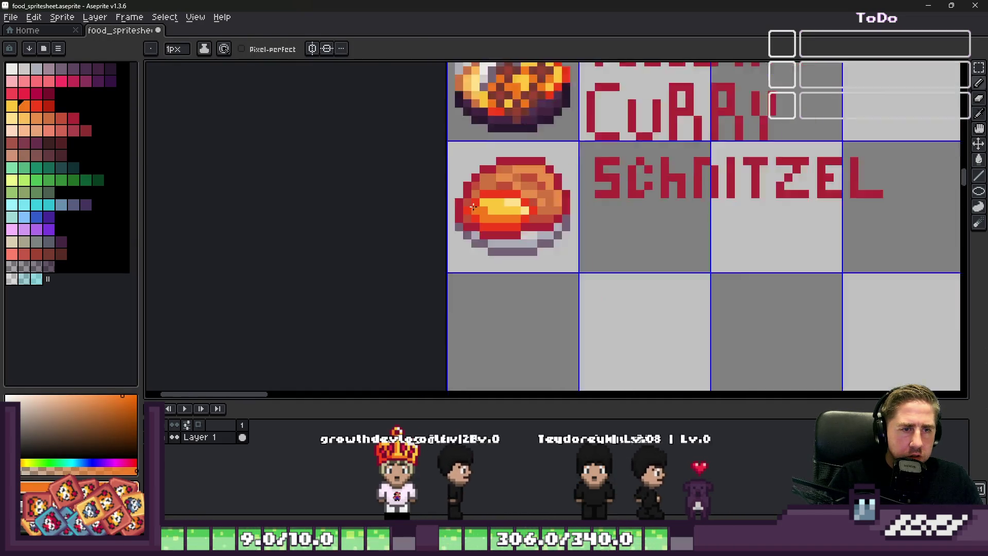
scroll(540, 232, "down", 2)
scroll(471, 216, "up", 2)
key("v")
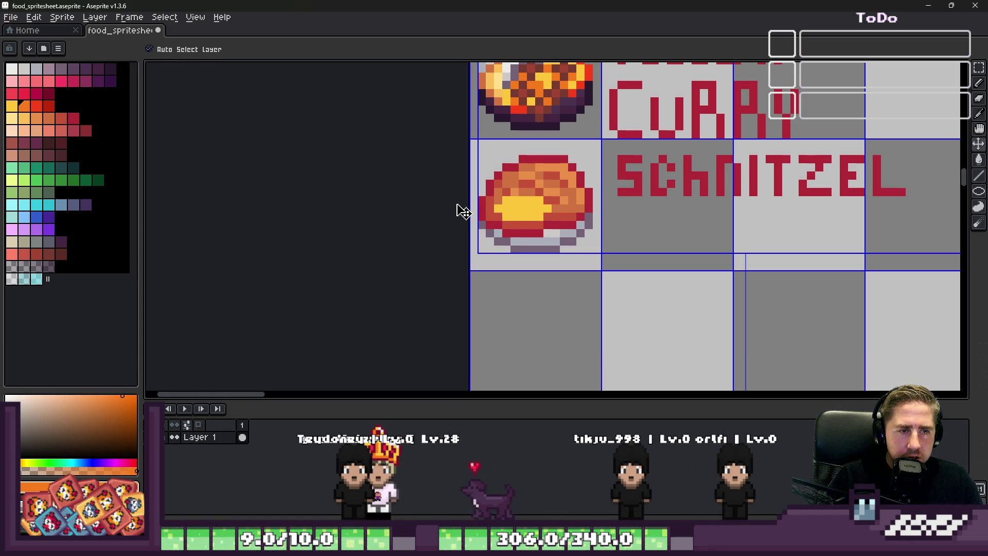
Undo the lemon highlight strokes, restoring plain orange breading on the schnitzel.
key("ctrl+z")
key("b")
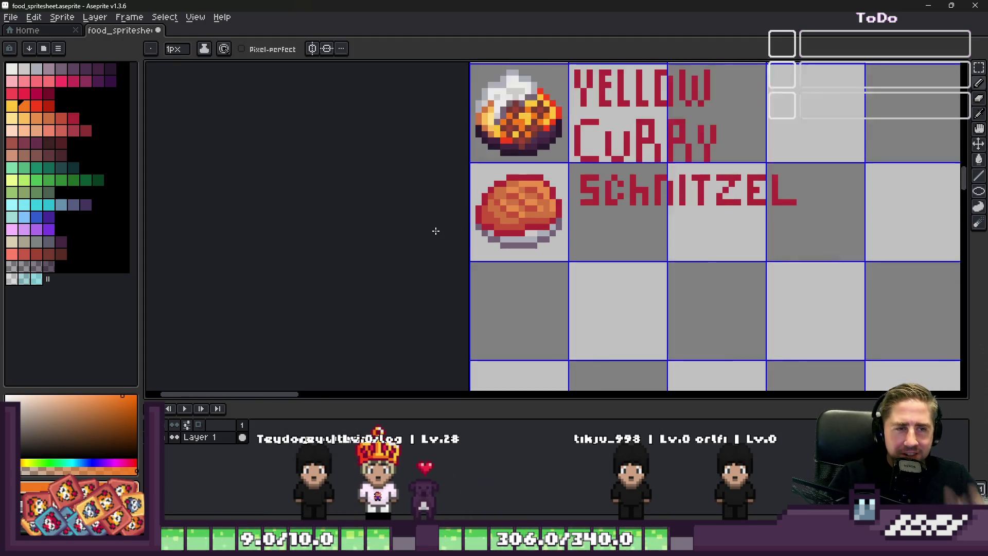
scroll(442, 238, "down", 2)
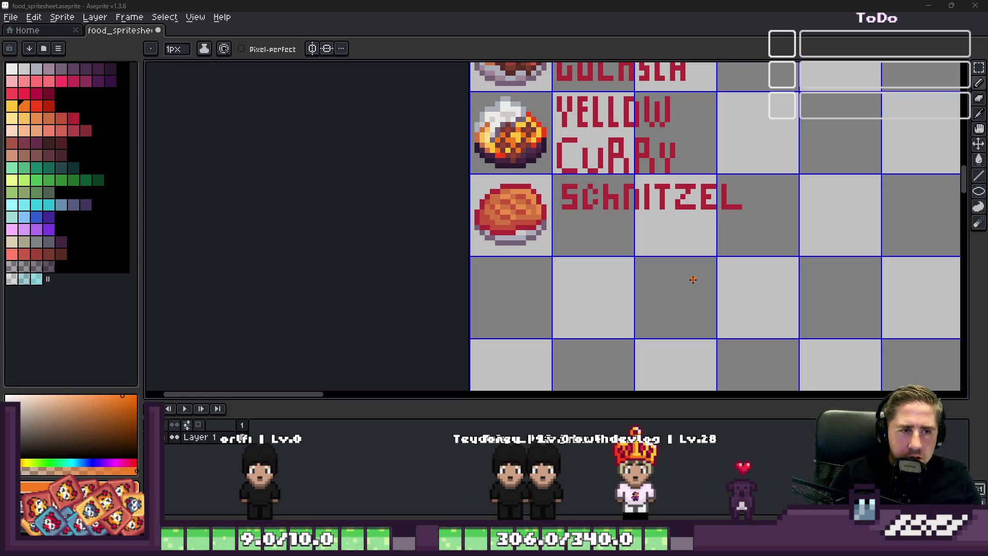
scroll(680, 273, "up", 1)
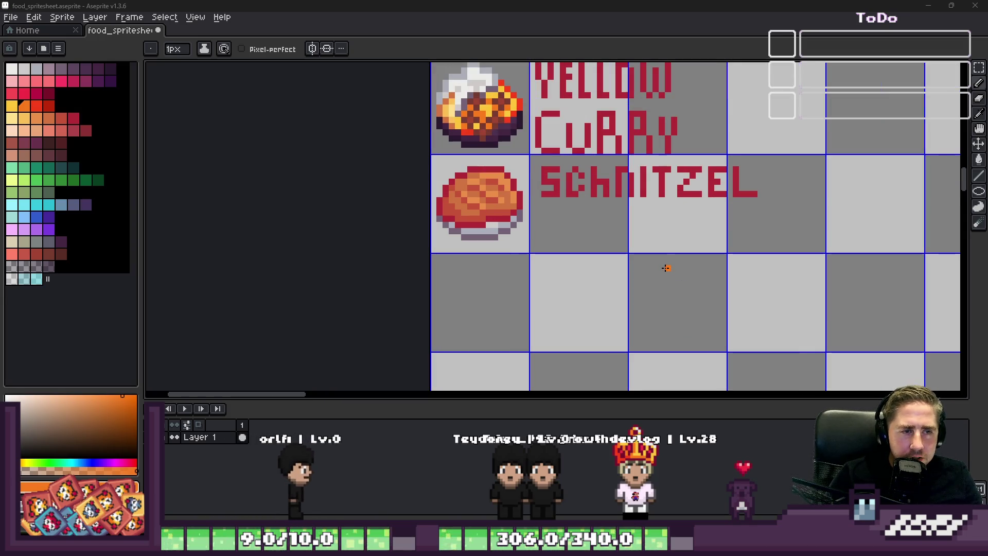
scroll(609, 247, "up", 2)
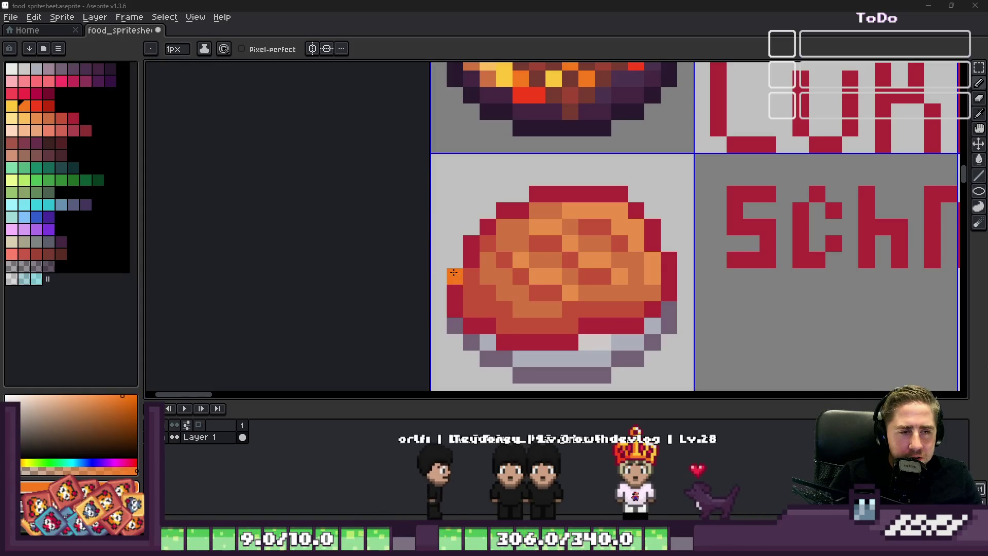
scroll(492, 295, "down", 1)
scroll(492, 296, "up", 2)
scroll(510, 232, "up", 2)
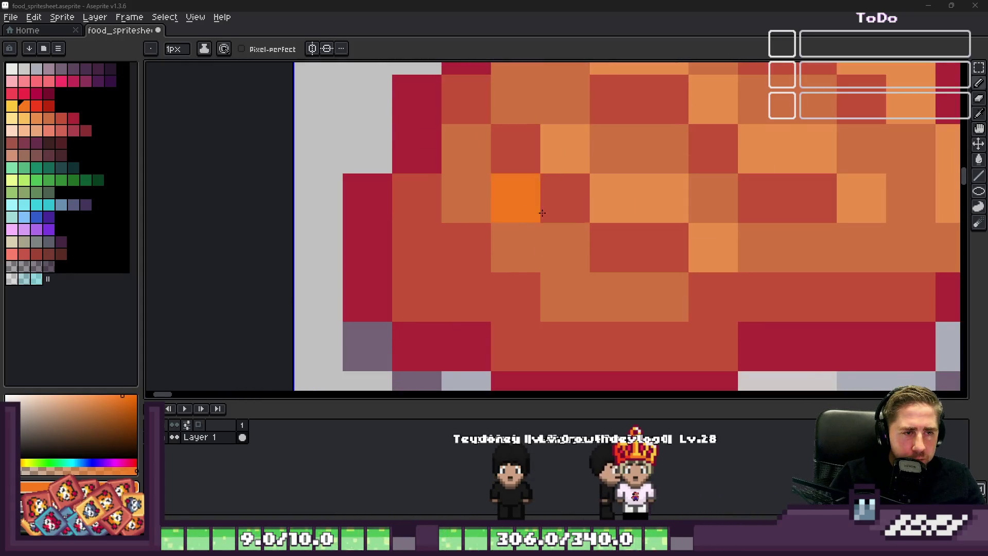
Paint a few orange and lighter-orange shading pixels on the schnitzel crust.
left_click_drag(565, 142, 593, 237)
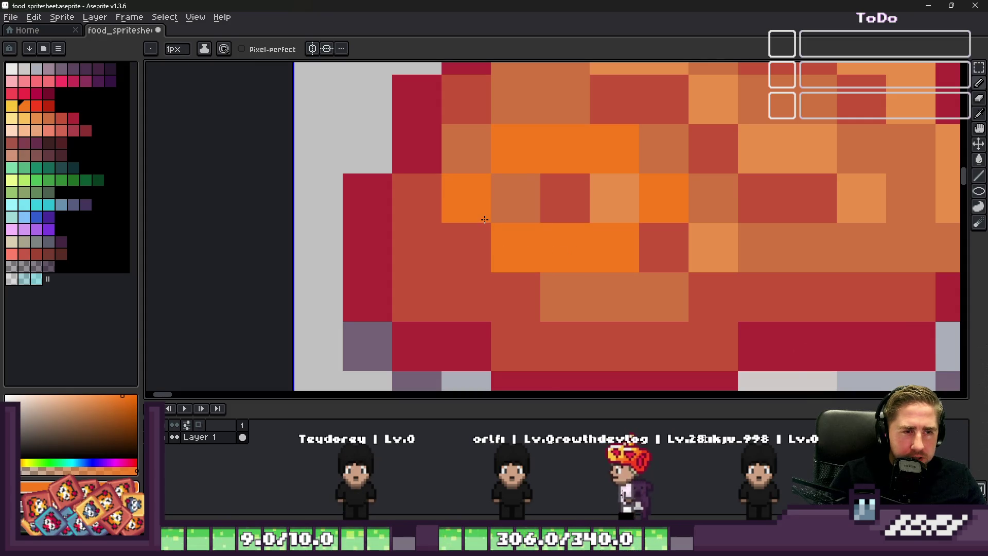
left_click(467, 199)
scroll(494, 231, "right", 1)
left_click(26, 123)
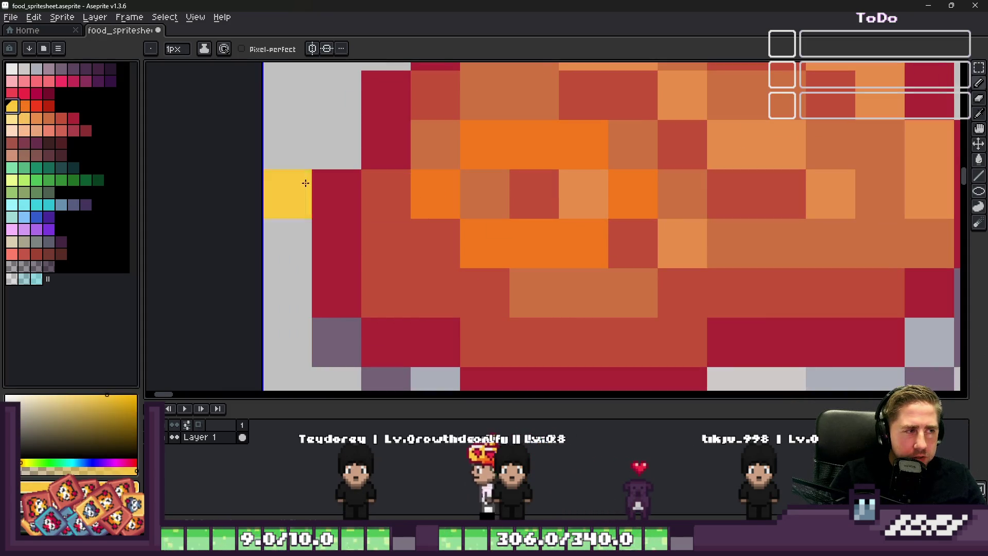
left_click_drag(484, 193, 582, 193)
scroll(583, 193, "down", 4)
scroll(534, 250, "down", 1)
Briefly select the SCHNITZEL label, then drop the selection and return to the pencil.
key("v")
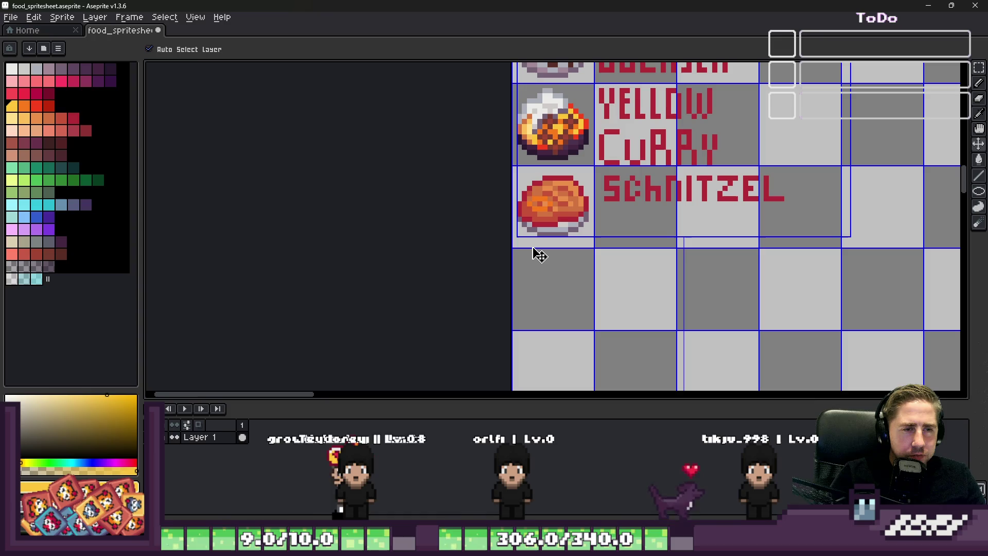
key("ctrl+d")
key("b")
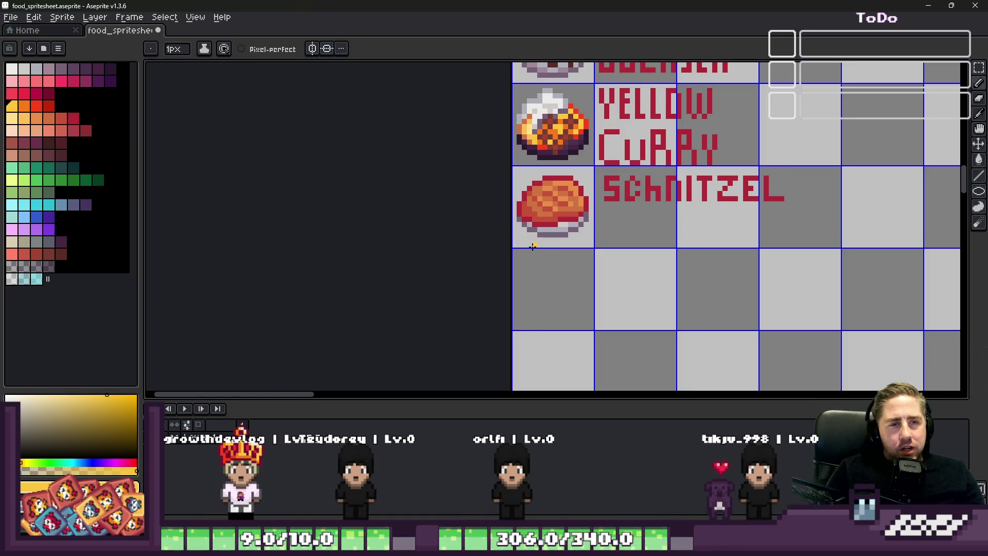
scroll(532, 246, "up", 2)
scroll(532, 246, "up", 2)
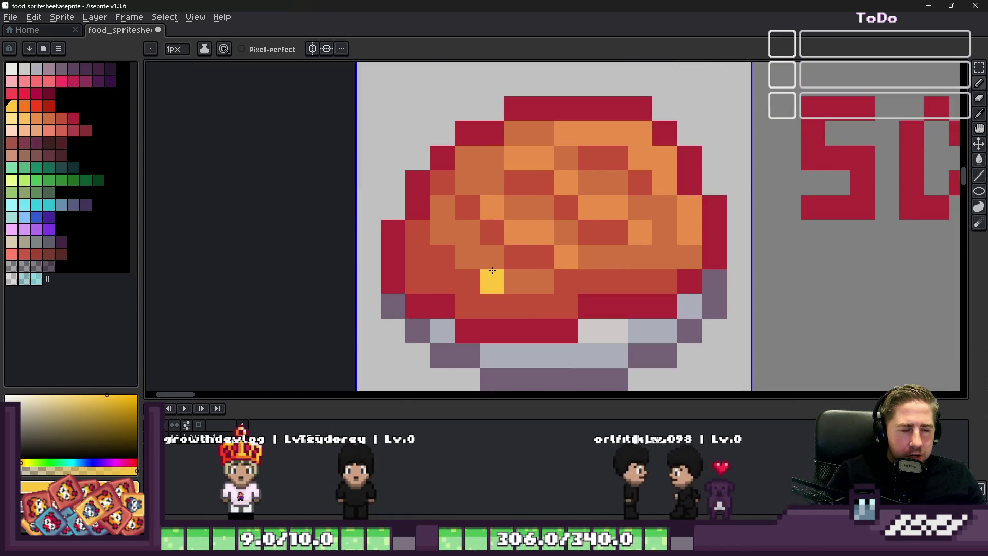
scroll(471, 353, "down", 2)
scroll(471, 353, "up", 2)
scroll(478, 216, "up", 1)
Paint a yellow lemon wedge on the schnitzel and fill out its blob.
left_click(479, 185)
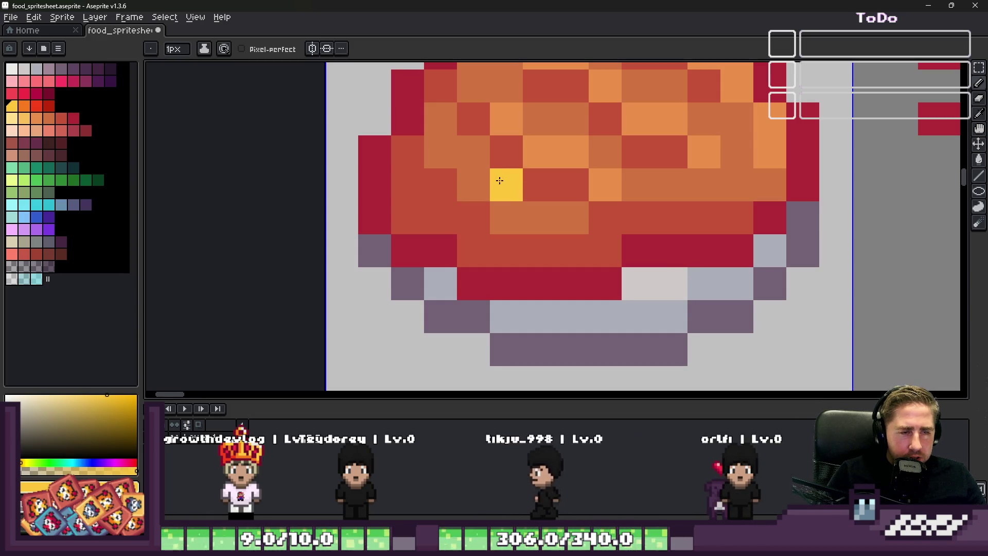
left_click(533, 186)
left_click(571, 206)
left_click(539, 284)
left_click(474, 251)
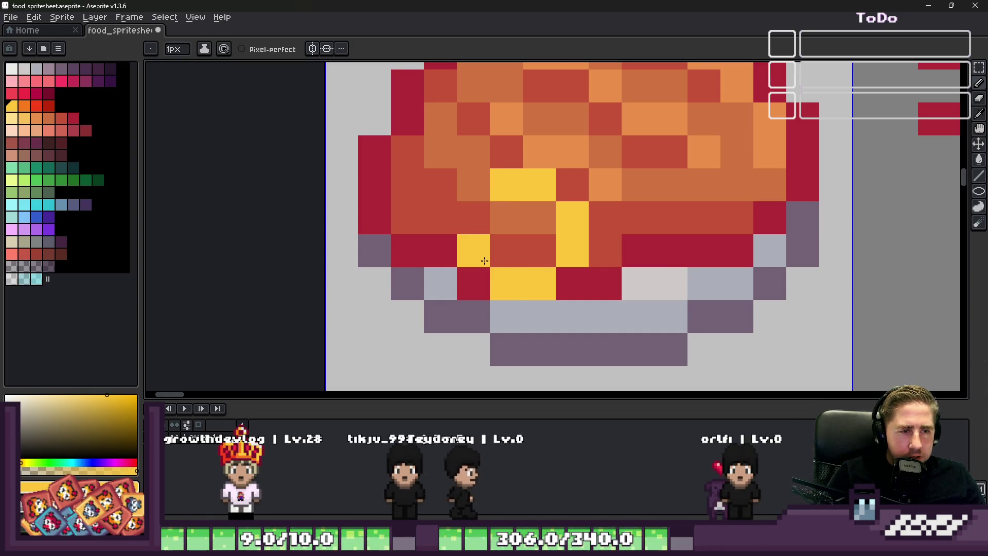
left_click(474, 219)
scroll(443, 222, "down", 2)
scroll(444, 221, "up", 2)
left_click(22, 127)
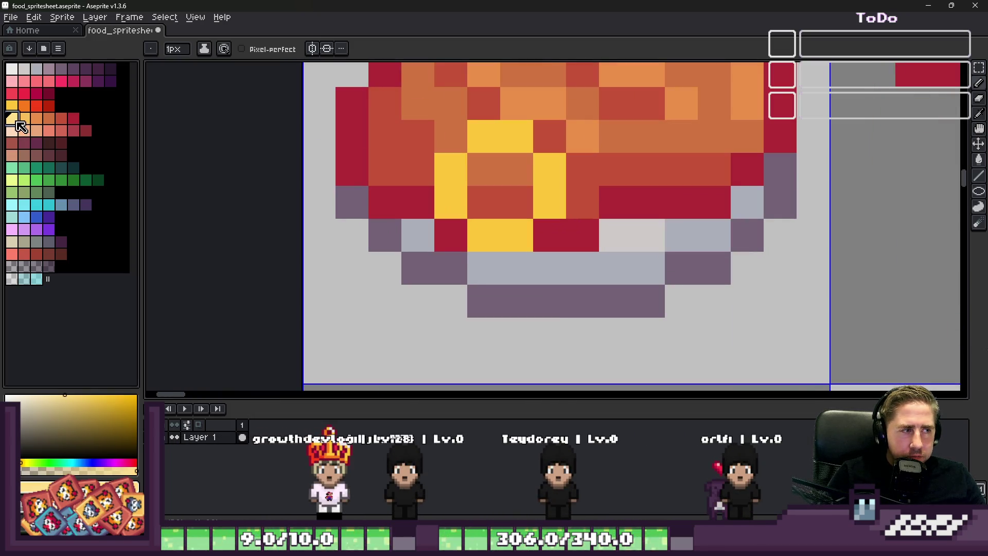
left_click_drag(479, 189, 501, 209)
scroll(502, 216, "down", 2)
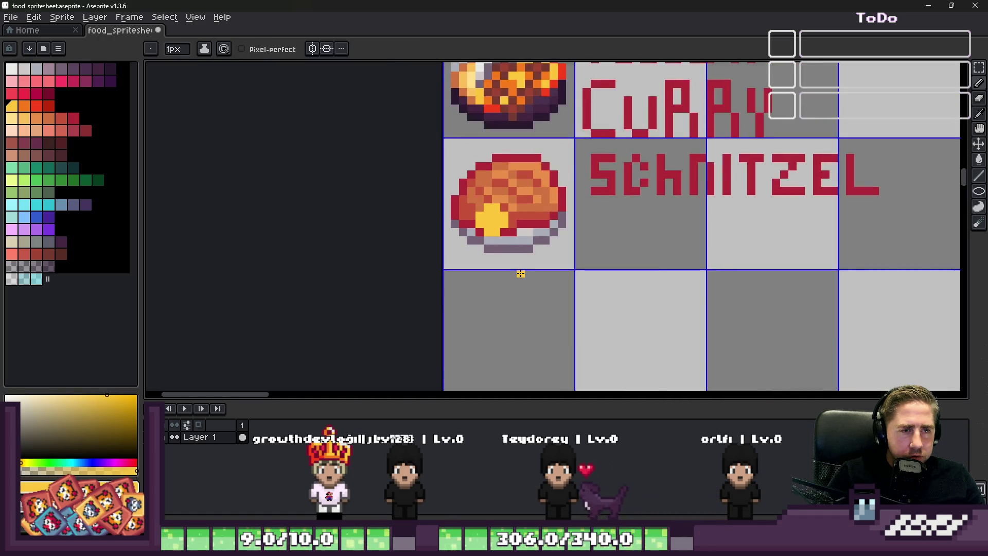
scroll(518, 264, "down", 1)
scroll(518, 264, "up", 3)
Outline the lemon with a red rim and add pale highlight pixels.
left_click(37, 107)
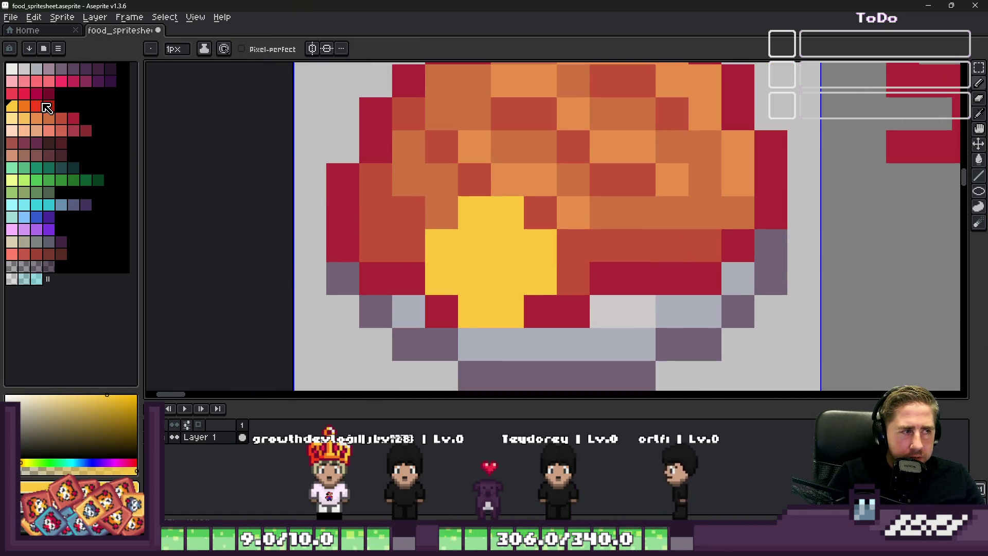
scroll(489, 244, "up", 2)
left_click(489, 244)
left_click_drag(417, 197, 452, 185)
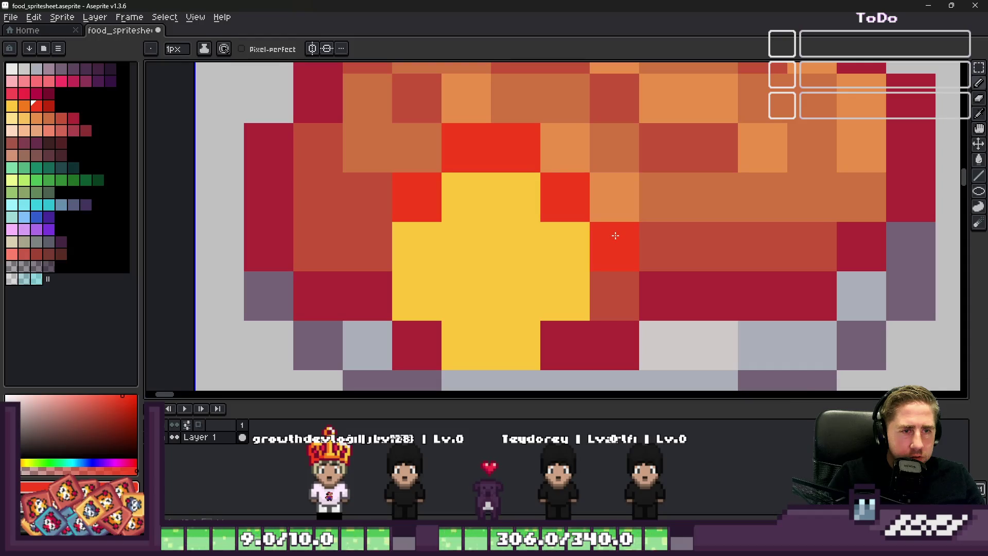
left_click(563, 344)
scroll(541, 231, "down", 2)
scroll(502, 271, "up", 2)
left_click(503, 310)
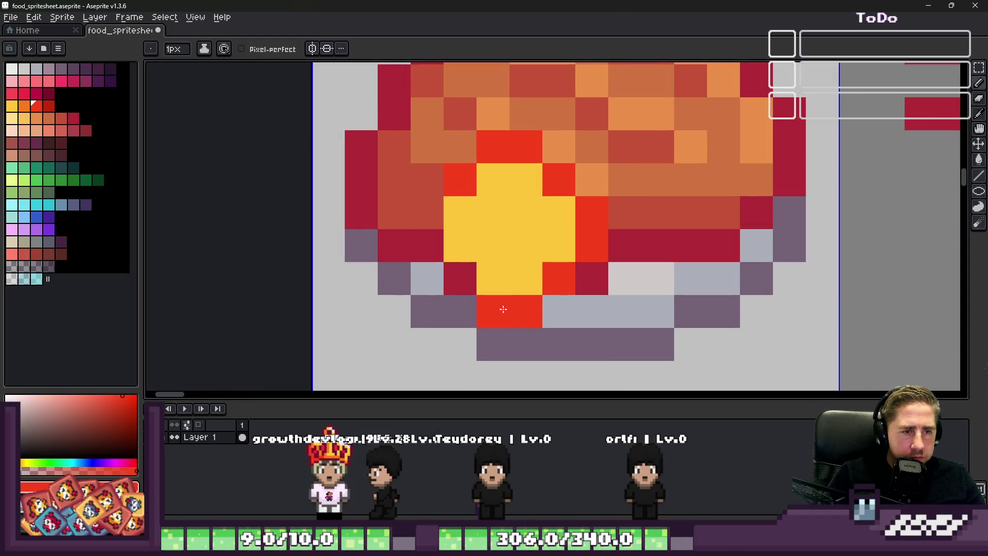
scroll(428, 243, "down", 3)
scroll(479, 240, "down", 3)
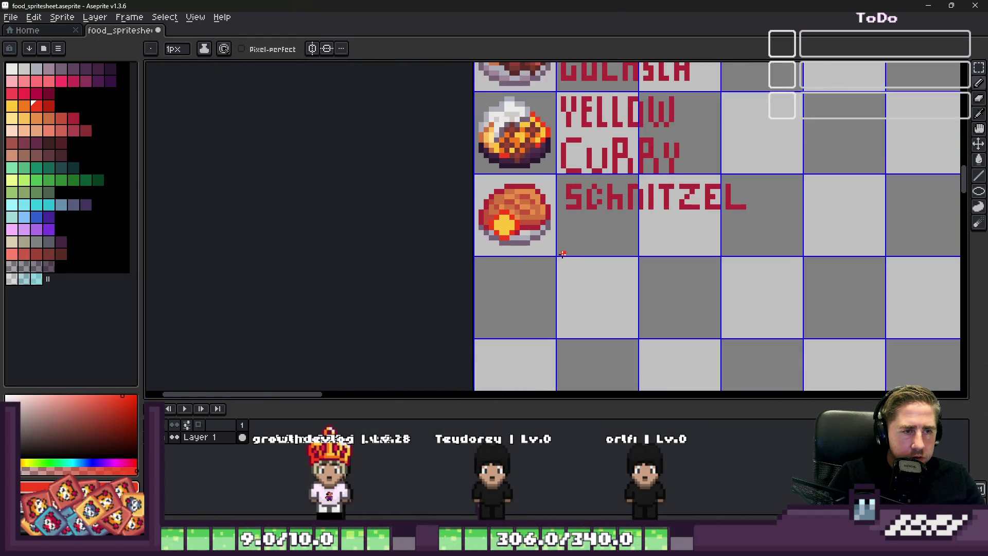
scroll(510, 235, "down", 1)
scroll(520, 236, "up", 1)
scroll(519, 235, "up", 3)
scroll(533, 235, "up", 3)
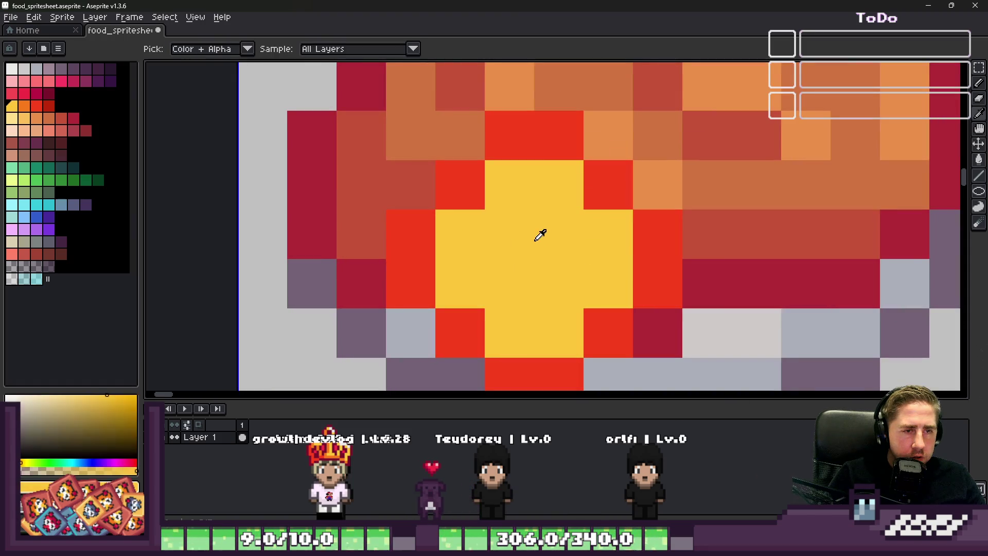
left_click(411, 184)
left_click(608, 236)
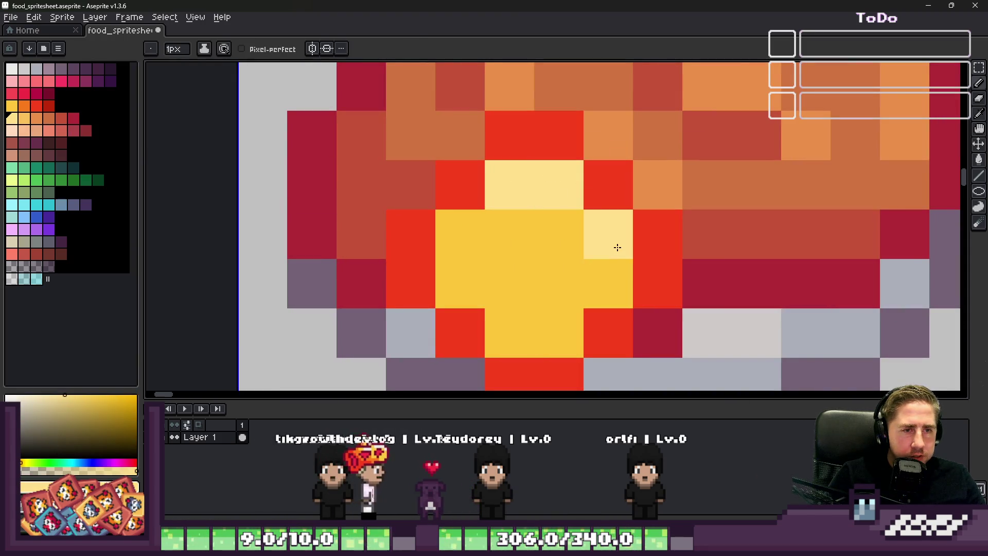
left_click(608, 283)
scroll(540, 231, "down", 5)
scroll(552, 172, "up", 1)
scroll(552, 171, "up", 3)
scroll(479, 197, "down", 5)
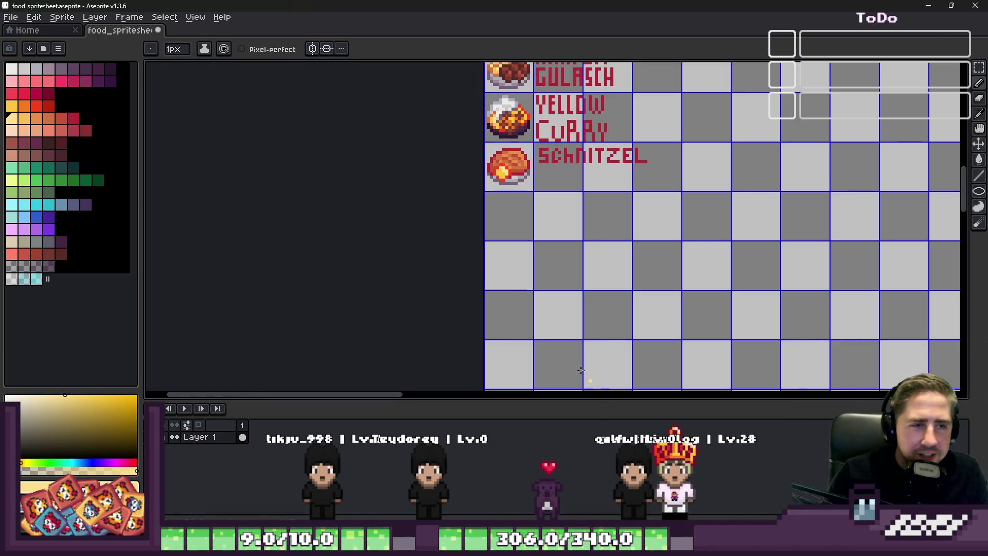
scroll(525, 162, "up", 2)
scroll(525, 163, "up", 2)
Recolour a stray lemon pixel red and turn the red pixels below the lemon back to plate grey.
key("alt")
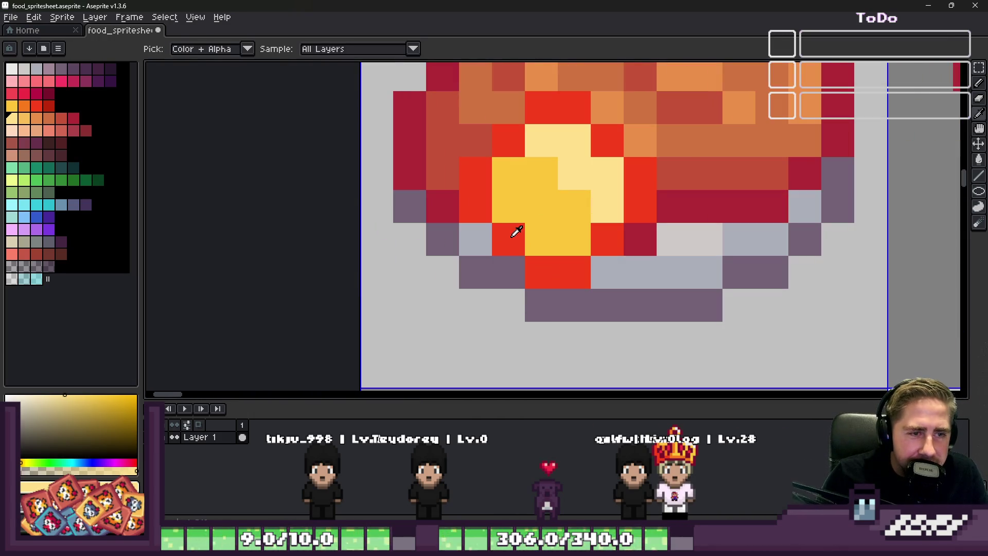
left_click(516, 232, "alt")
left_click(543, 238)
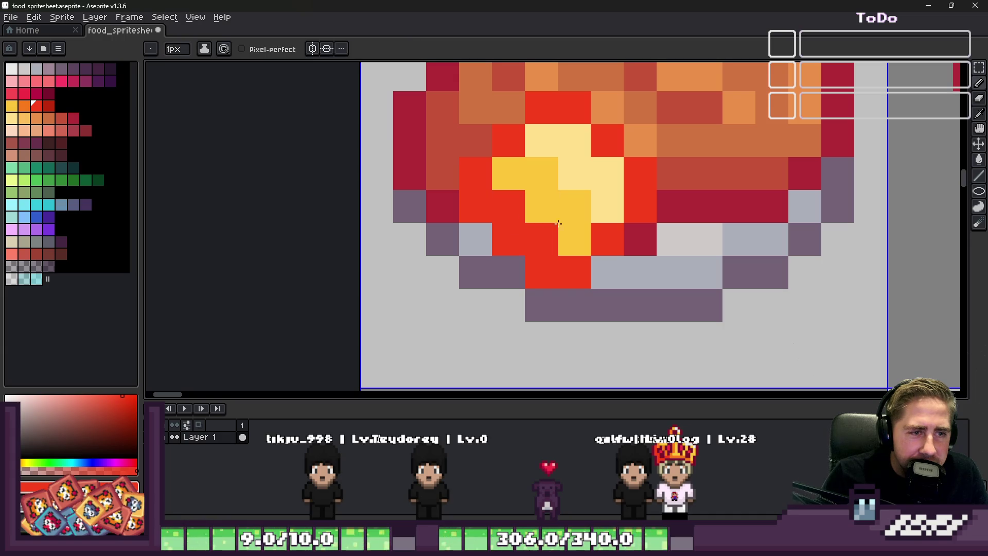
left_click(593, 270, "alt")
left_click(555, 271)
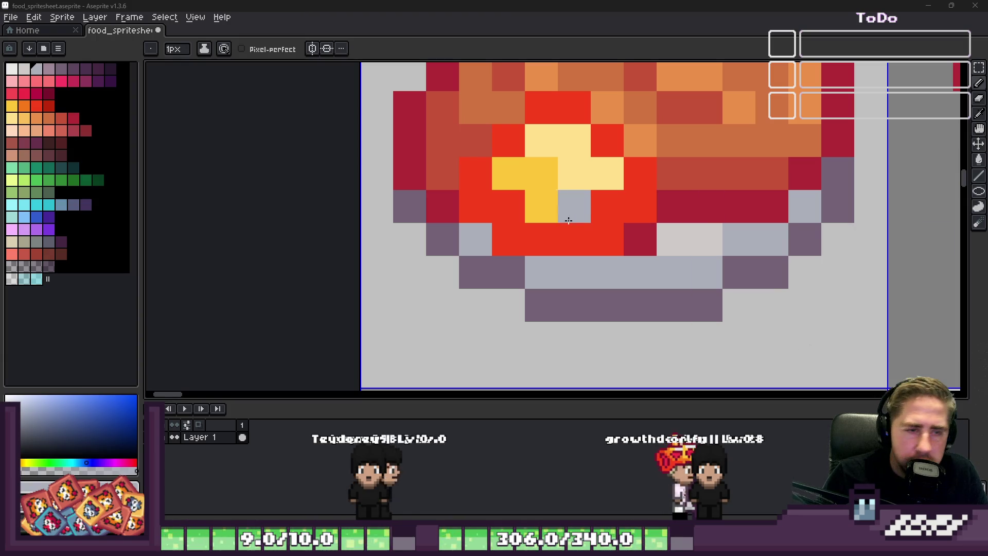
left_click(509, 240)
left_click(639, 239)
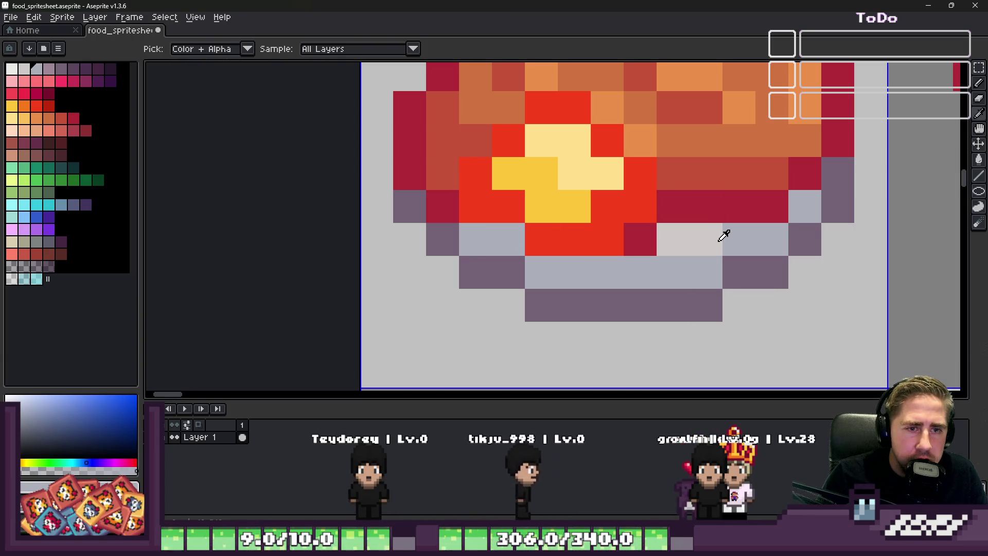
left_click(664, 236, "alt")
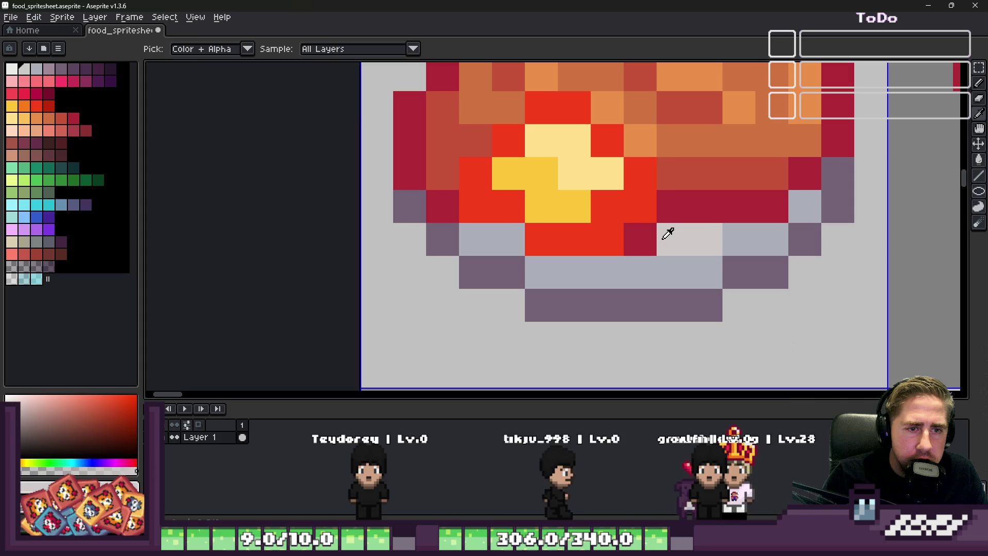
left_click(652, 205, "alt")
scroll(652, 205, "down", 5)
scroll(647, 224, "down", 3)
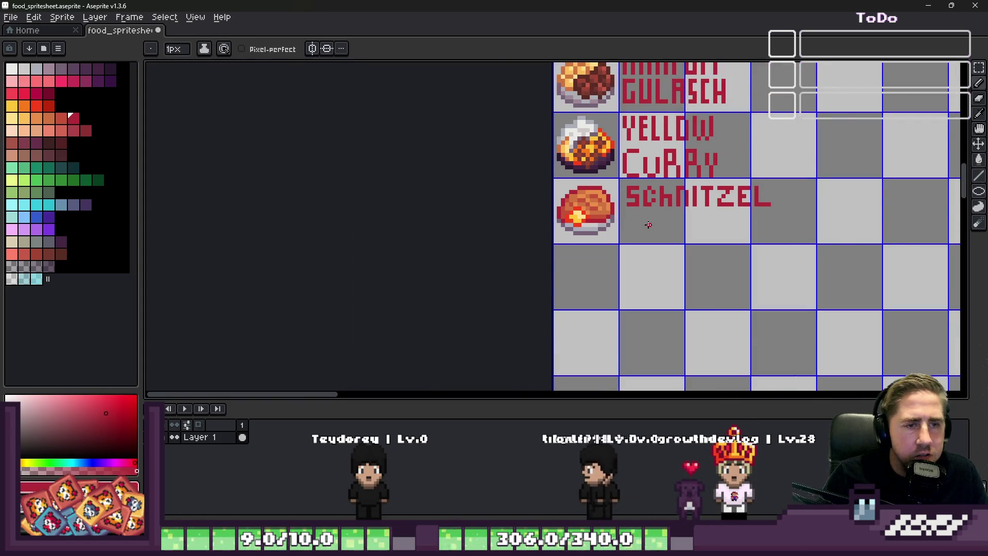
scroll(647, 224, "down", 1)
scroll(587, 224, "up", 4)
scroll(562, 225, "up", 5)
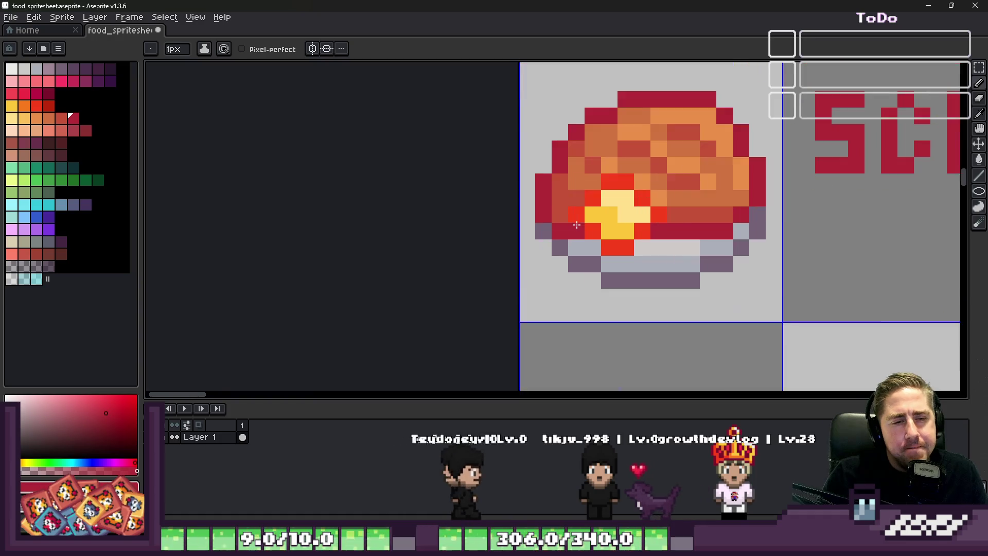
scroll(648, 201, "up", 1)
left_click(649, 200, "alt")
scroll(623, 205, "down", 5)
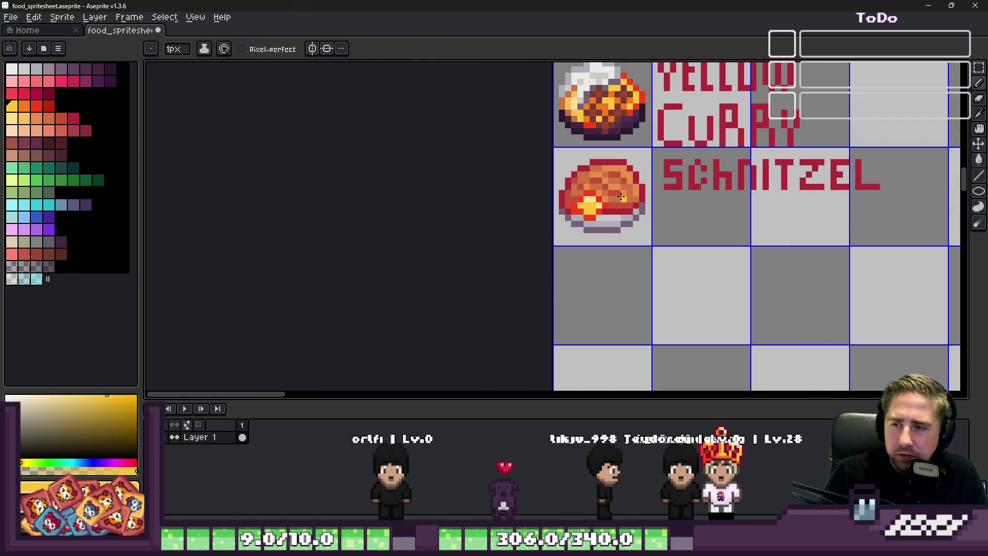
scroll(620, 197, "down", 1)
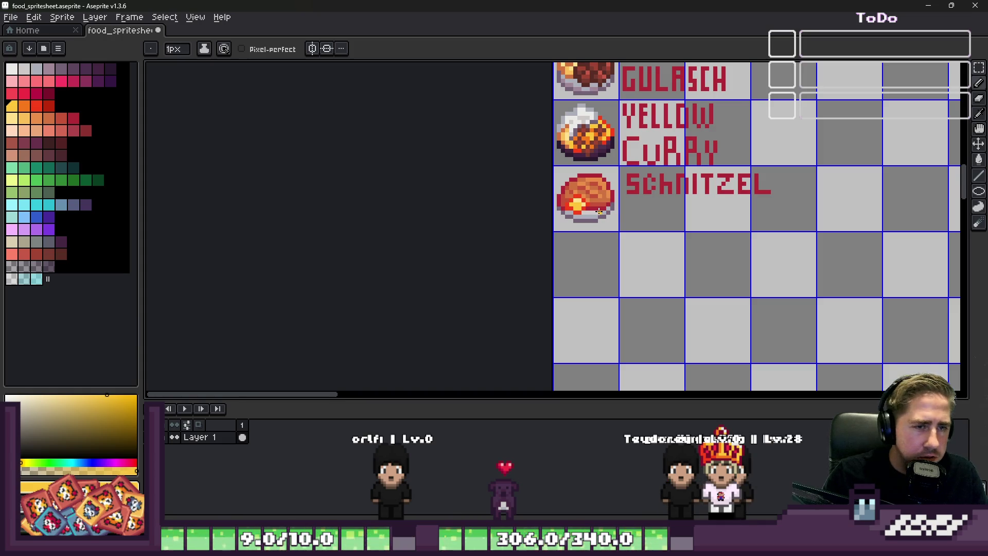
Marquee-select the SCHNITZEL label, move it left beside the dish, then switch to the Food Wheel browser.
key("m")
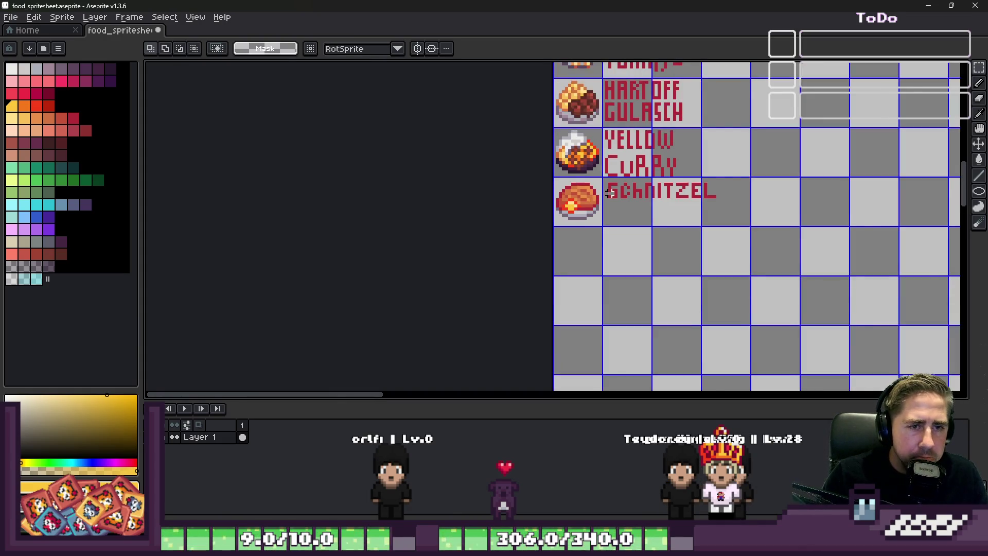
scroll(598, 208, "up", 3)
left_click_drag(420, 166, 946, 271)
scroll(599, 209, "down", 1)
left_click_drag(610, 216, 571, 216)
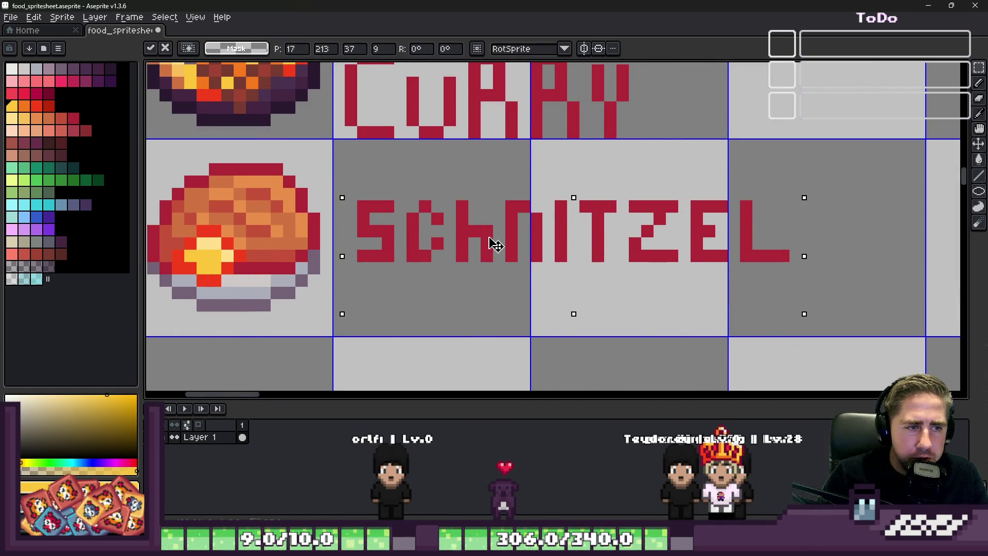
scroll(595, 232, "down", 2)
key("ctrl+d")
scroll(593, 229, "down", 3)
scroll(487, 195, "up", 2)
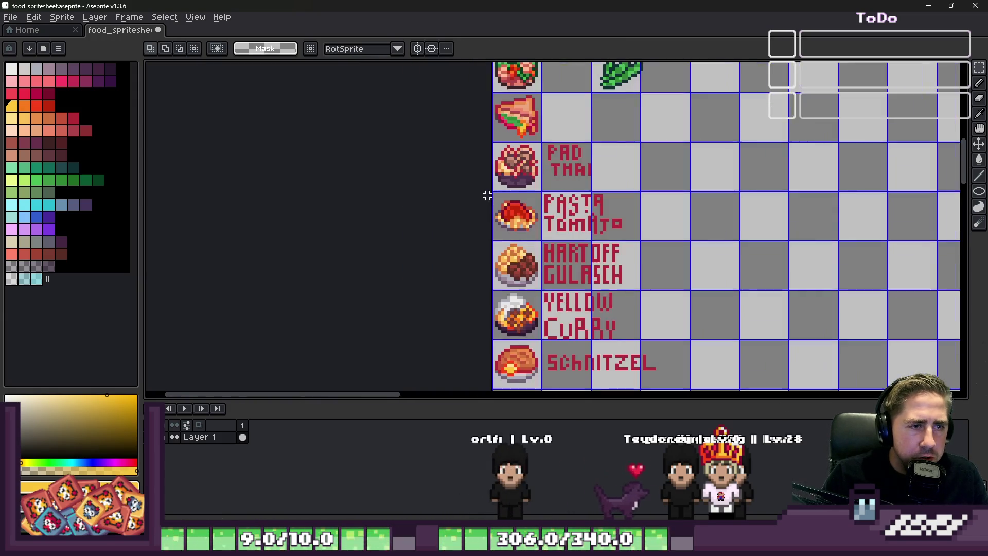
key("alt+Tab")
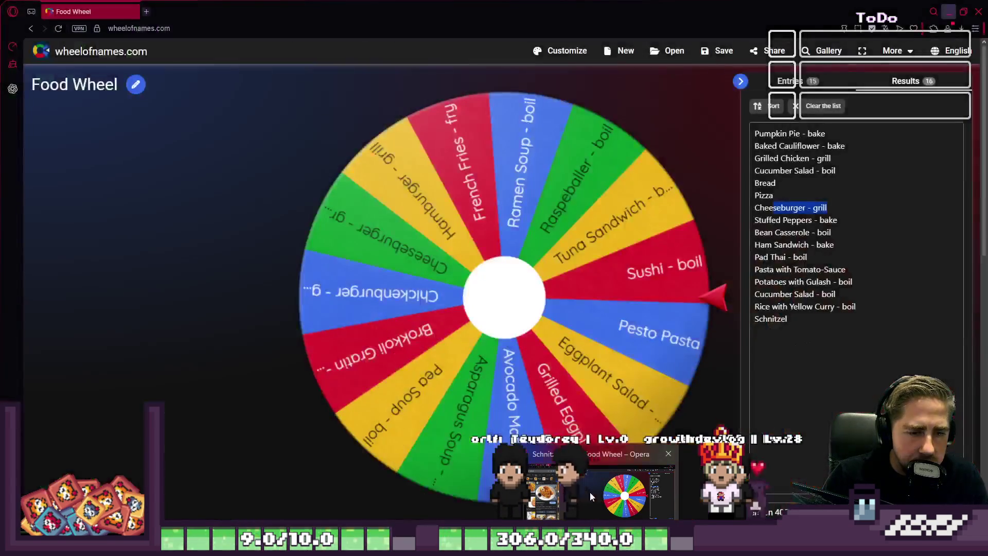
Spin the Food Wheel, remove the winning Grilled Eggplant entry, and return to the Aseprite sheet.
left_click(478, 294)
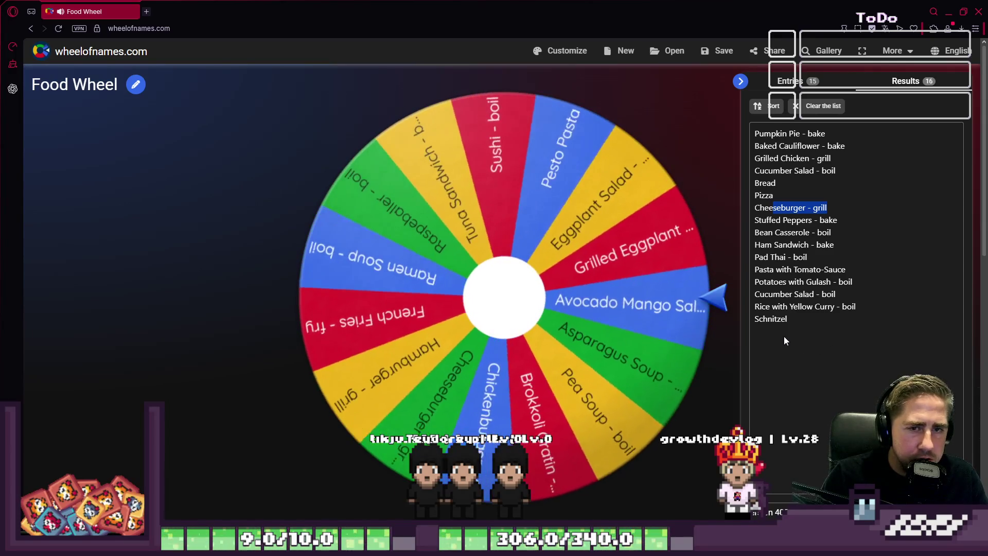
left_click(761, 108)
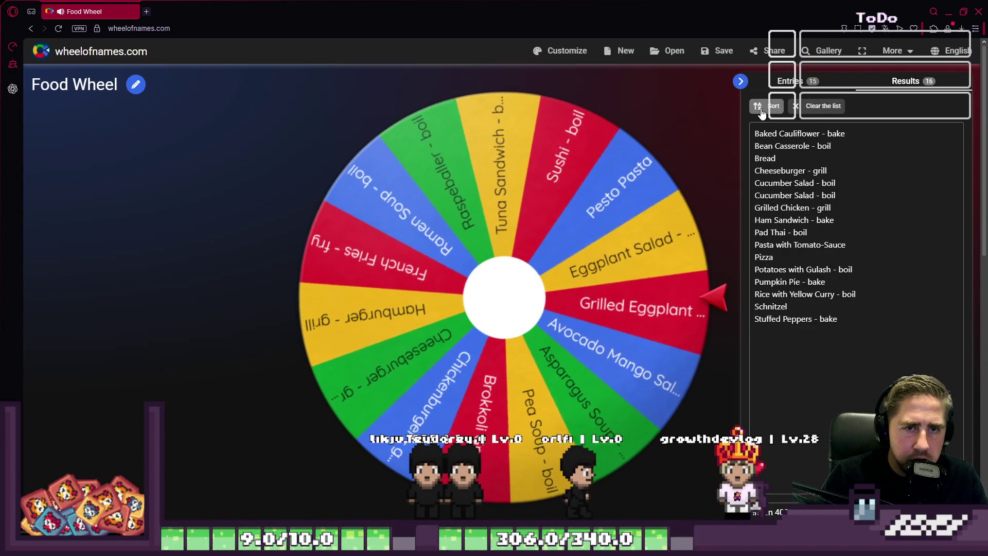
left_click(804, 83)
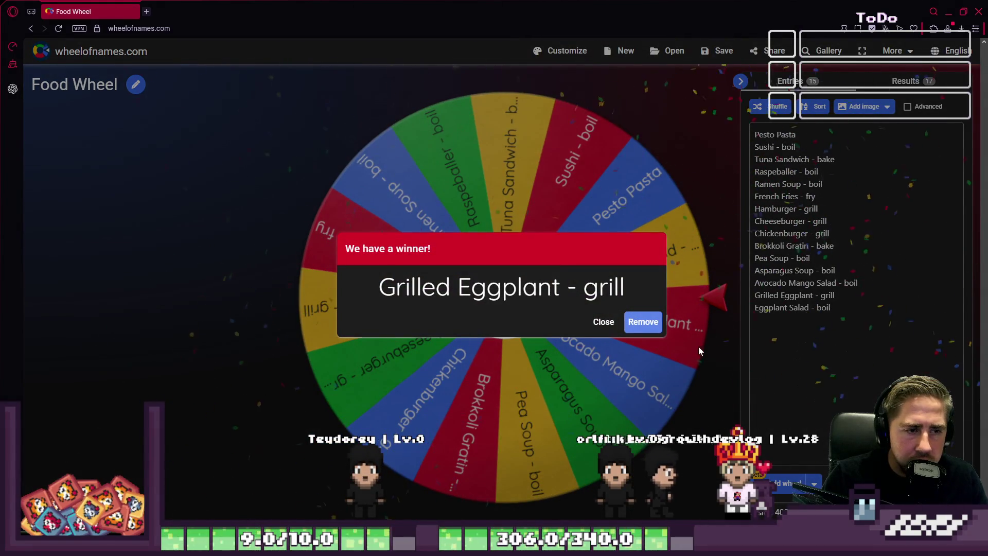
left_click(643, 323)
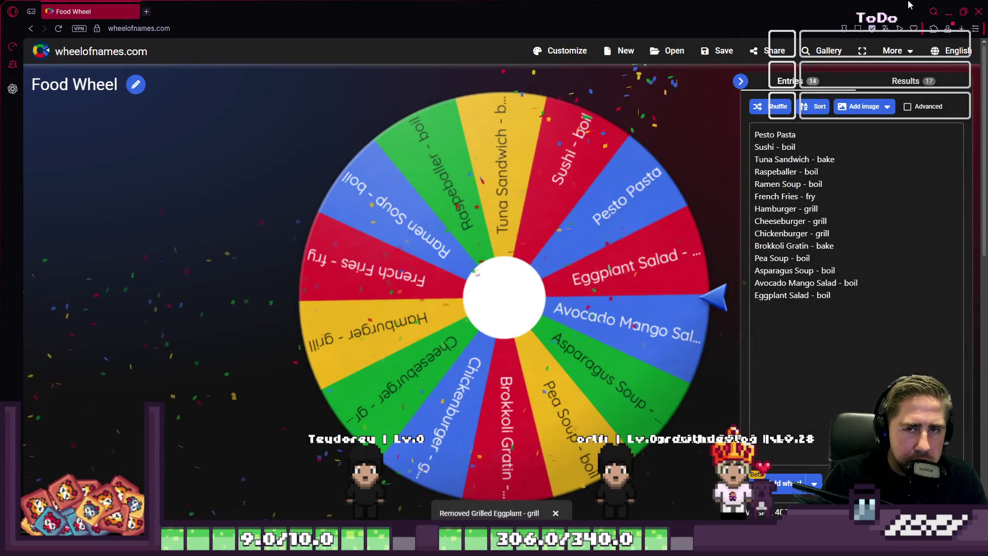
left_click(950, 14)
scroll(453, 212, "down", 2)
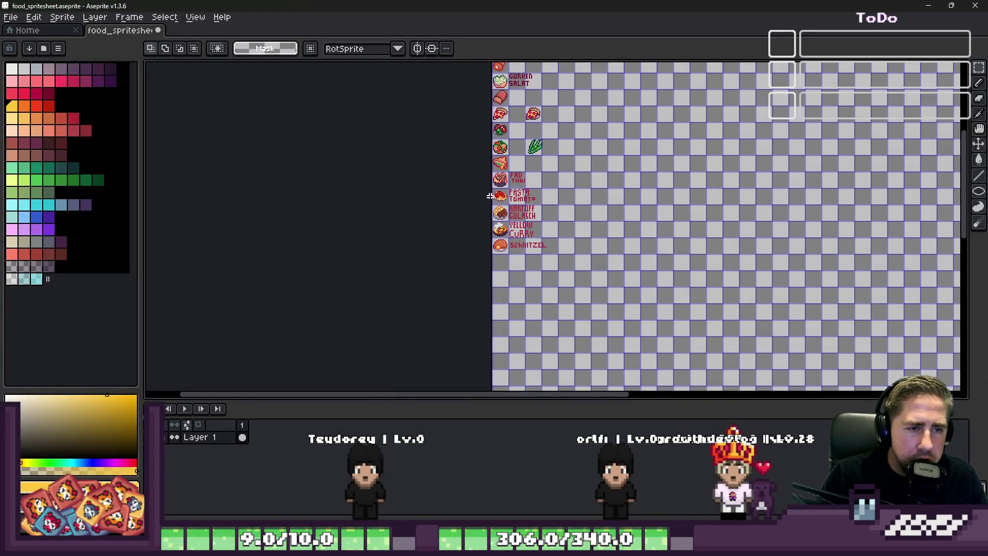
scroll(494, 231, "up", 3)
scroll(495, 255, "up", 1)
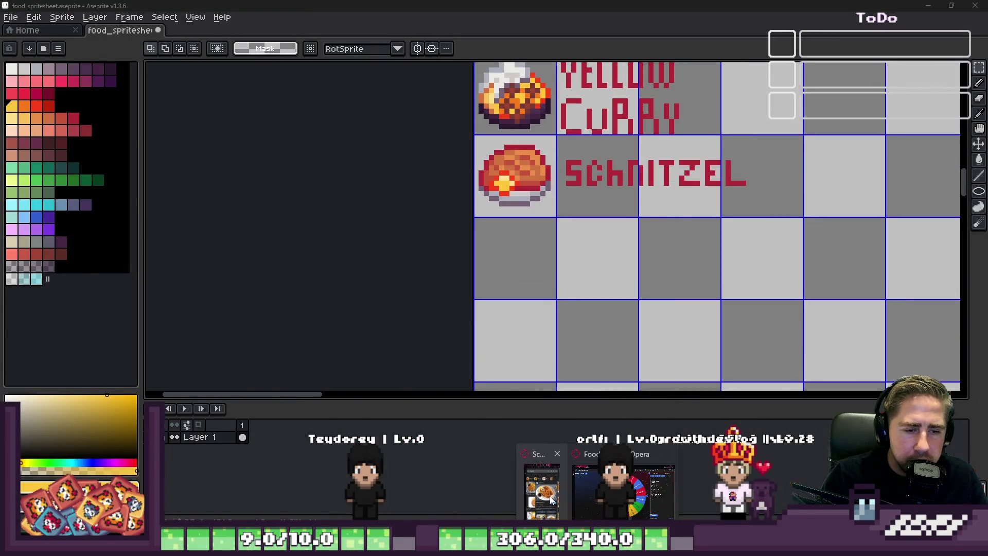
key("alt+Tab")
key("alt+Tab")
key("alt+Tab")
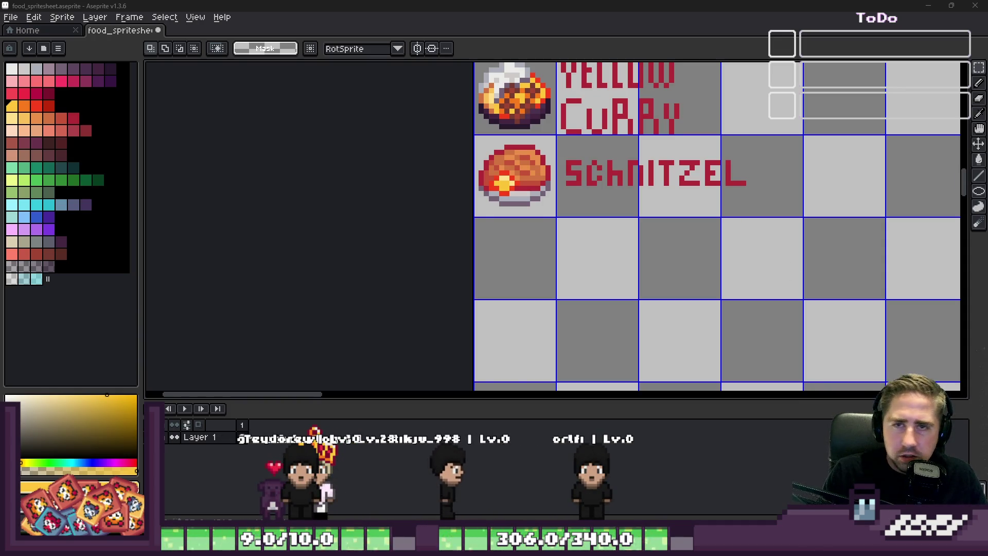
key("b")
scroll(526, 308, "up", 2)
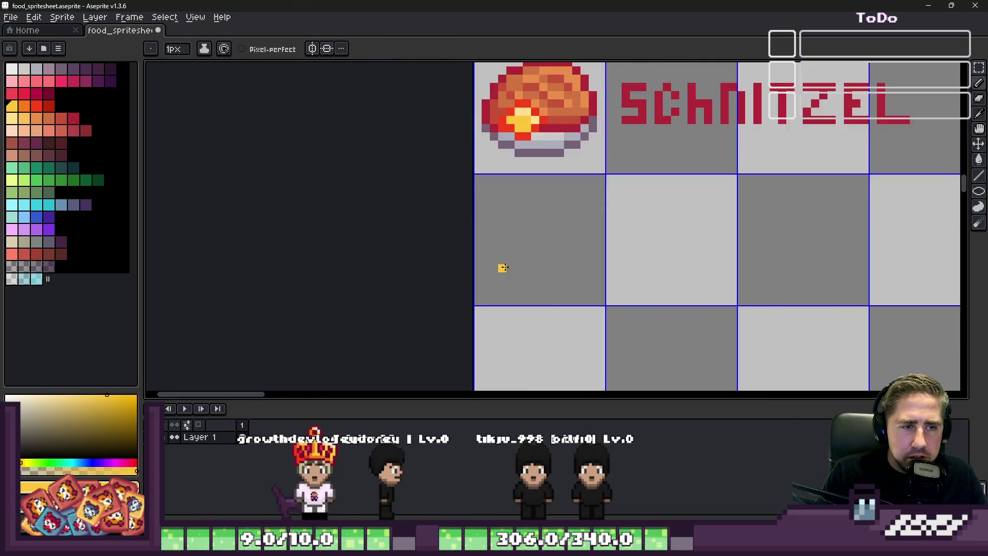
scroll(503, 267, "up", 1)
In dark purple, draw the eggplant's lower curve up toward the stem, erasing a stray corner pixel.
left_click(485, 251, "alt")
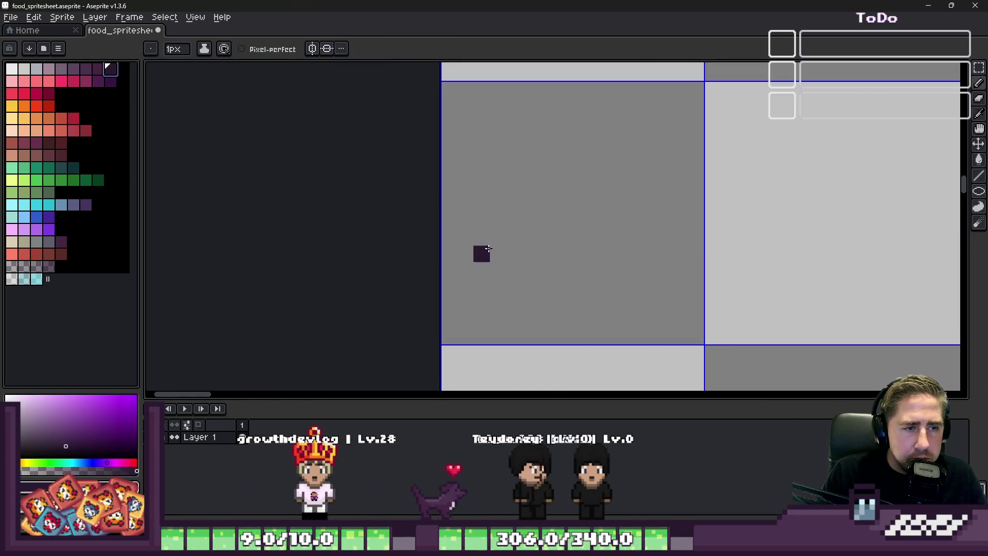
mouse_move(484, 251)
left_mouse_down()
mouse_move(538, 289)
mouse_move(649, 167)
left_mouse_up()
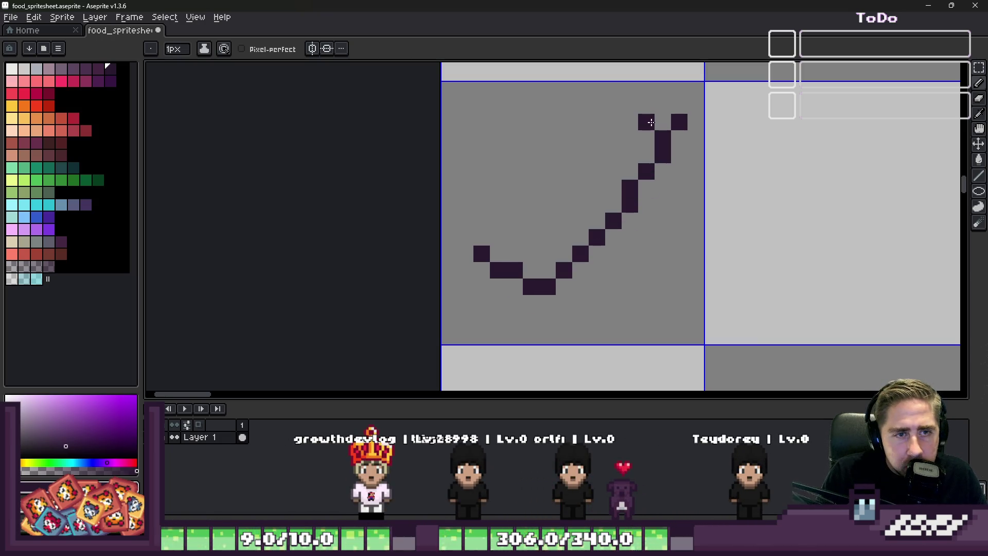
left_click_drag(671, 115, 643, 117)
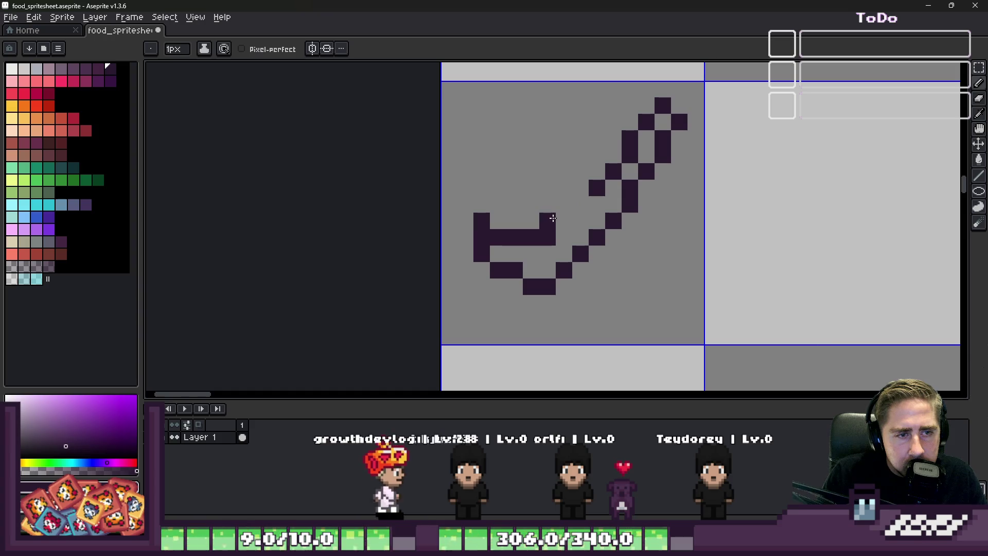
right_click(550, 236)
left_click(564, 221)
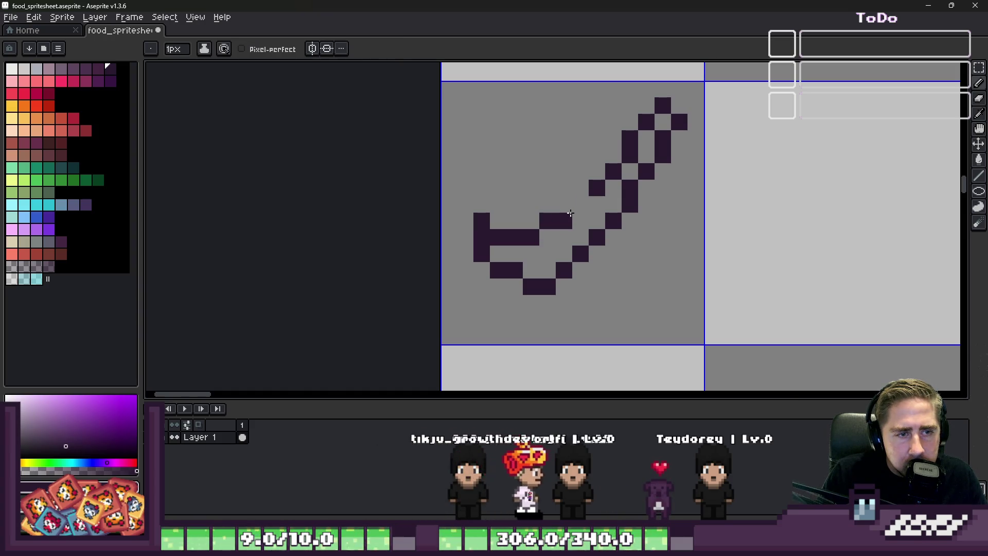
Draw the eggplant's left and top edge, tidy the stem tip, and marquee-select the outline.
left_click_drag(565, 210, 604, 249)
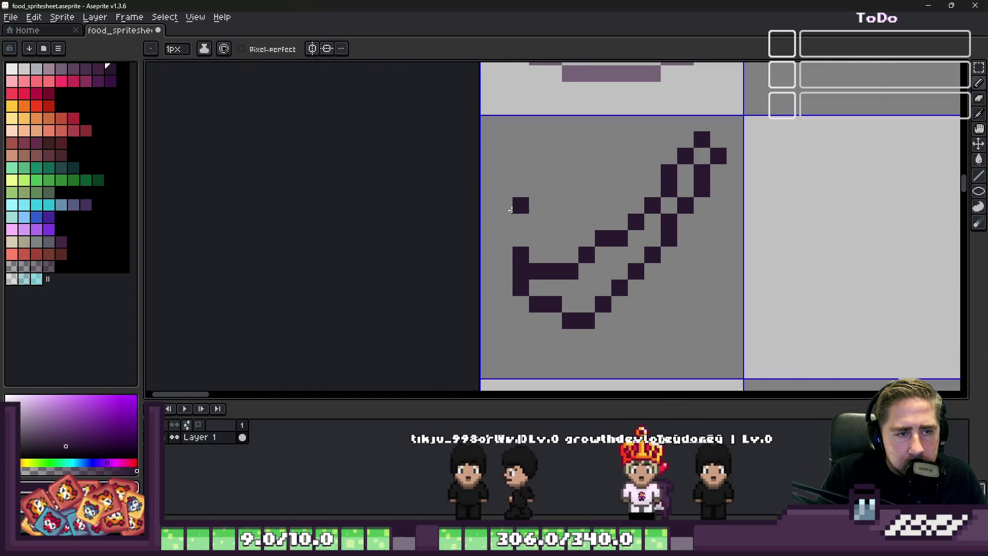
left_click_drag(501, 238, 652, 140)
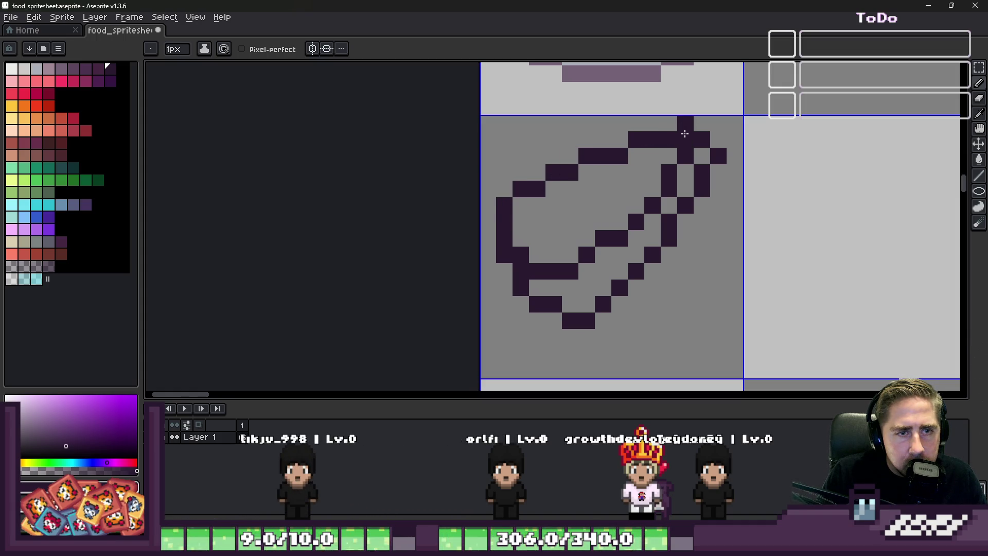
left_click_drag(685, 139, 668, 140)
left_click(669, 124)
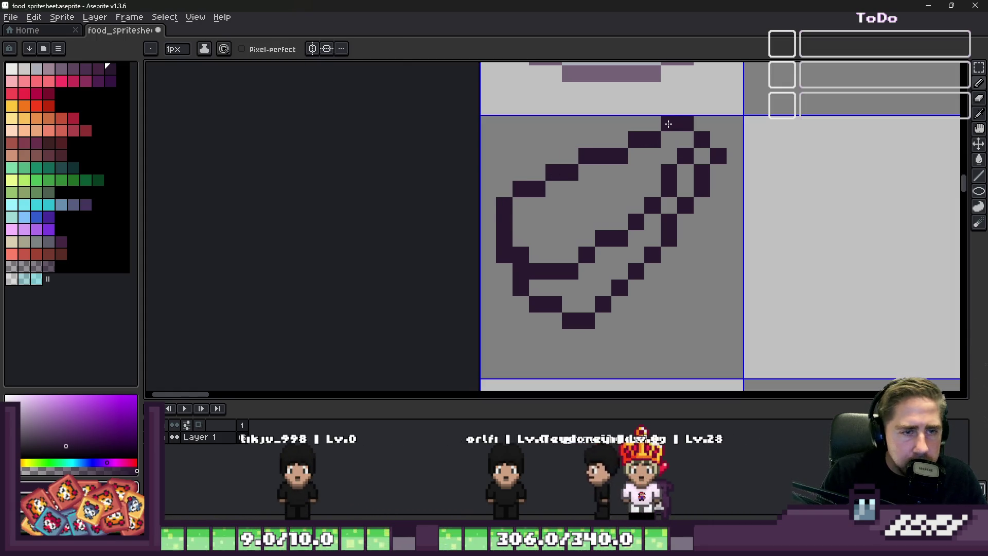
key("m")
left_click_drag(493, 115, 747, 349)
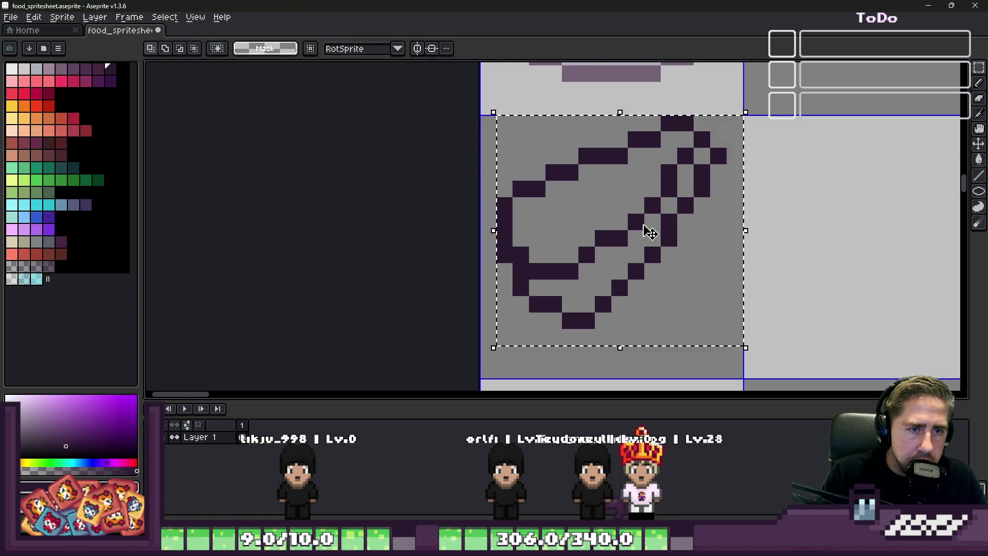
Move the eggplant outline down two pixels, then add and undo a test pixel inside it.
left_click_drag(643, 224, 642, 255)
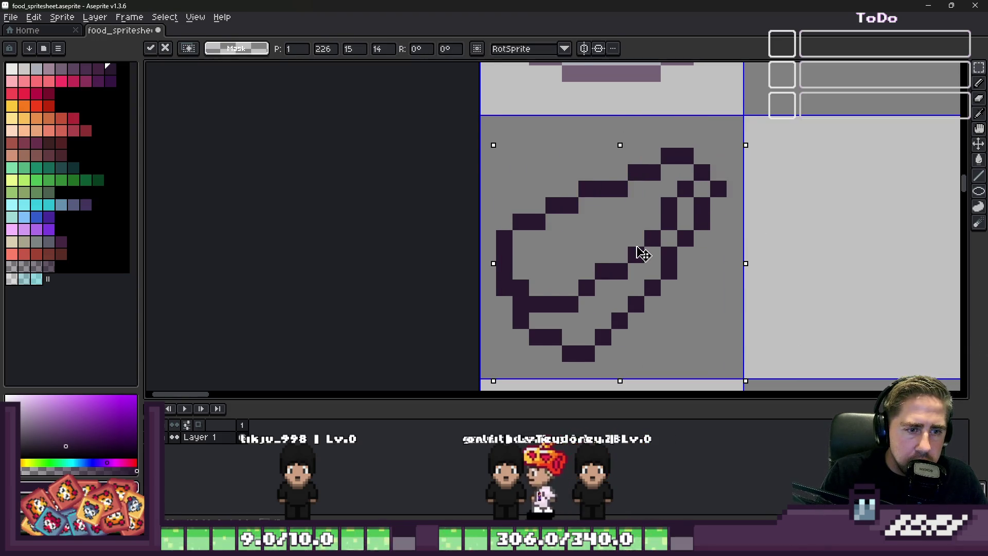
key("Escape")
scroll(643, 254, "up", 1)
scroll(643, 255, "up", 1)
key("b")
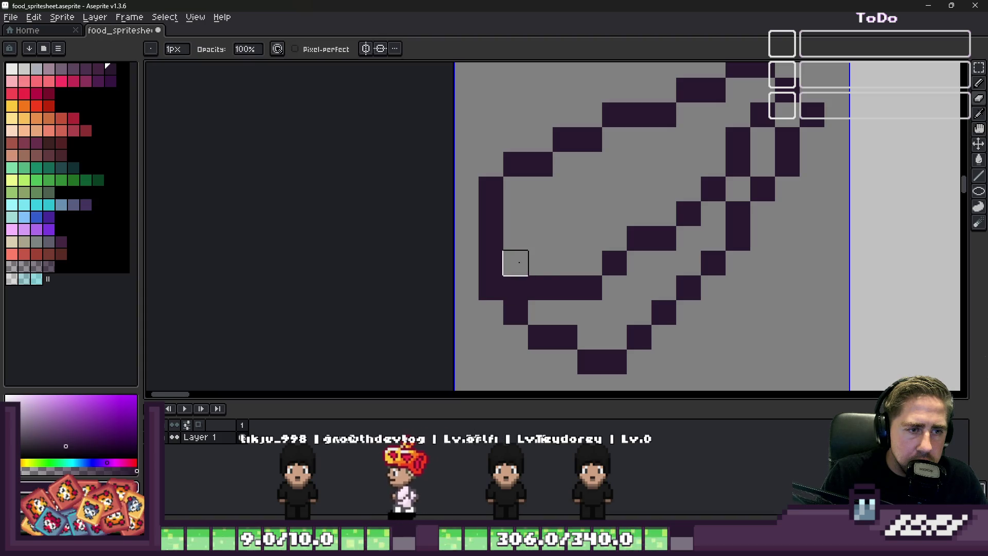
scroll(519, 263, "down", 3)
scroll(614, 202, "up", 2)
scroll(614, 201, "down", 2)
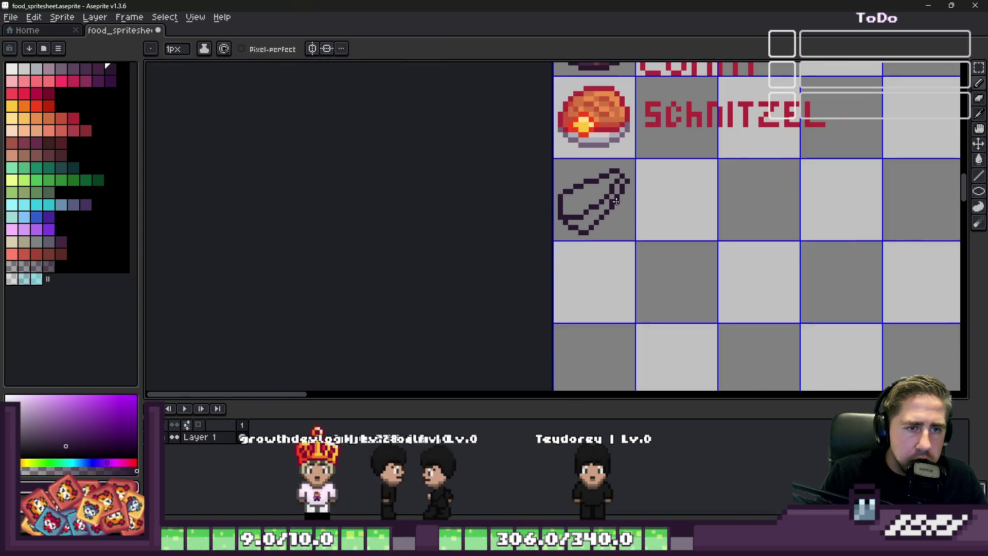
scroll(614, 201, "up", 3)
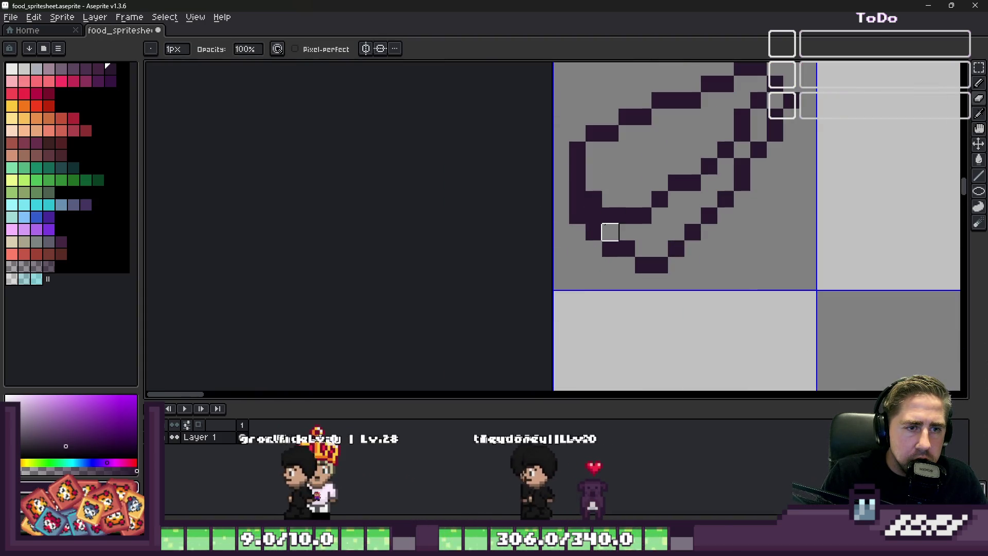
scroll(610, 232, "down", 3)
scroll(577, 205, "up", 3)
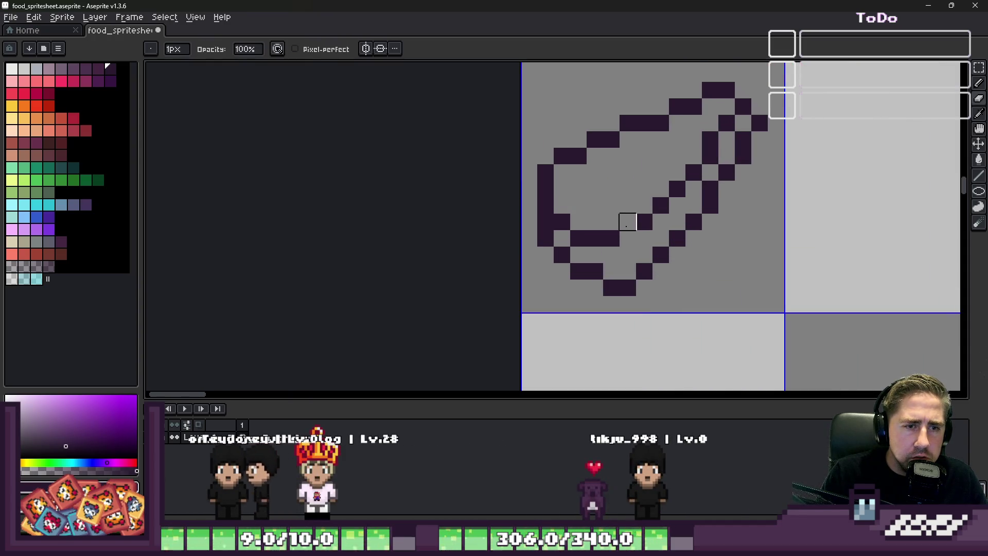
scroll(627, 222, "down", 3)
scroll(664, 201, "up", 1)
scroll(670, 194, "down", 1)
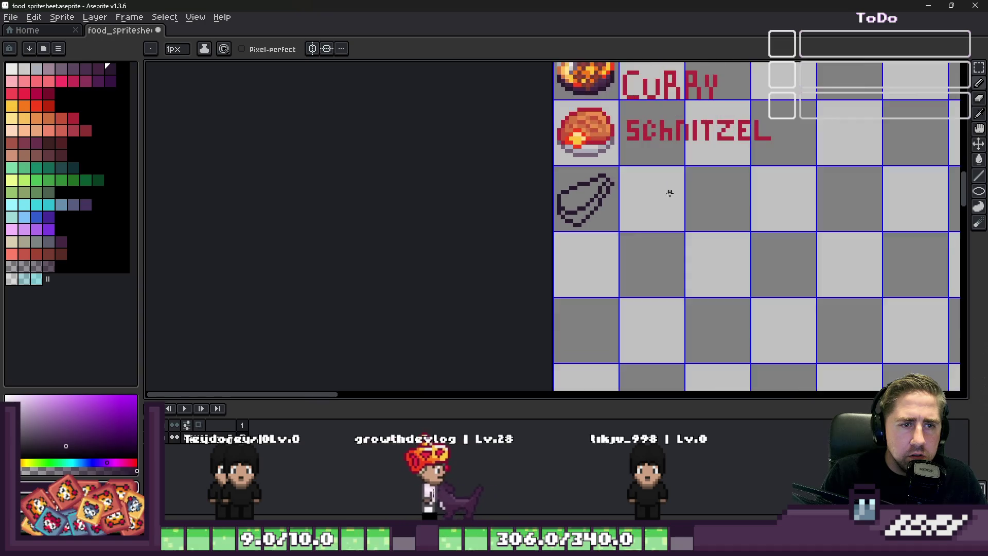
scroll(670, 193, "up", 2)
scroll(633, 201, "up", 3)
scroll(616, 253, "down", 4)
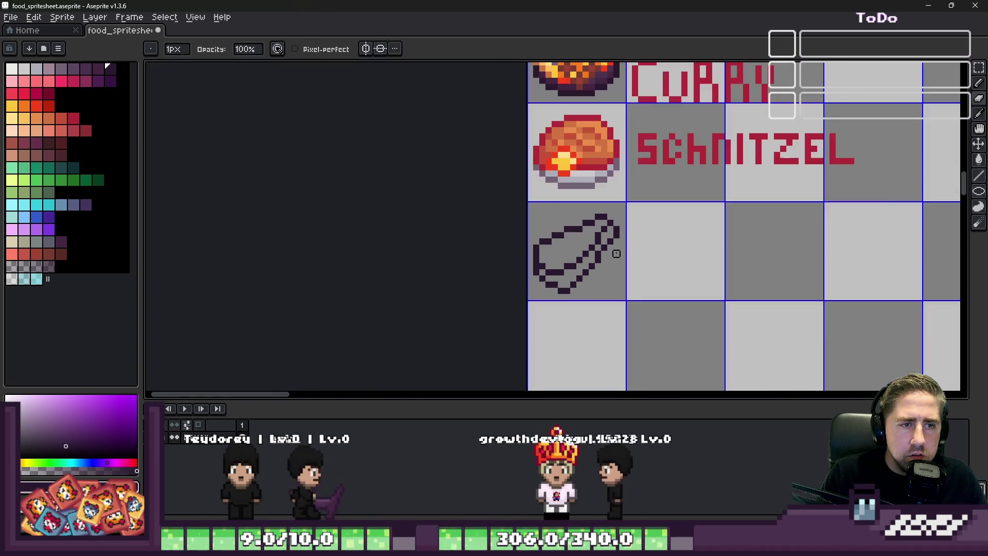
scroll(617, 253, "up", 2)
scroll(616, 253, "up", 2)
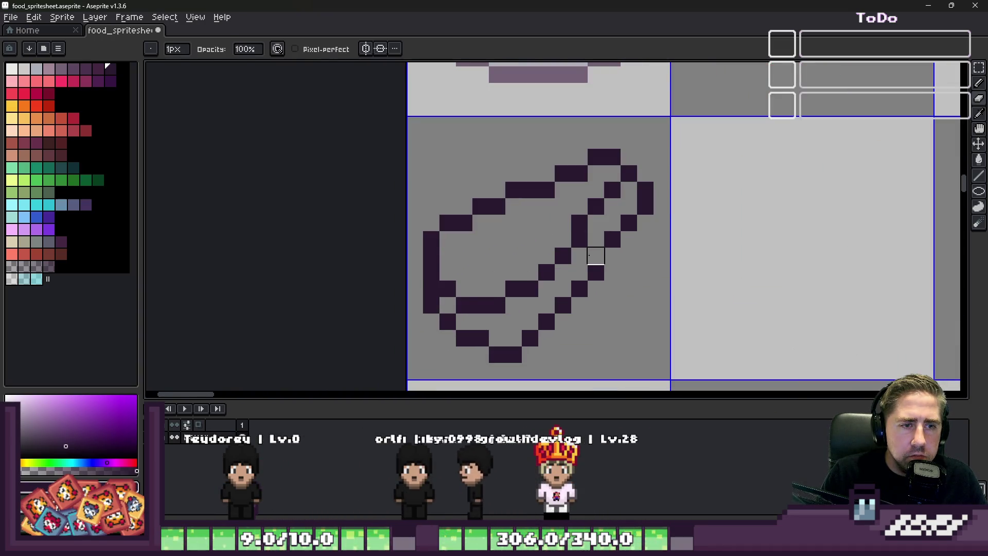
scroll(602, 239, "down", 3)
scroll(575, 247, "up", 1)
scroll(575, 247, "up", 2)
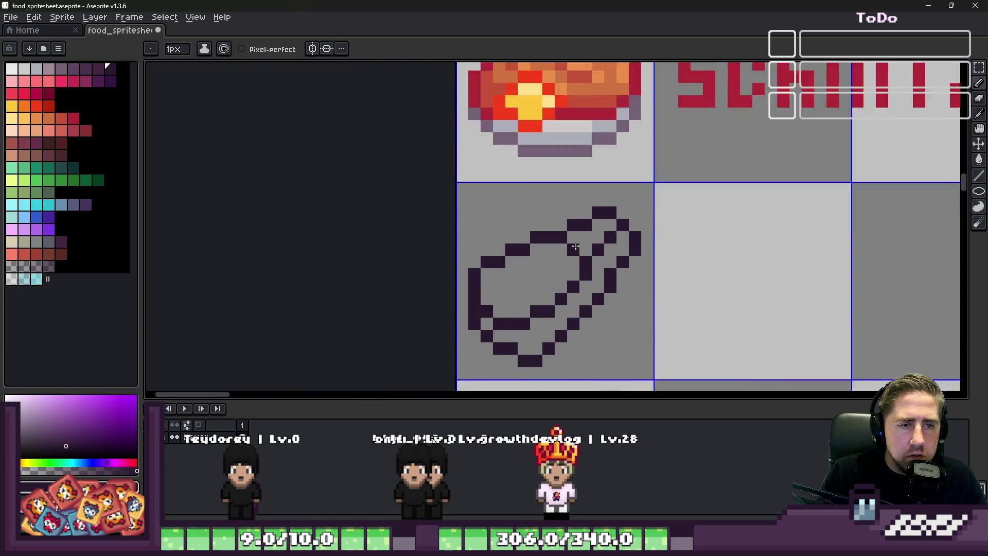
scroll(575, 247, "up", 1)
scroll(587, 247, "down", 4)
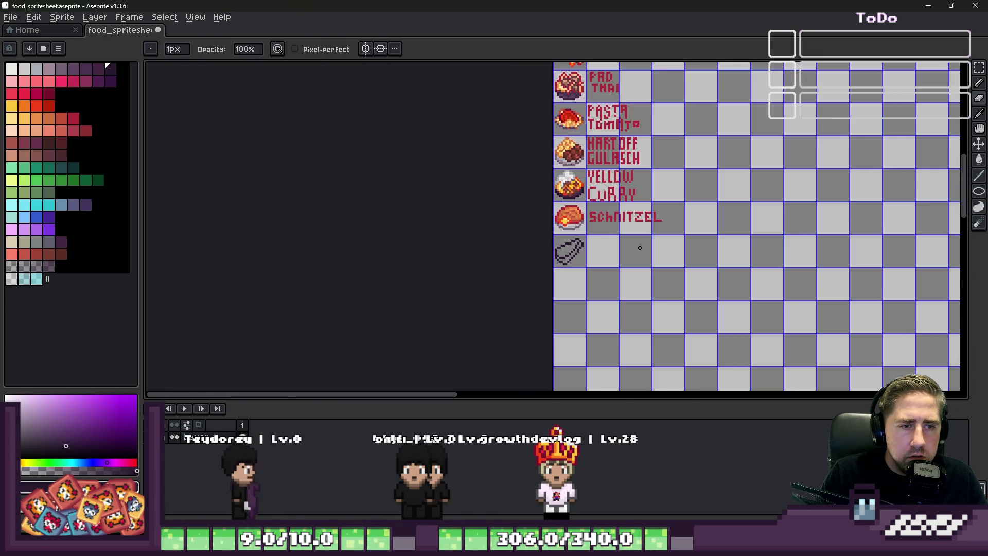
scroll(572, 251, "up", 1)
scroll(554, 256, "up", 1)
scroll(555, 256, "up", 1)
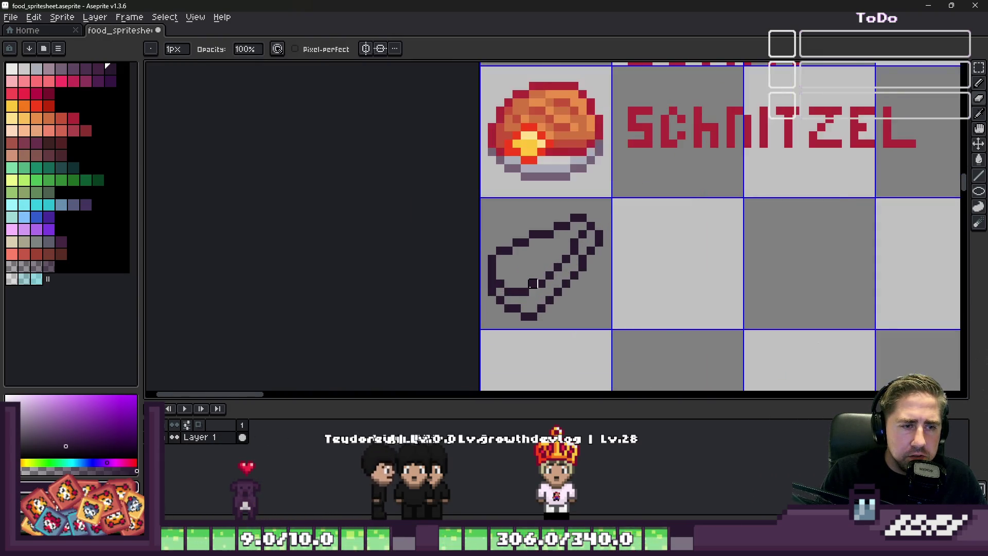
scroll(554, 256, "up", 1)
scroll(541, 248, "up", 2)
left_click(524, 233)
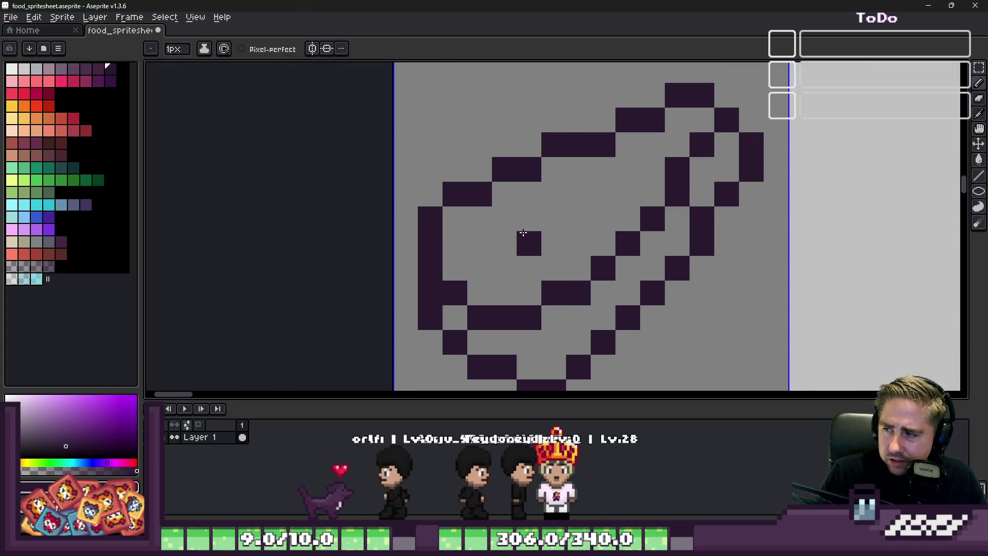
key("ctrl+z")
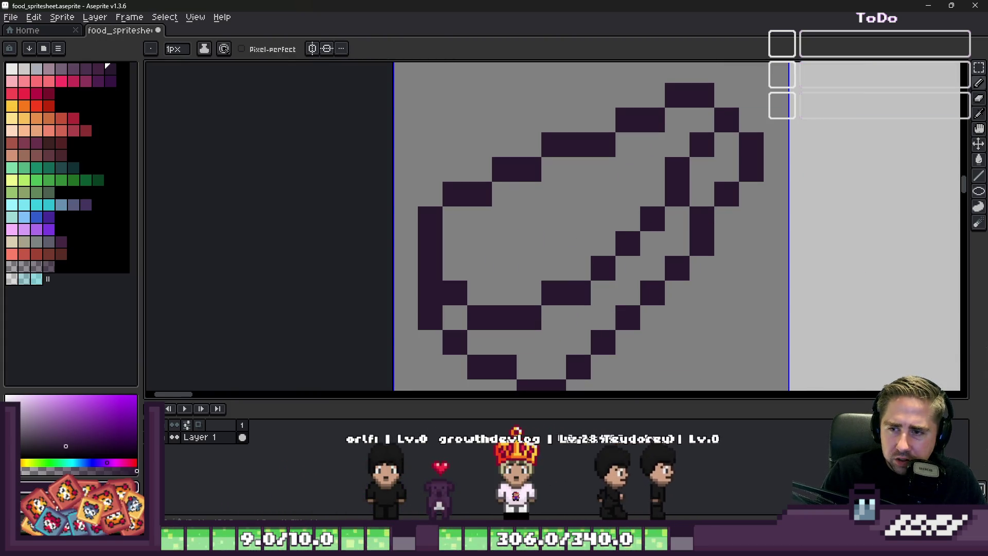
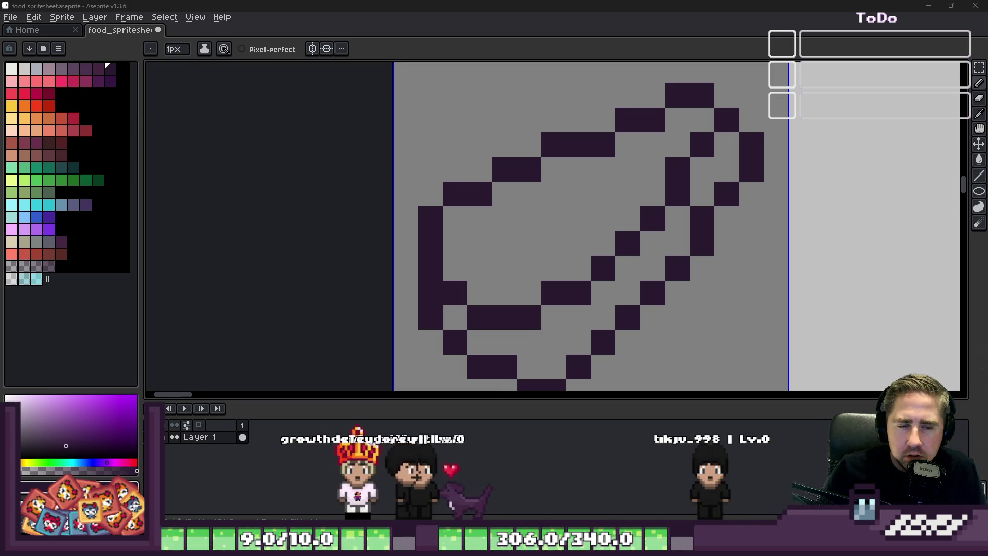
scroll(587, 193, "down", 3)
scroll(618, 193, "down", 3)
Paste a copy of the plate sprite into the cell beside the bun outline, nudged up one row.
key("v")
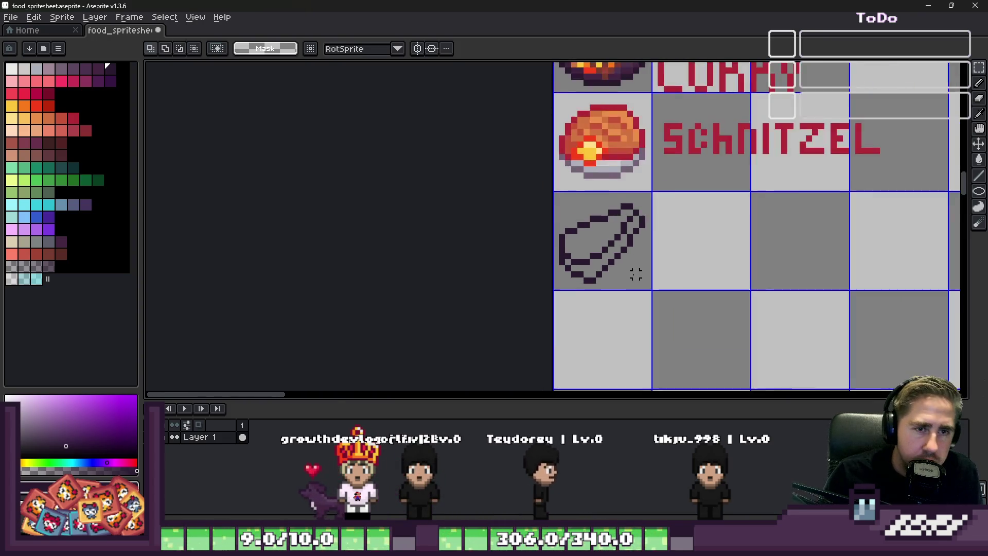
scroll(666, 211, "down", 2)
scroll(463, 116, "up", 4)
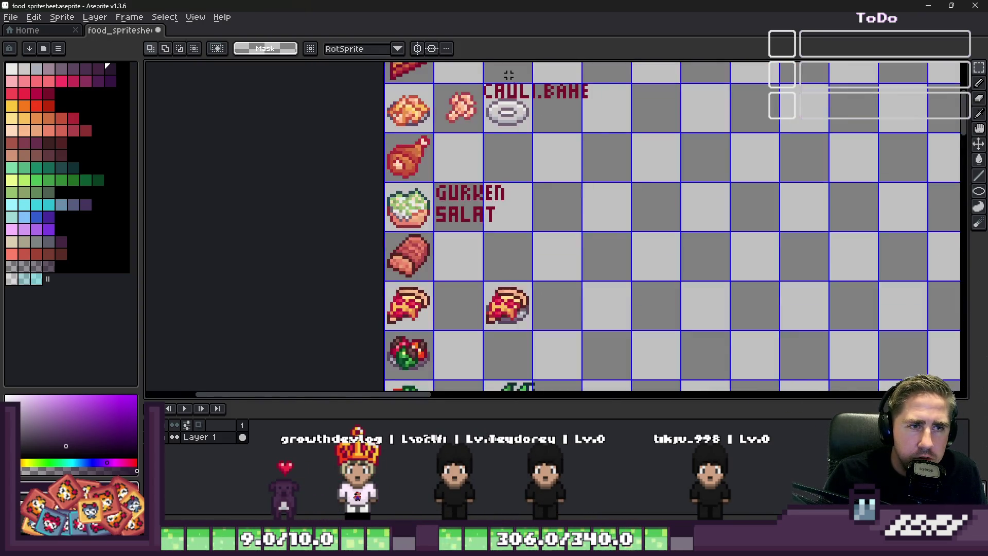
scroll(461, 108, "up", 3)
left_click_drag(443, 76, 643, 213)
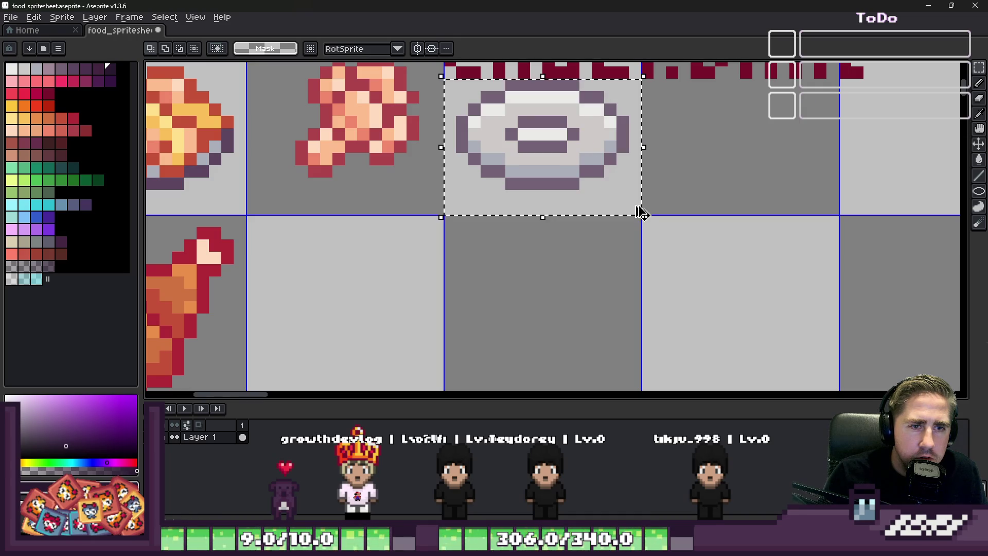
scroll(685, 208, "down", 3)
scroll(618, 233, "down", 3)
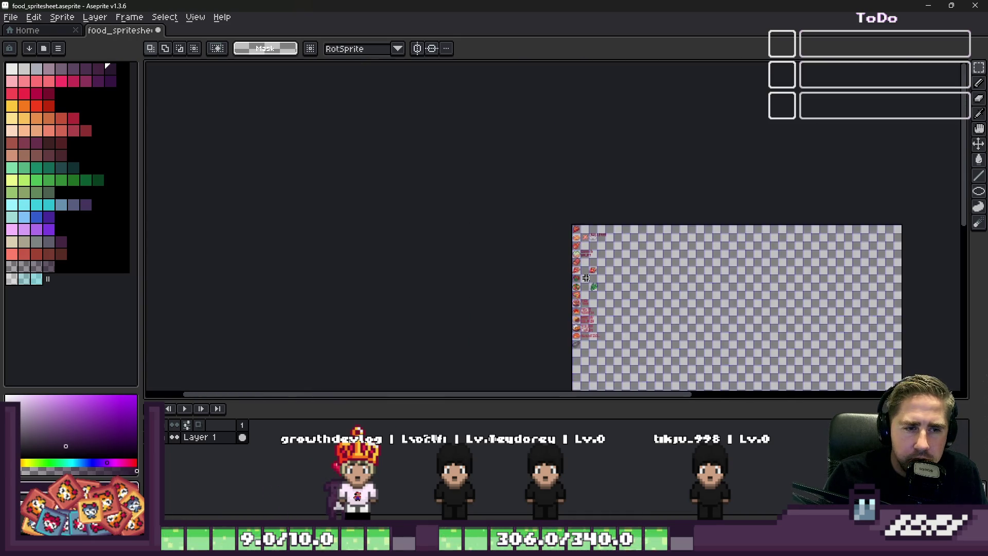
scroll(587, 324, "up", 5)
scroll(570, 308, "up", 2)
key("ctrl+v")
scroll(532, 271, "down", 3)
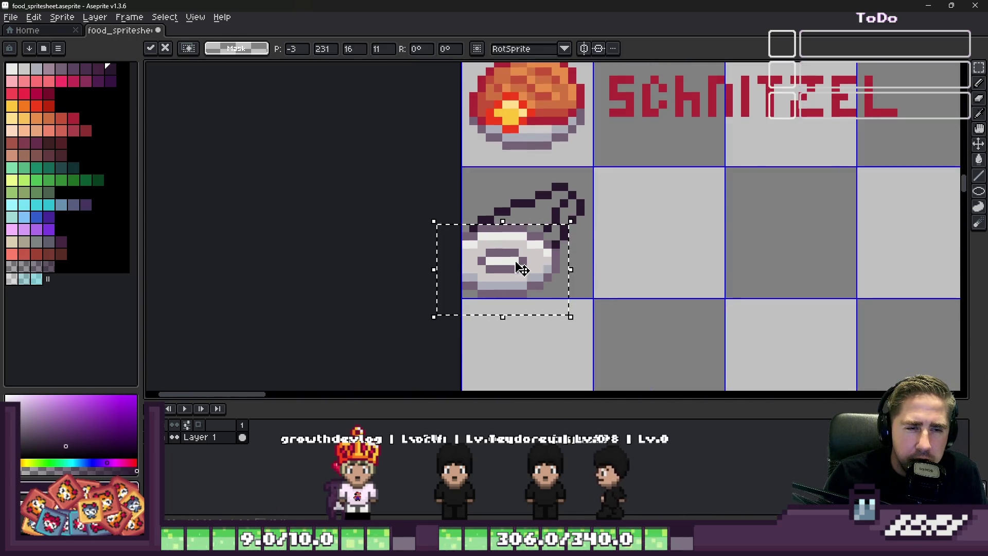
mouse_move(533, 271)
left_mouse_down()
mouse_move(674, 280)
mouse_move(660, 267)
left_mouse_up()
key("Escape")
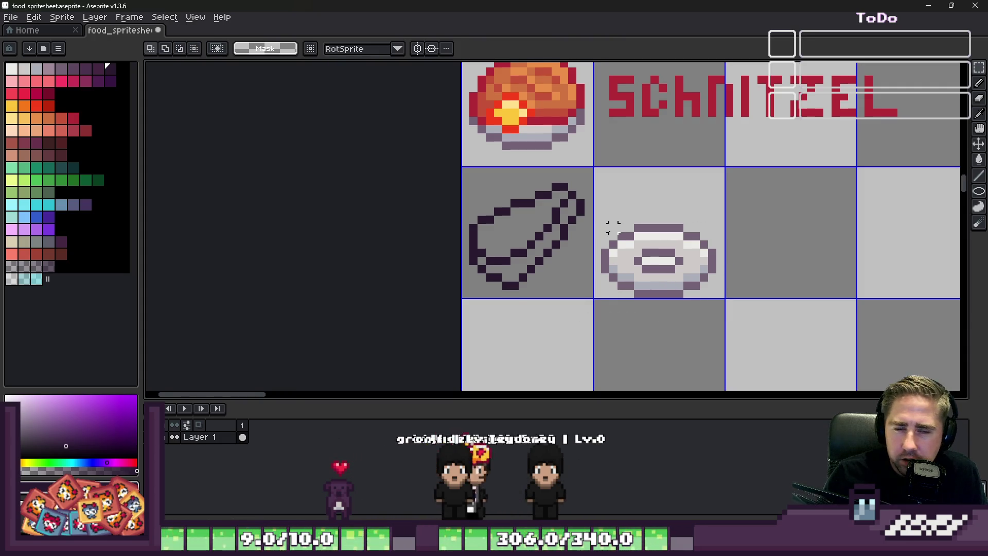
scroll(567, 204, "up", 3)
left_click_drag(586, 193, 776, 333)
left_click_drag(704, 278, 704, 266)
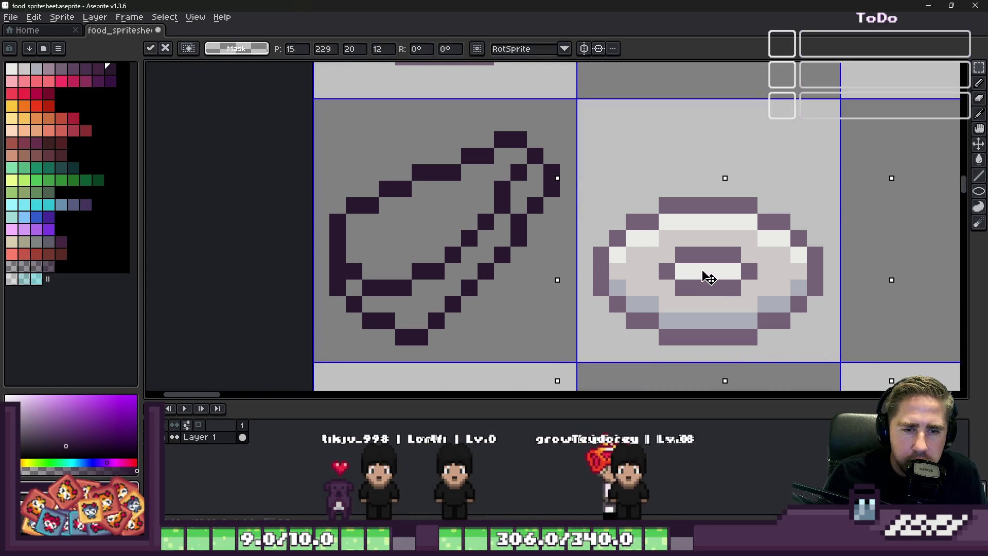
key("Escape")
scroll(704, 269, "down", 2)
scroll(521, 155, "up", 2)
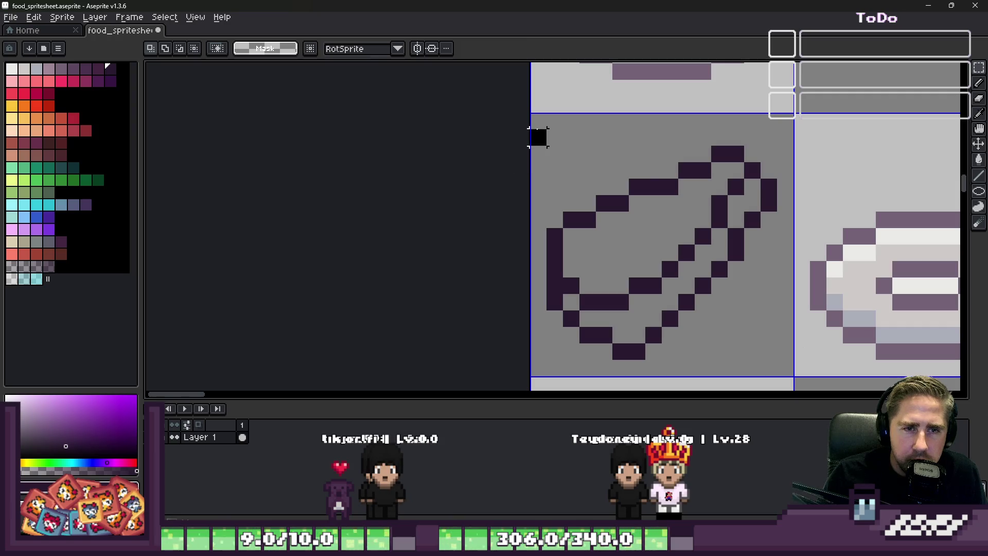
Move the top-right part of the bun outline down one pixel.
left_click_drag(529, 127, 776, 373)
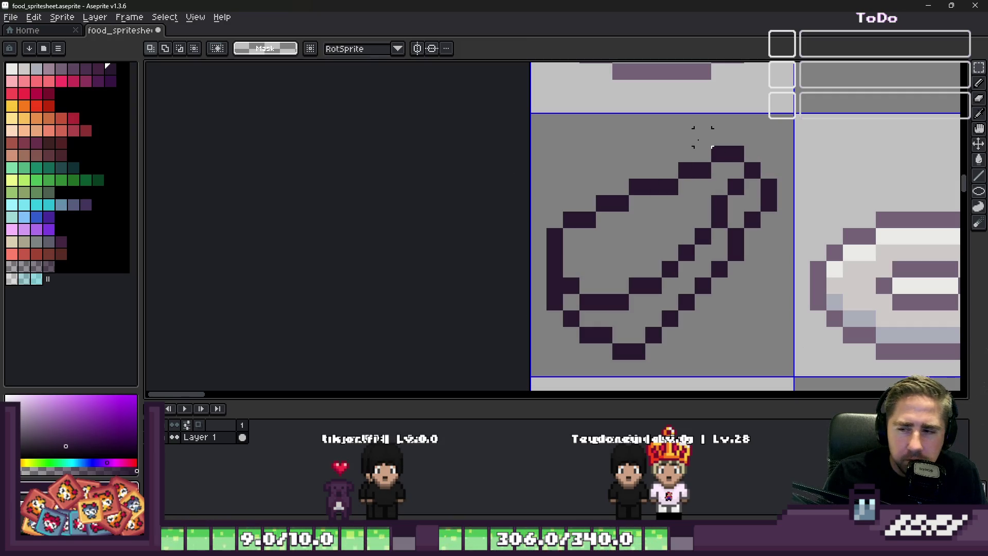
left_click_drag(686, 137, 780, 278)
left_click_drag(726, 216, 725, 232)
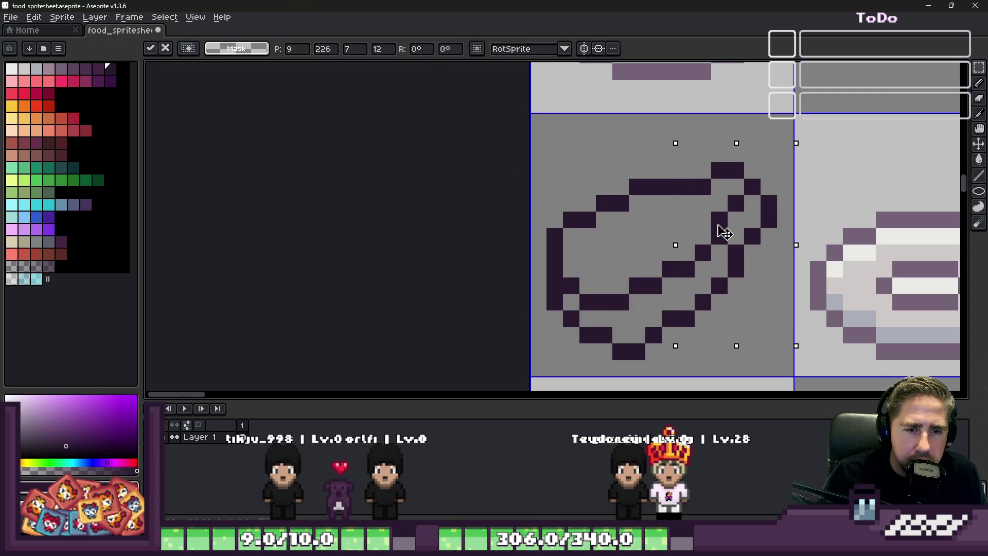
key("Escape")
scroll(676, 191, "up", 1)
key("b")
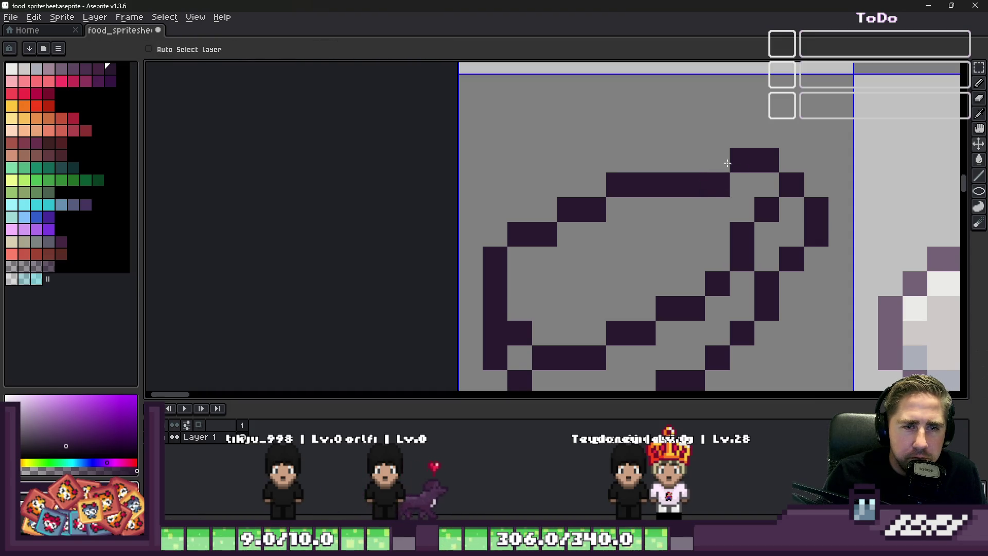
scroll(718, 185, "down", 3)
scroll(617, 178, "up", 1)
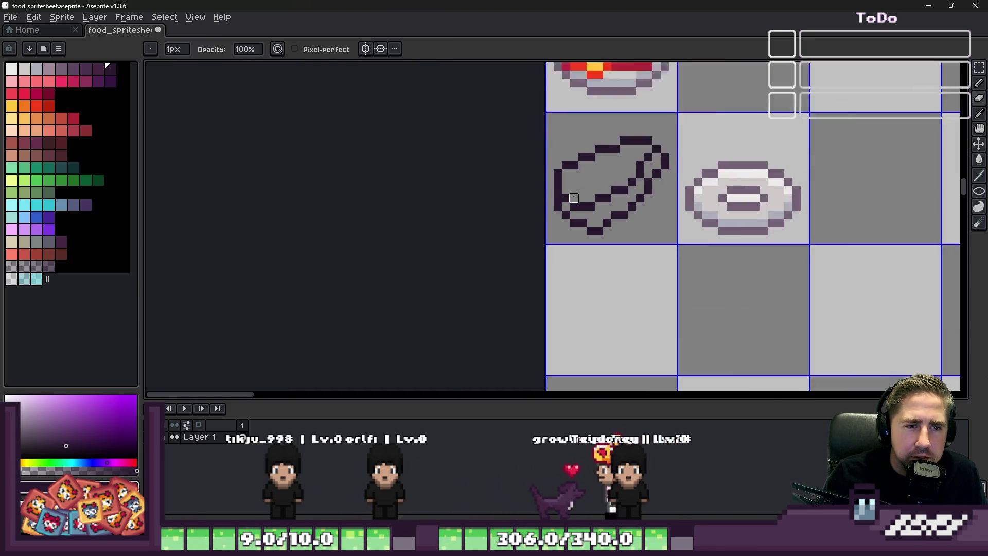
scroll(573, 196, "up", 2)
scroll(588, 197, "down", 1)
scroll(584, 273, "up", 2)
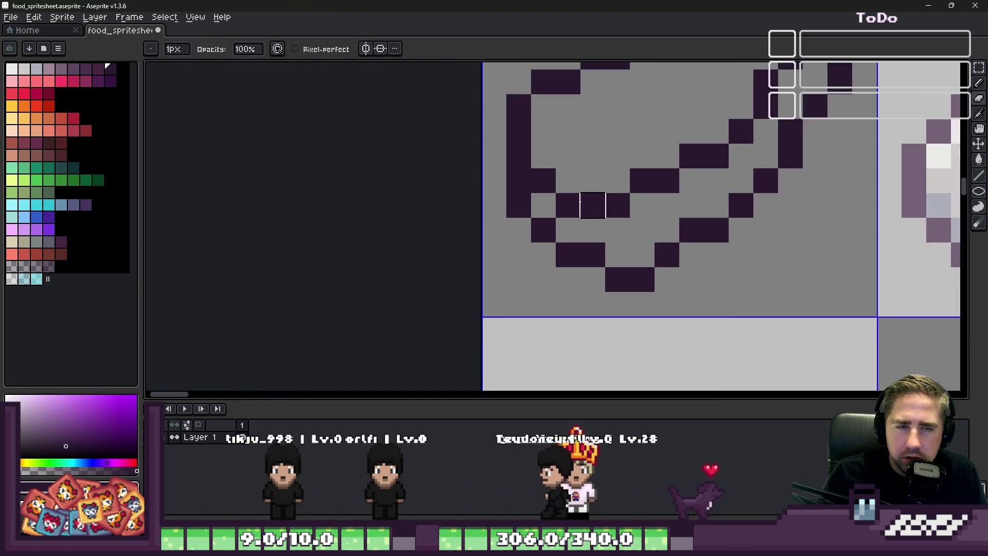
scroll(489, 241, "down", 1)
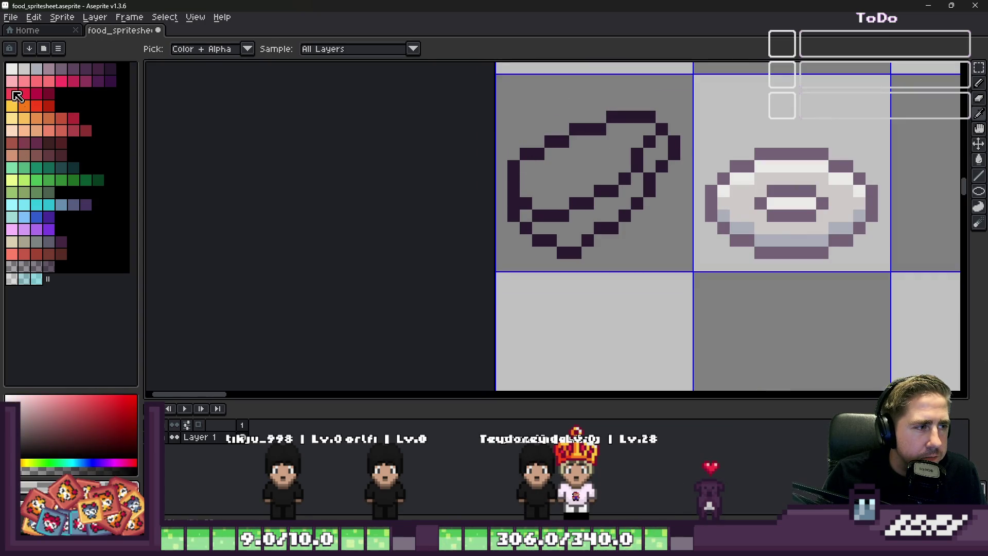
Bucket-fill the bun's upper interior pale yellow and its lower band and gray gaps dark purple.
left_click(23, 113)
scroll(586, 186, "up", 2)
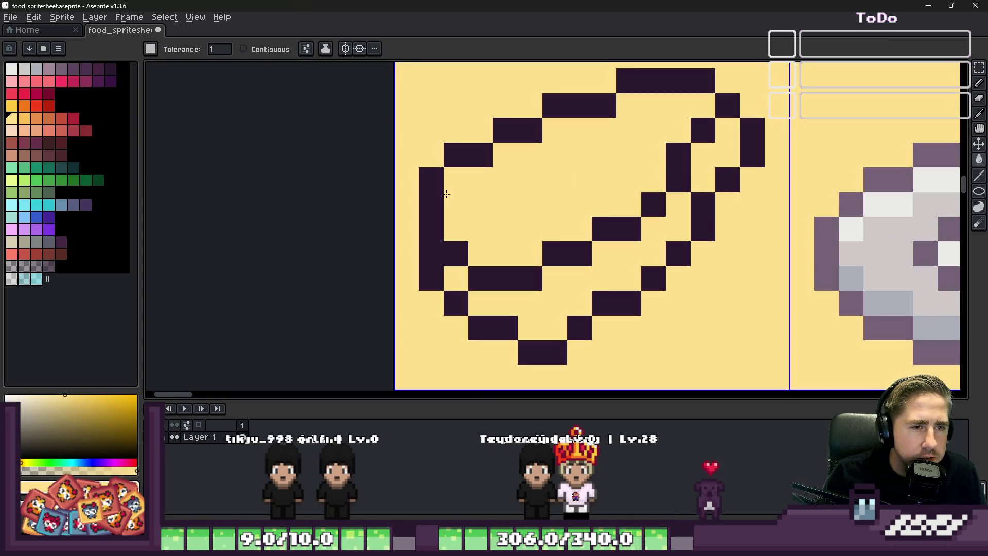
left_click(549, 200)
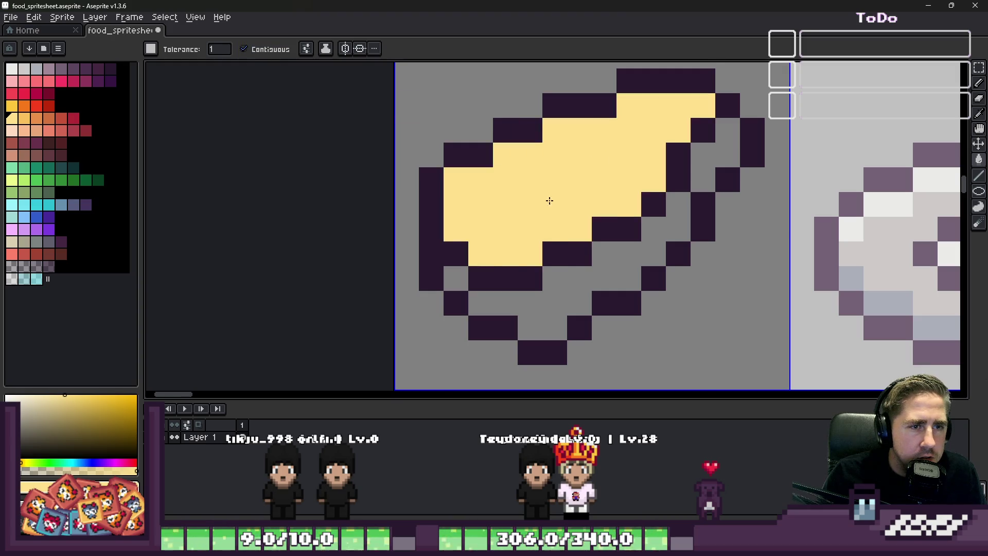
scroll(550, 201, "down", 2)
scroll(546, 211, "up", 1)
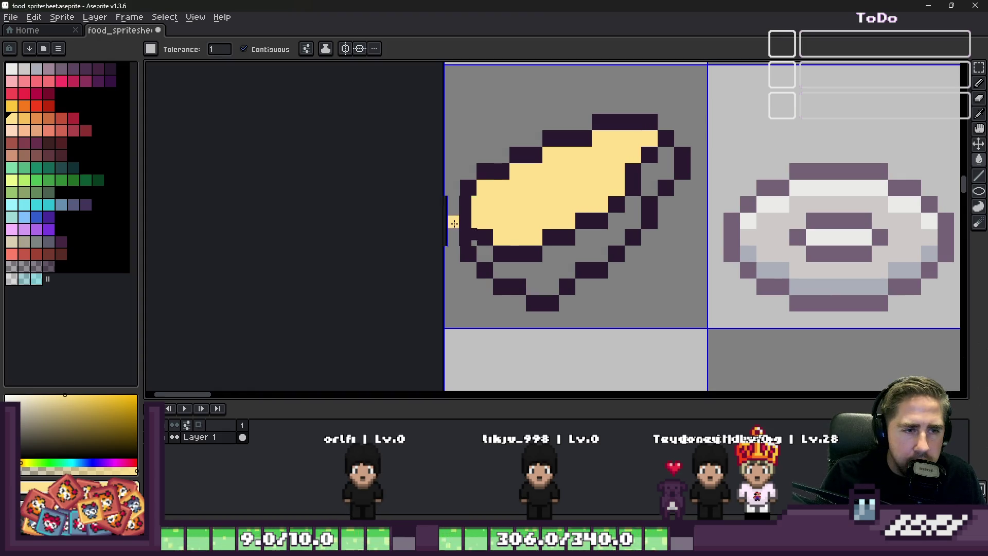
scroll(453, 222, "up", 1)
left_click(101, 74)
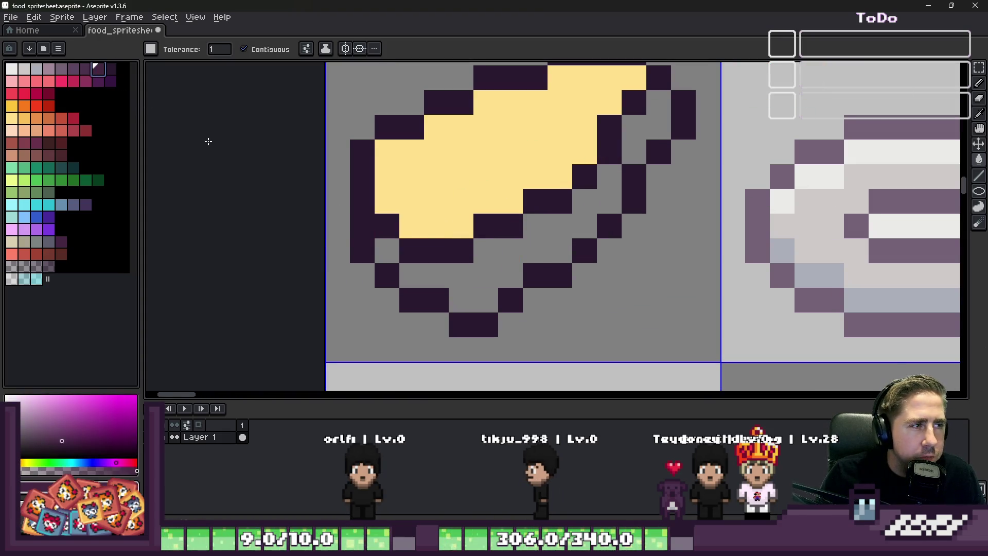
left_click(494, 263)
scroll(540, 232, "down", 1)
scroll(615, 167, "up", 1)
left_click(615, 167)
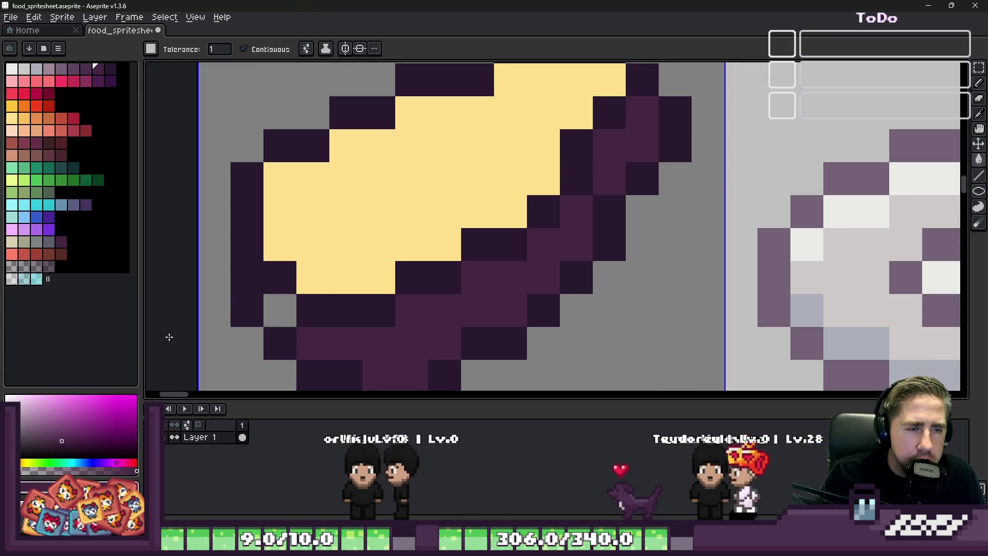
left_click(278, 308)
scroll(591, 269, "down", 3)
key("v")
scroll(590, 269, "down", 1)
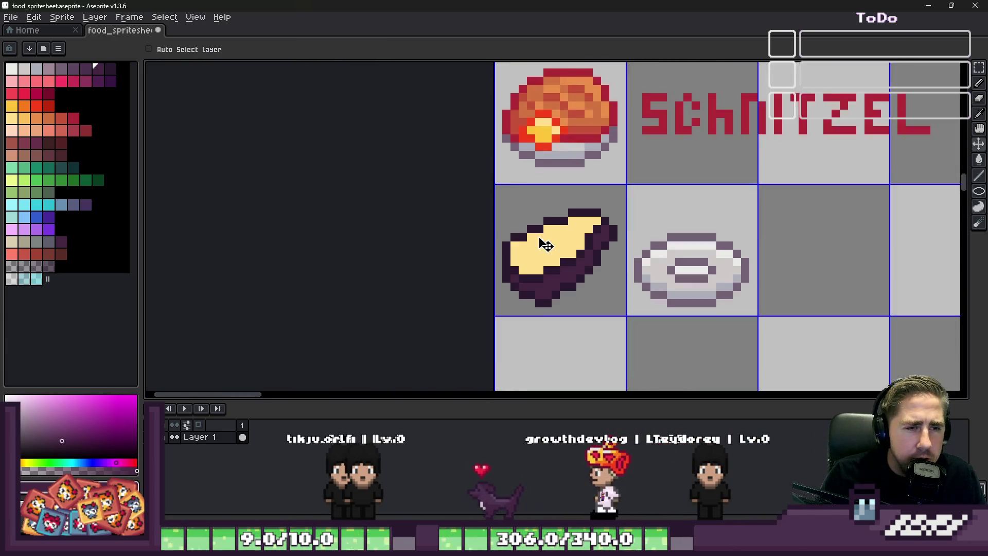
scroll(540, 247, "up", 3)
key("i")
Pencil diagonal shading strokes and a shading row across the bun's yellow top.
left_click(12, 118)
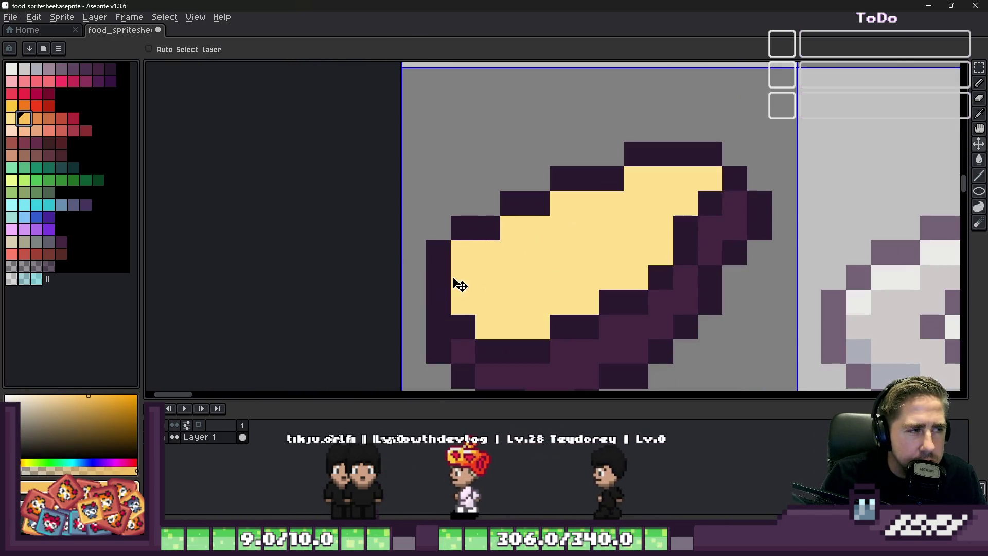
key("b")
mouse_move(486, 325)
left_mouse_down()
mouse_move(537, 232)
mouse_move(513, 255)
left_mouse_up()
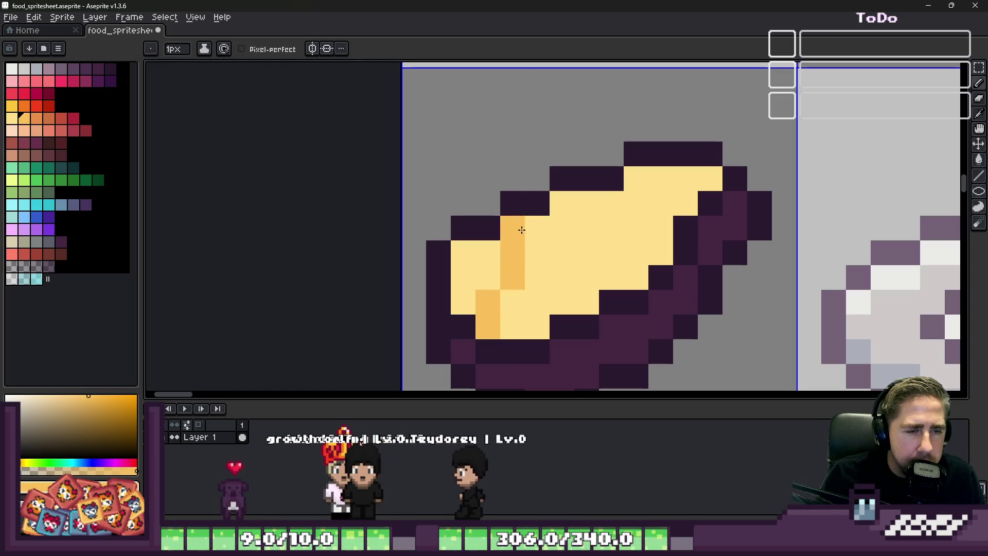
left_click_drag(562, 302, 588, 214)
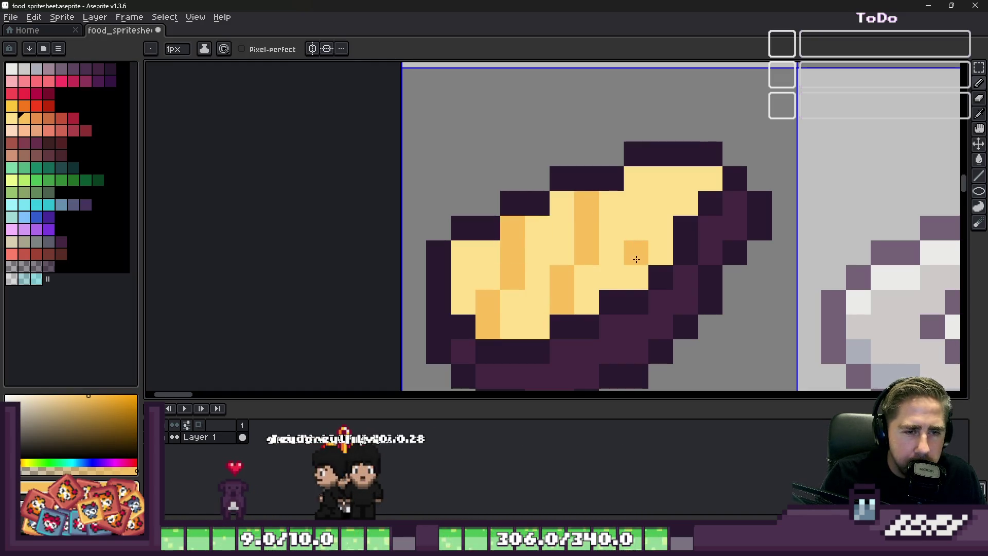
left_click_drag(636, 266, 662, 178)
left_click(536, 253)
left_click(463, 252)
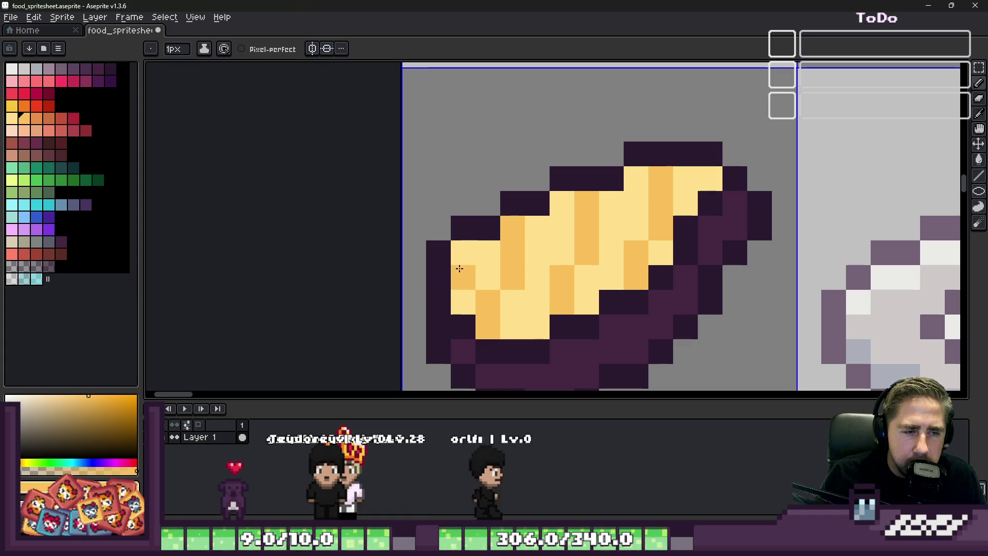
left_click_drag(459, 268, 643, 267)
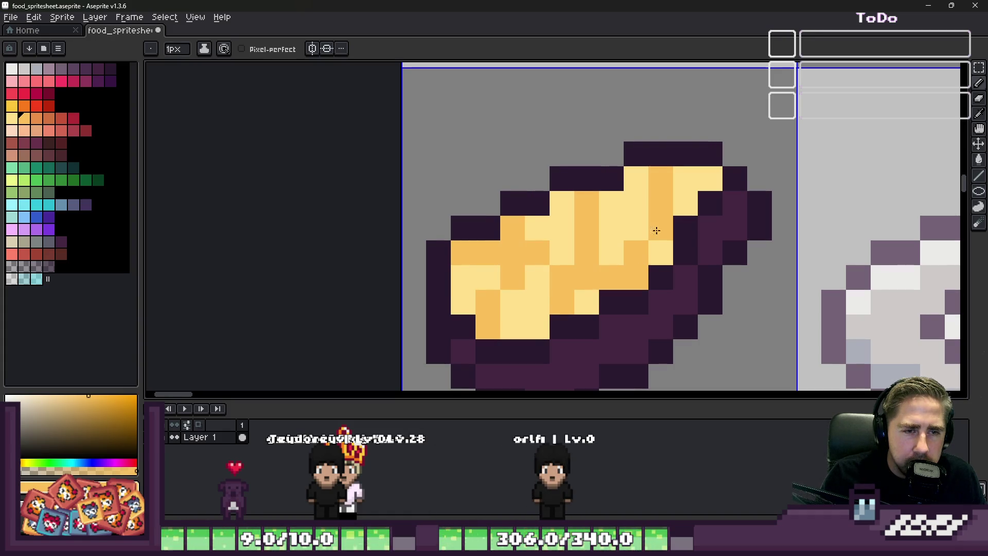
scroll(552, 210, "down", 3)
scroll(552, 210, "down", 3)
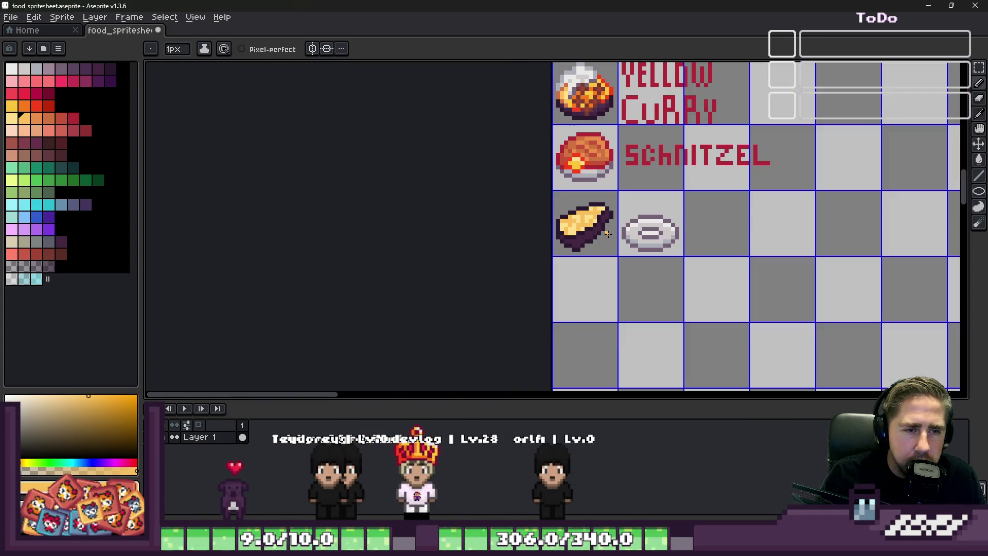
scroll(607, 233, "up", 2)
left_click(36, 118)
scroll(536, 206, "up", 2)
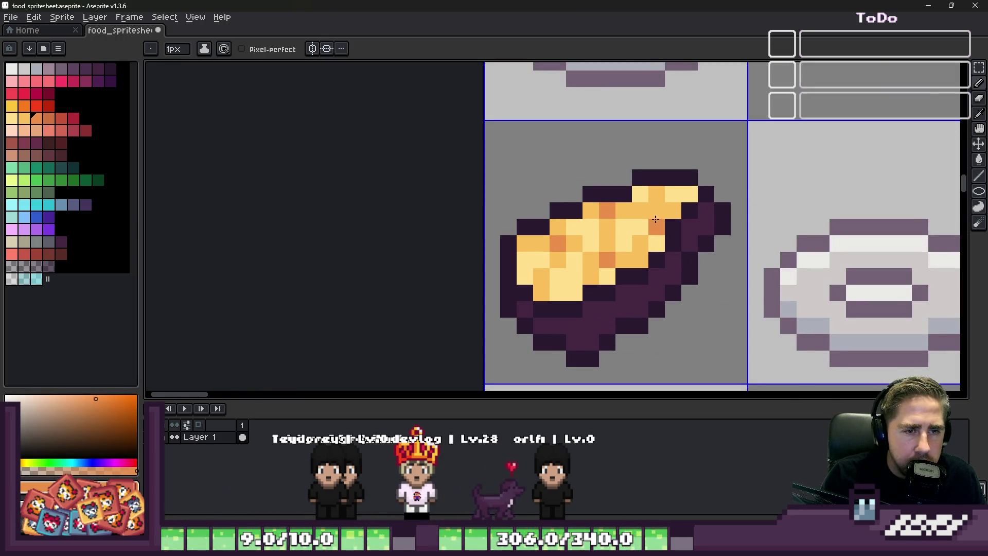
scroll(558, 201, "down", 3)
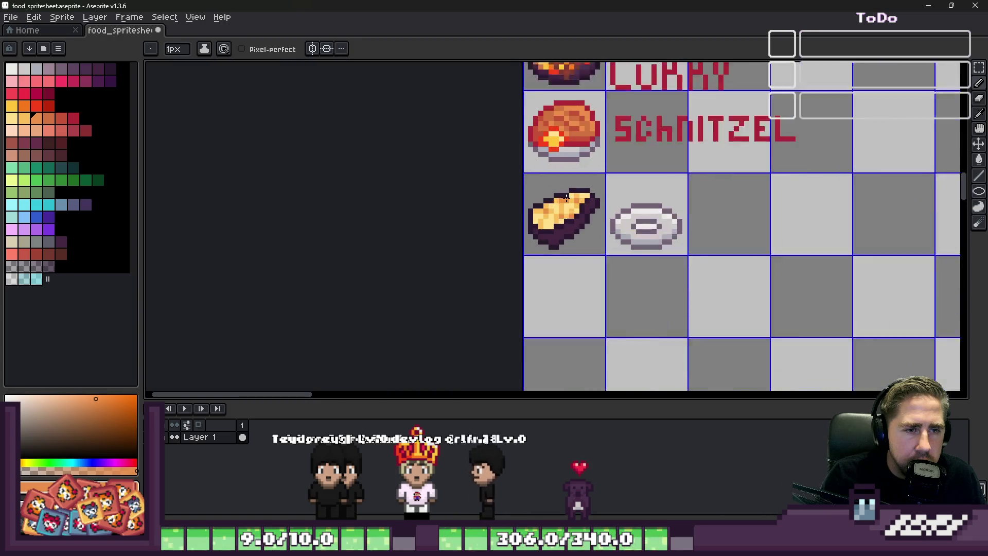
scroll(587, 209, "up", 2)
scroll(610, 201, "up", 2)
Dot lighter purple highlight pixels along the bun's dark purple underside.
left_click(620, 200, "alt")
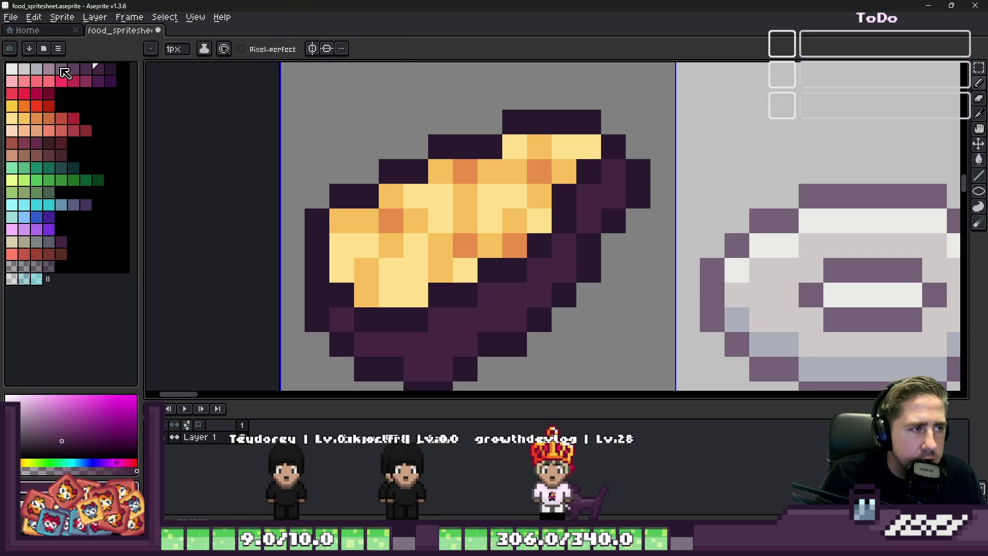
left_click(65, 72)
left_click(624, 171)
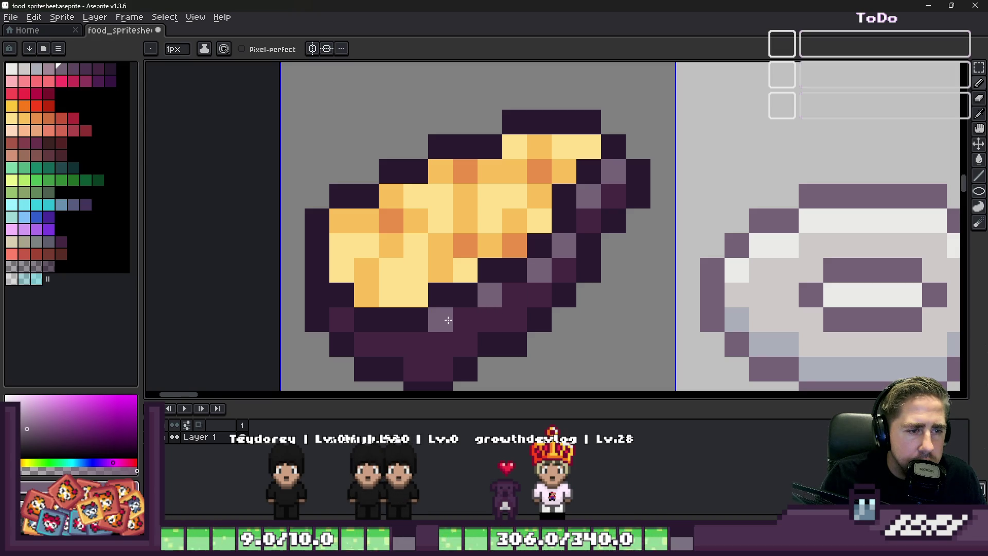
scroll(483, 288, "down", 2)
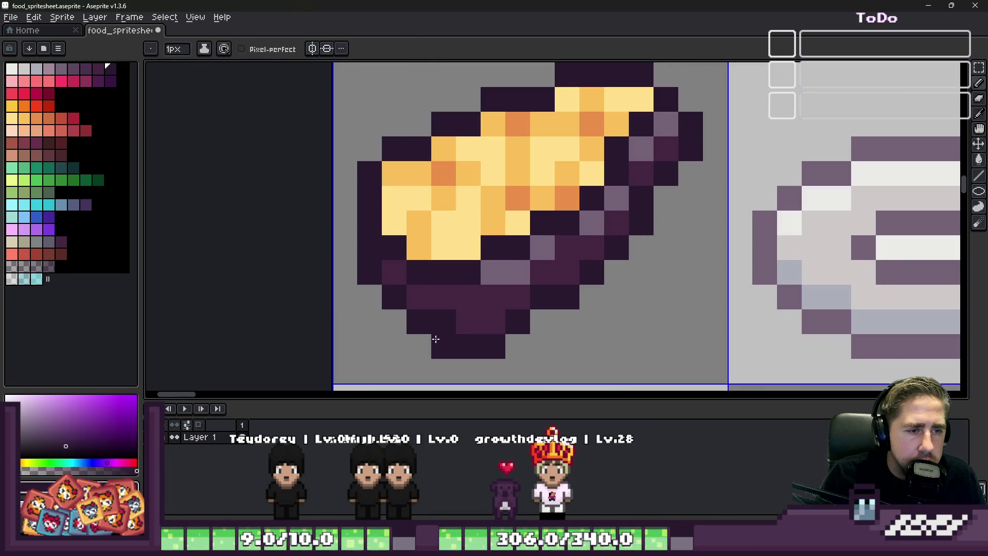
left_click(401, 320)
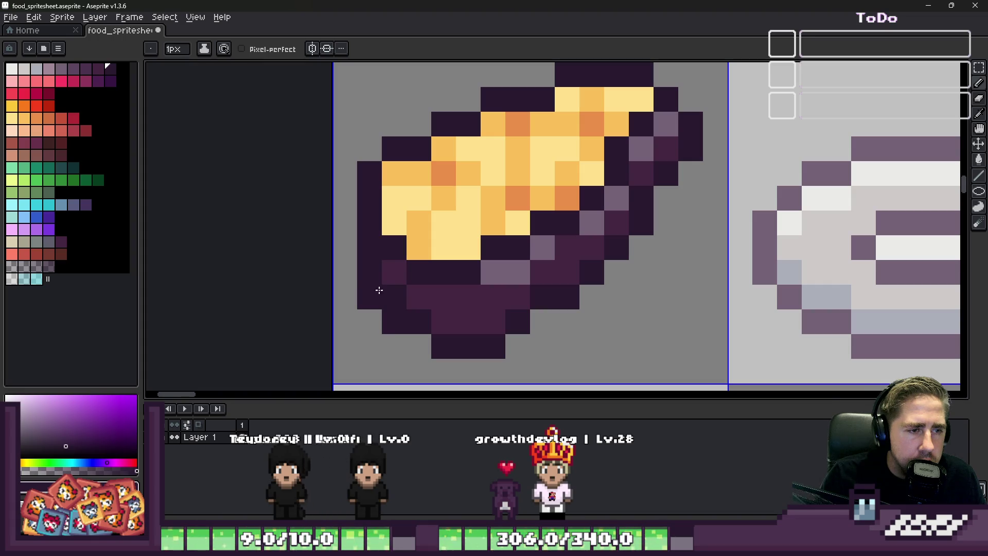
left_click(417, 320)
left_click(471, 297)
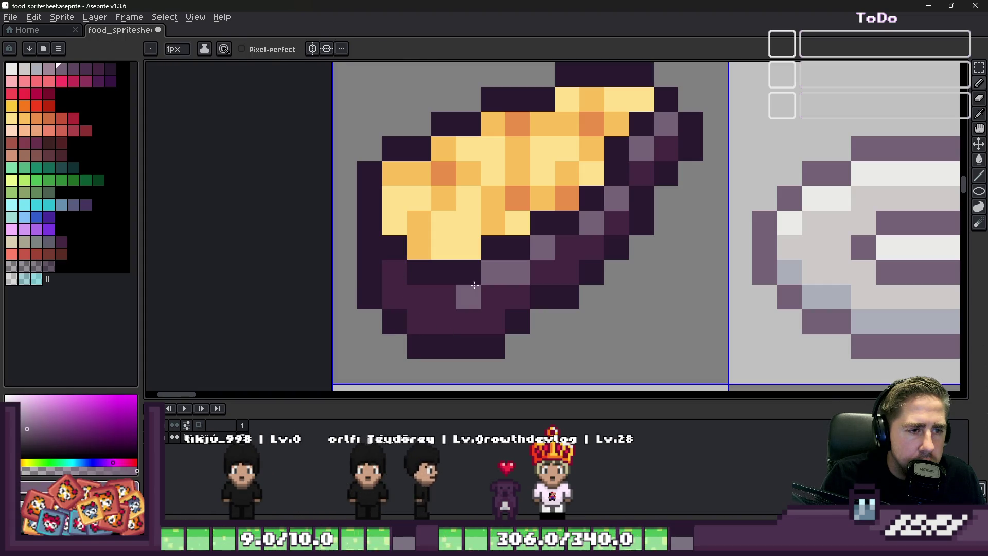
left_click(421, 271)
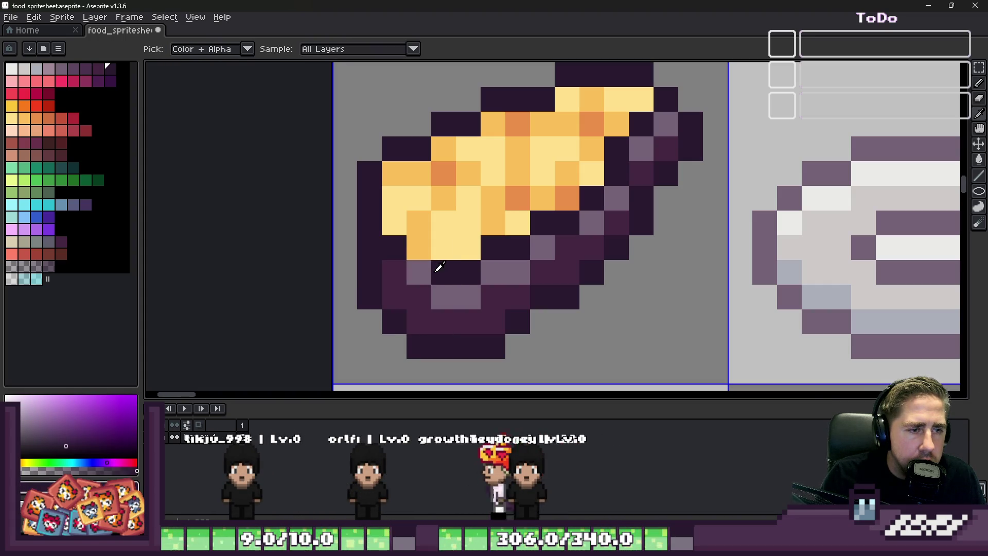
left_click(418, 297)
scroll(465, 213, "down", 5)
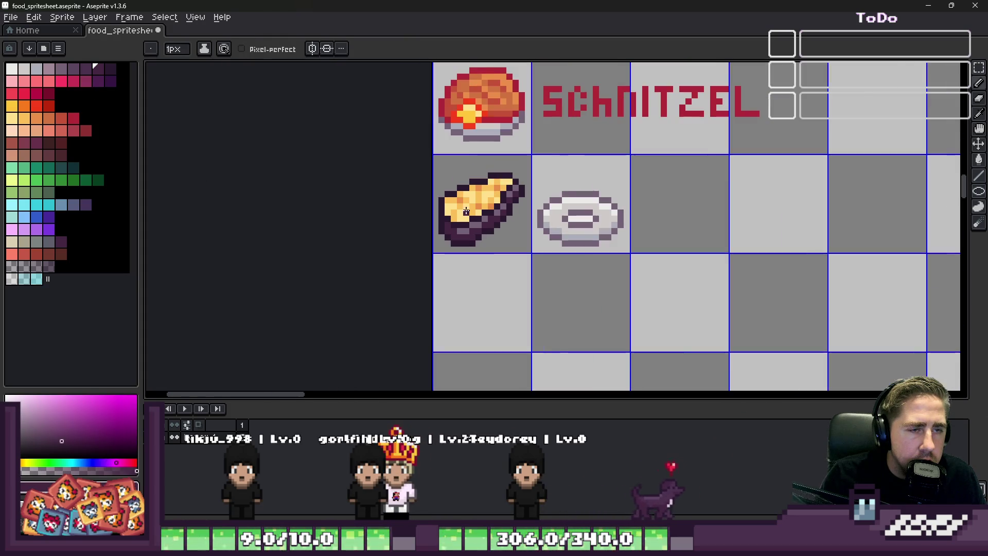
scroll(466, 218, "up", 3)
scroll(468, 193, "up", 3)
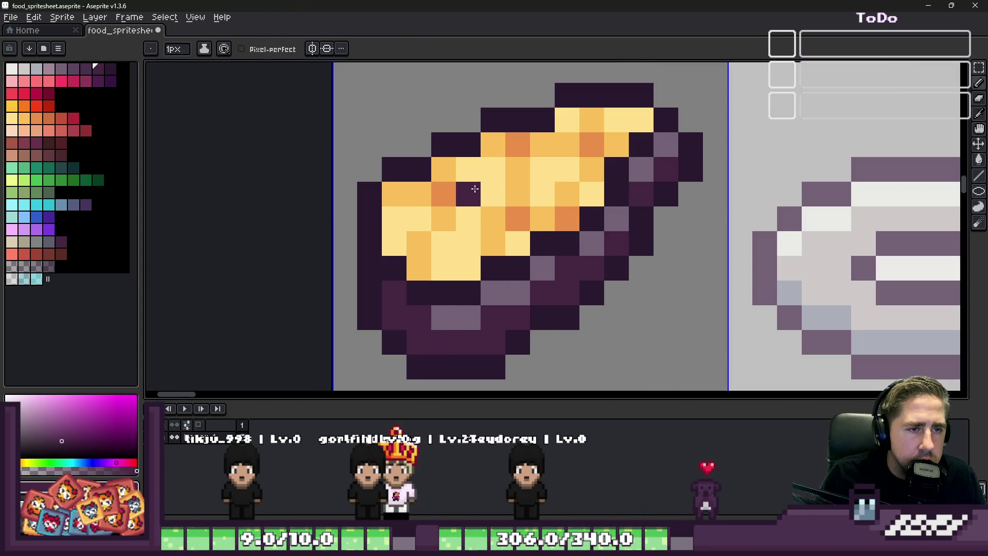
scroll(474, 189, "down", 5)
scroll(480, 187, "up", 4)
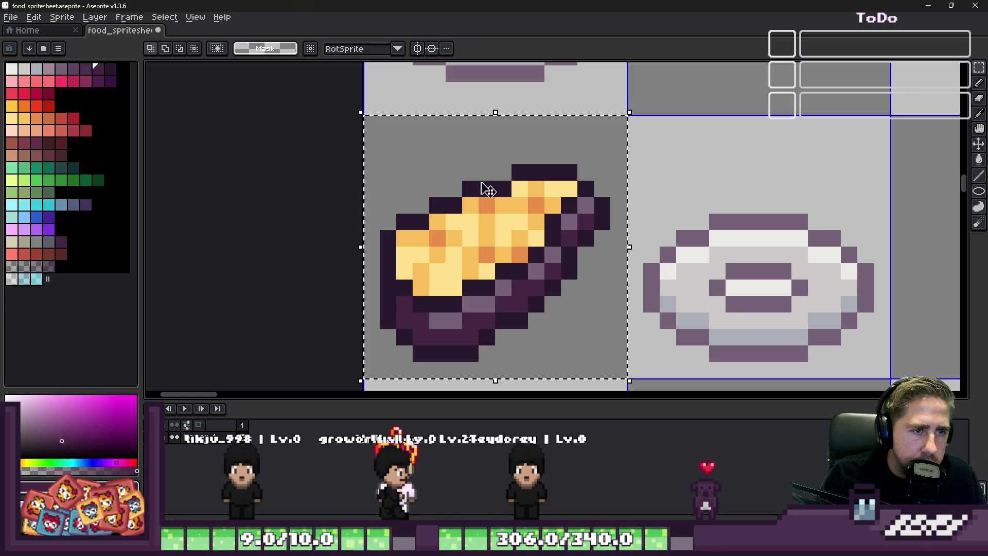
double_click(460, 227)
key("Escape")
scroll(459, 222, "down", 4)
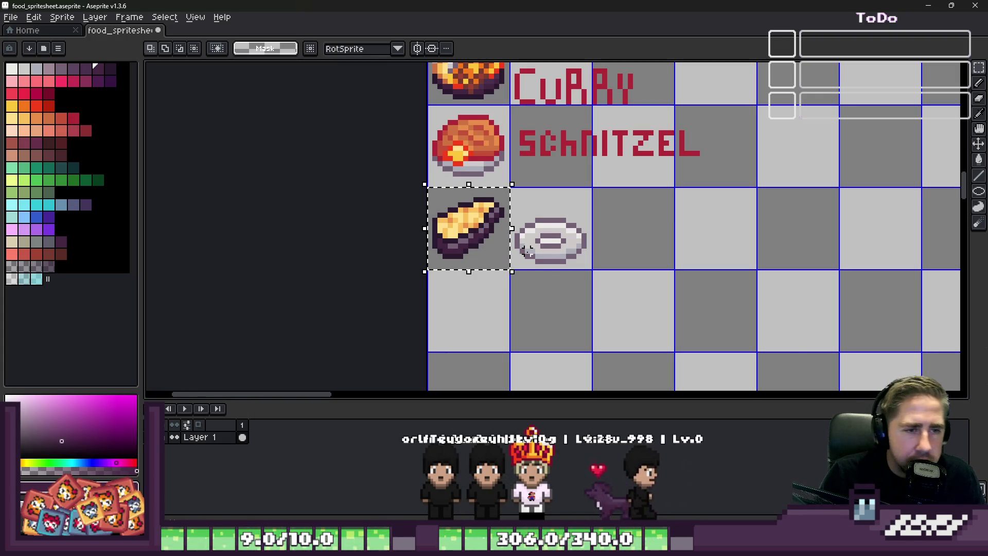
scroll(528, 250, "up", 3)
double_click(502, 252)
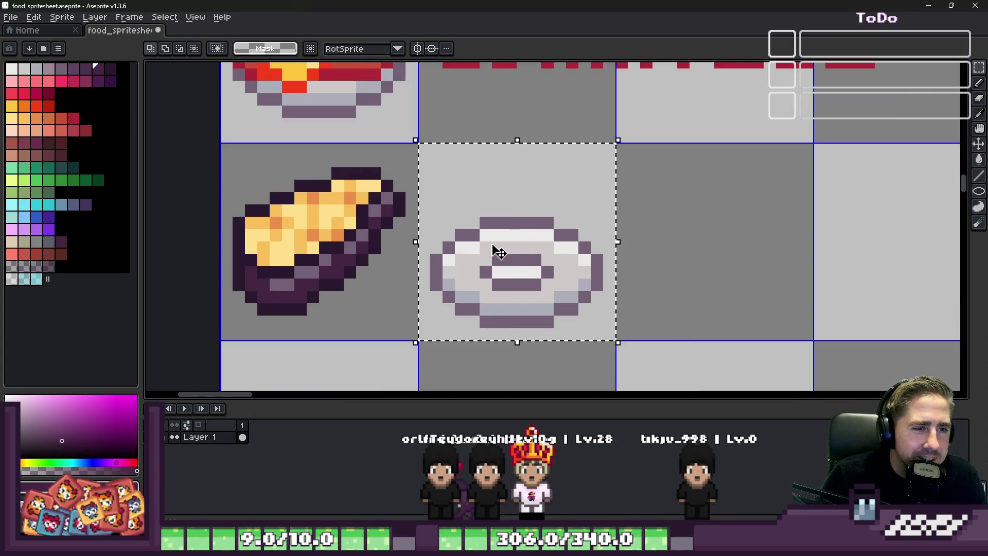
scroll(506, 283, "down", 2)
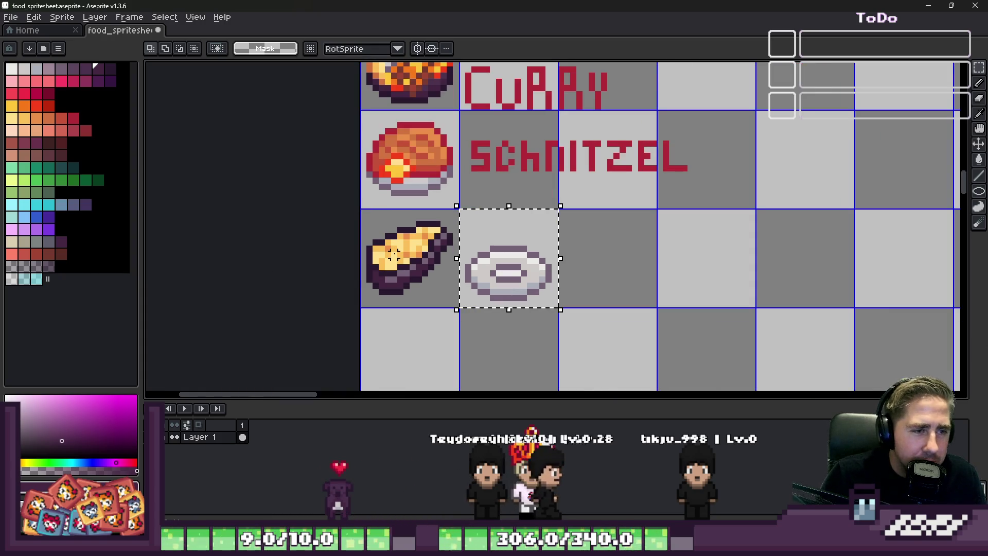
scroll(615, 290, "down", 1)
scroll(509, 286, "down", 3)
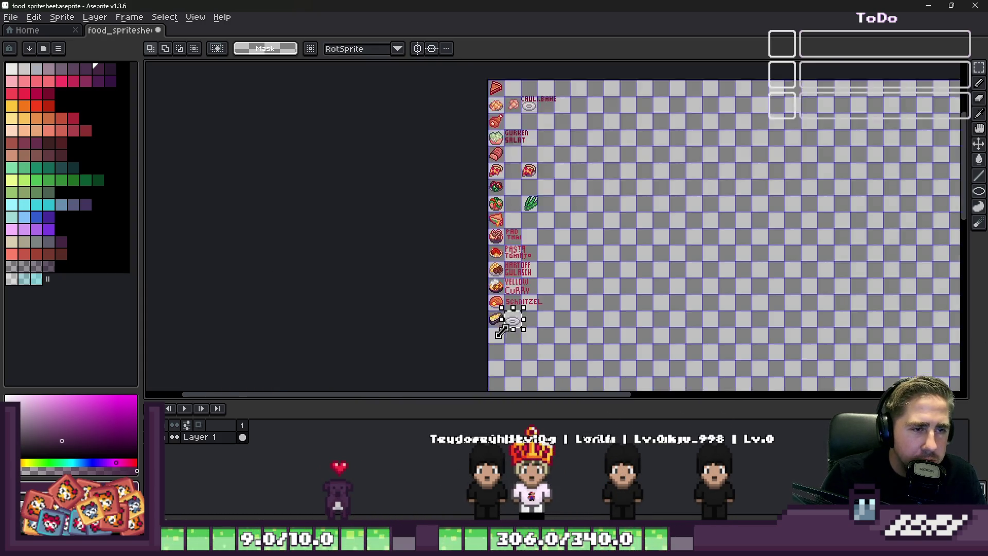
scroll(498, 281, "up", 1)
scroll(495, 286, "up", 1)
scroll(506, 287, "down", 1)
scroll(506, 183, "up", 4)
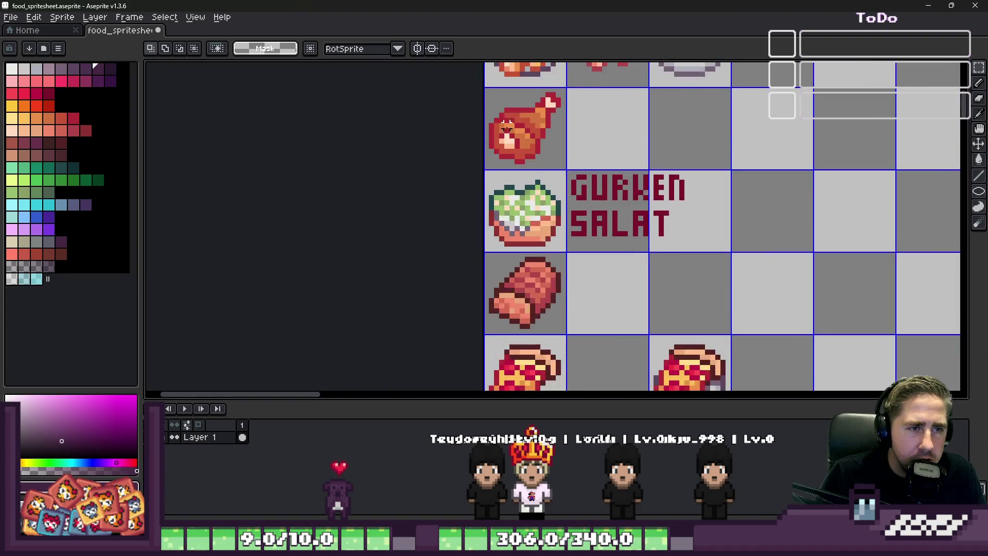
scroll(506, 183, "up", 1)
scroll(506, 183, "down", 1)
scroll(506, 154, "up", 1)
scroll(505, 143, "down", 1)
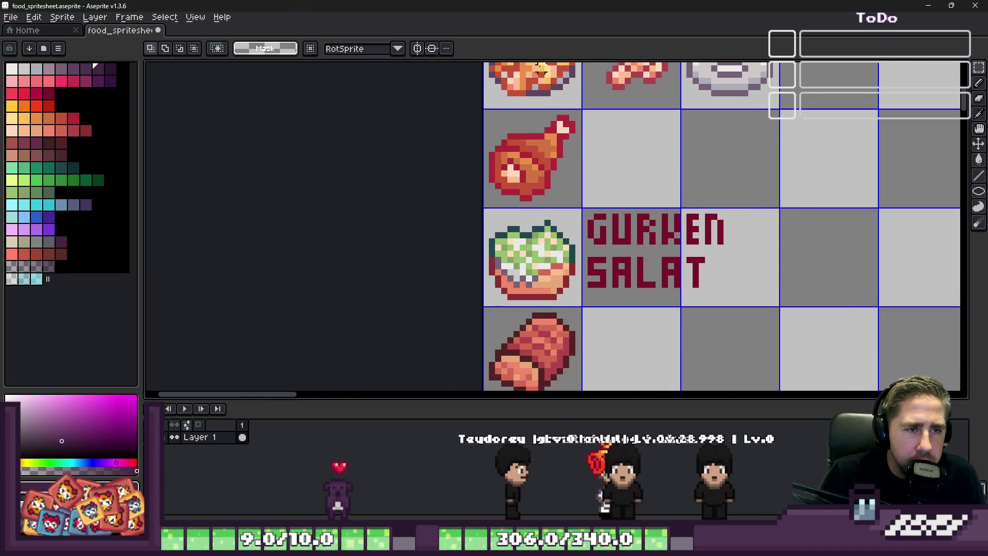
scroll(540, 146, "down", 2)
scroll(601, 147, "up", 4)
scroll(601, 147, "down", 4)
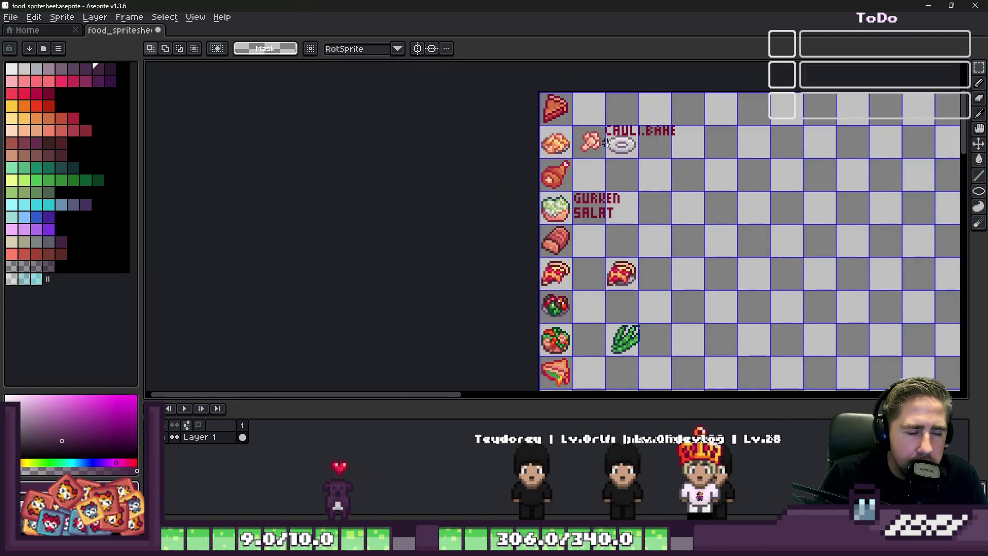
scroll(587, 193, "down", 1)
scroll(571, 232, "up", 2)
scroll(540, 320, "up", 3)
key("alt")
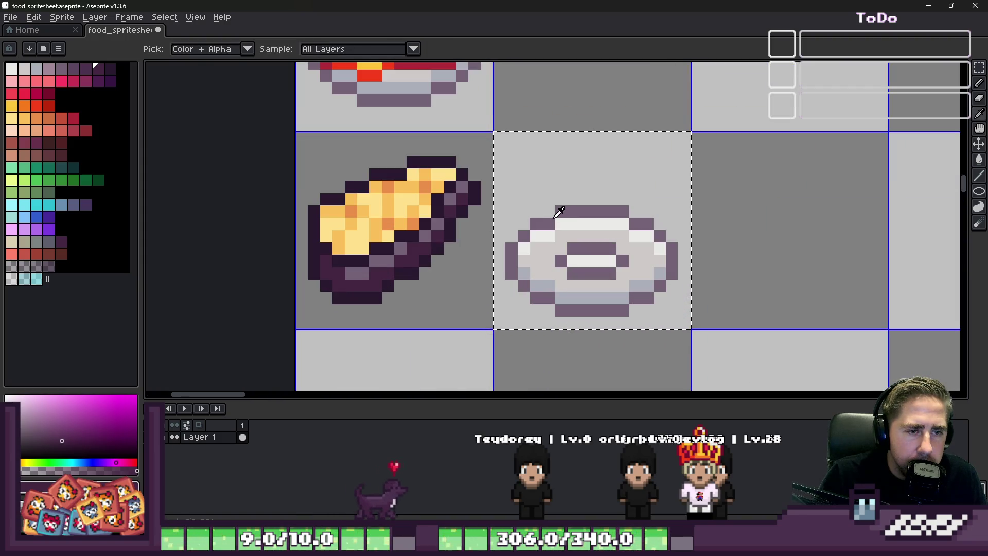
left_click(81, 78)
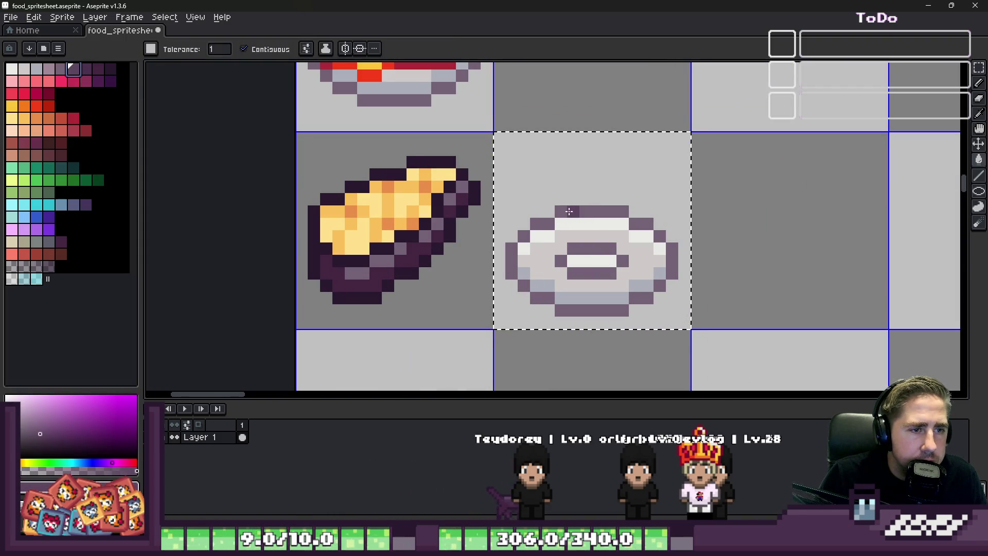
left_click(502, 171)
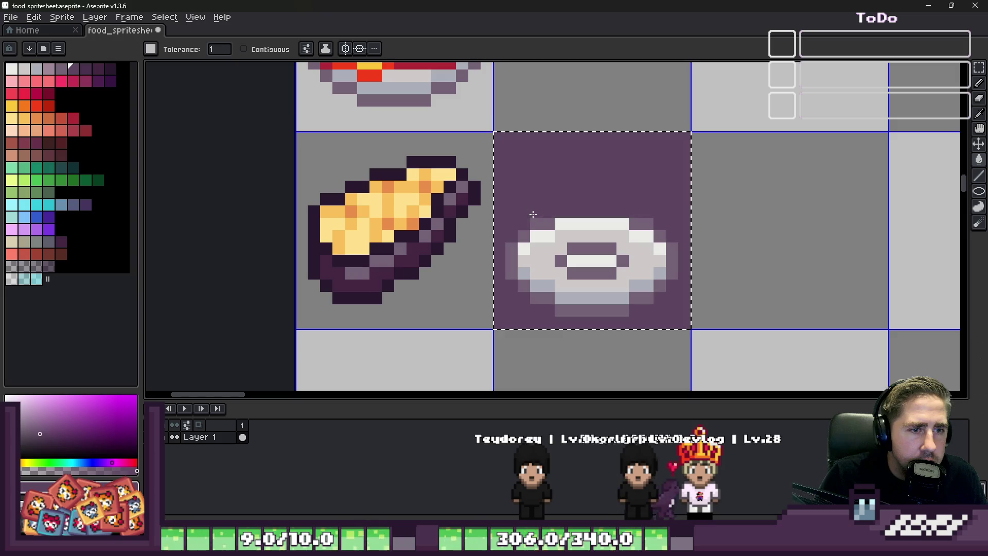
key("ctrl+z")
scroll(533, 216, "down", 2)
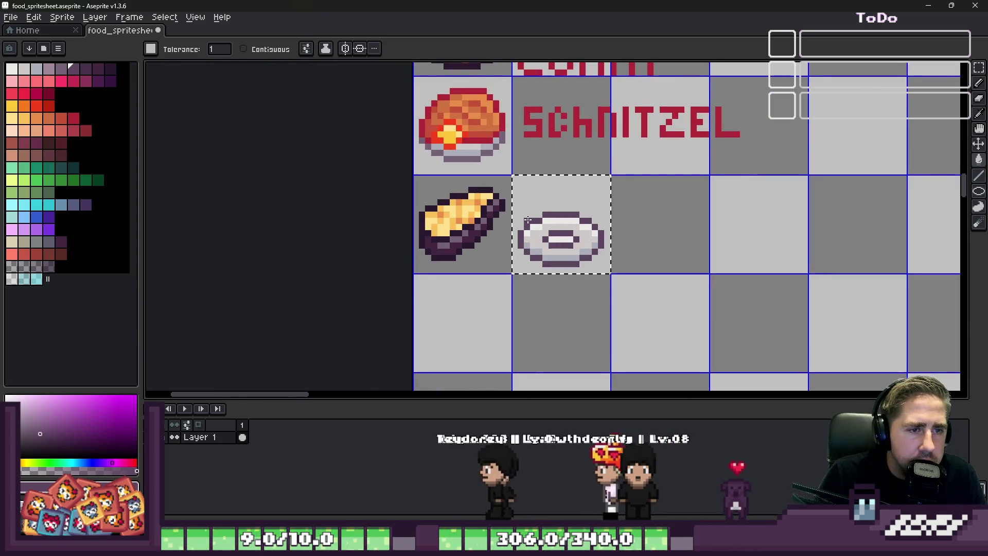
scroll(533, 219, "up", 3)
scroll(532, 221, "up", 1)
scroll(533, 222, "down", 4)
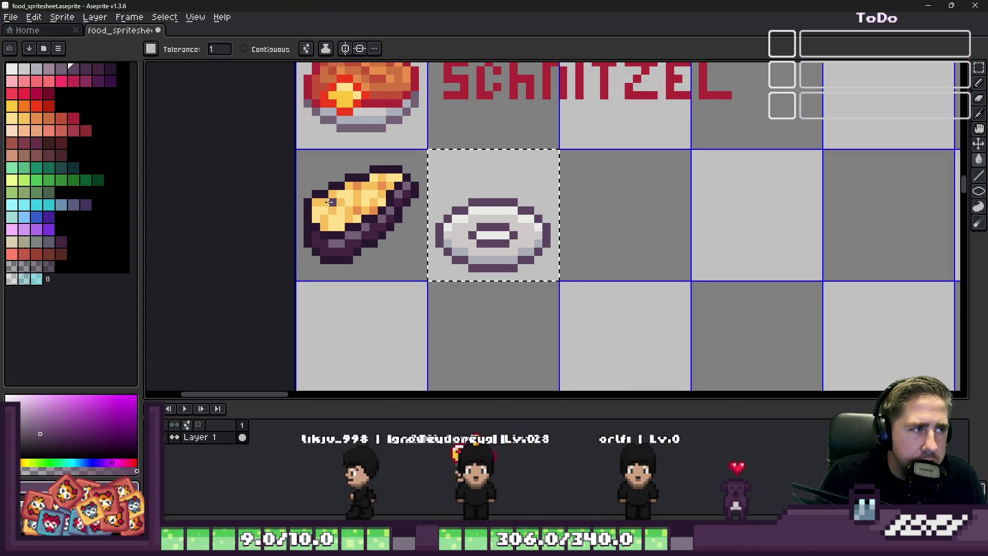
double_click(339, 218)
mouse_move(355, 216)
left_mouse_down()
mouse_move(482, 259)
mouse_move(509, 245)
mouse_move(384, 237)
left_mouse_up()
Delete a vertical pixel column through the bread and slide the right half over to close the gap.
key("Escape")
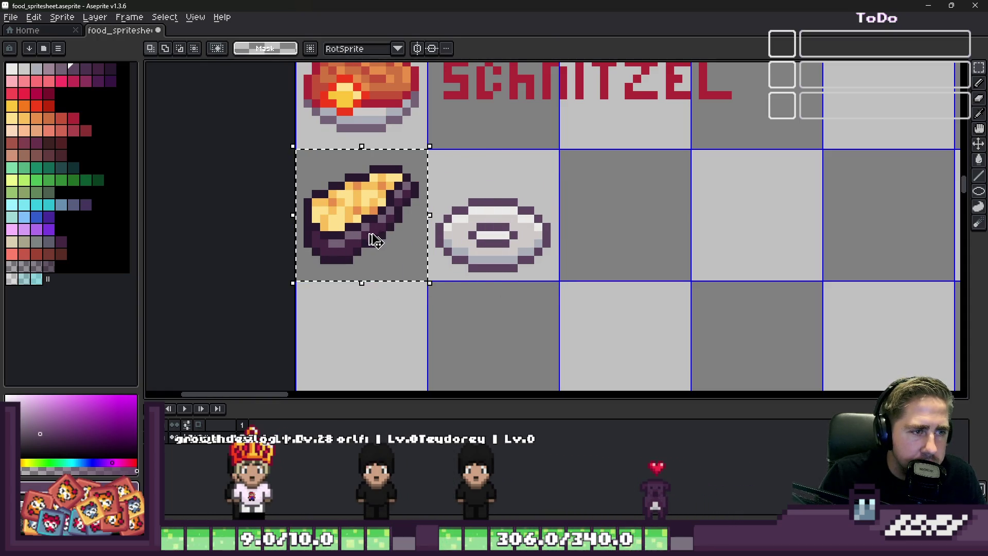
scroll(379, 236, "up", 2)
scroll(424, 182, "up", 1)
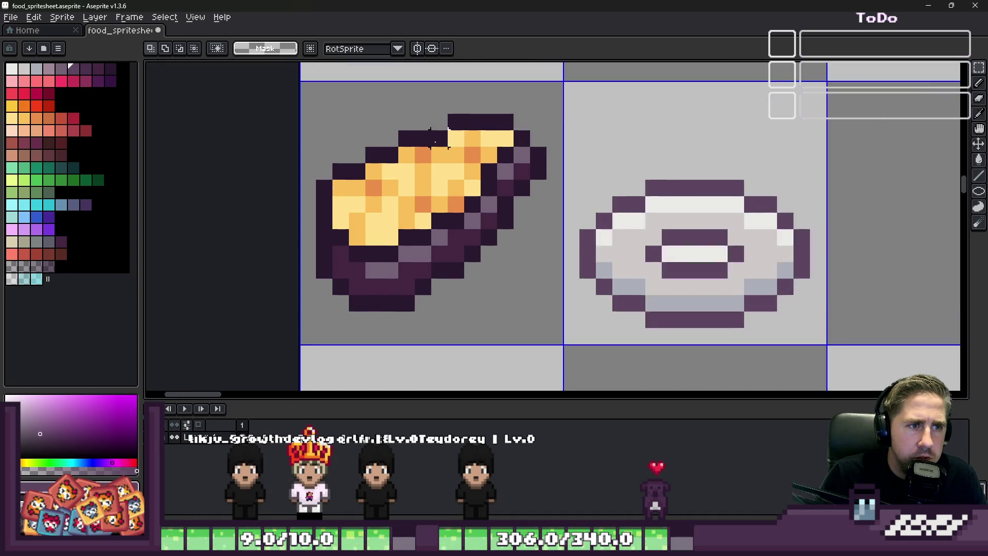
scroll(424, 155, "up", 1)
left_click_drag(459, 103, 458, 328)
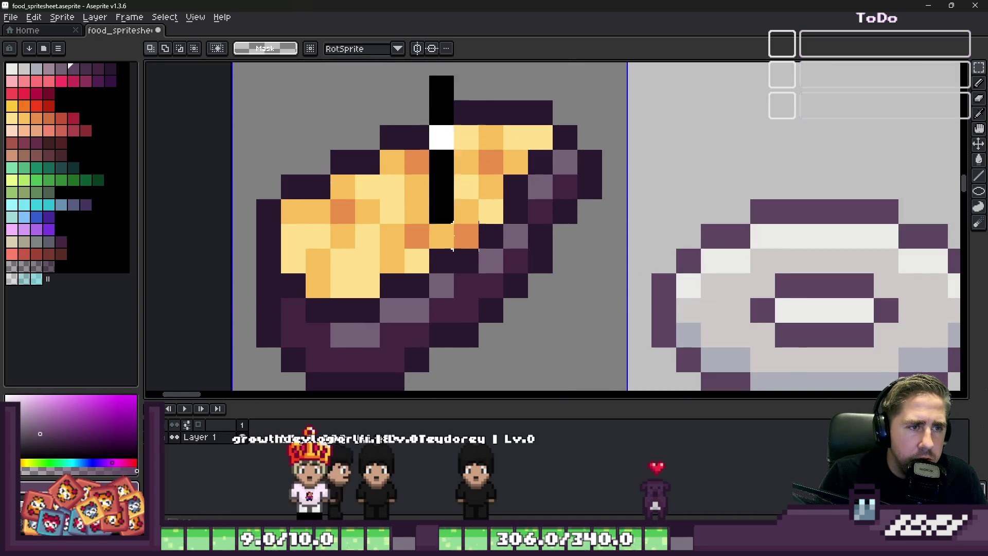
key("Delete")
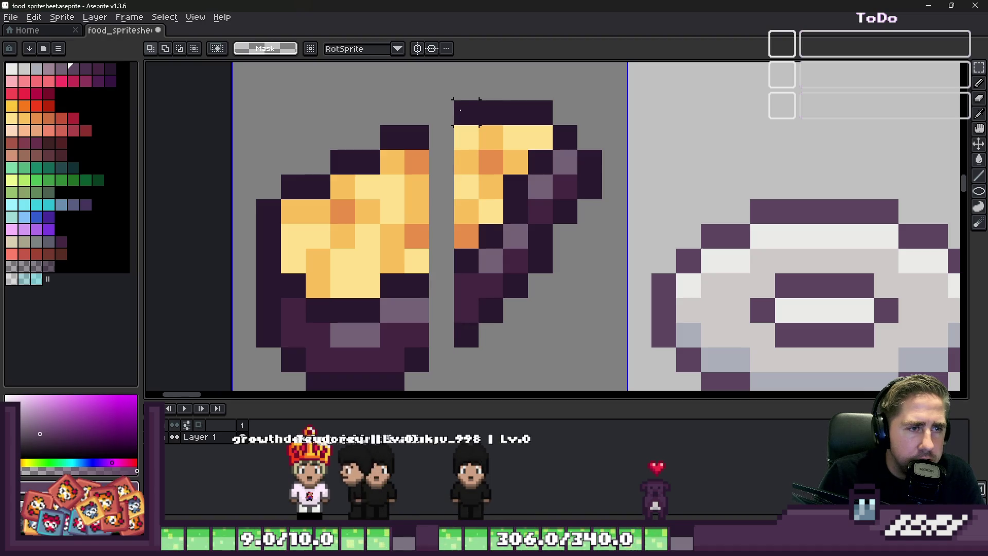
left_click_drag(433, 77, 618, 371)
mouse_move(488, 269)
left_mouse_down()
mouse_move(513, 269)
mouse_move(502, 263)
left_mouse_up()
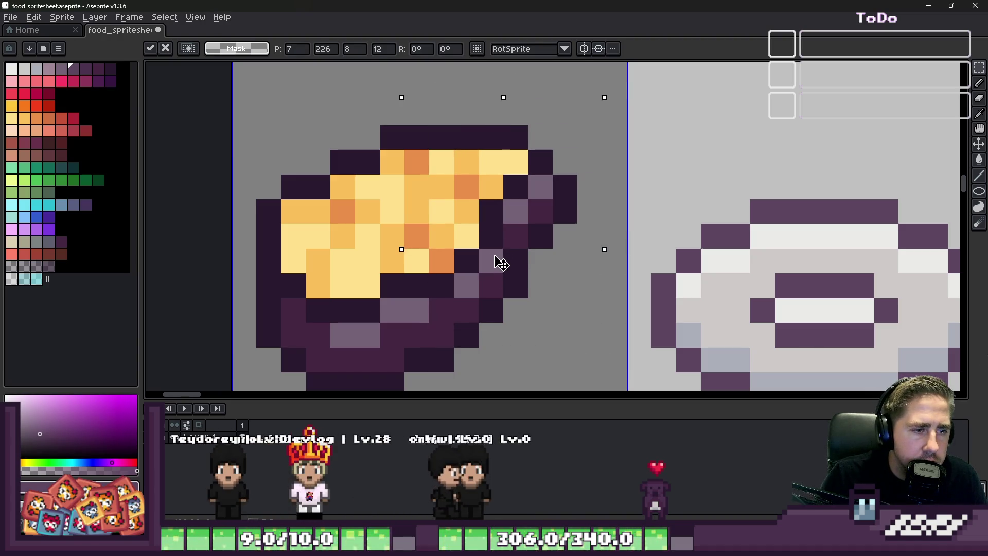
key("ctrl+d")
scroll(487, 229, "down", 2)
scroll(464, 193, "up", 4)
Redraw the bun's top outline and paint its two top pixels light yellow.
key("b")
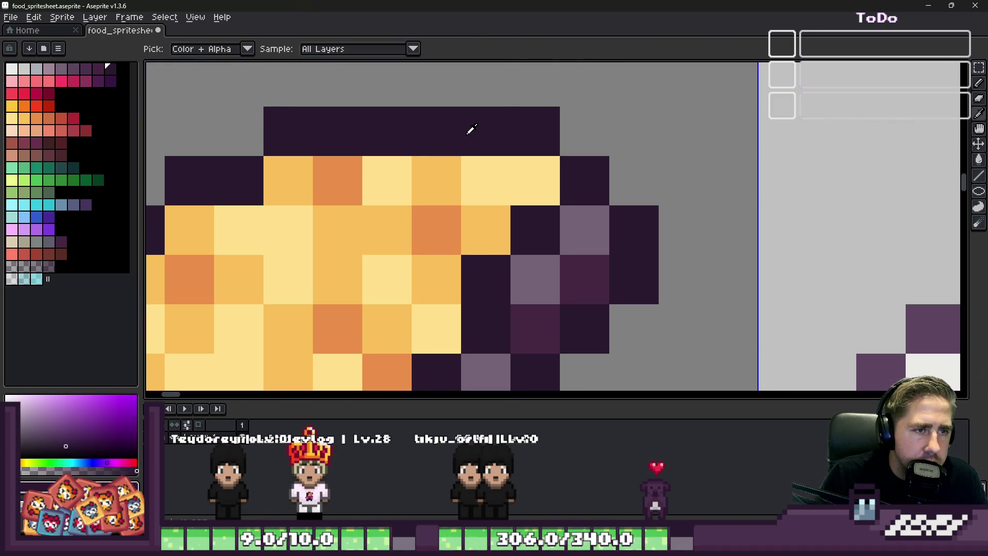
left_click_drag(485, 131, 430, 99)
left_click(437, 181, "alt")
left_click(436, 135)
left_click(485, 131)
left_click(436, 132)
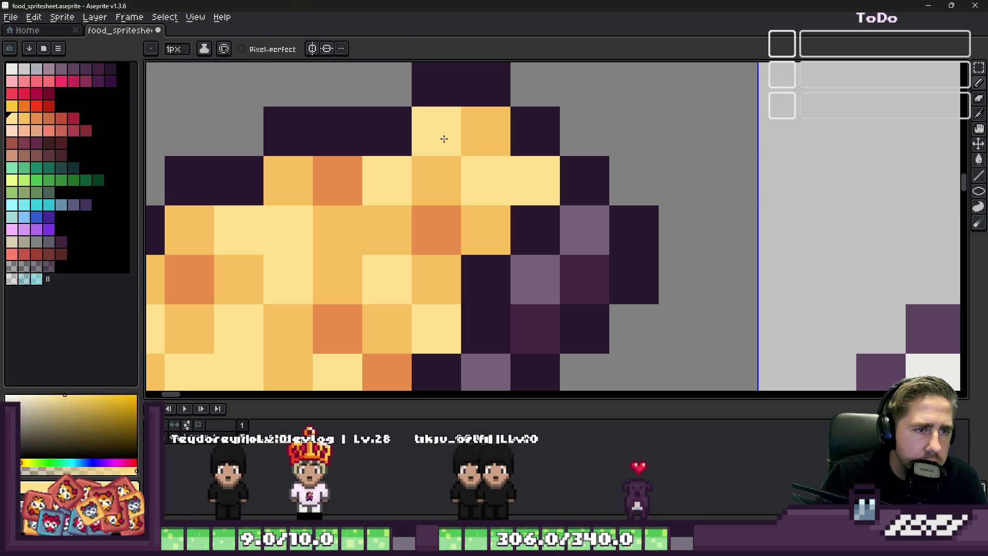
scroll(544, 172, "down", 4)
scroll(543, 172, "down", 2)
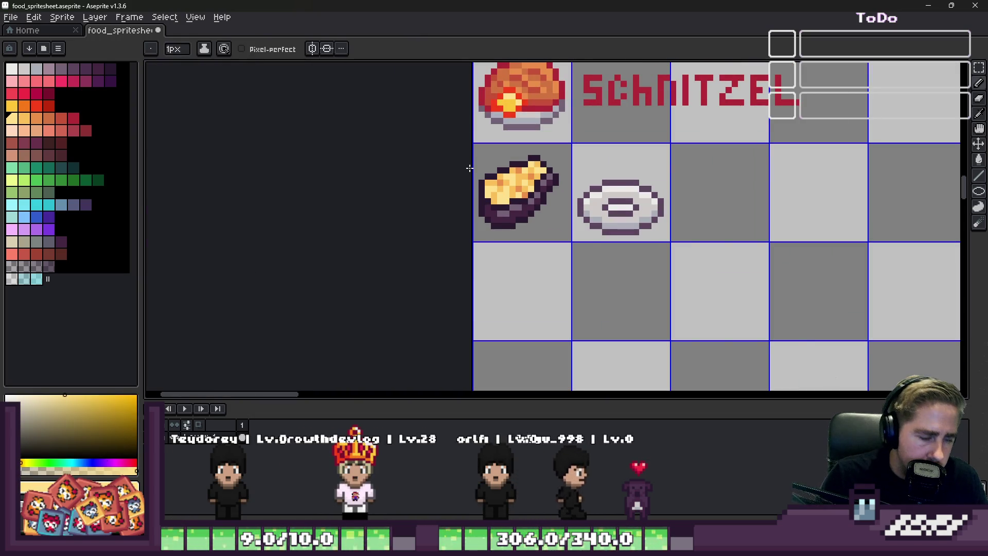
scroll(533, 193, "up", 5)
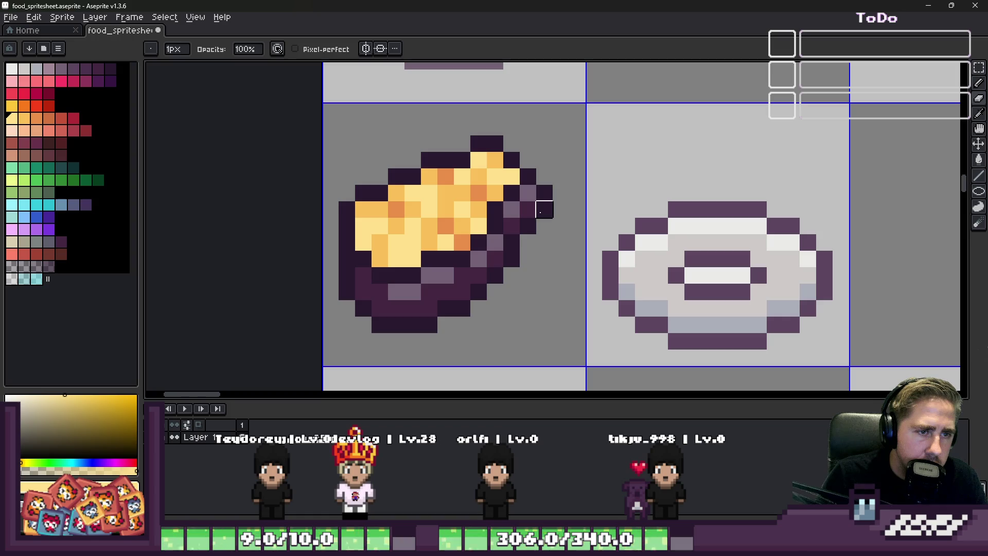
Move the bun onto the grey plate in the neighbouring cell, one pixel higher.
left_click(539, 197)
scroll(537, 203, "down", 4)
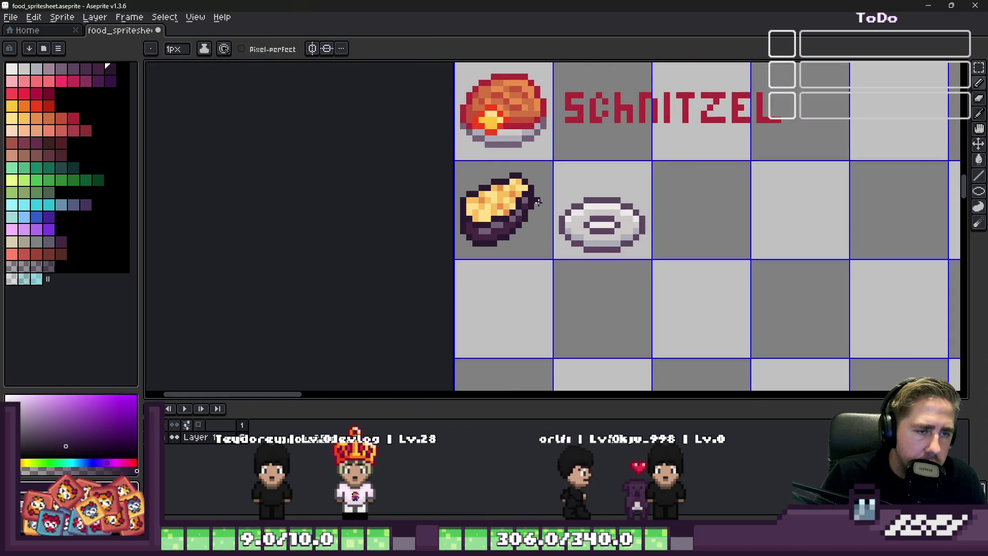
scroll(537, 220, "up", 4)
double_click(502, 178)
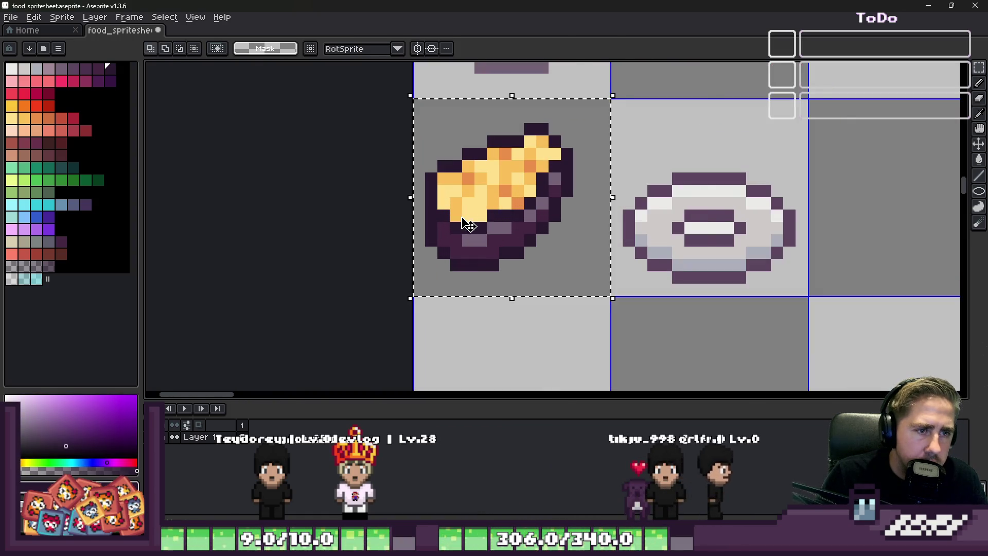
left_click_drag(502, 193, 671, 243)
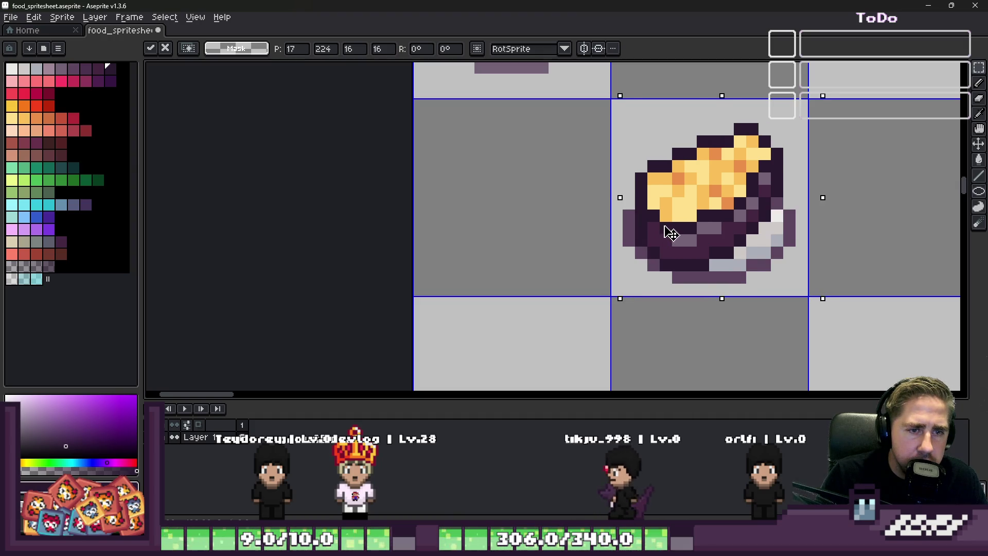
left_click_drag(676, 243, 671, 205)
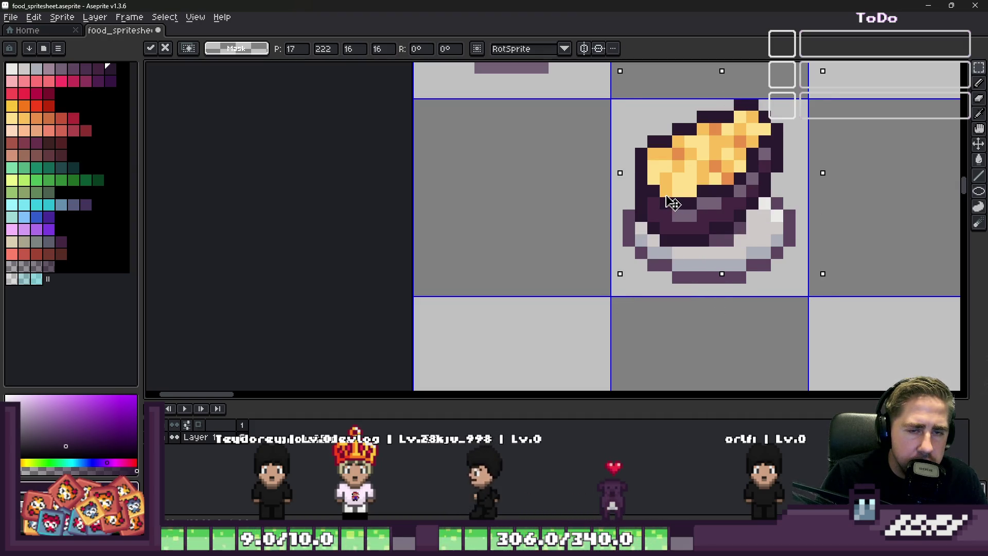
left_click(850, 216)
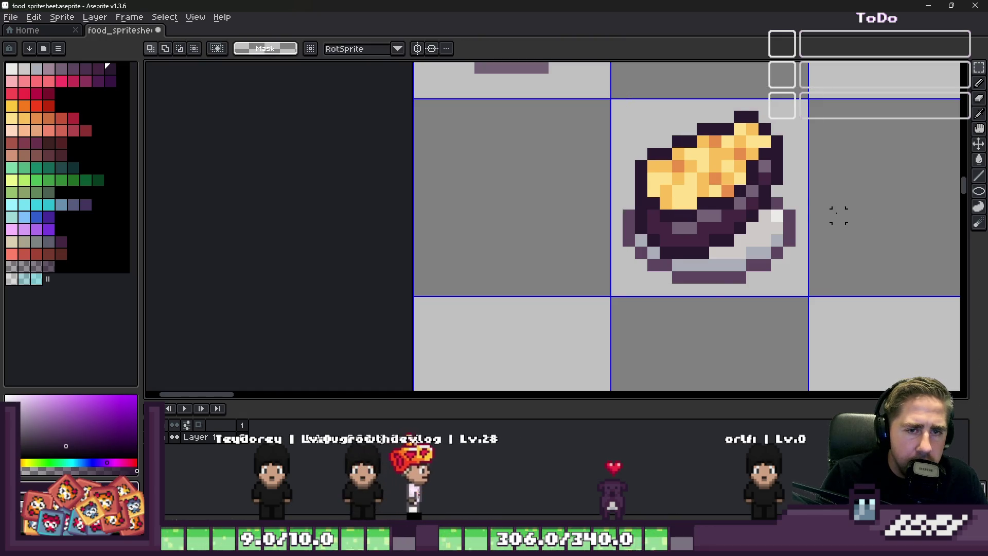
scroll(687, 222, "up", 4)
key("b")
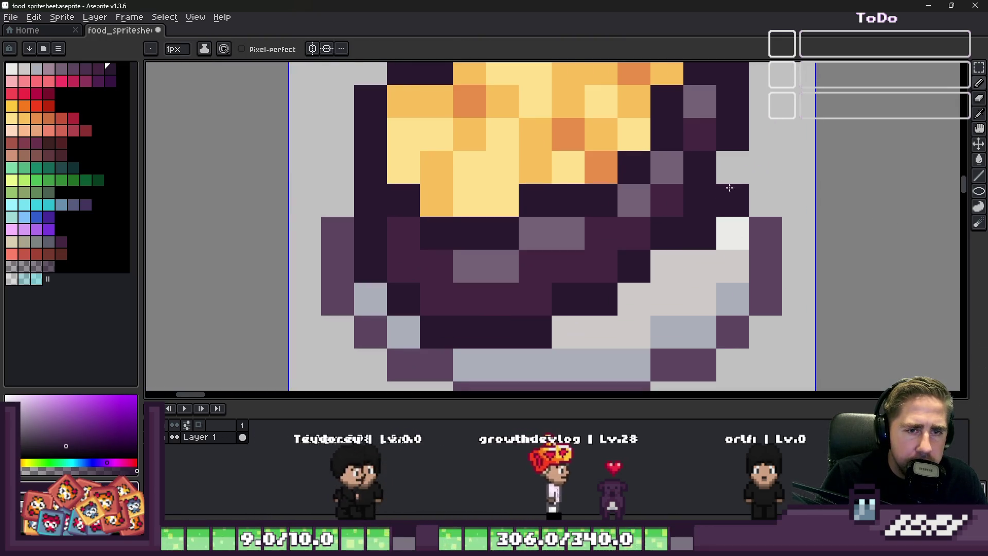
scroll(687, 222, "down", 3)
scroll(696, 200, "up", 3)
scroll(703, 183, "down", 3)
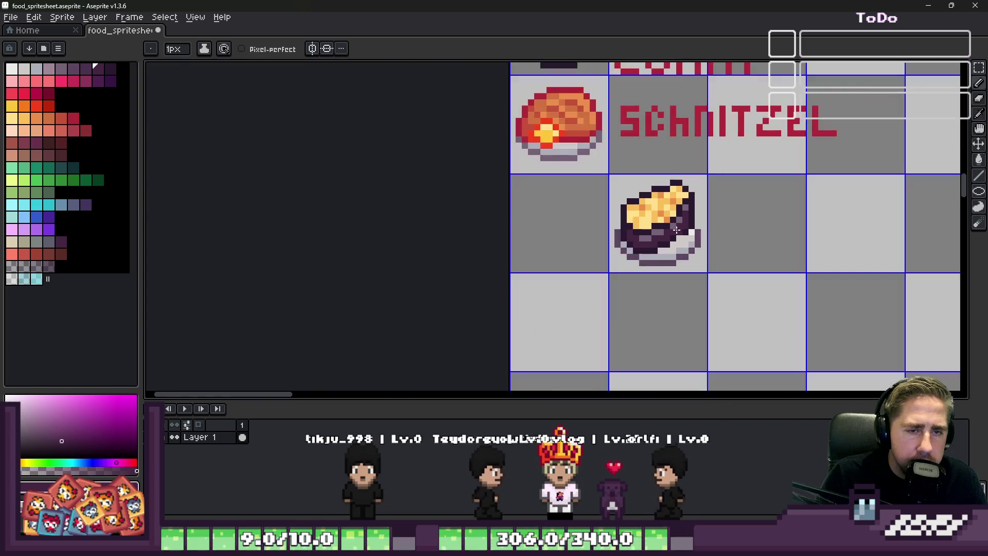
scroll(695, 201, "up", 3)
scroll(691, 260, "down", 3)
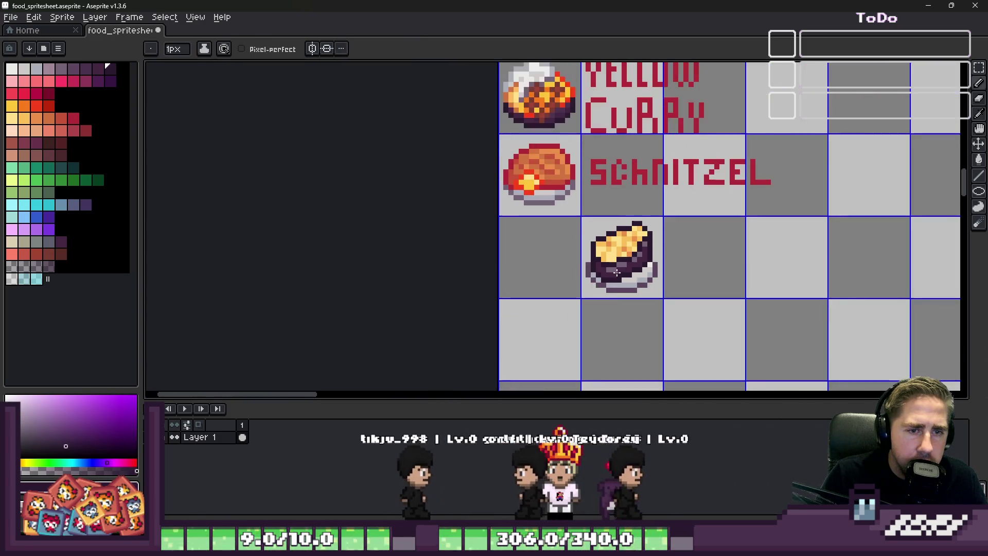
scroll(680, 271, "up", 4)
key("alt")
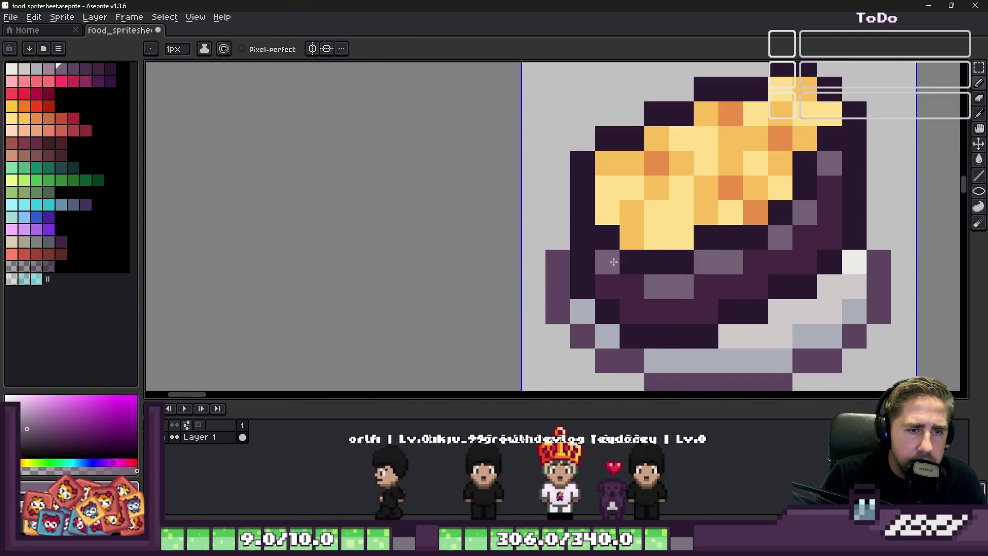
scroll(614, 261, "down", 3)
scroll(614, 261, "up", 3)
Move the plated bun one cell left below the schnitzel, nudged a pixel left.
double_click(649, 247)
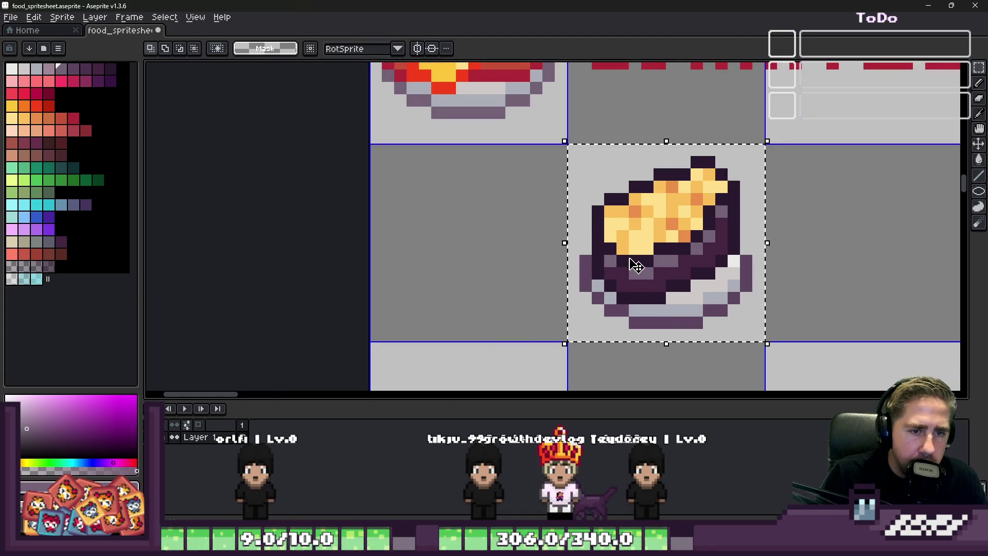
left_click_drag(649, 255, 461, 266)
key("Left")
key("ctrl+d")
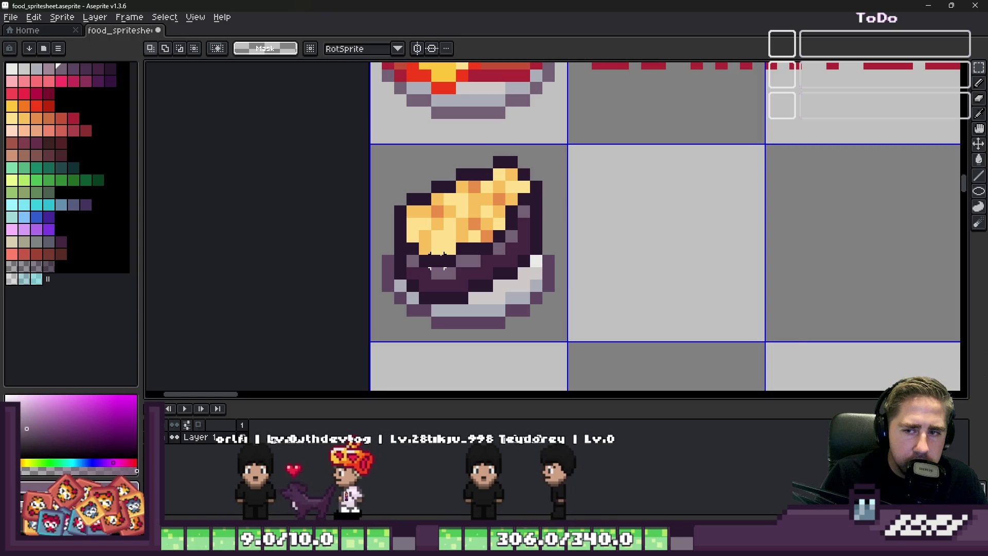
scroll(550, 266, "down", 3)
scroll(510, 254, "up", 4)
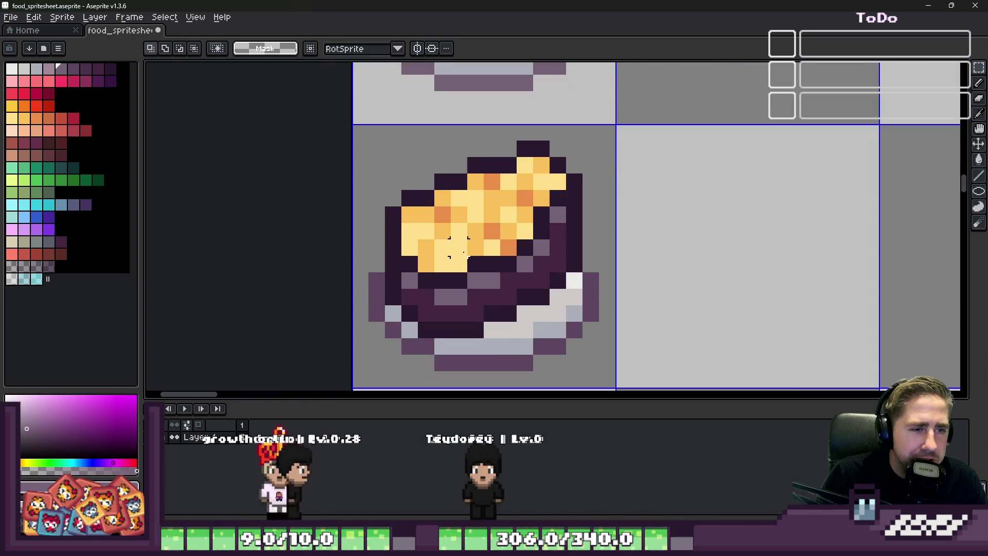
Repaint stray pixels yellow and orange from sampled bun colours, then dot the first red label pixel.
key("b")
scroll(464, 248, "up", 2)
left_click(363, 251, "alt")
left_click(395, 257)
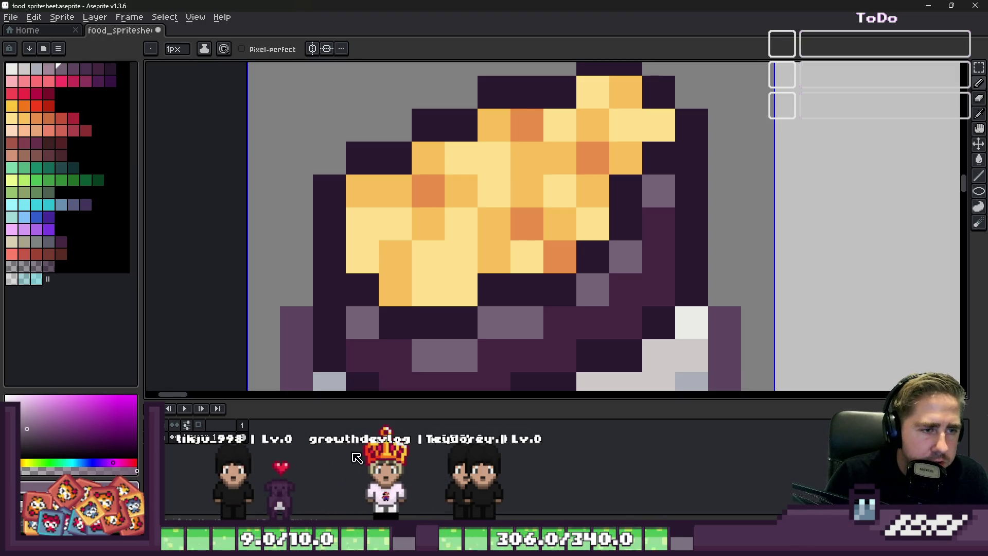
left_click(411, 239, "alt")
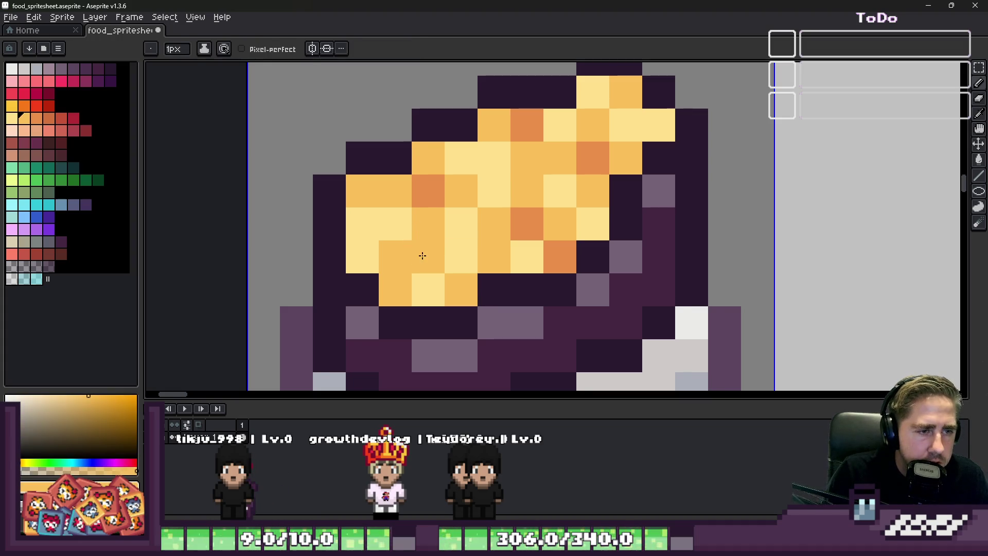
left_click(429, 193, "alt")
left_click(432, 247)
scroll(455, 217, "up", 3)
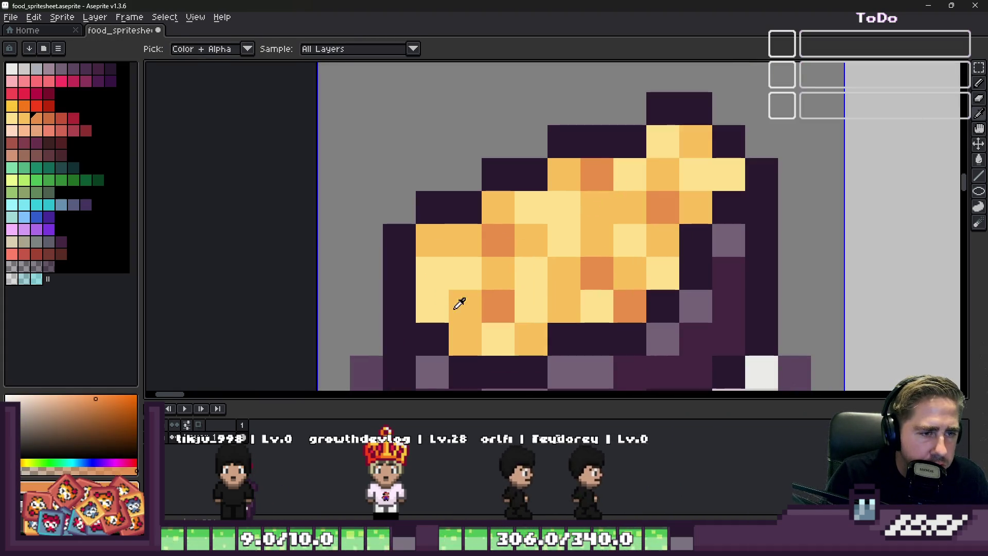
scroll(436, 282, "down", 4)
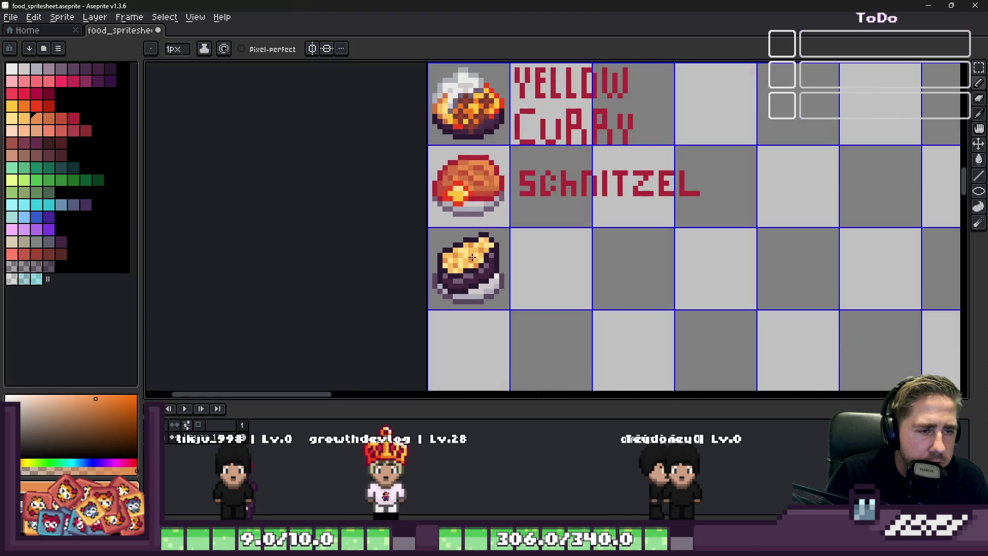
scroll(436, 281, "down", 1)
scroll(435, 282, "up", 1)
scroll(439, 271, "down", 1)
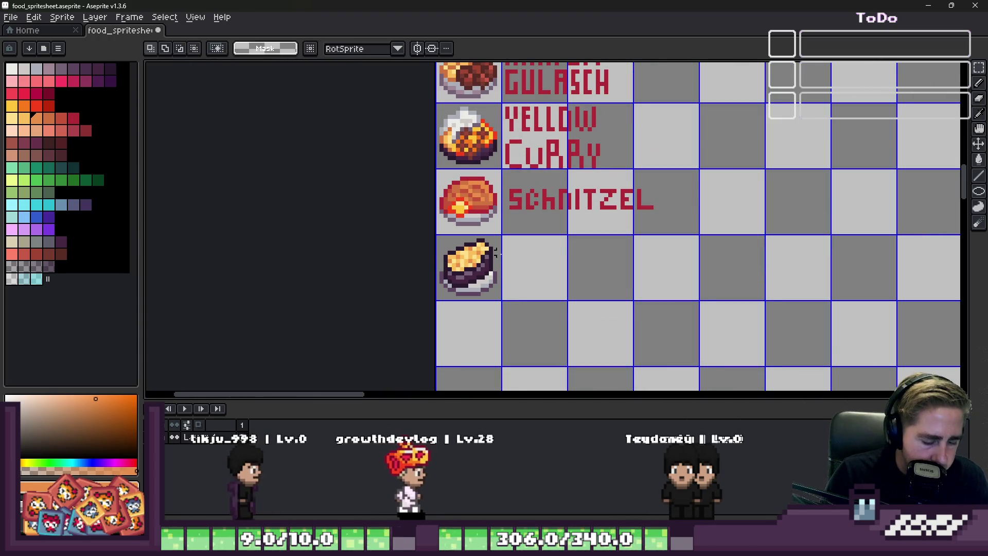
scroll(441, 268, "up", 2)
left_click(538, 292)
scroll(538, 292, "up", 3)
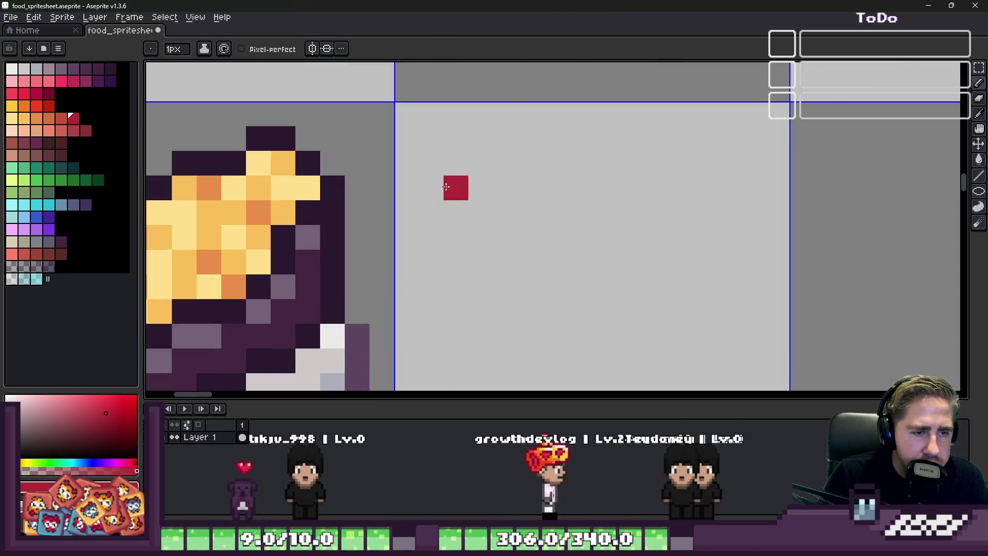
Draw the red strokes for G, R and the two Ls, undoing misplaced strokes.
left_click_drag(432, 139, 426, 206)
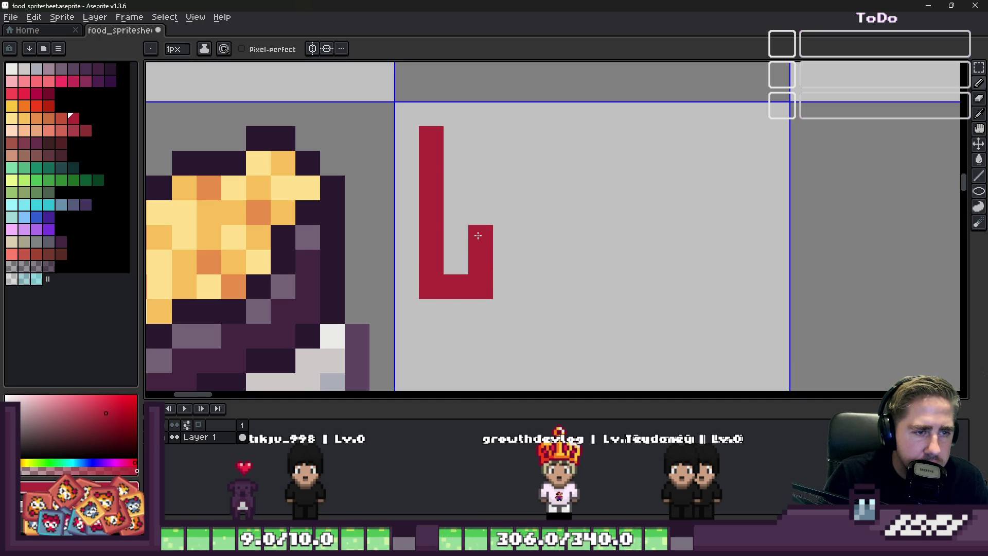
mouse_move(505, 139)
left_mouse_down()
mouse_move(531, 164)
mouse_move(525, 223)
mouse_move(535, 283)
left_mouse_up()
key("ctrl+z")
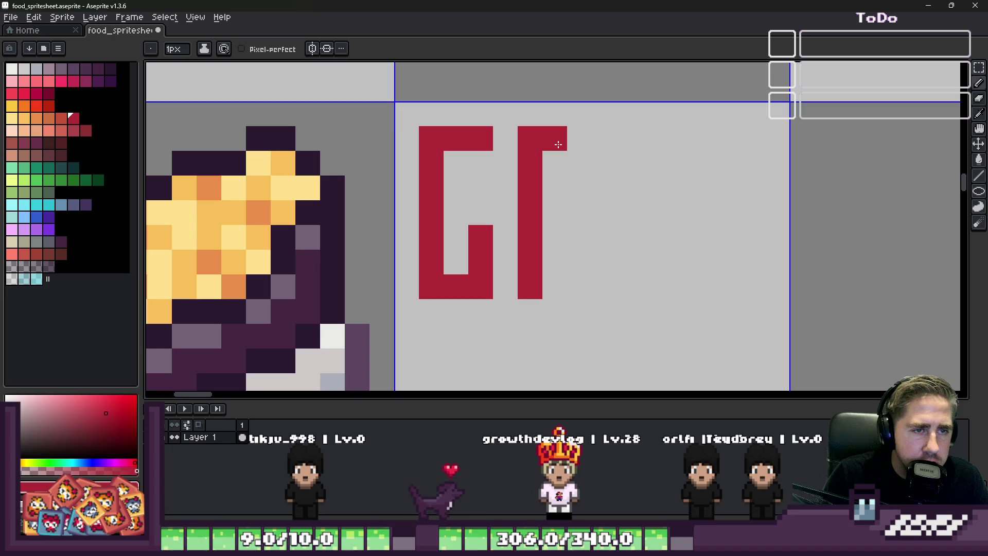
left_click_drag(579, 232, 579, 287)
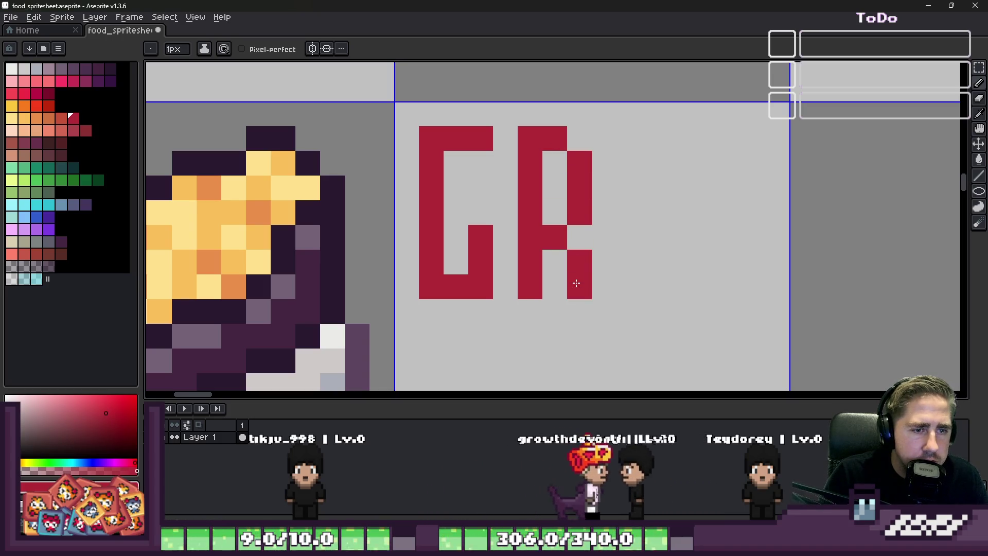
mouse_move(629, 135)
left_mouse_down()
mouse_move(624, 288)
mouse_move(638, 162)
left_mouse_up()
key("ctrl+z")
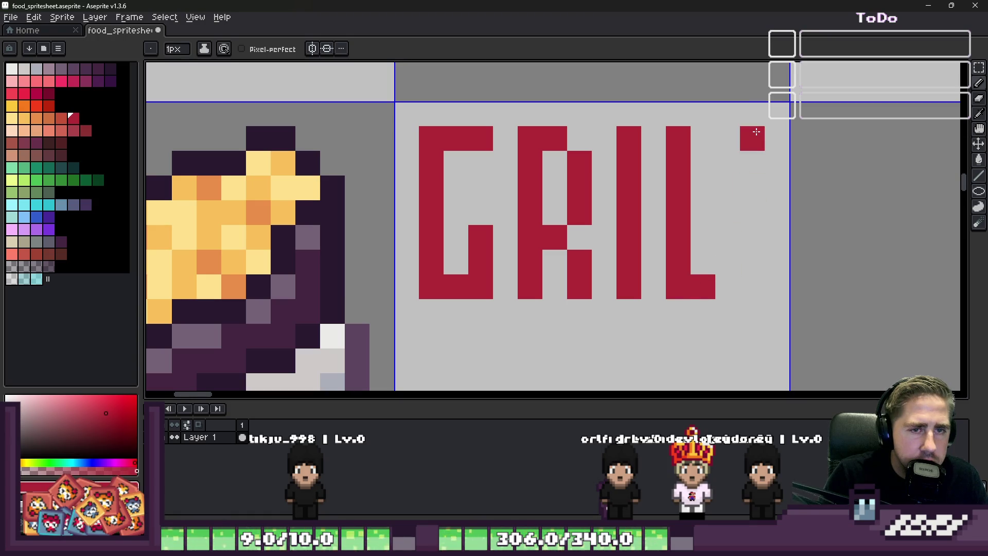
left_click_drag(752, 286, 780, 286)
scroll(695, 232, "down", 2)
scroll(694, 232, "up", 1)
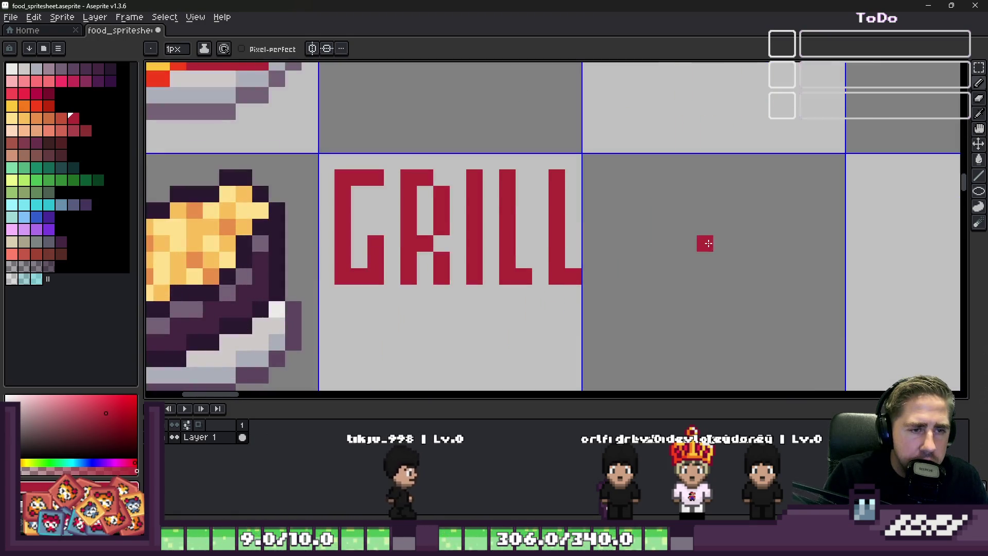
left_click(672, 228)
scroll(643, 204, "up", 1)
Draw the E and D so the red label reads GRILLED.
mouse_move(567, 155)
left_mouse_down()
mouse_move(568, 347)
mouse_move(602, 347)
left_mouse_up()
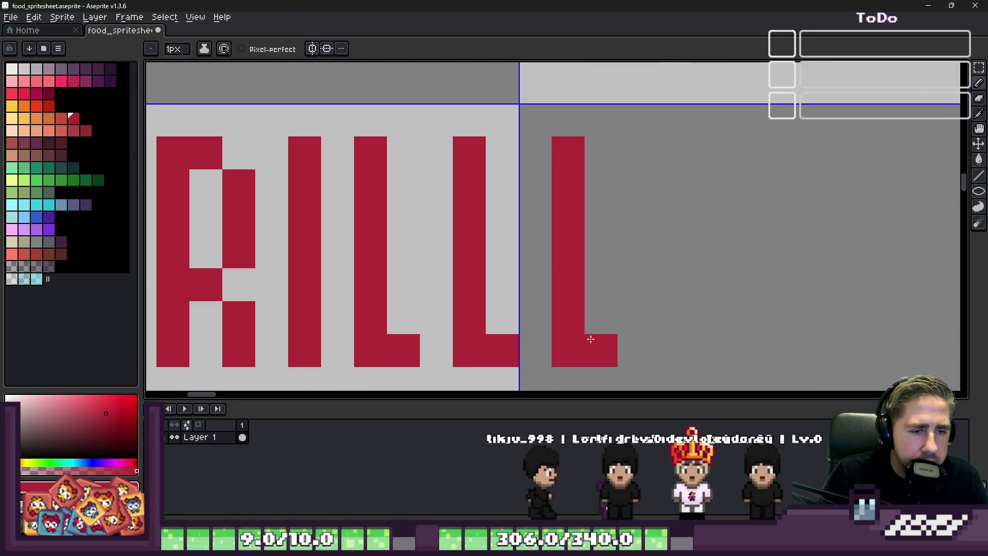
left_click(587, 221)
left_click(595, 253)
left_click(595, 186)
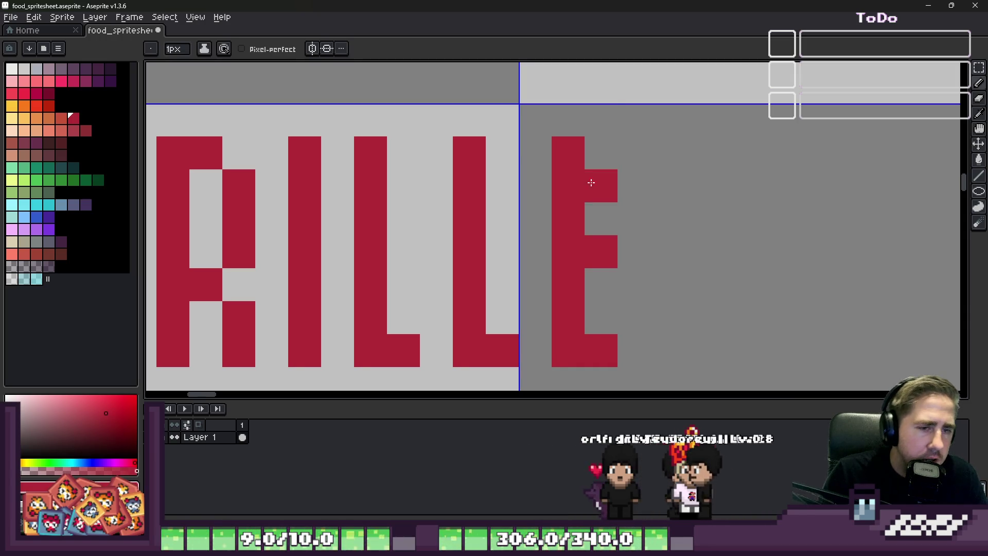
left_click(592, 152)
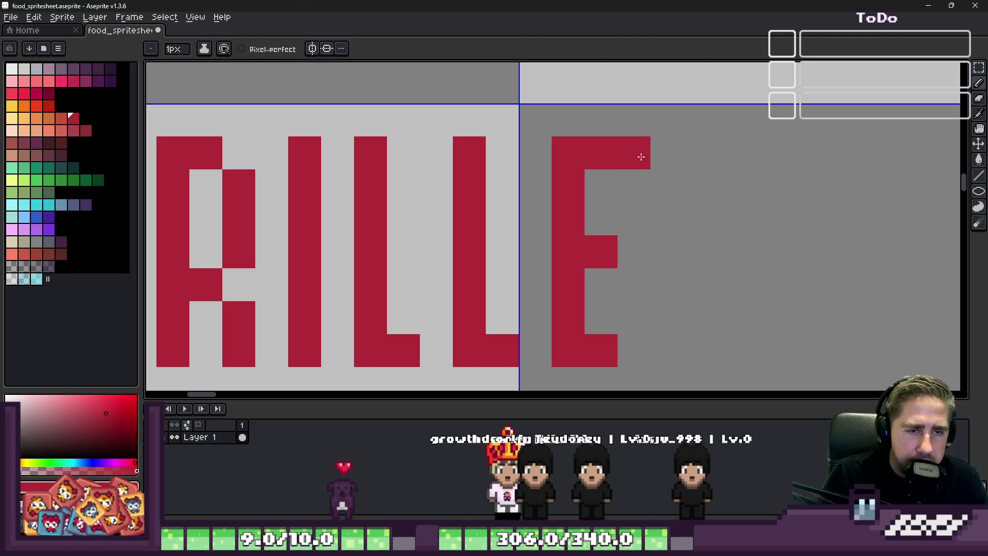
left_click_drag(660, 160, 665, 347)
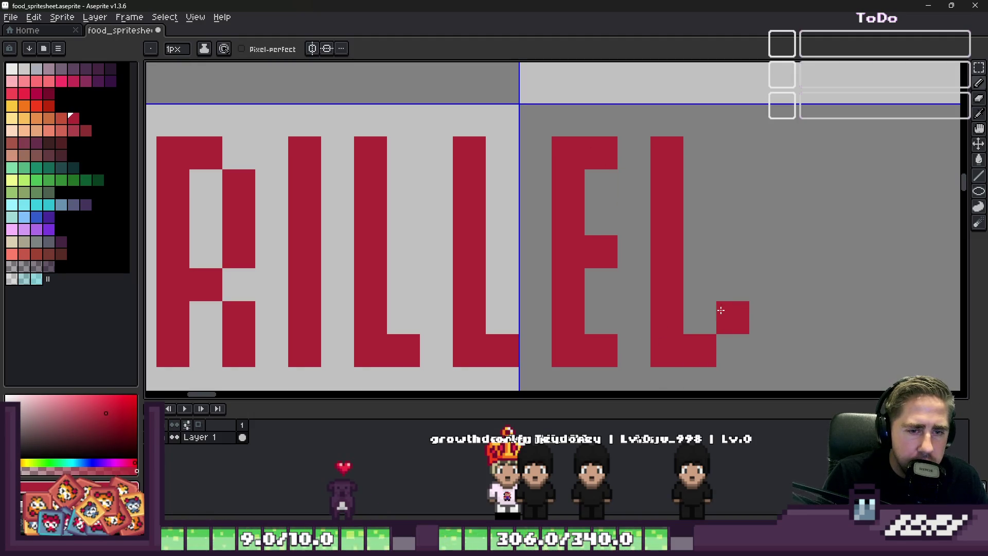
left_click(701, 155)
scroll(701, 155, "down", 3)
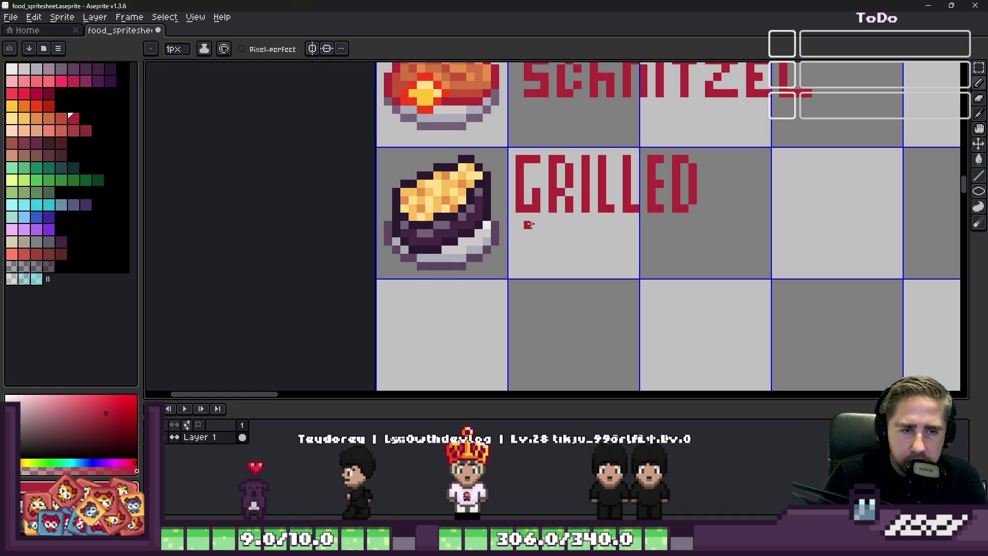
scroll(536, 249, "up", 2)
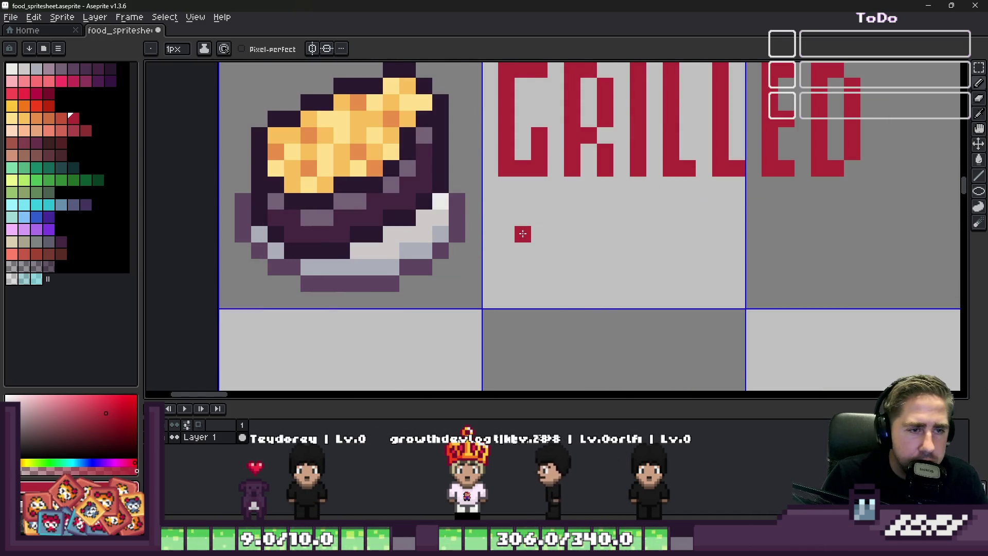
scroll(517, 231, "up", 1)
scroll(482, 258, "down", 2)
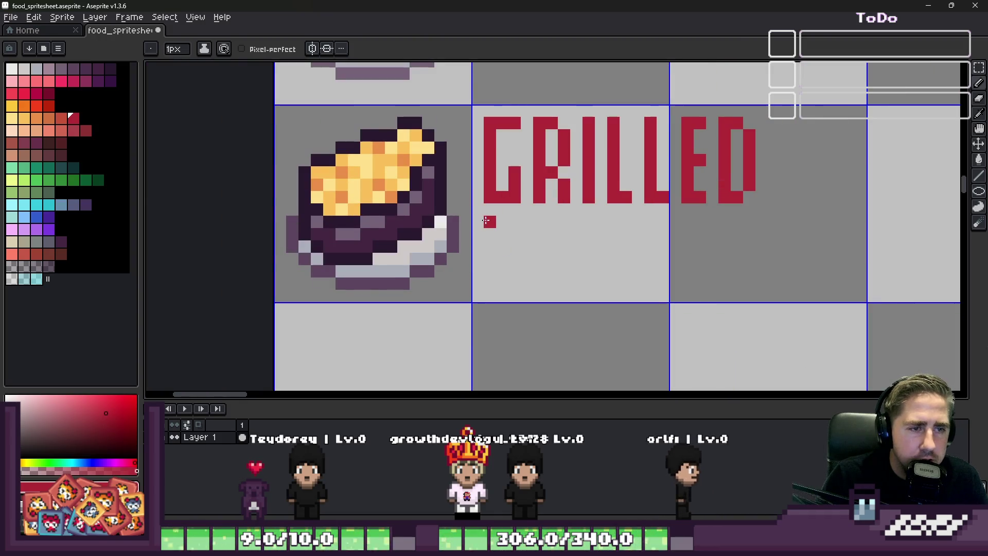
scroll(487, 221, "up", 1)
scroll(487, 222, "down", 1)
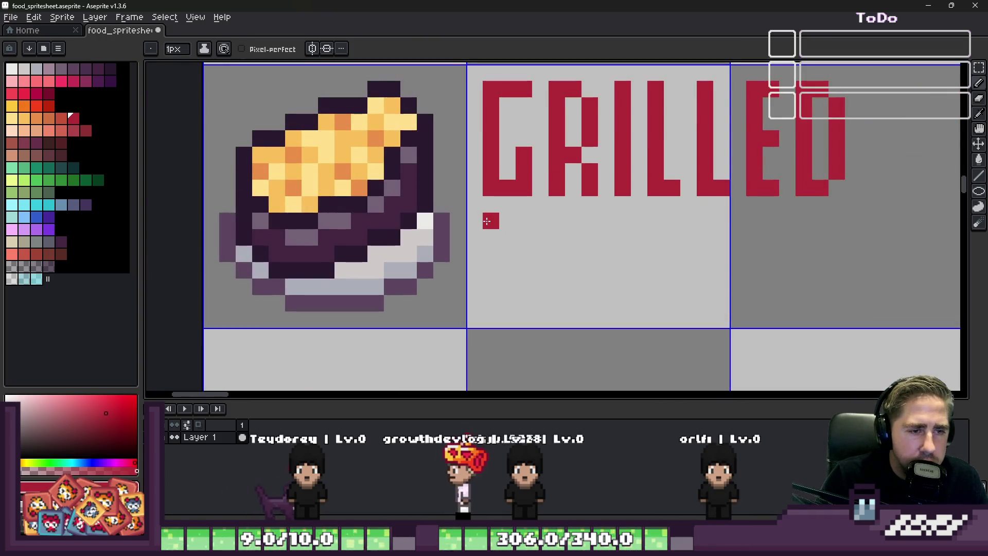
Draw the red letters E, G, G, P, L on the line below GRILLED.
left_click_drag(490, 220, 492, 308)
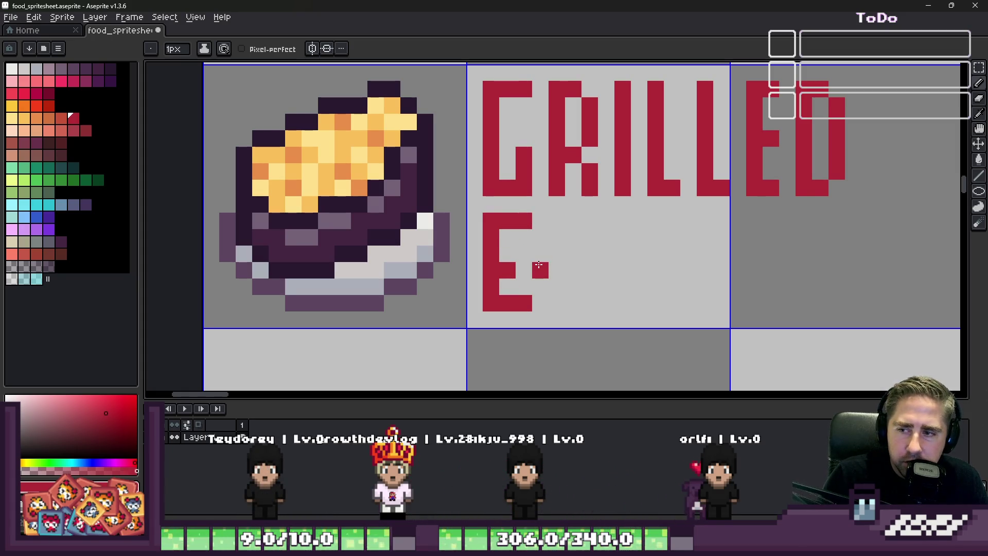
scroll(537, 252, "up", 1)
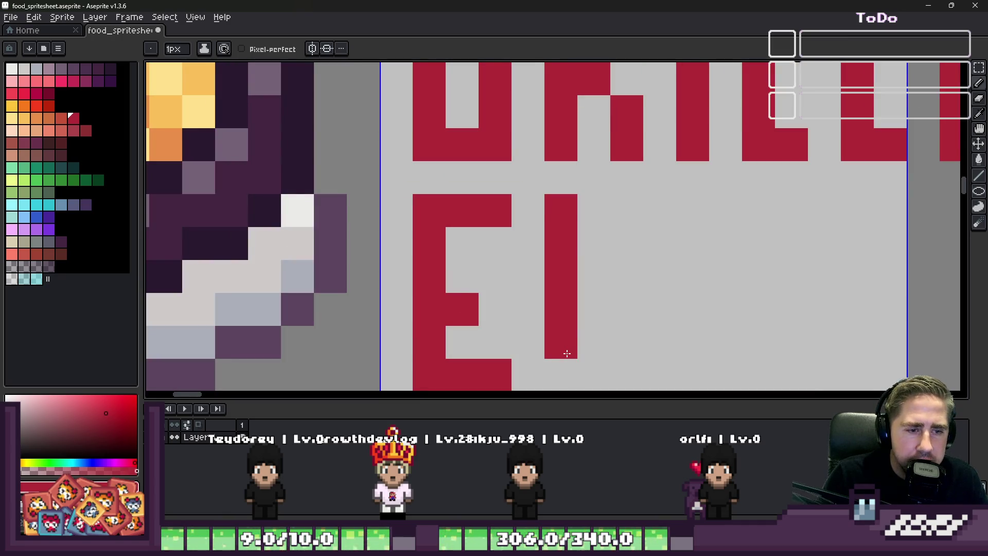
left_click(528, 244)
scroll(532, 246, "down", 1)
mouse_move(563, 343)
left_mouse_down()
mouse_move(606, 344)
mouse_move(607, 231)
mouse_move(571, 221)
left_mouse_up()
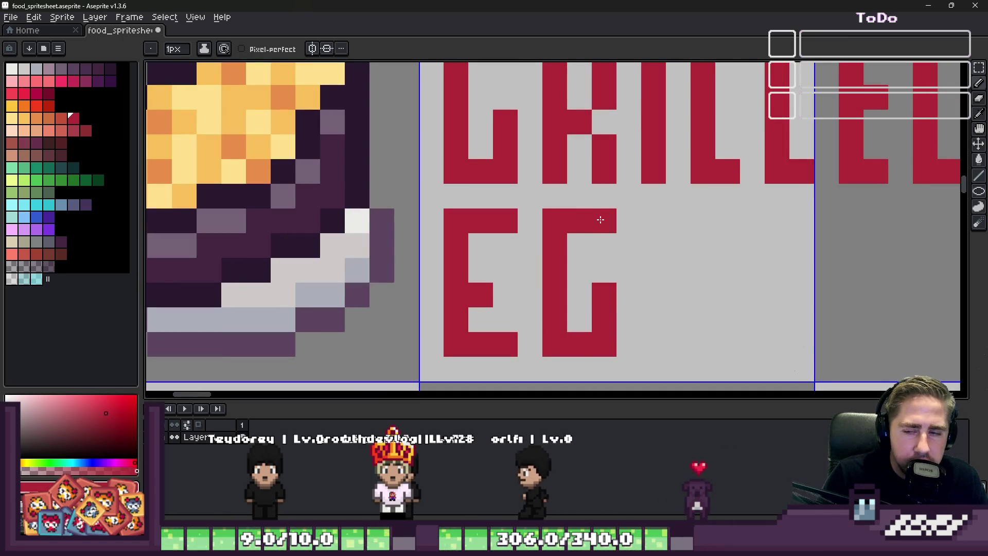
scroll(597, 220, "down", 1)
scroll(610, 236, "up", 1)
left_click(636, 216)
mouse_move(635, 216)
left_mouse_down()
mouse_move(635, 344)
mouse_move(660, 343)
mouse_move(684, 286)
mouse_move(675, 219)
mouse_move(645, 220)
left_mouse_up()
scroll(675, 255, "down", 1)
scroll(712, 261, "up", 1)
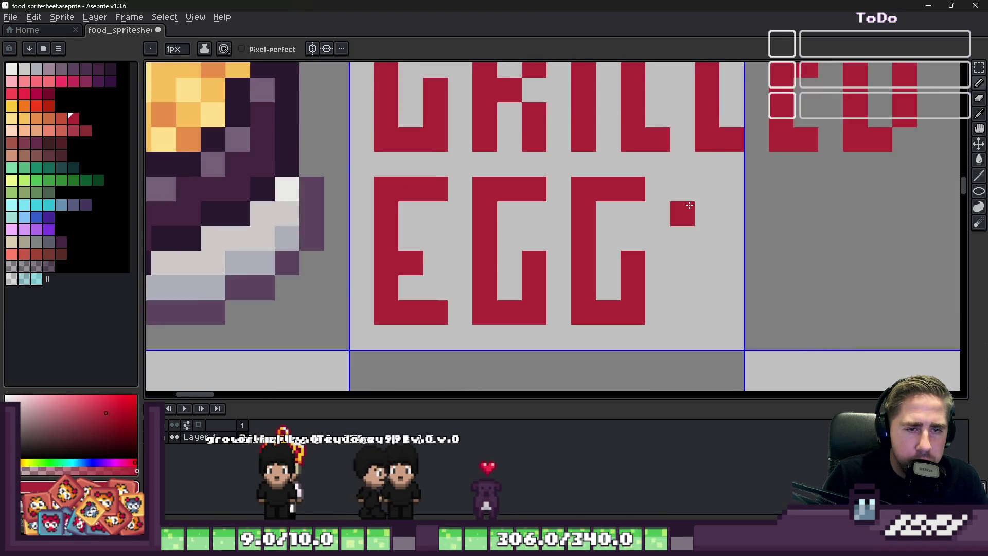
left_click_drag(682, 186, 682, 251)
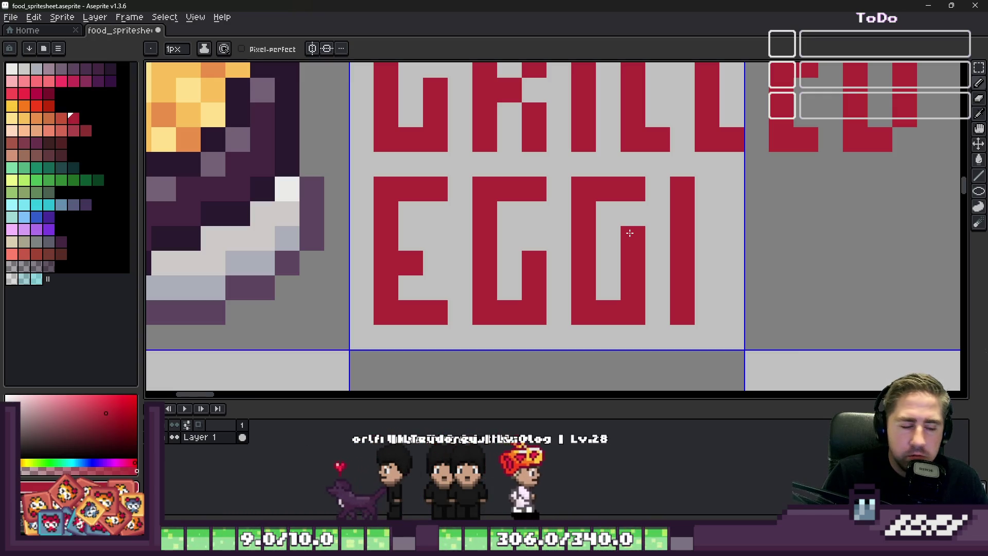
left_click(629, 232)
left_click(700, 190)
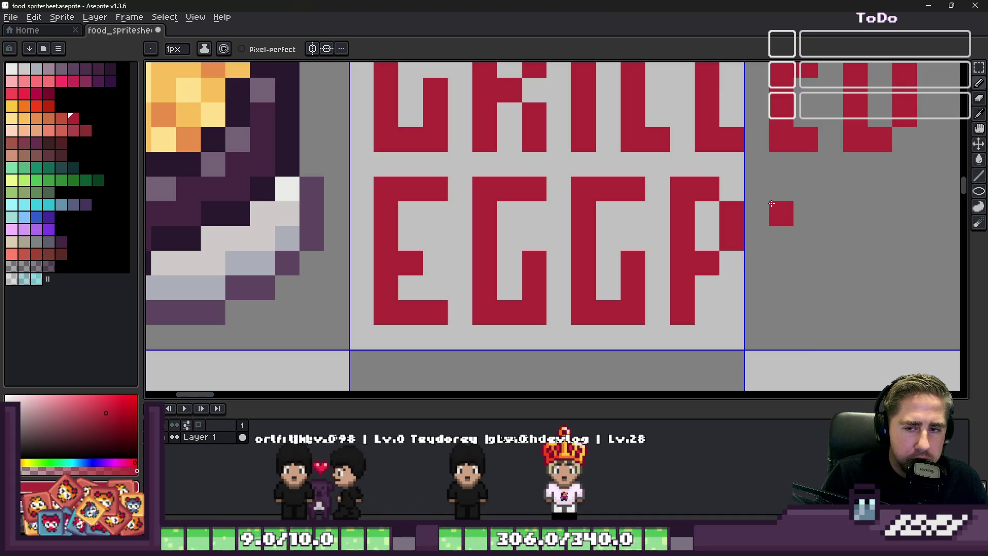
scroll(736, 199, "up", 2)
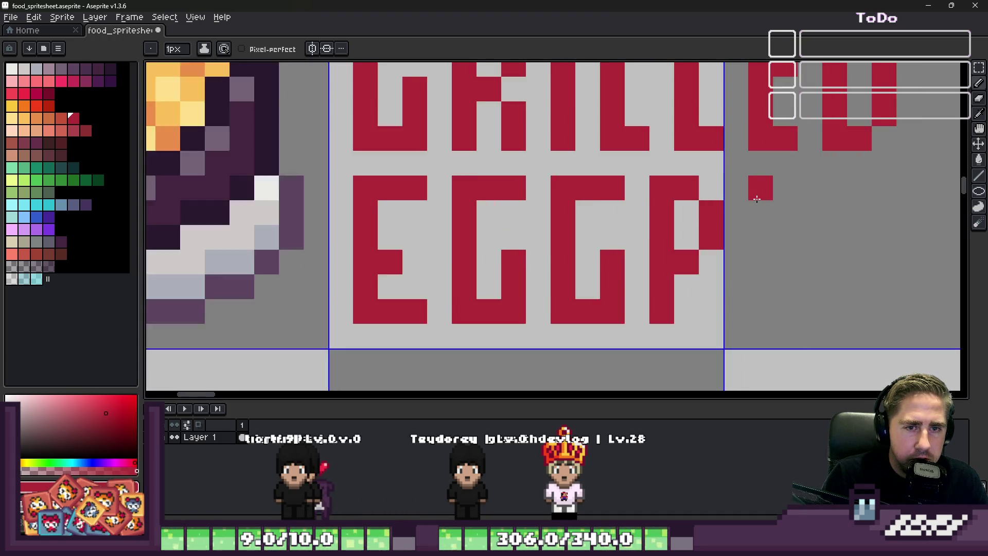
left_click_drag(761, 177, 768, 318)
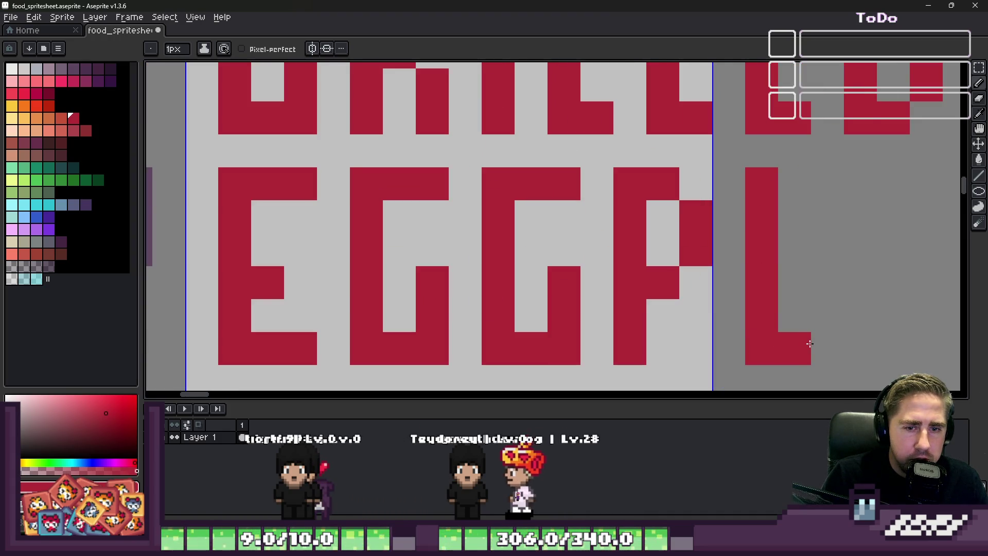
scroll(783, 341, "down", 2)
scroll(607, 244, "up", 2)
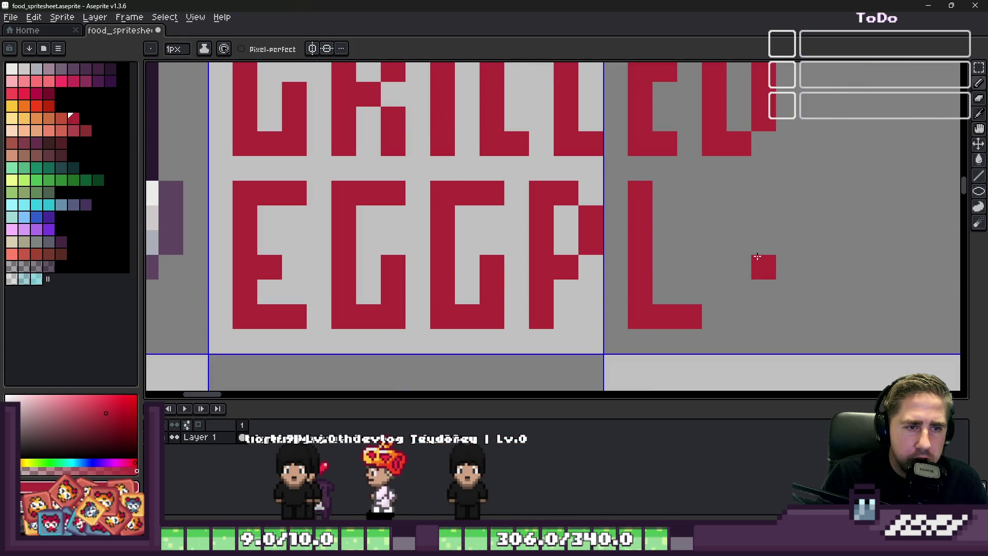
Draw A, N and T to complete EGGPLANT, undoing a stray pixel beside the A.
mouse_move(679, 196)
left_mouse_down()
mouse_move(654, 195)
mouse_move(689, 193)
mouse_move(717, 308)
left_mouse_up()
mouse_move(729, 198)
left_mouse_down()
mouse_move(763, 198)
mouse_move(763, 317)
left_mouse_up()
left_click(739, 222)
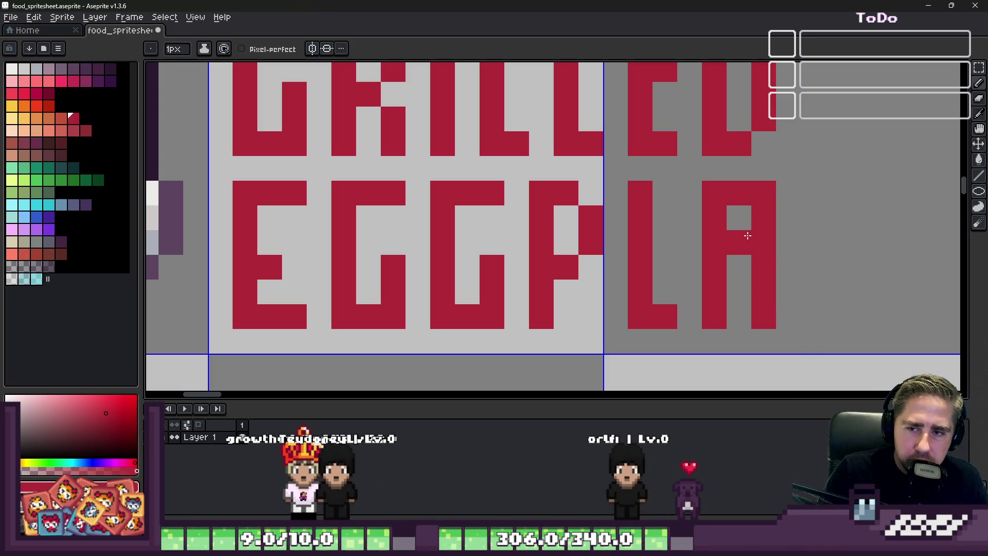
left_click(789, 241)
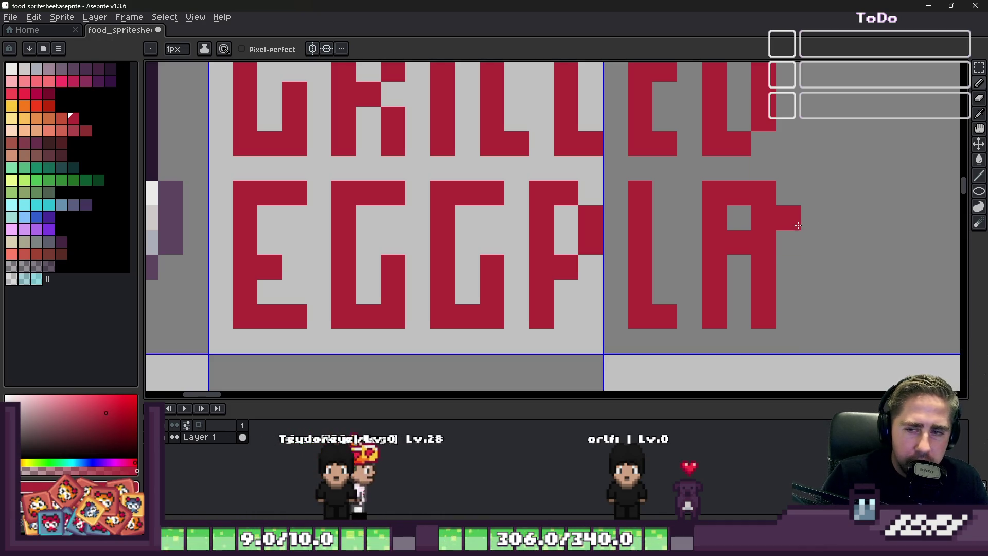
key("ctrl+z")
scroll(797, 225, "down", 2)
scroll(795, 255, "up", 2)
left_click(794, 262)
left_click_drag(794, 263, 793, 290)
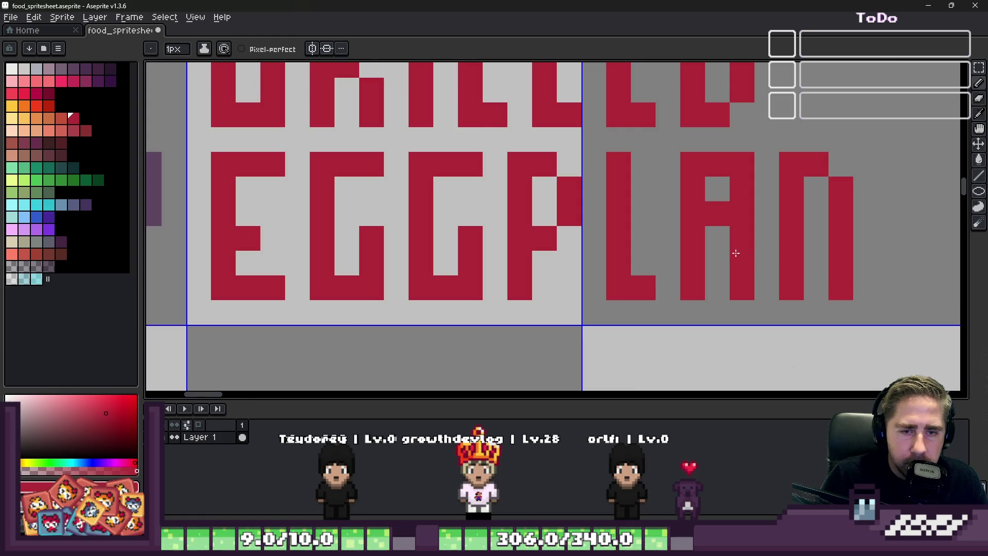
scroll(736, 253, "down", 2)
scroll(736, 253, "up", 2)
left_click(733, 211)
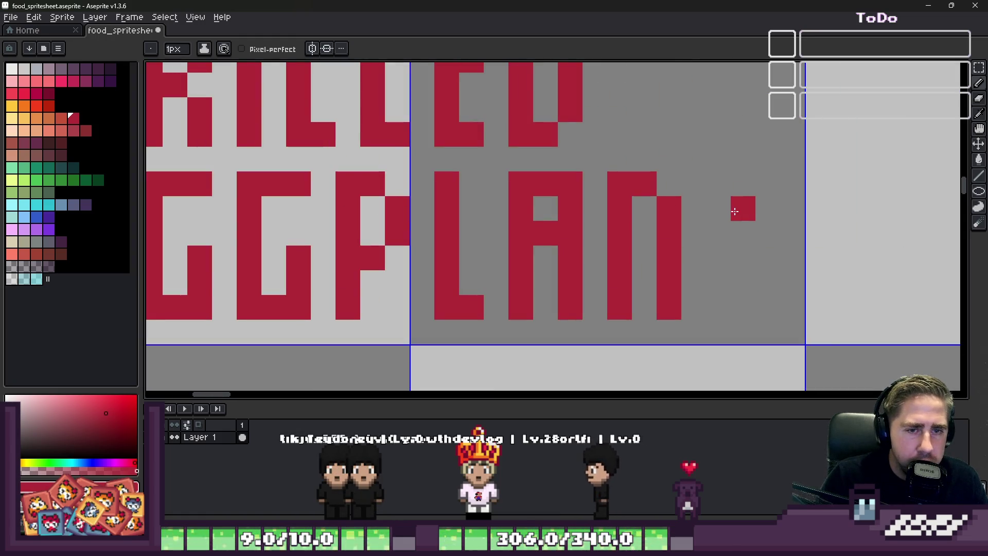
left_click_drag(743, 211, 743, 309)
left_click_drag(711, 185, 772, 189)
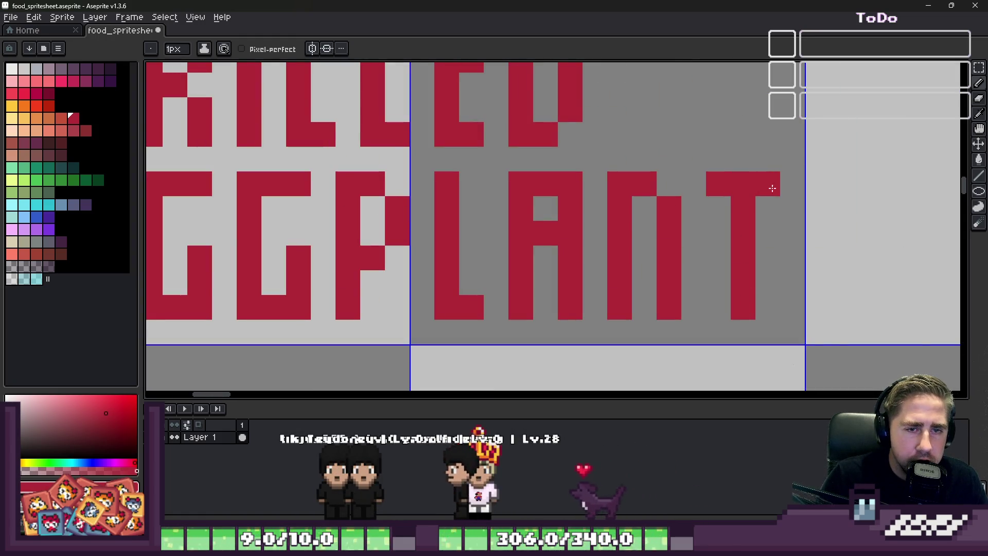
scroll(773, 188, "down", 4)
scroll(624, 241, "down", 1)
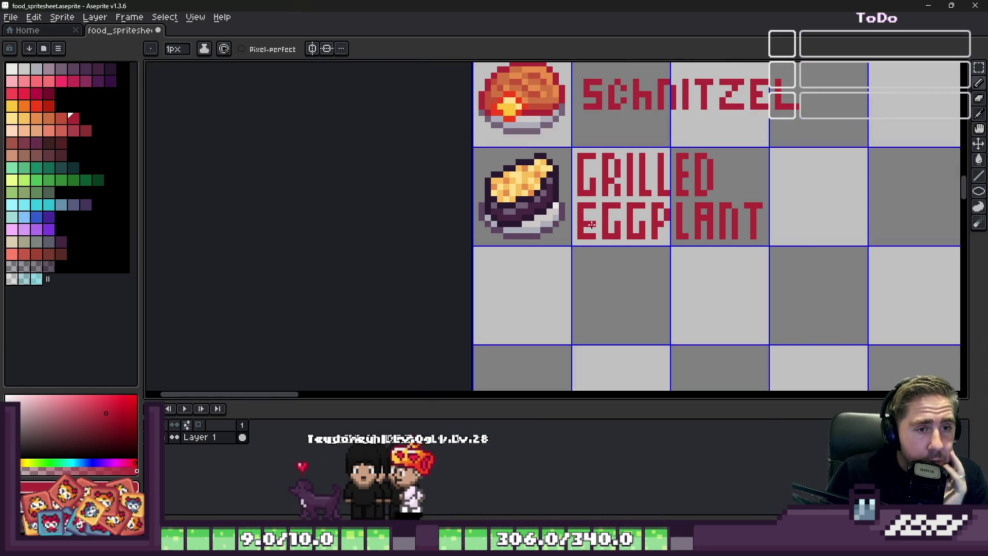
scroll(726, 301, "down", 1)
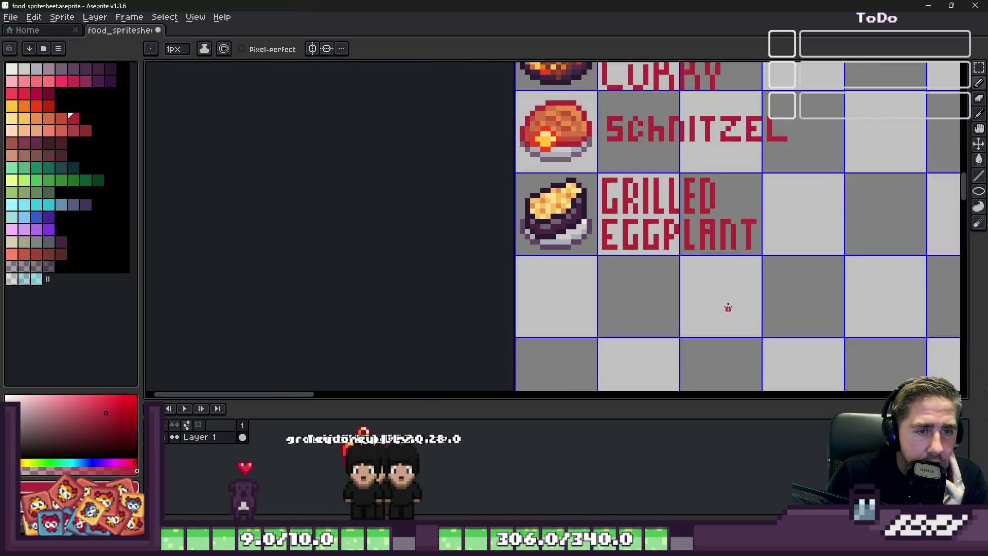
scroll(726, 302, "down", 2)
scroll(726, 302, "down", 1)
scroll(645, 134, "up", 1)
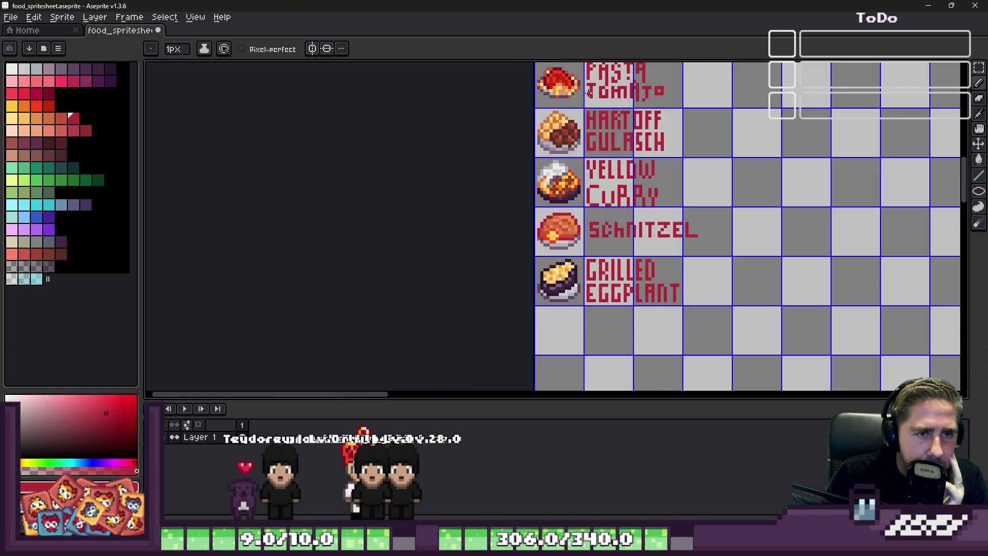
scroll(646, 134, "up", 1)
scroll(595, 282, "up", 1)
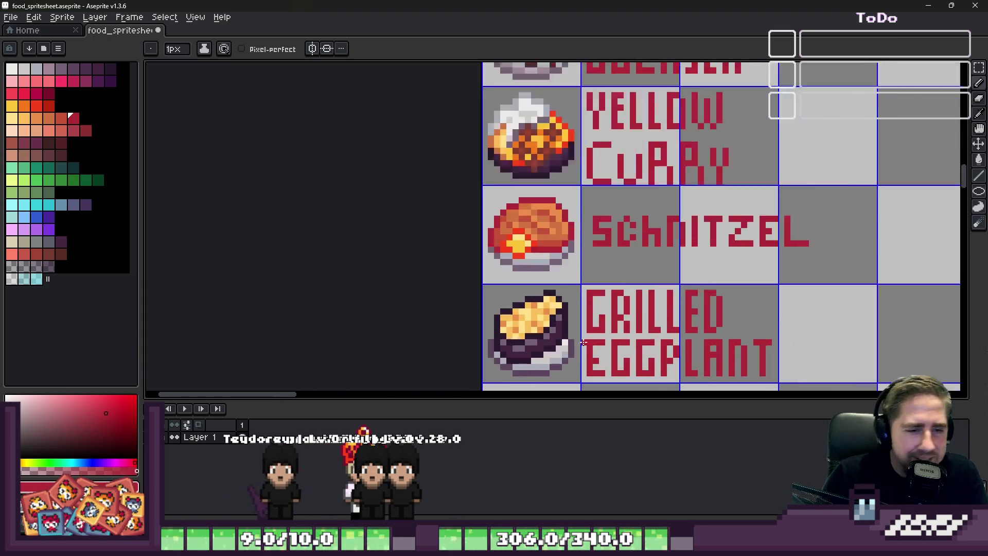
scroll(595, 282, "up", 1)
scroll(594, 281, "up", 1)
scroll(572, 286, "up", 1)
scroll(566, 288, "down", 2)
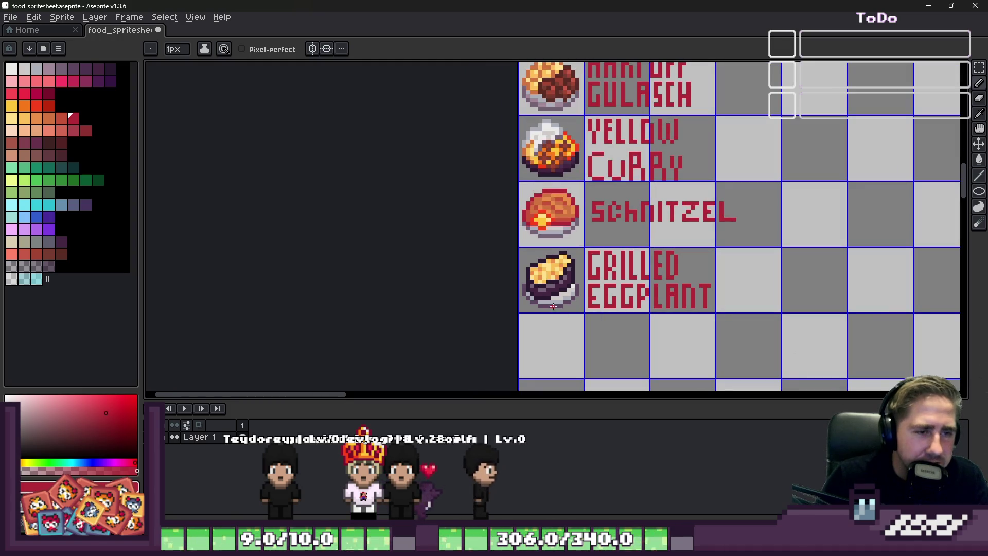
scroll(575, 292, "down", 1)
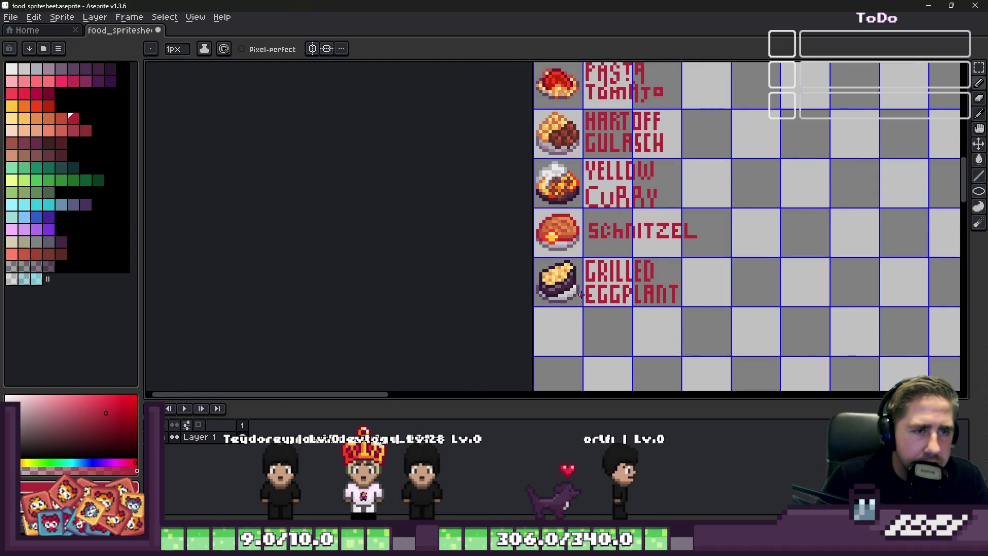
scroll(581, 294, "down", 1)
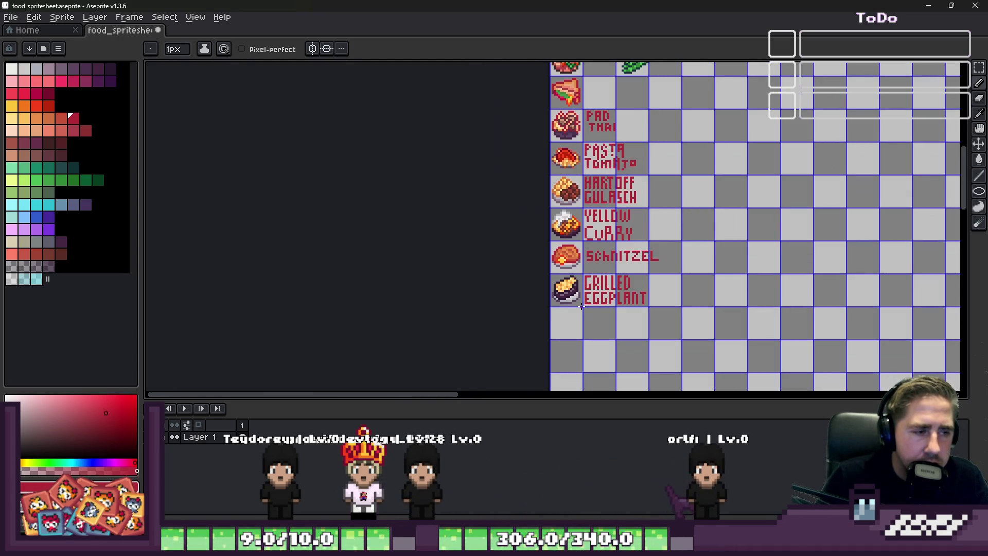
scroll(581, 306, "down", 2)
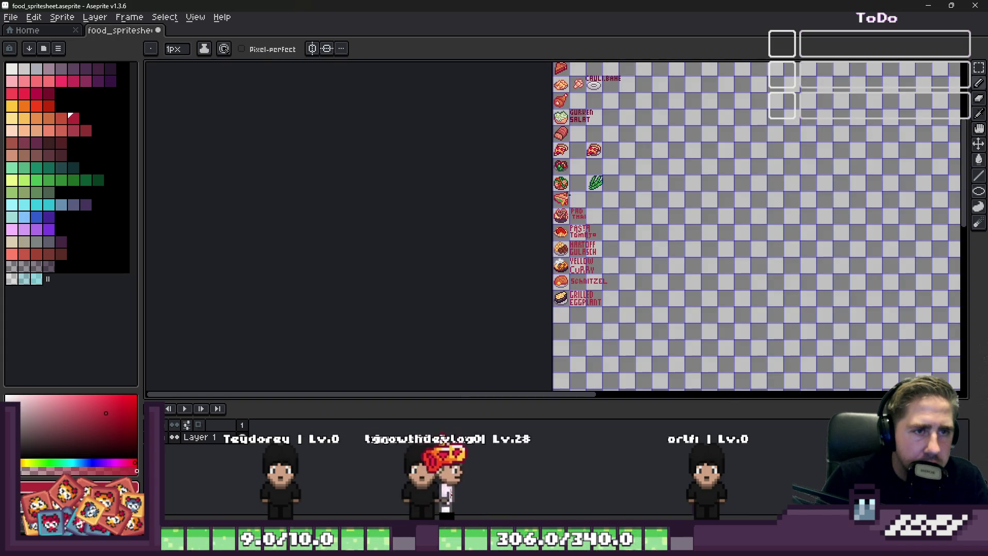
scroll(564, 101, "up", 3)
scroll(545, 99, "up", 1)
scroll(546, 100, "down", 1)
scroll(545, 99, "up", 1)
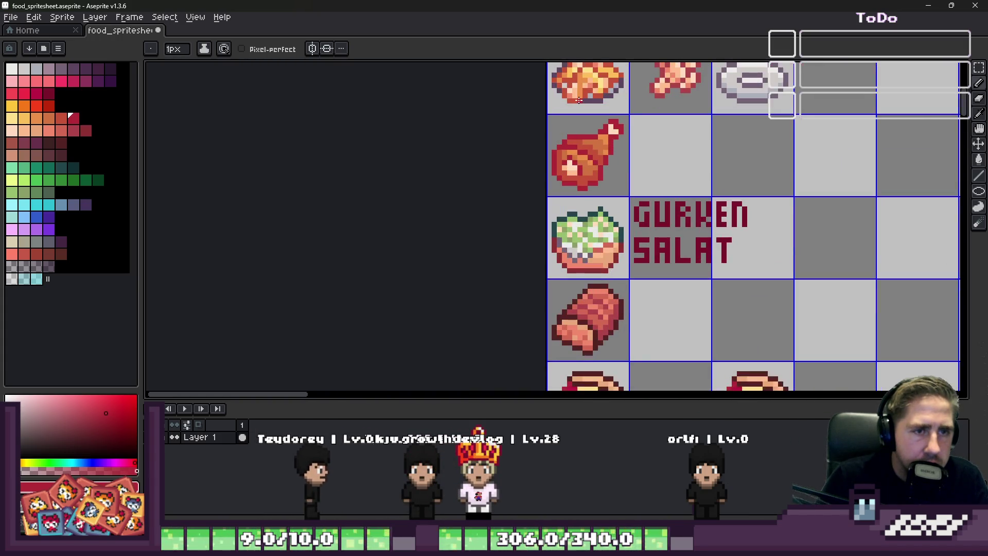
scroll(579, 99, "down", 1)
scroll(578, 99, "down", 2)
scroll(540, 259, "up", 2)
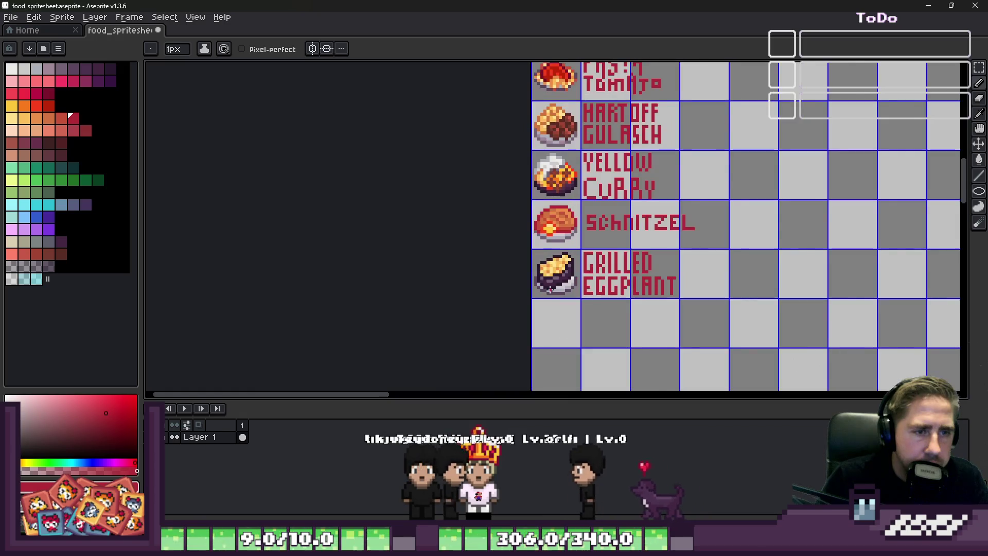
scroll(541, 258, "up", 1)
scroll(540, 258, "up", 1)
scroll(556, 263, "up", 1)
scroll(571, 278, "up", 1)
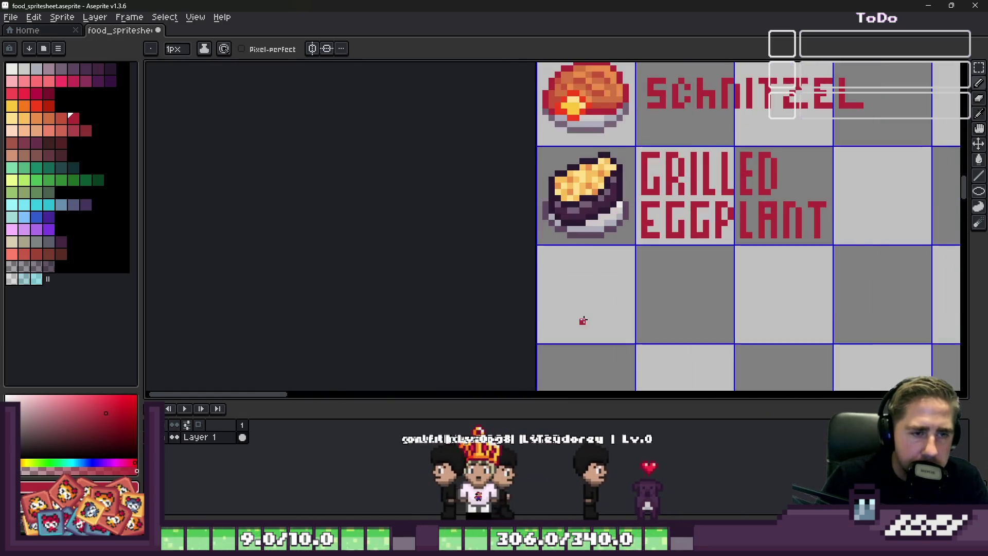
scroll(584, 305, "up", 2)
scroll(584, 304, "down", 1)
scroll(602, 154, "up", 2)
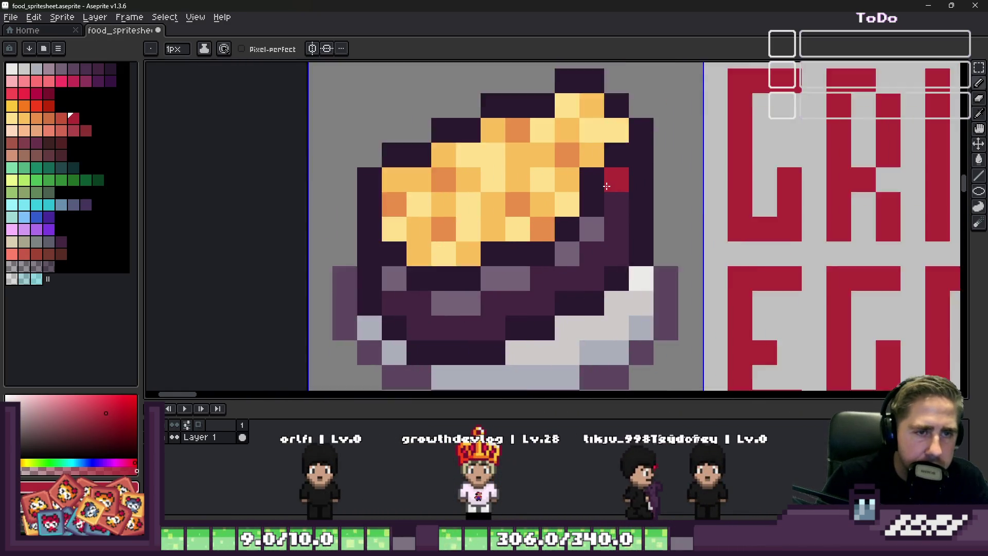
scroll(633, 169, "up", 2)
Sample the eggplant's yellow and pale purple and add pixels widening its right side.
key("alt")
left_click(685, 210)
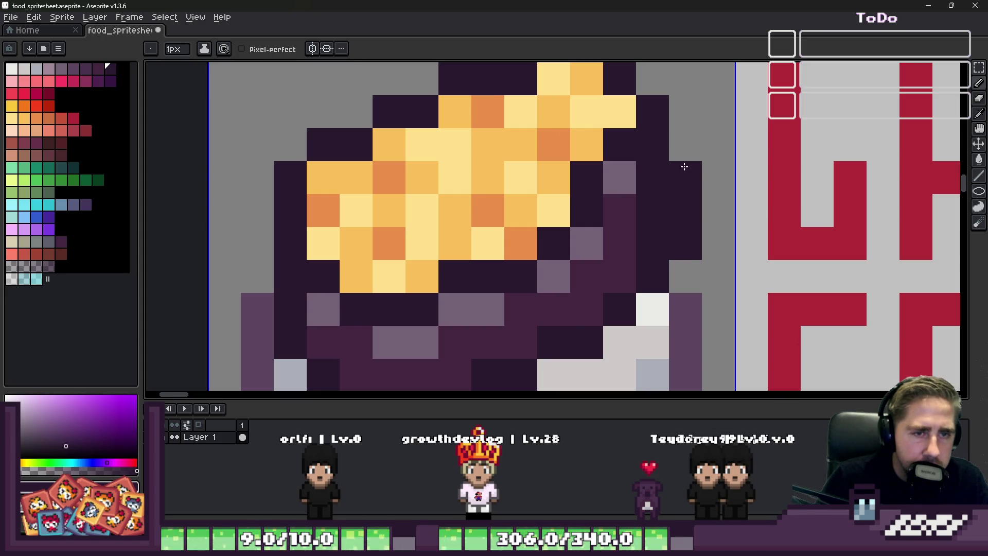
key("alt")
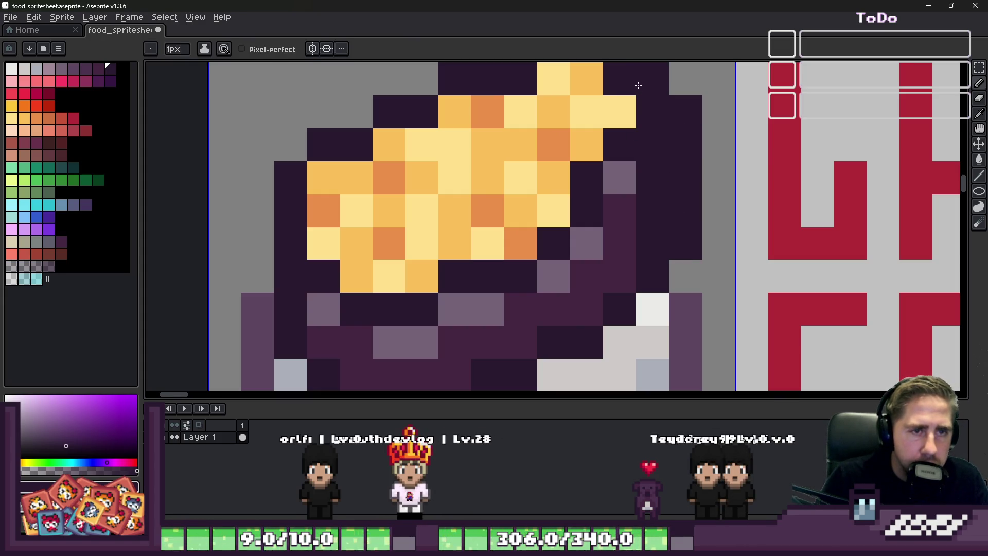
left_click(607, 101)
scroll(608, 101, "down", 3)
scroll(587, 155, "up", 2)
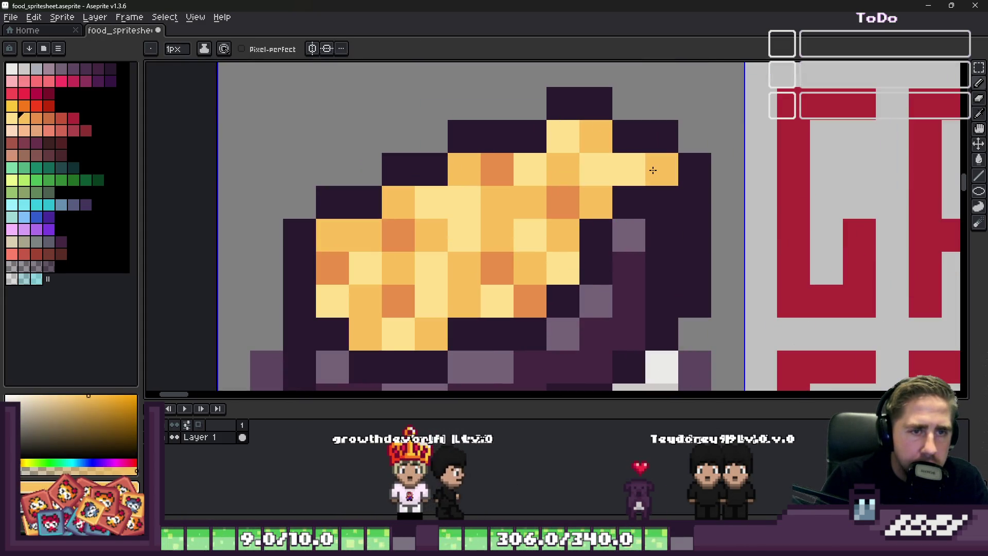
scroll(652, 170, "down", 1)
scroll(652, 171, "down", 2)
scroll(653, 171, "up", 3)
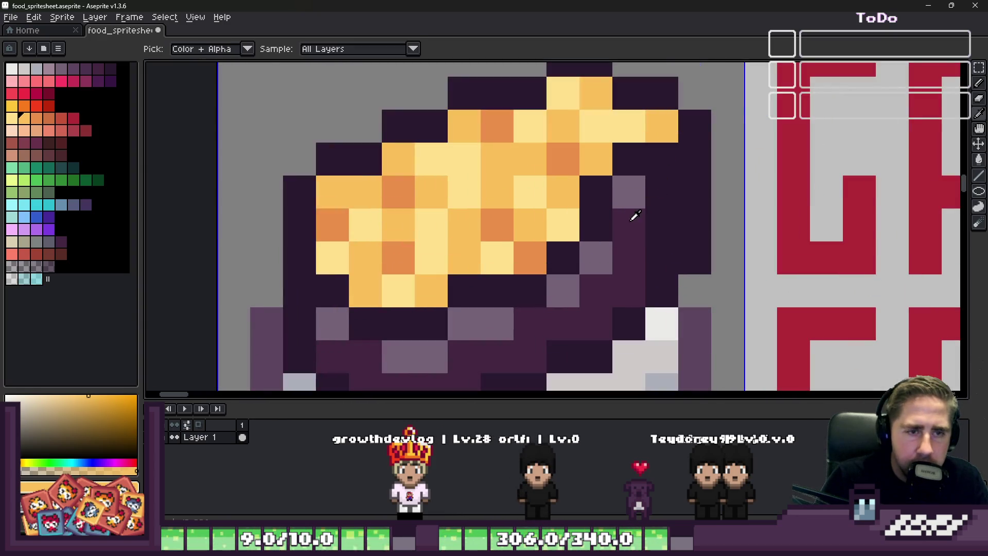
scroll(653, 191, "down", 2)
left_click(656, 190, "alt")
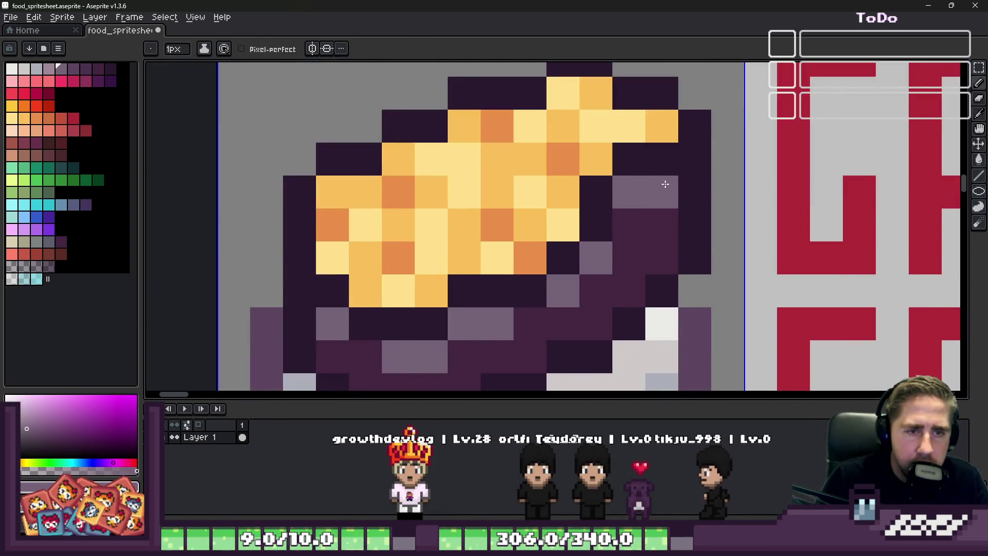
scroll(664, 185, "down", 2)
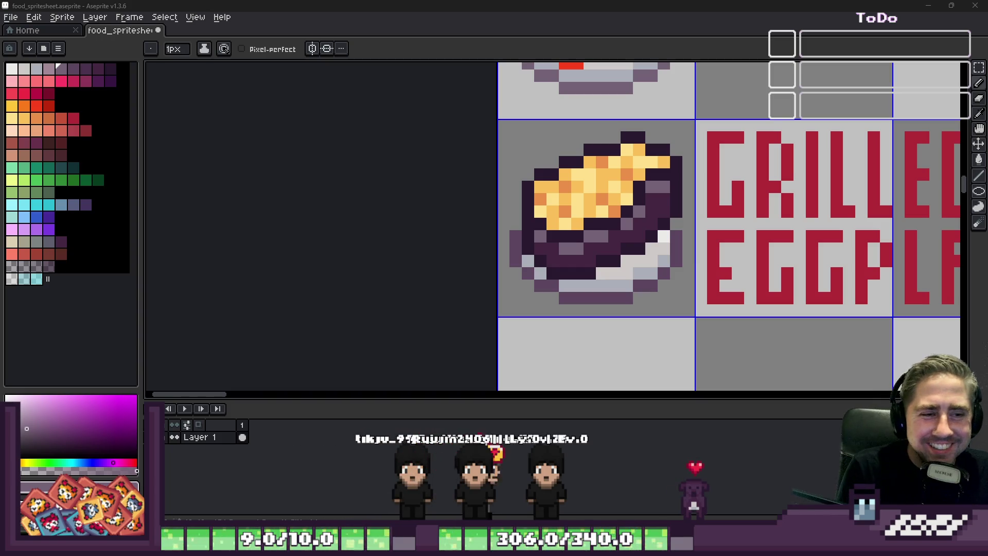
scroll(550, 251, "down", 2)
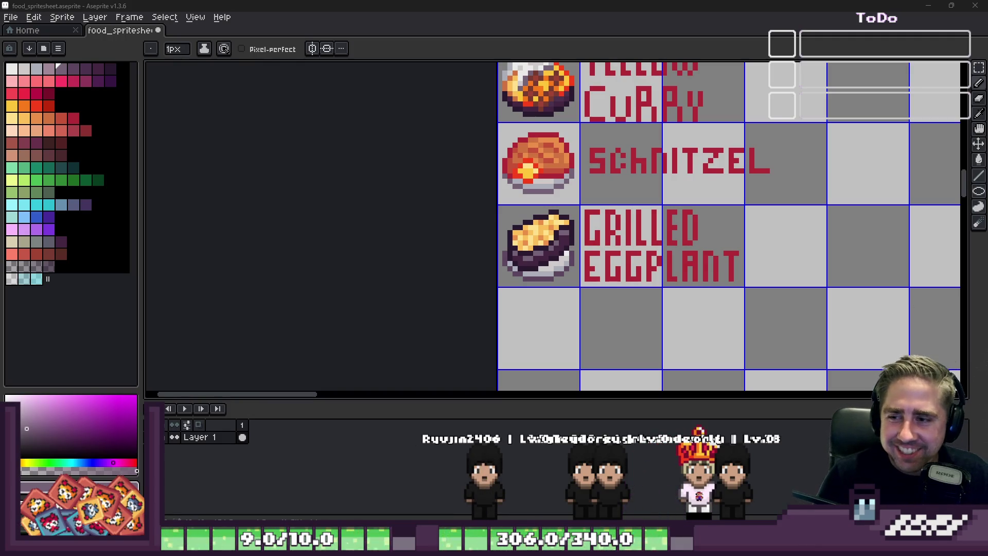
scroll(608, 341, "up", 1)
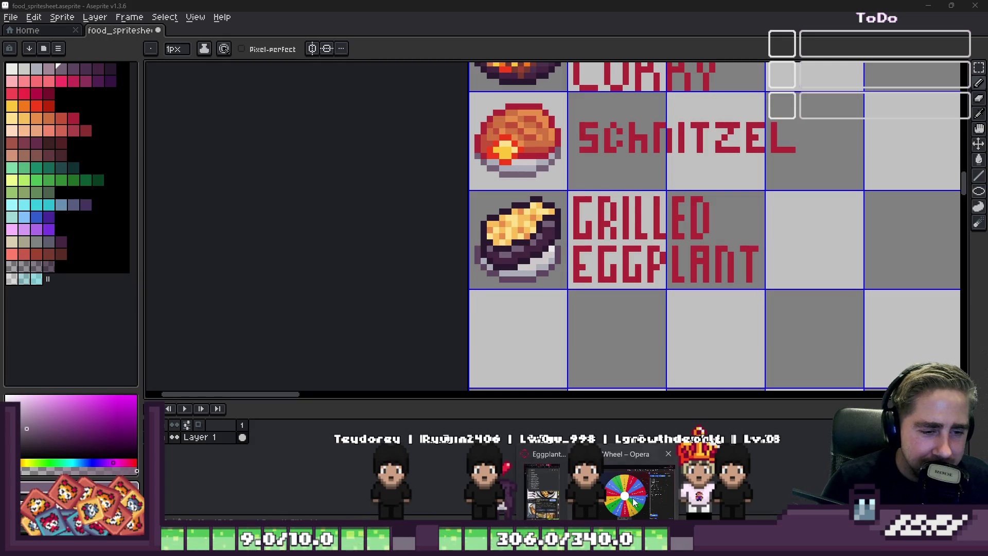
Switch from Aseprite to the browser window with the Food Wheel.
key("alt+Tab")
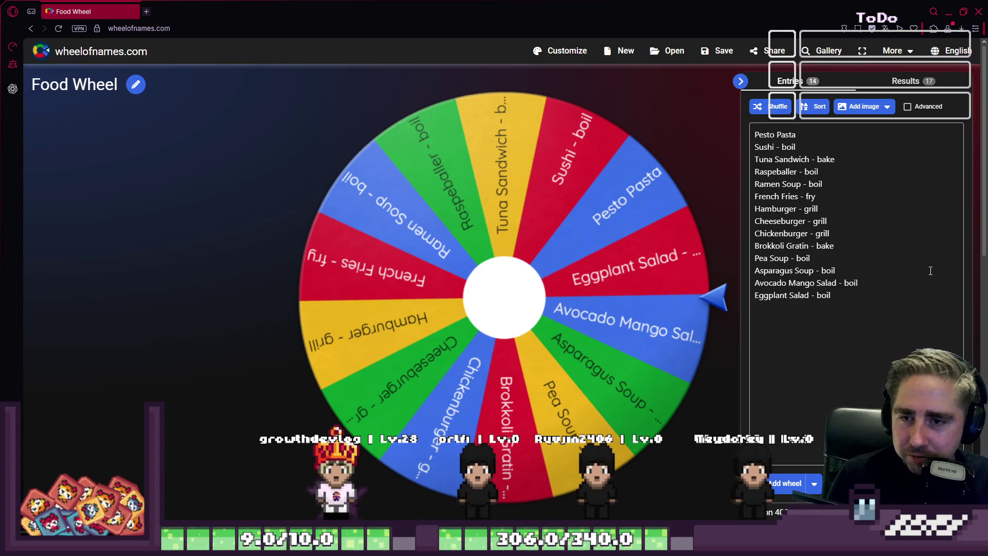
left_click(833, 295)
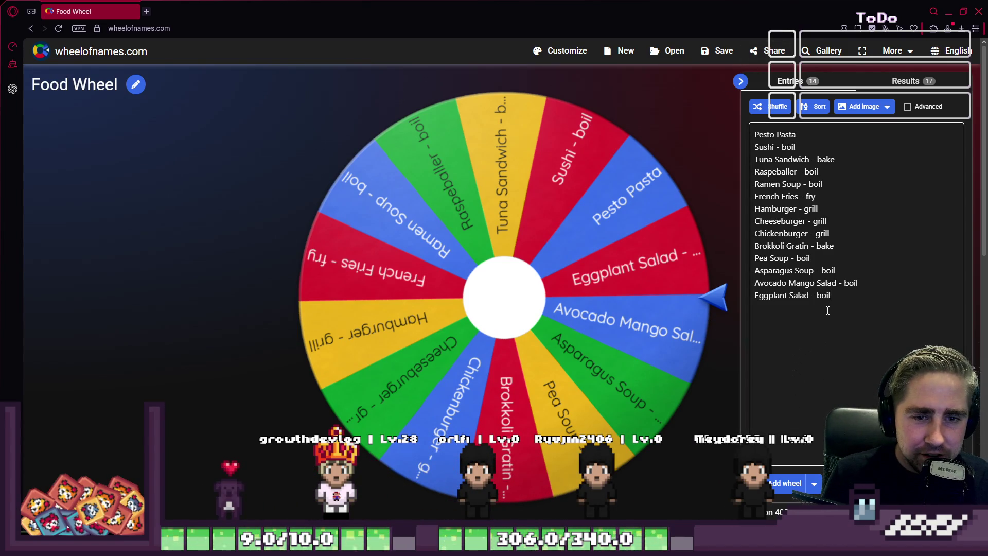
key("Return")
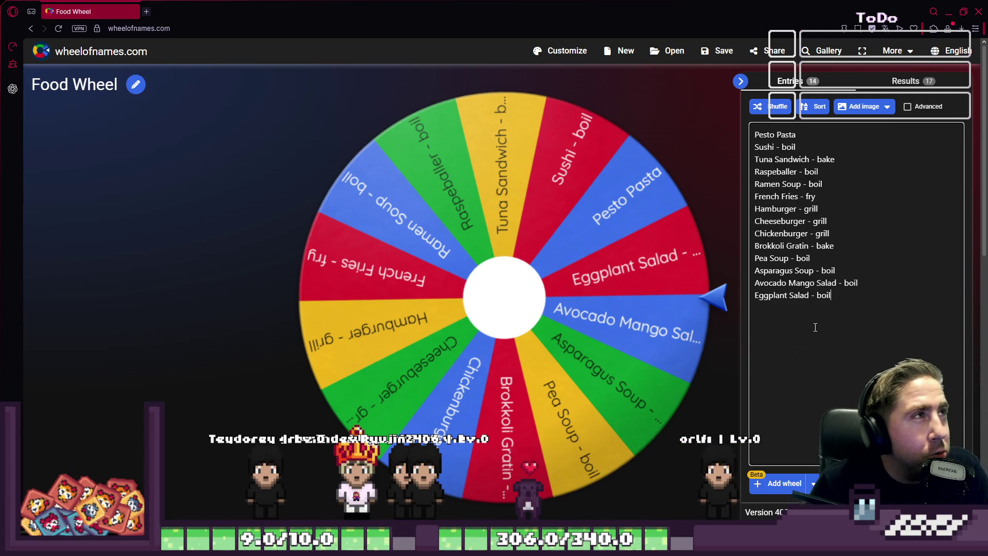
left_click(815, 327)
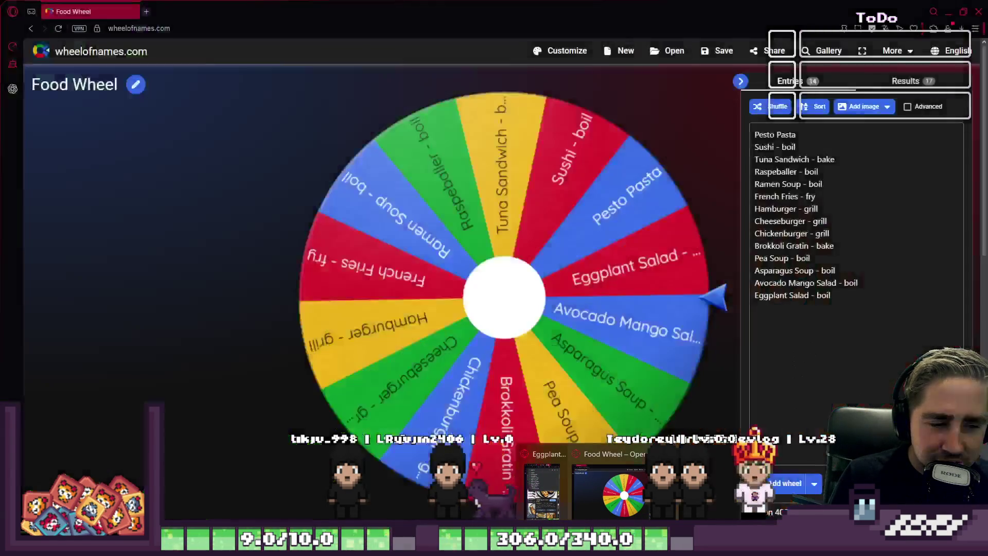
left_click(556, 493)
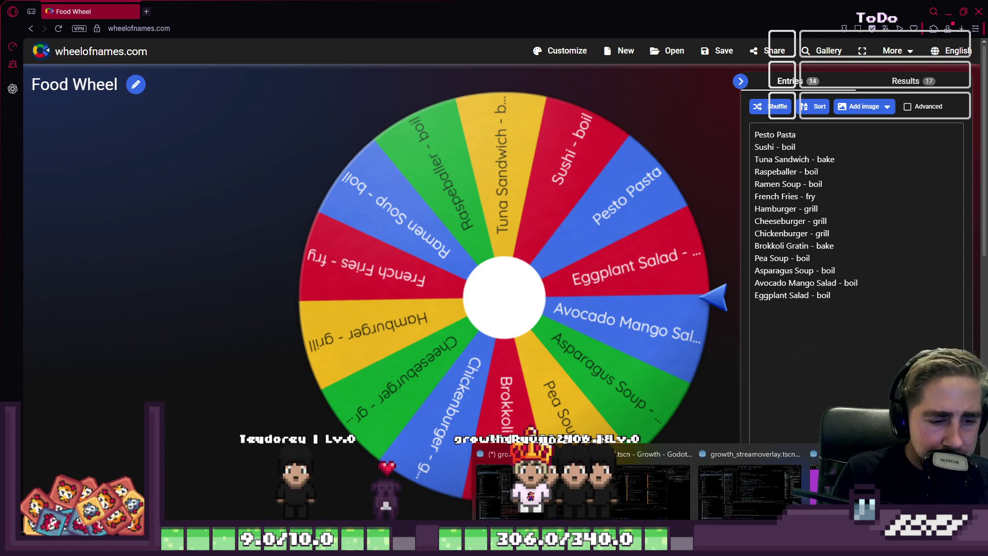
Switch from the browser back to the food spritesheet in Aseprite.
left_click(666, 492)
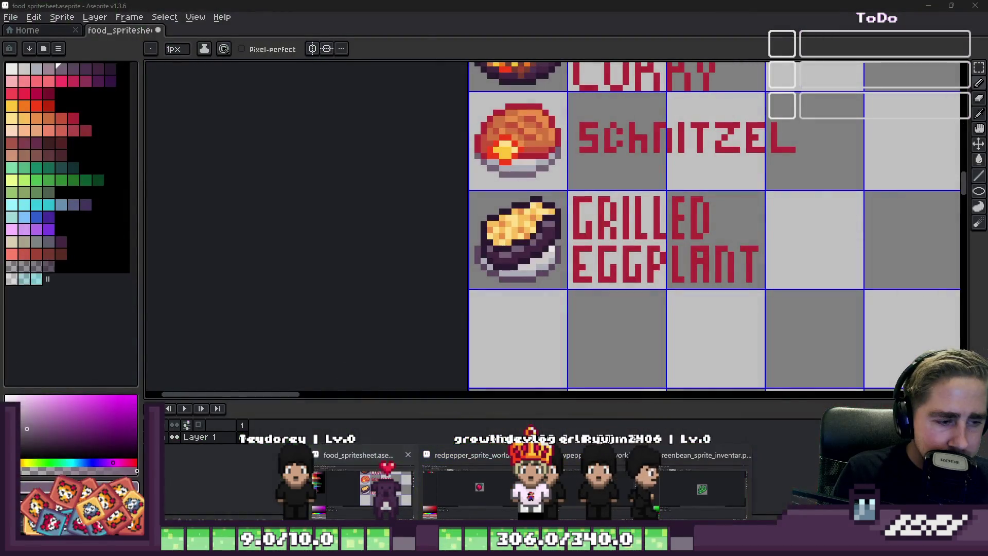
Touch up the grilled eggplant's dish and right edge with lighter and darker purple pixels, sampling colours from the sprite.
right_click(482, 209)
key("Escape")
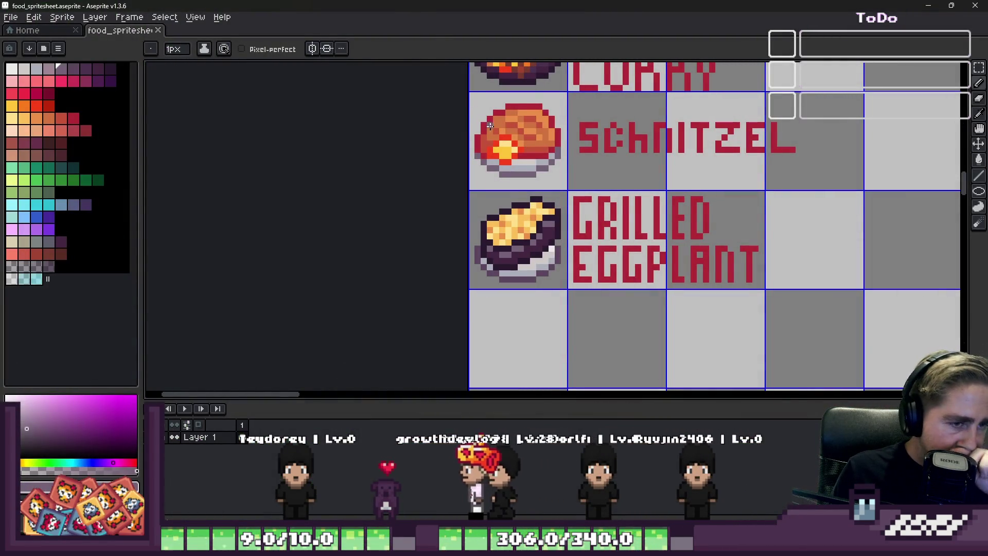
scroll(510, 232, "up", 3)
scroll(510, 232, "up", 3)
left_click(539, 168, "alt")
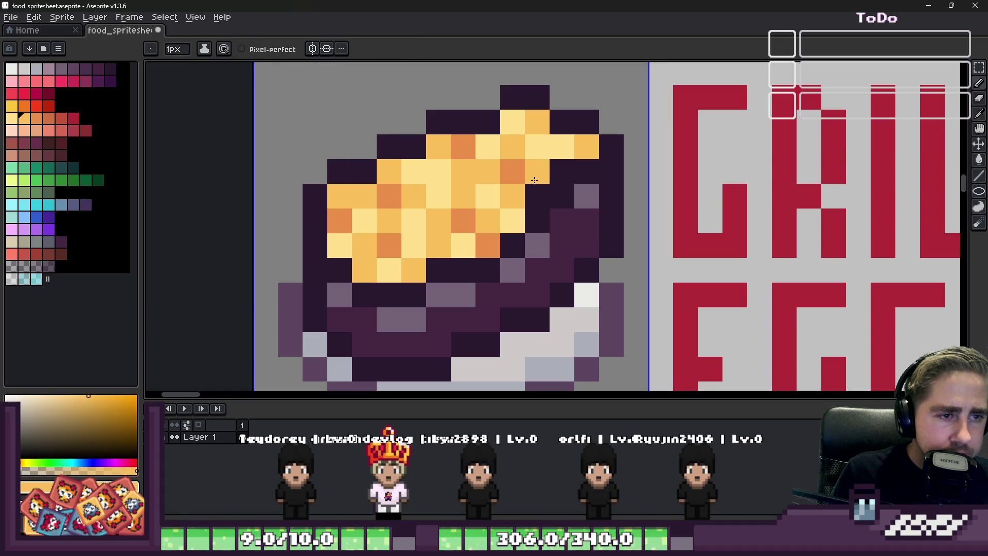
scroll(545, 148, "down", 5)
key("m")
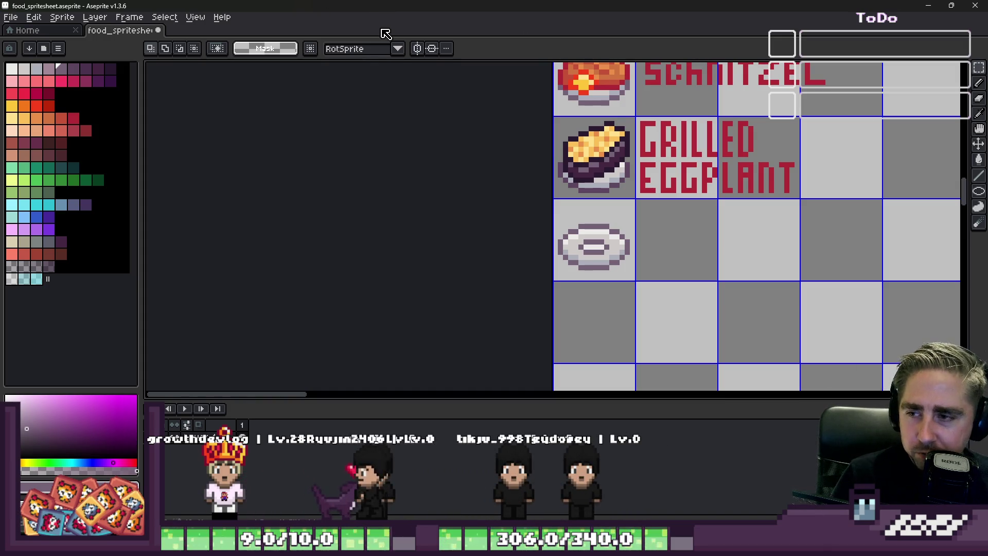
scroll(594, 247, "up", 2)
scroll(595, 239, "up", 1)
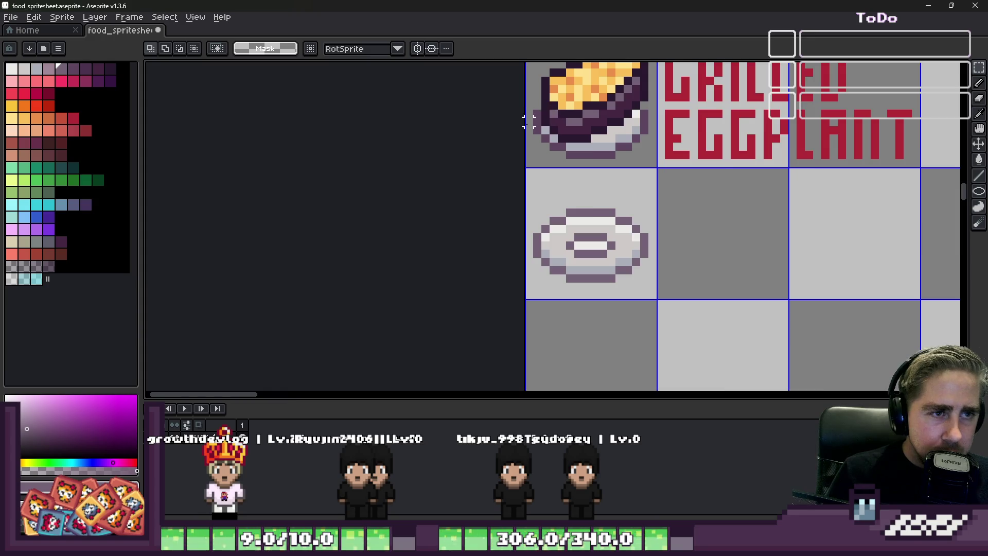
scroll(532, 123, "up", 1)
scroll(540, 131, "up", 1)
scroll(548, 140, "down", 1)
scroll(556, 151, "up", 1)
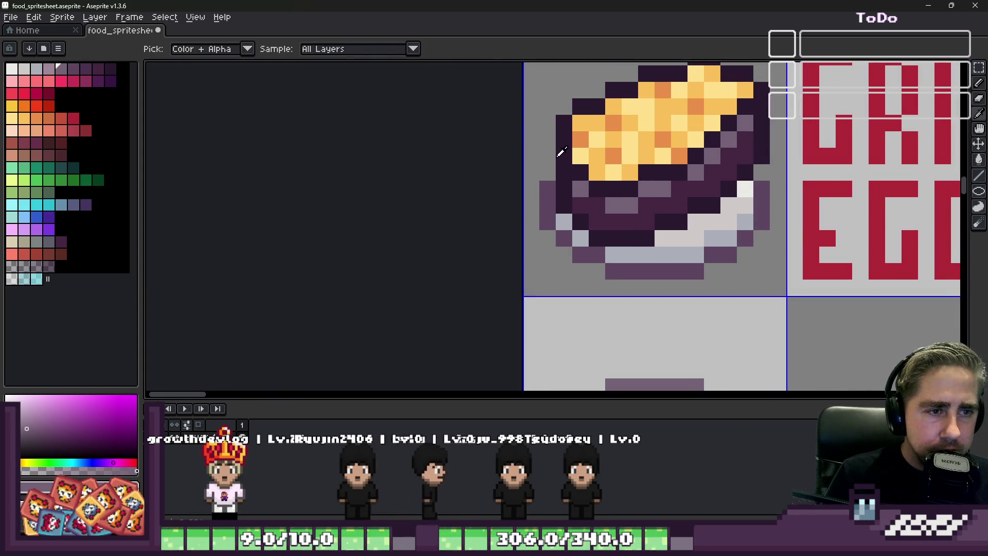
scroll(561, 153, "up", 1)
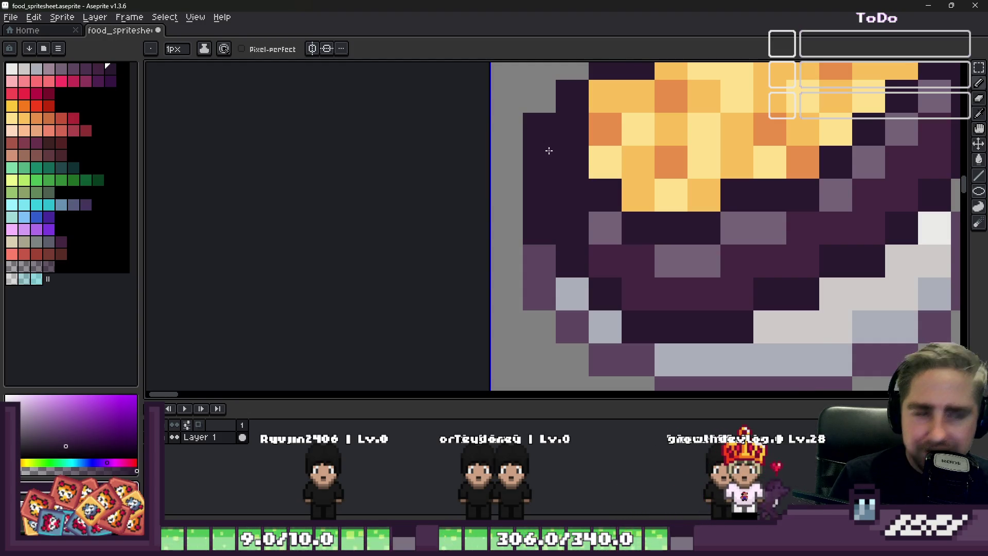
scroll(546, 145, "down", 1)
left_click_drag(570, 220, 568, 170)
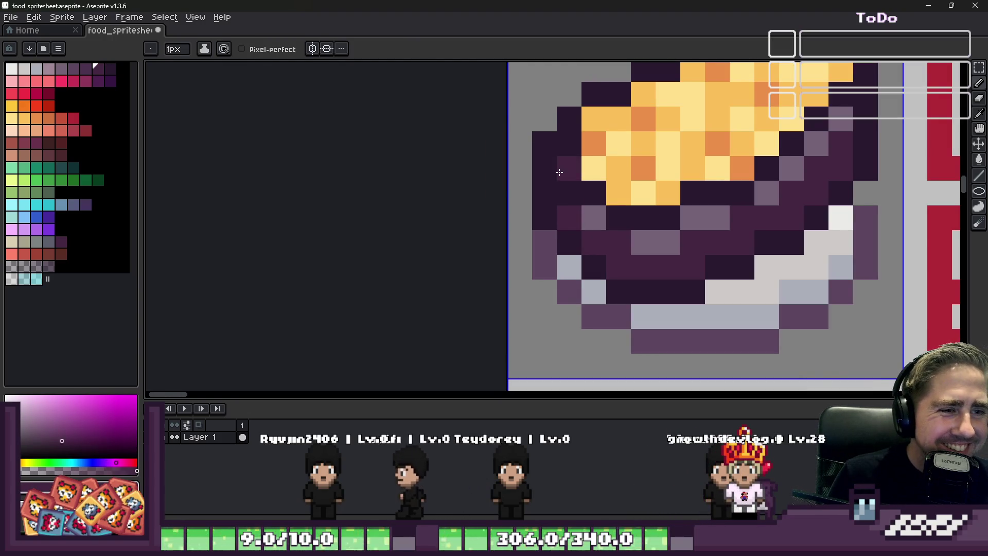
scroll(557, 188, "up", 1)
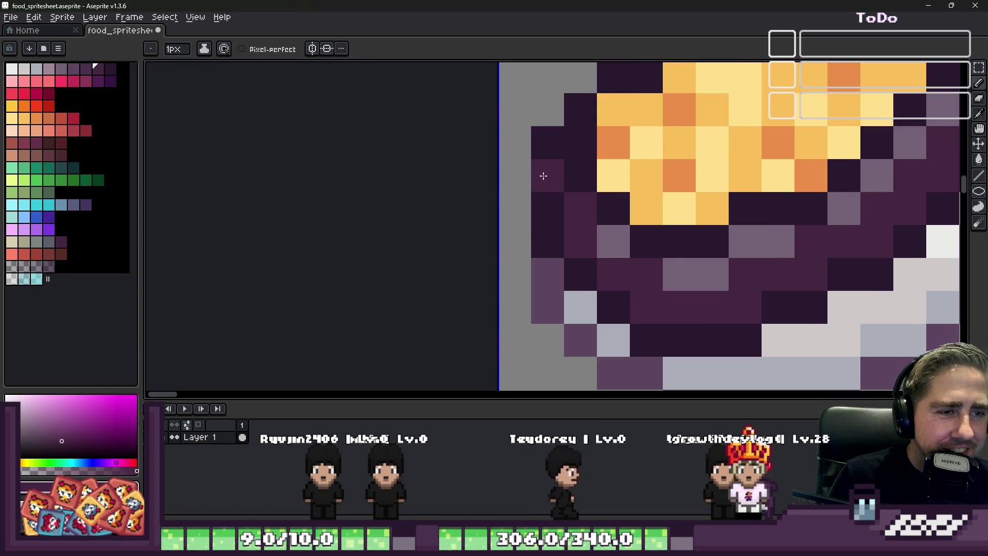
scroll(557, 187, "down", 3)
scroll(558, 182, "up", 2)
left_click(543, 206, "alt")
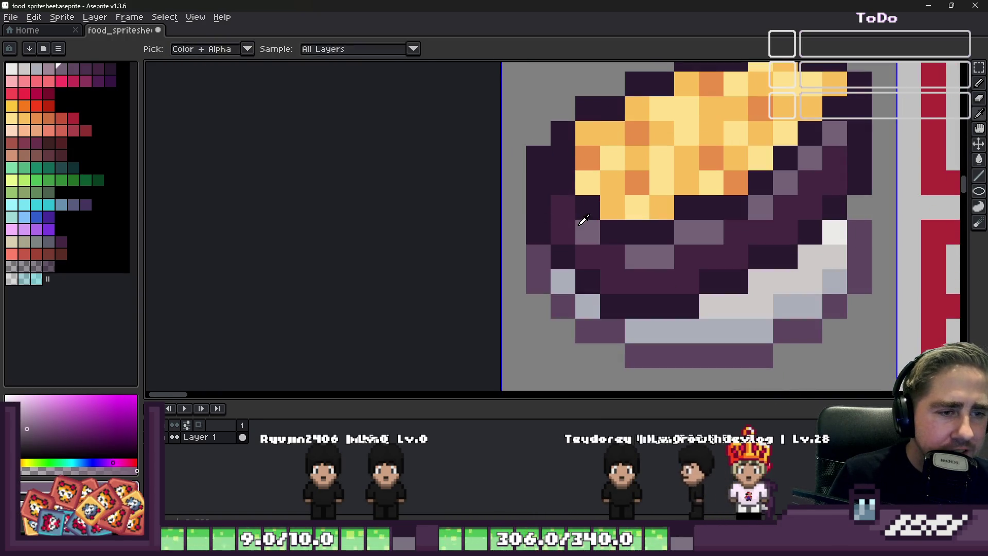
left_click(562, 184)
scroll(563, 202, "down", 3)
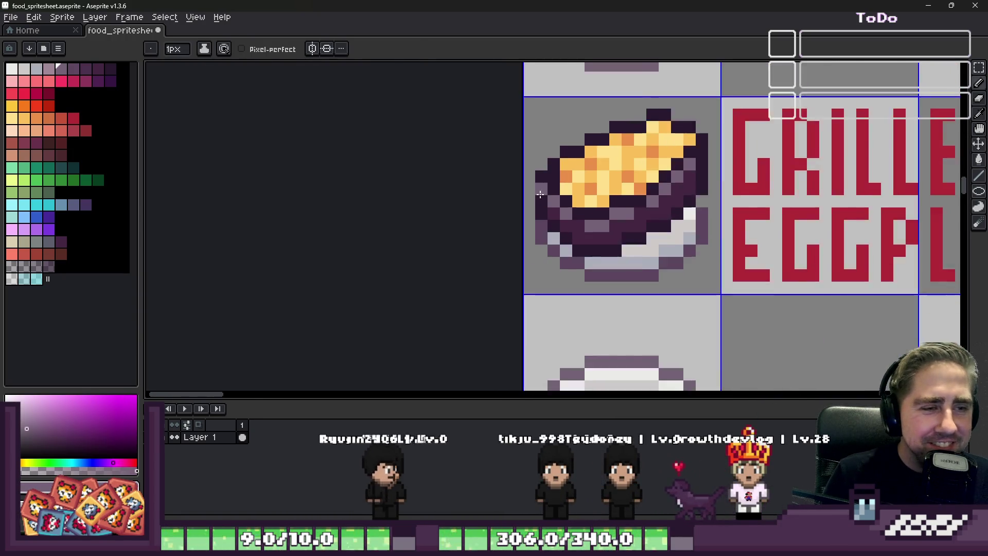
scroll(562, 202, "up", 1)
scroll(587, 208, "up", 3)
key("alt")
left_click(620, 212, "alt")
scroll(618, 201, "down", 2)
scroll(618, 194, "down", 2)
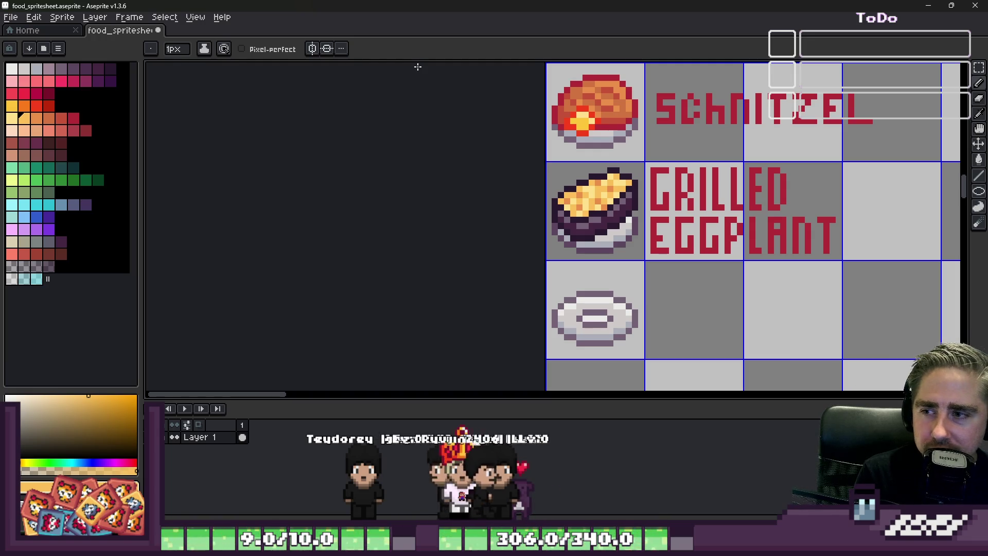
scroll(623, 178, "up", 2)
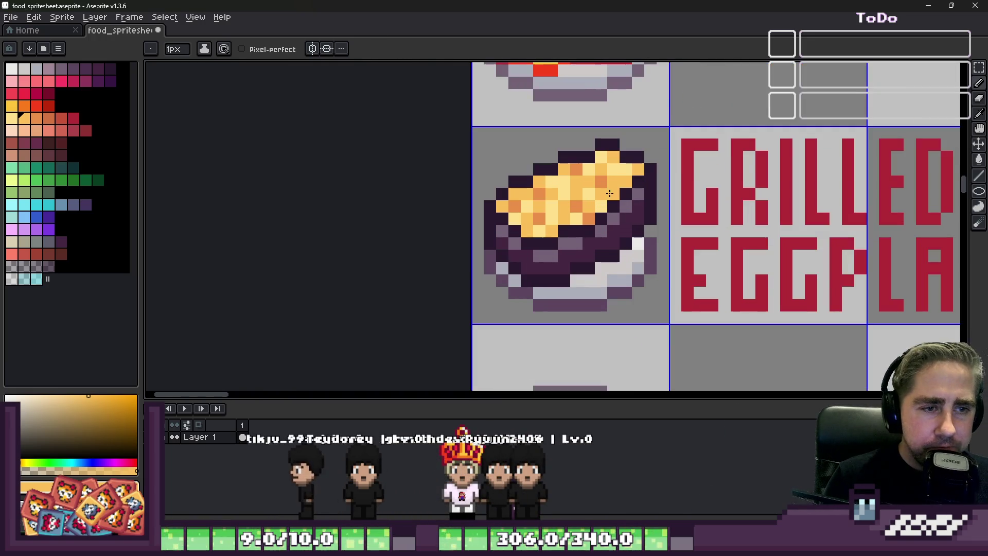
scroll(585, 159, "down", 2)
scroll(583, 293, "up", 2)
scroll(532, 255, "up", 1)
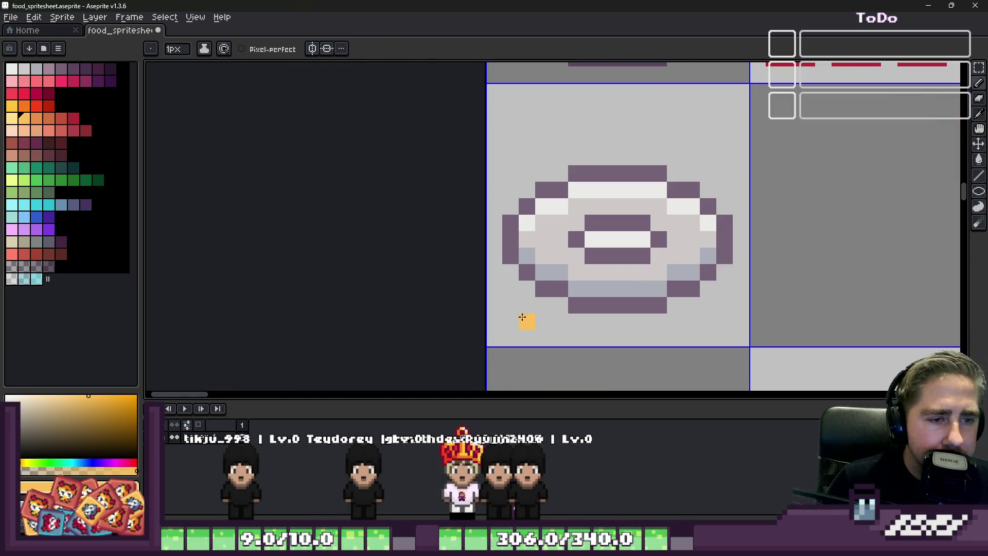
scroll(533, 255, "down", 3)
scroll(516, 218, "up", 1)
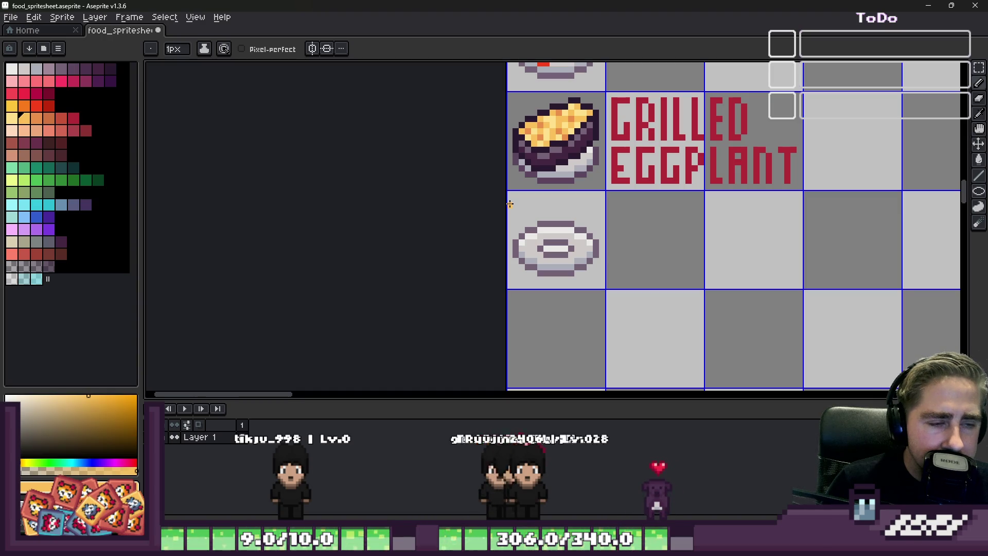
scroll(525, 232, "up", 3)
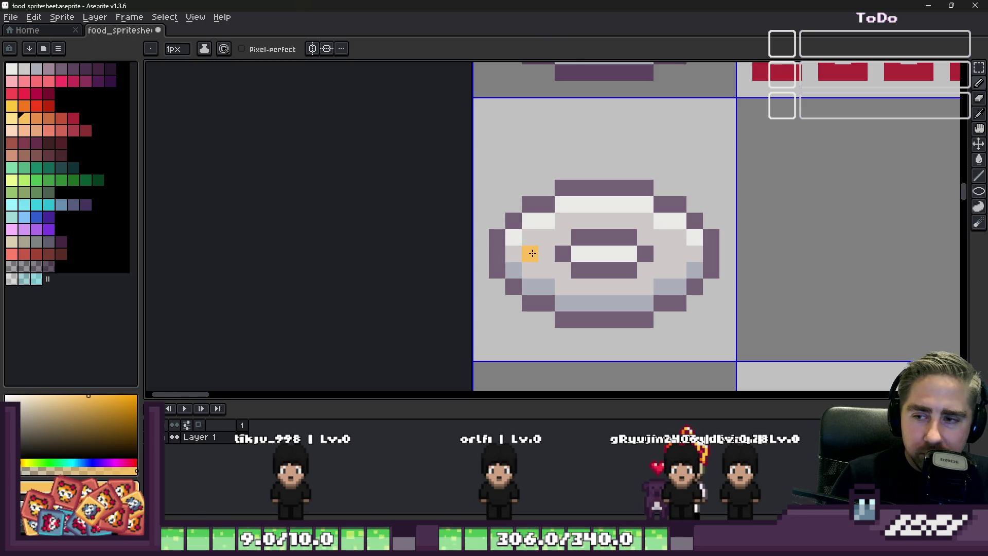
scroll(664, 153, "down", 4)
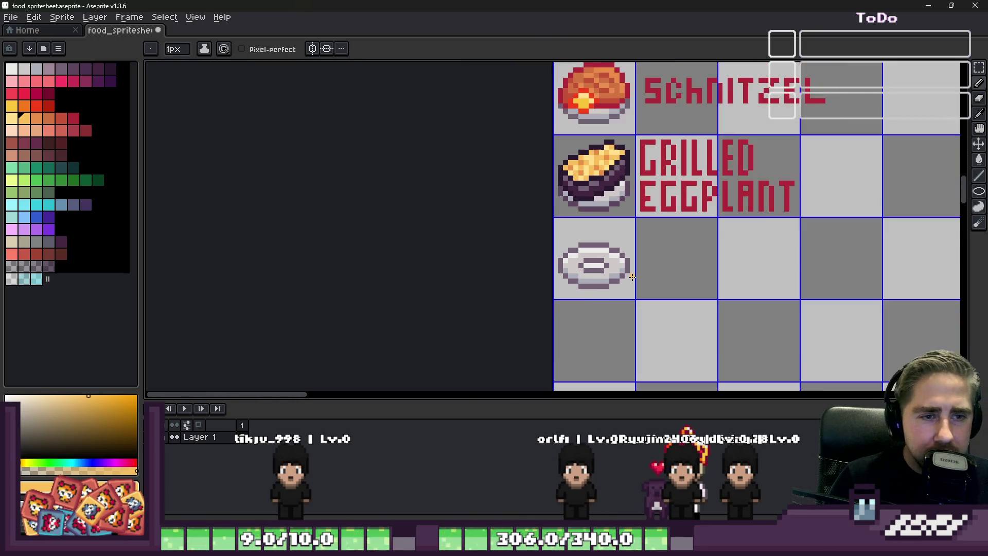
scroll(595, 137, "up", 1)
scroll(595, 138, "up", 1)
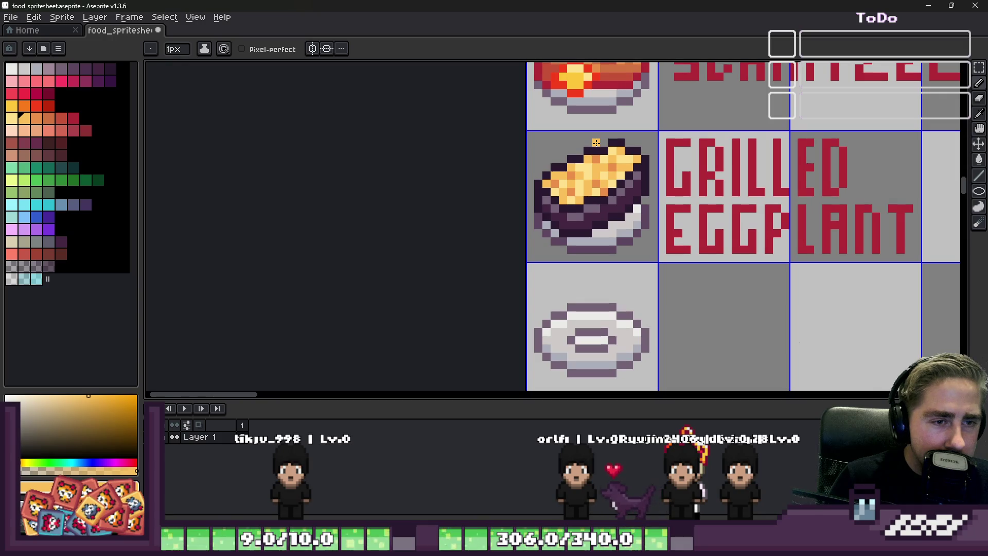
scroll(595, 142, "down", 2)
scroll(595, 151, "down", 1)
scroll(596, 165, "up", 1)
scroll(594, 166, "up", 2)
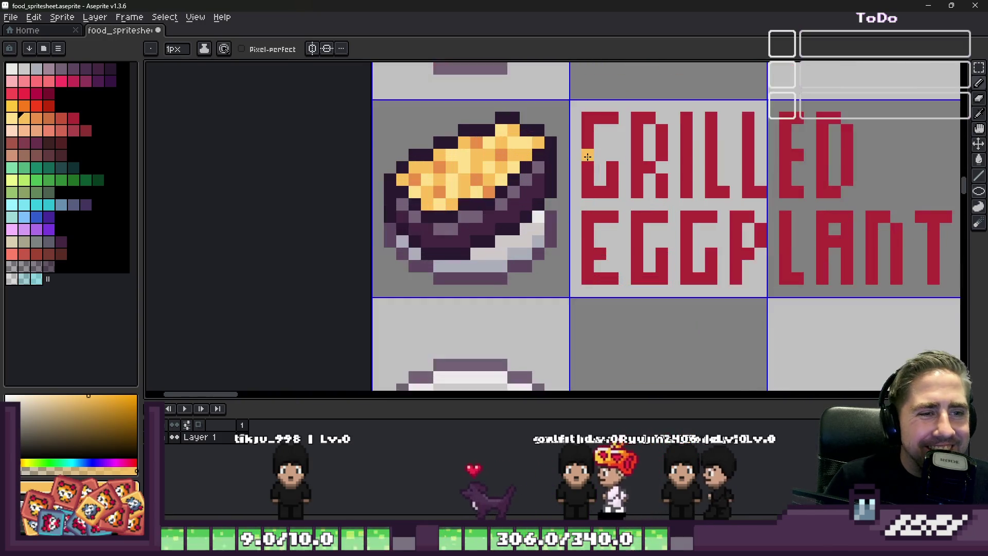
scroll(595, 166, "up", 1)
scroll(587, 155, "down", 2)
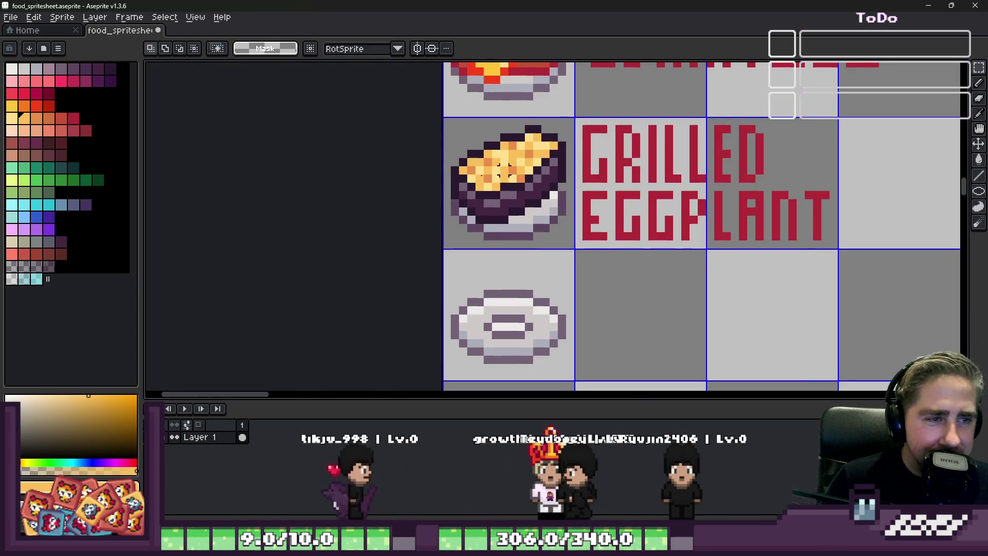
scroll(587, 154, "down", 1)
scroll(506, 231, "up", 1)
scroll(626, 193, "up", 2)
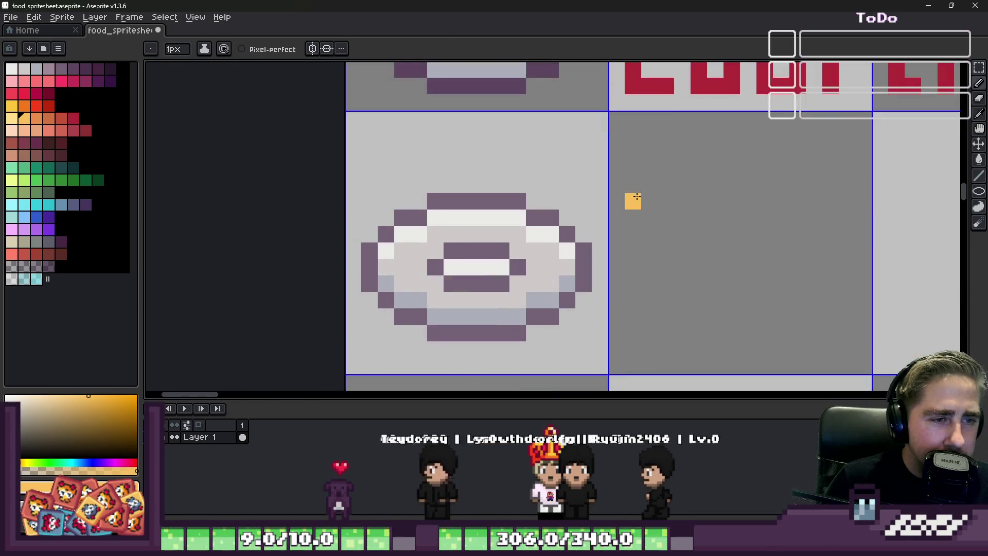
scroll(464, 178, "up", 2)
scroll(653, 210, "down", 2)
key("b")
scroll(654, 210, "up", 2)
Paint a flat yellow rounded bun top and a single-pixel curved lower bun piece in the empty cell.
left_click_drag(653, 193, 631, 109)
mouse_move(653, 155)
left_mouse_down()
mouse_move(630, 109)
mouse_move(533, 117)
mouse_move(501, 155)
mouse_move(595, 170)
left_mouse_up()
scroll(547, 174, "down", 3)
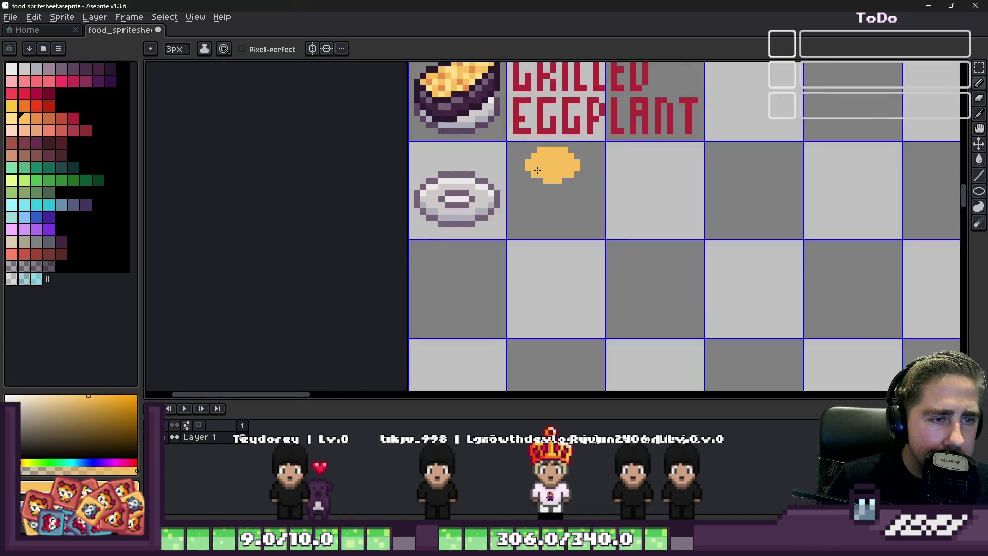
scroll(540, 169, "up", 1)
scroll(579, 224, "up", 2)
key("minus")
key("minus")
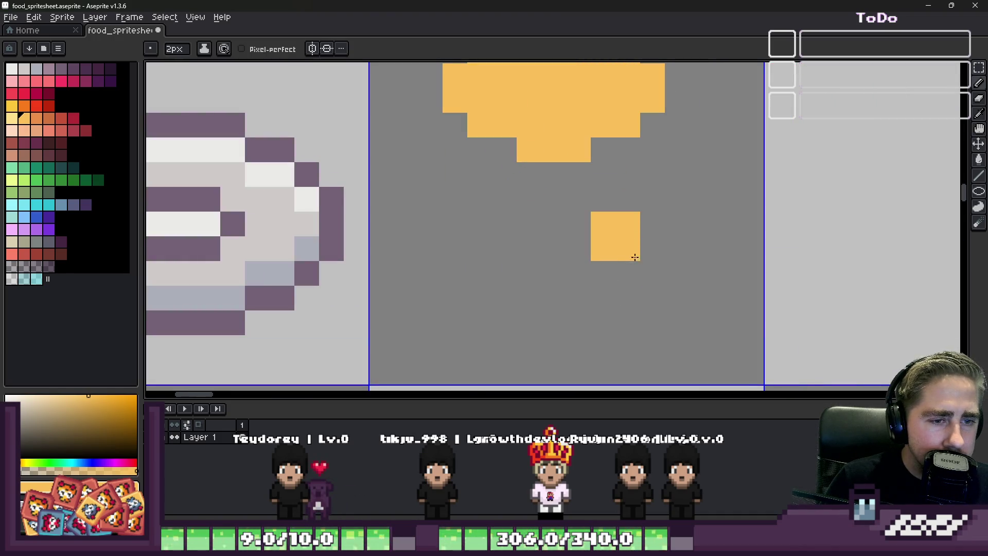
mouse_move(592, 326)
left_mouse_down()
mouse_move(478, 317)
mouse_move(464, 255)
left_mouse_up()
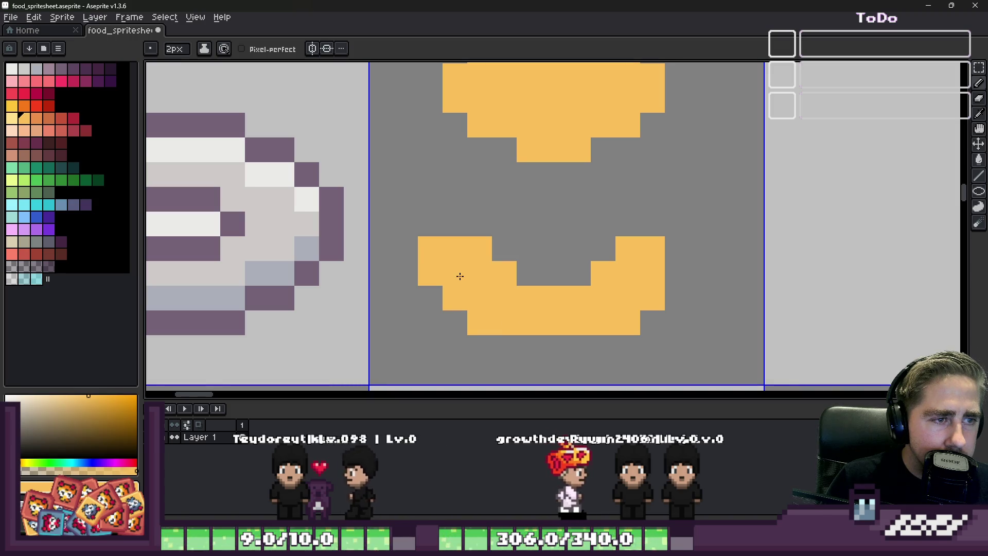
key("e")
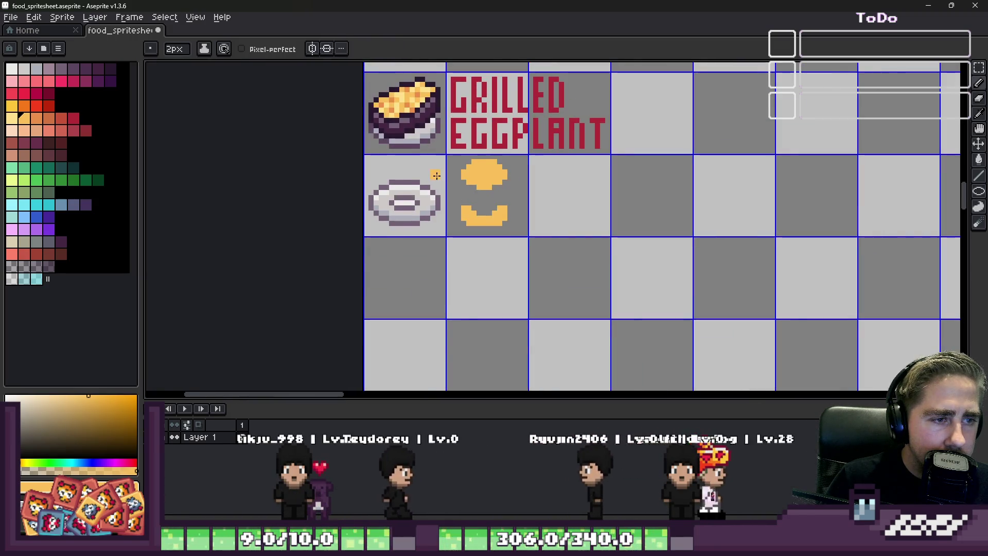
scroll(463, 198, "up", 4)
scroll(513, 269, "down", 3)
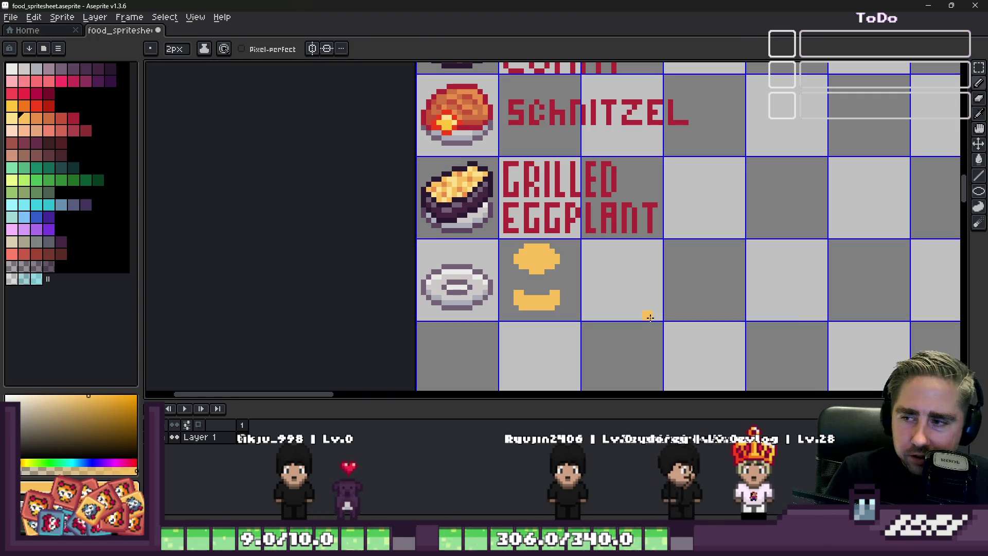
scroll(541, 278, "up", 4)
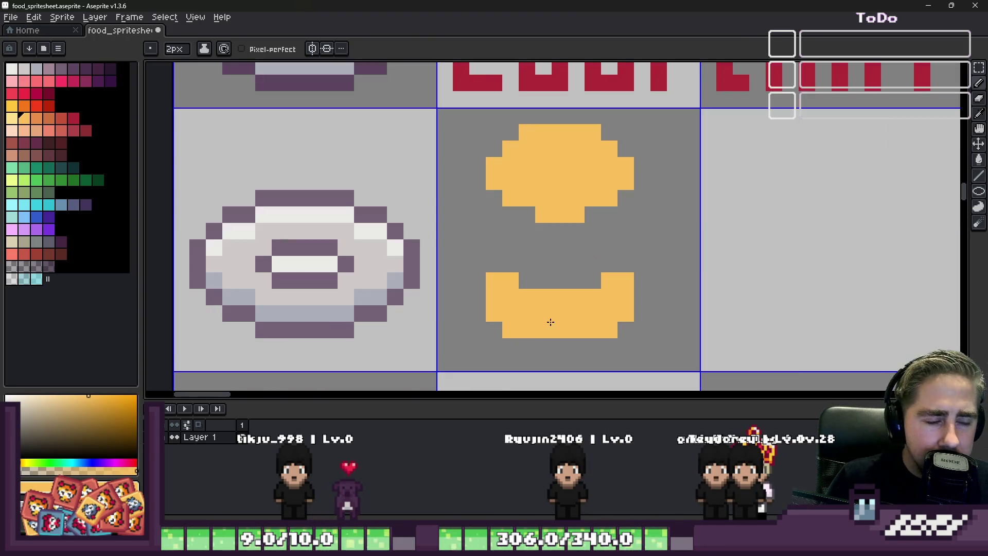
scroll(556, 250, "down", 1)
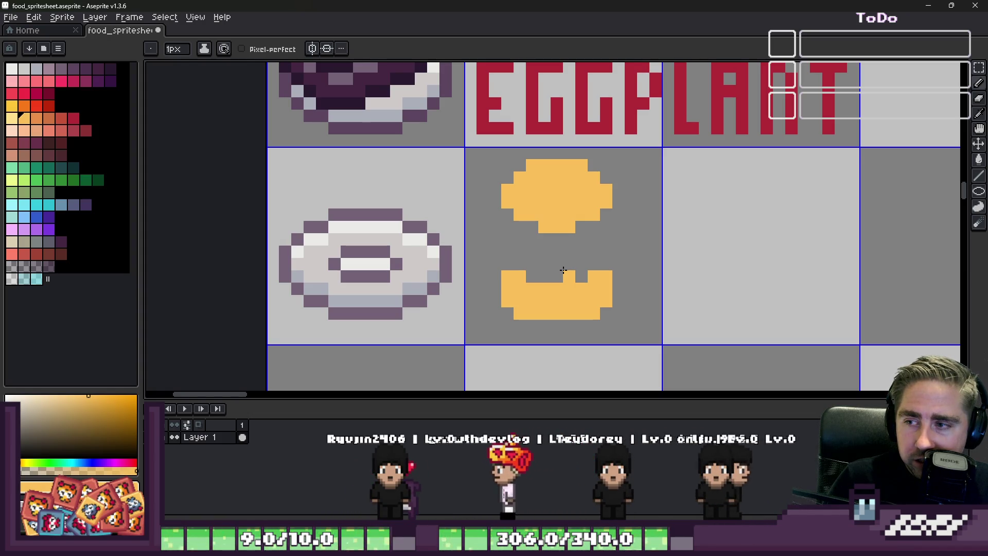
scroll(563, 271, "down", 2)
scroll(556, 301, "up", 2)
Shade the bun top's left, bottom and right edges orange, then restore stray centre pixels to yellow.
left_click(556, 263, "alt")
scroll(559, 257, "up", 4)
left_click(559, 258)
mouse_move(475, 232)
left_mouse_down()
mouse_move(610, 307)
mouse_move(621, 282)
mouse_move(672, 254)
left_mouse_up()
left_click(571, 277)
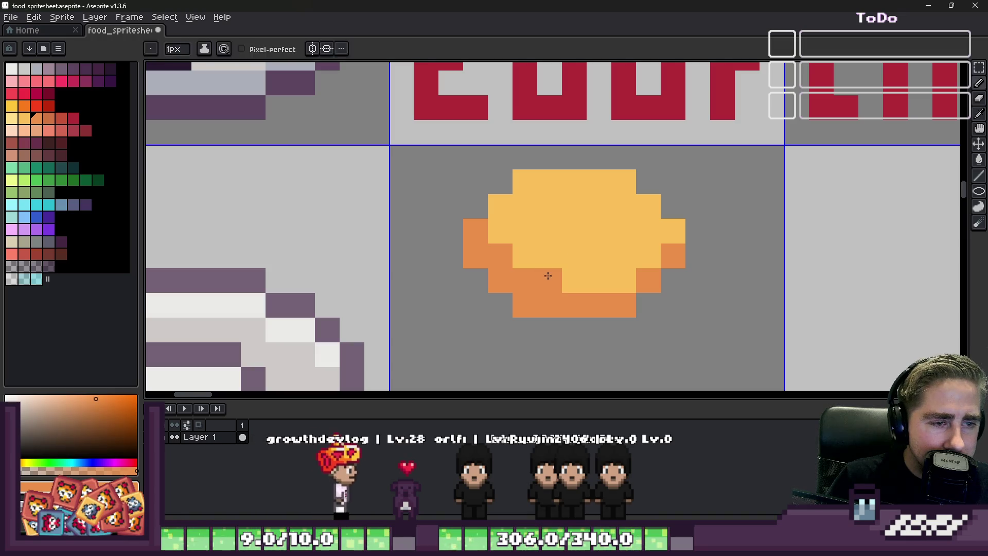
left_click(559, 248, "alt")
left_click_drag(559, 278, 521, 278)
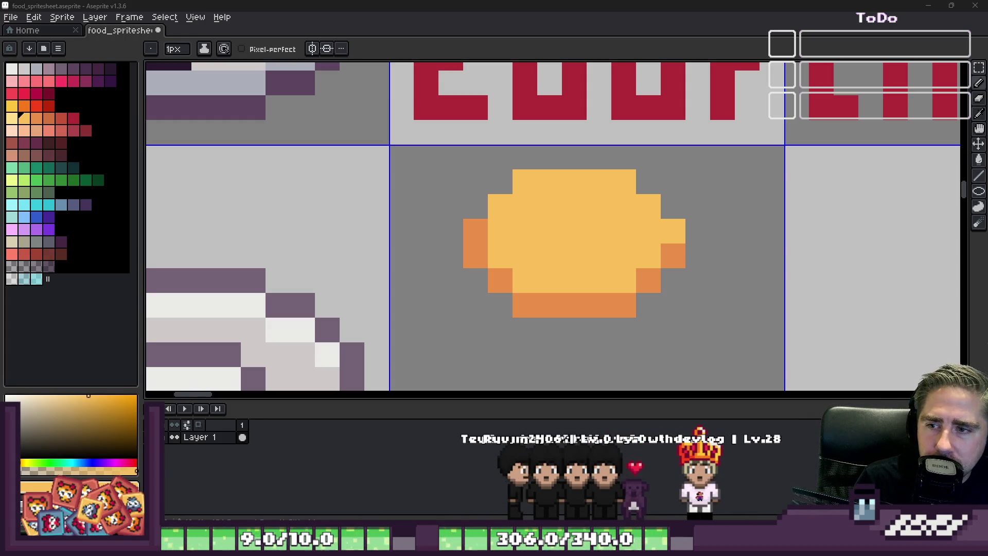
scroll(467, 178, "down", 3)
scroll(433, 177, "up", 2)
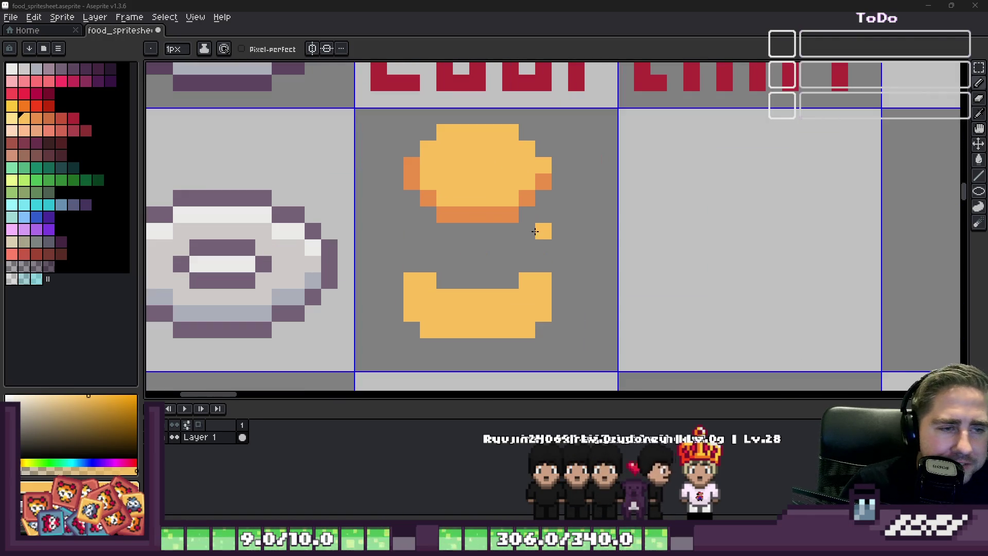
key("i")
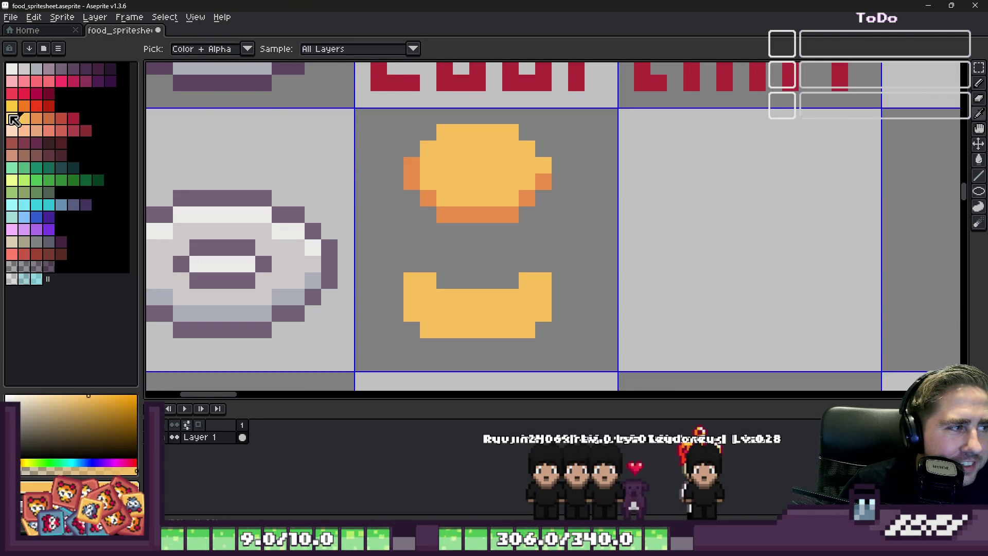
Add light yellow highlights along the bun's top and top-right edge.
left_click(14, 118)
scroll(533, 155, "up", 3)
left_click_drag(552, 185, 379, 120)
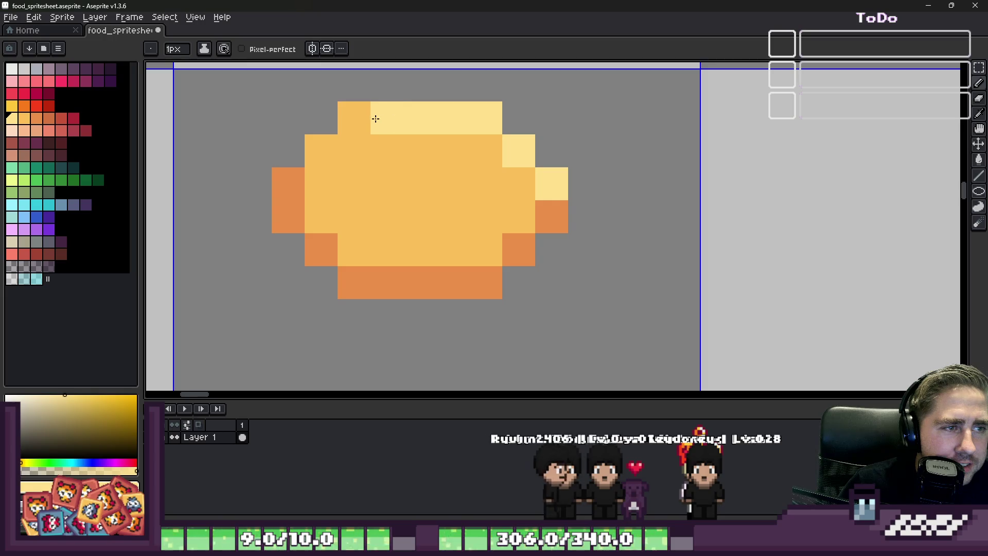
left_click(355, 118)
left_click_drag(420, 151, 495, 152)
left_click(487, 184)
scroll(556, 192, "down", 5)
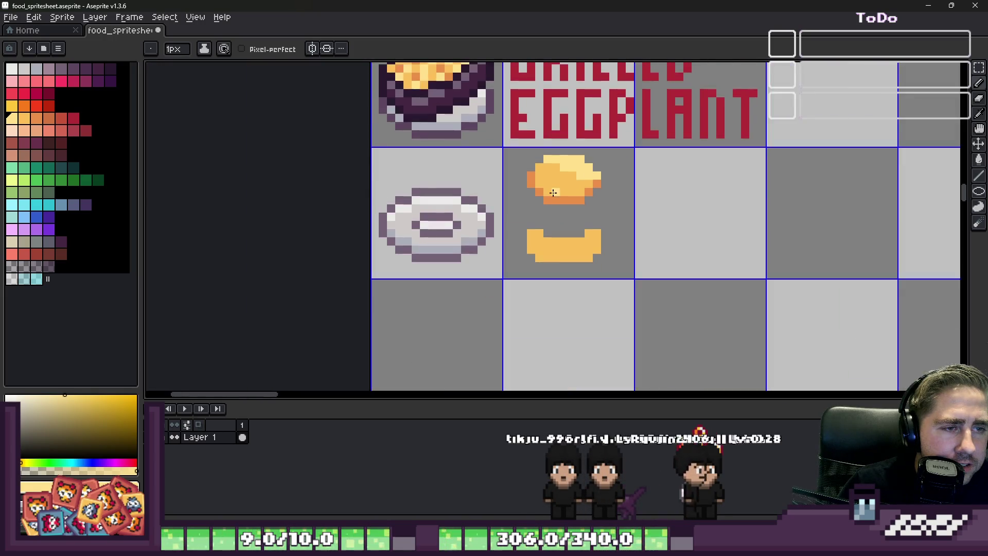
scroll(556, 193, "up", 5)
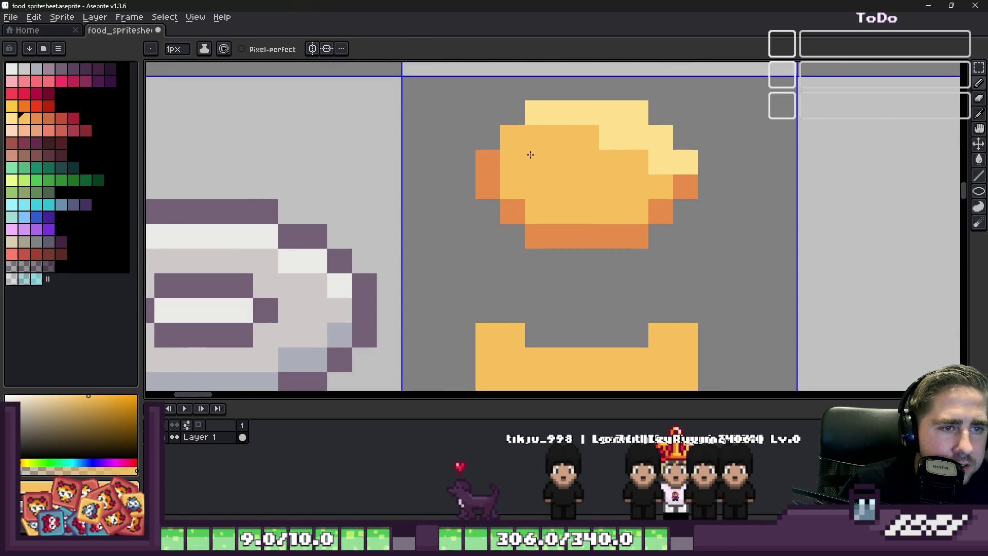
scroll(541, 152, "up", 2)
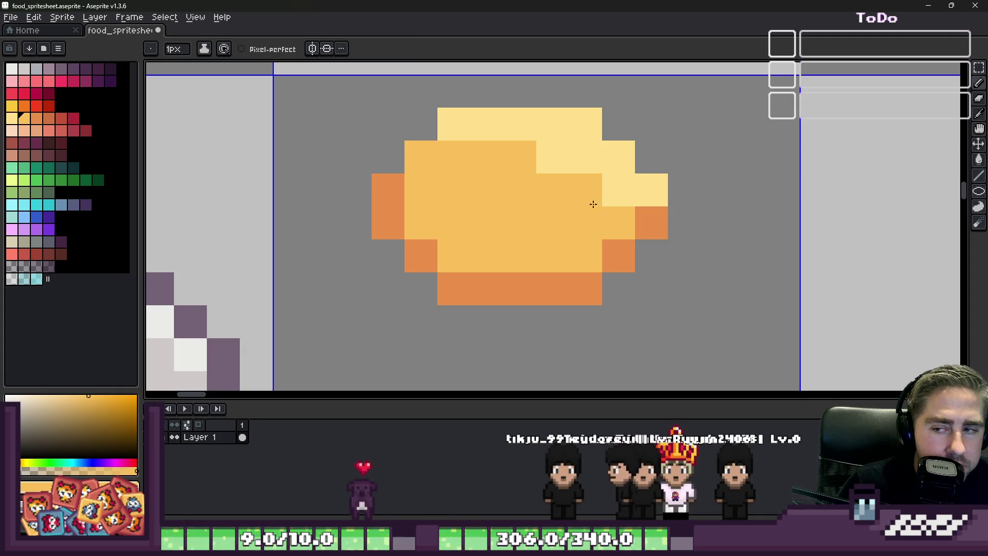
scroll(560, 168, "down", 4)
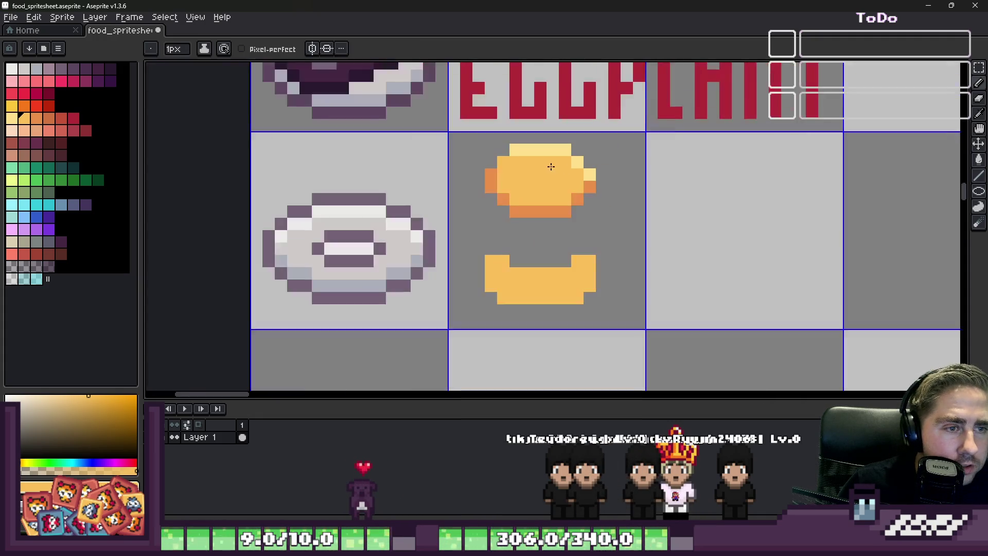
scroll(550, 169, "up", 1)
Dot pale peach speckles across the bun's centre, top and right, removing misplaced ones.
left_click(12, 131)
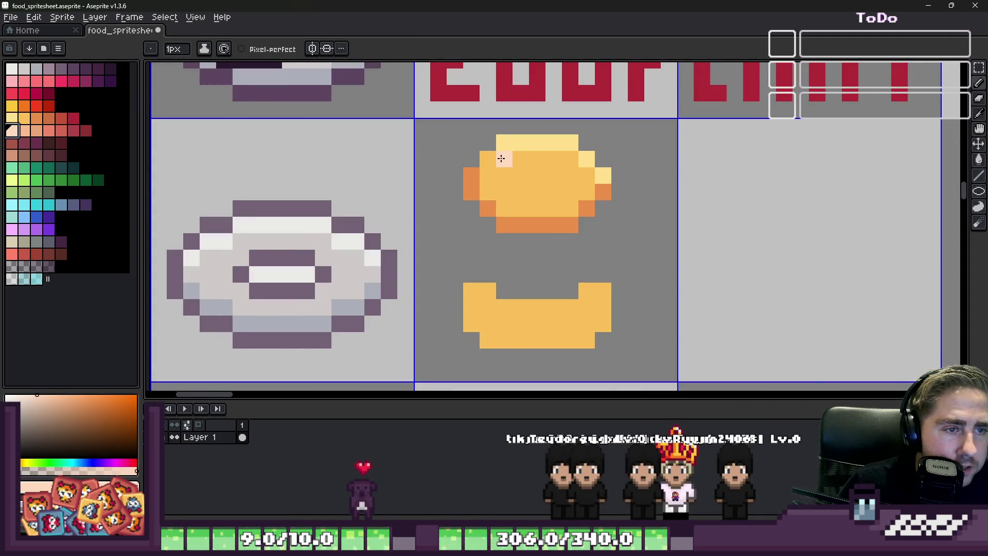
left_click(502, 158)
scroll(501, 159, "up", 2)
left_click(466, 215)
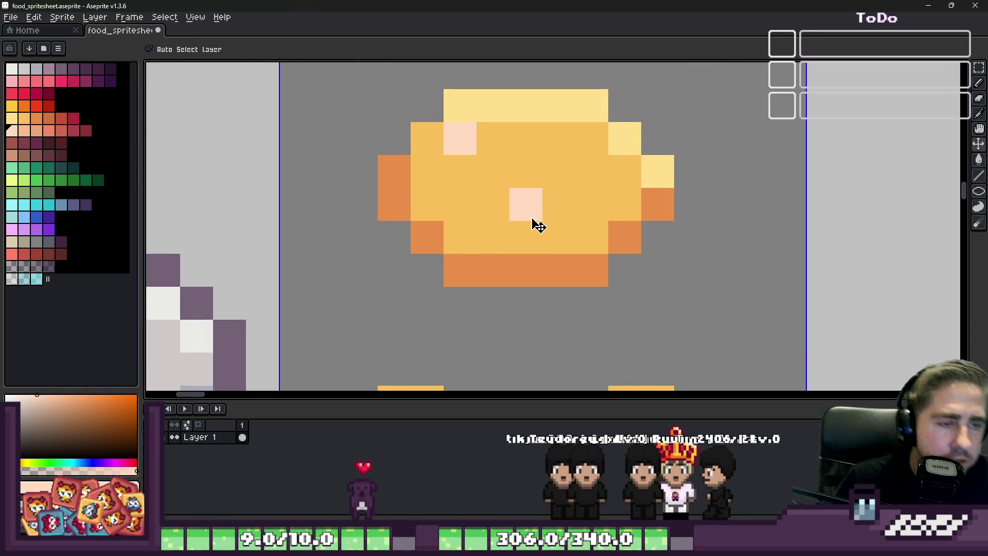
left_click(526, 204)
left_click(493, 204)
left_click(592, 236)
left_click(592, 172)
left_click(559, 139)
scroll(539, 206, "down", 3)
scroll(539, 207, "up", 1)
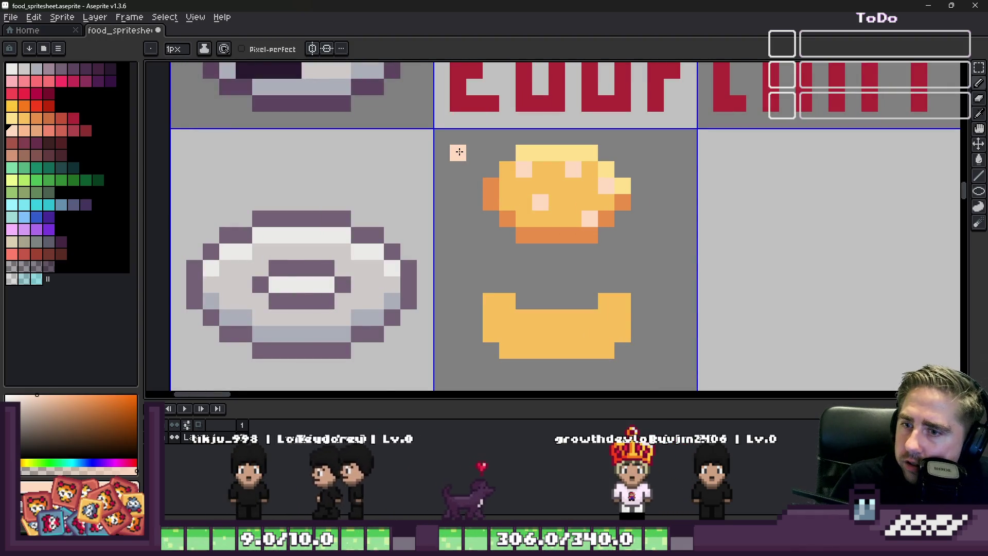
scroll(572, 215, "up", 3)
Adjust the speckle pattern on the bun's right side, covering and undoing misplaced dots.
left_click(620, 257, "alt")
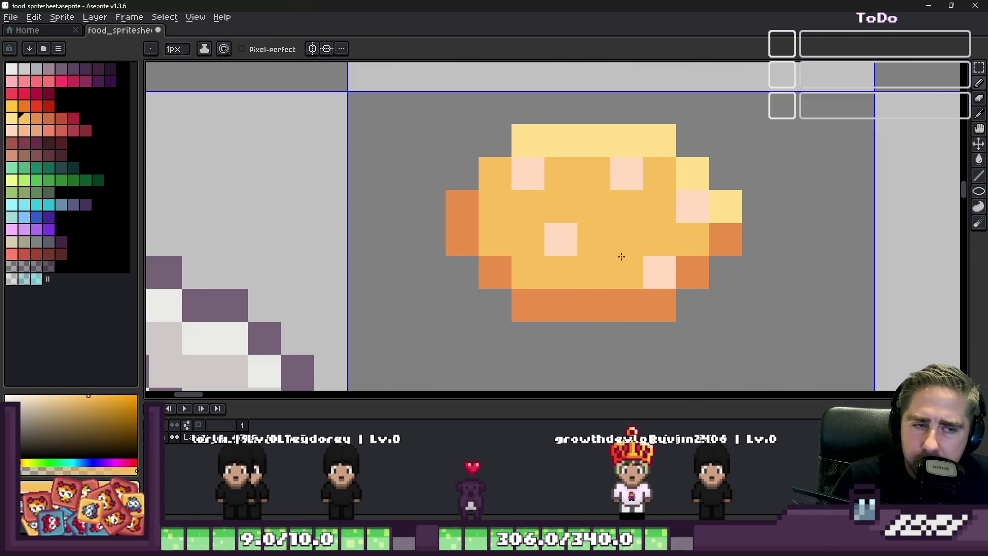
left_click(560, 239, "alt")
left_click(648, 207)
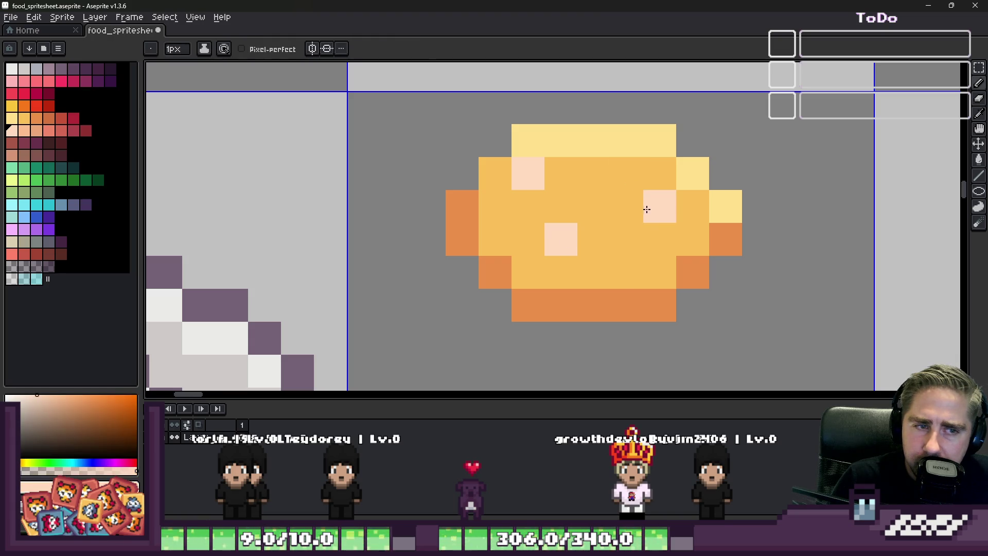
scroll(680, 230, "down", 4)
scroll(639, 232, "up", 4)
scroll(639, 232, "down", 3)
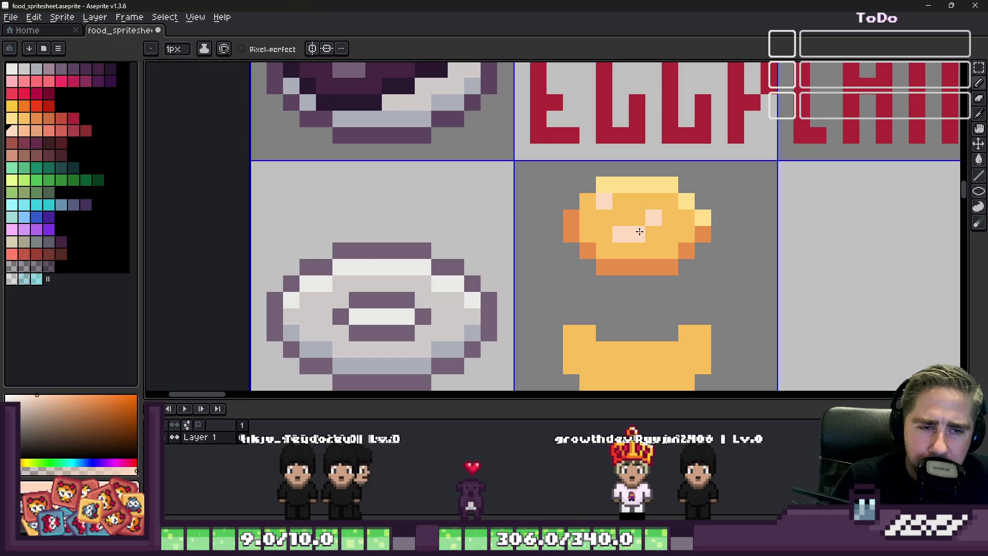
scroll(640, 232, "up", 4)
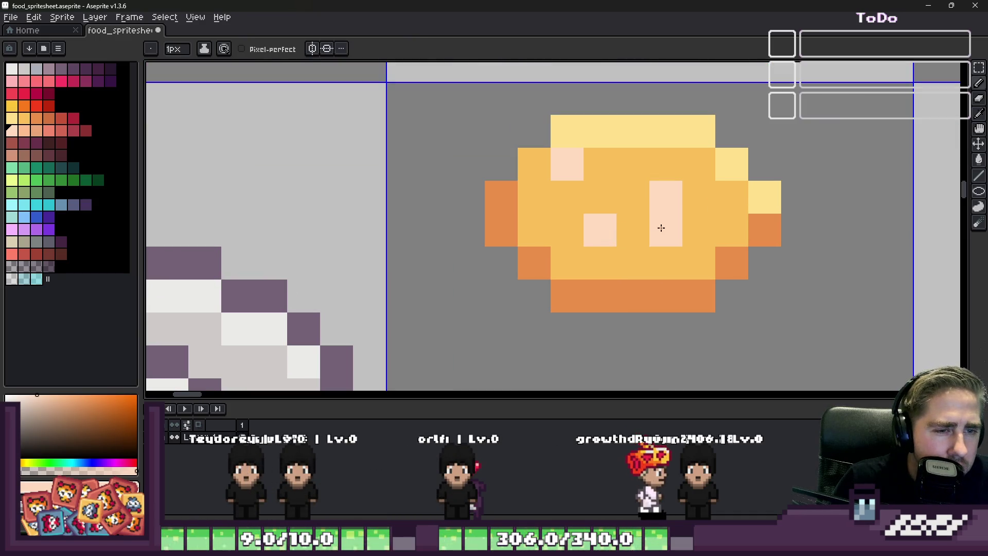
left_click(727, 232)
key("ctrl+z")
scroll(657, 224, "down", 1)
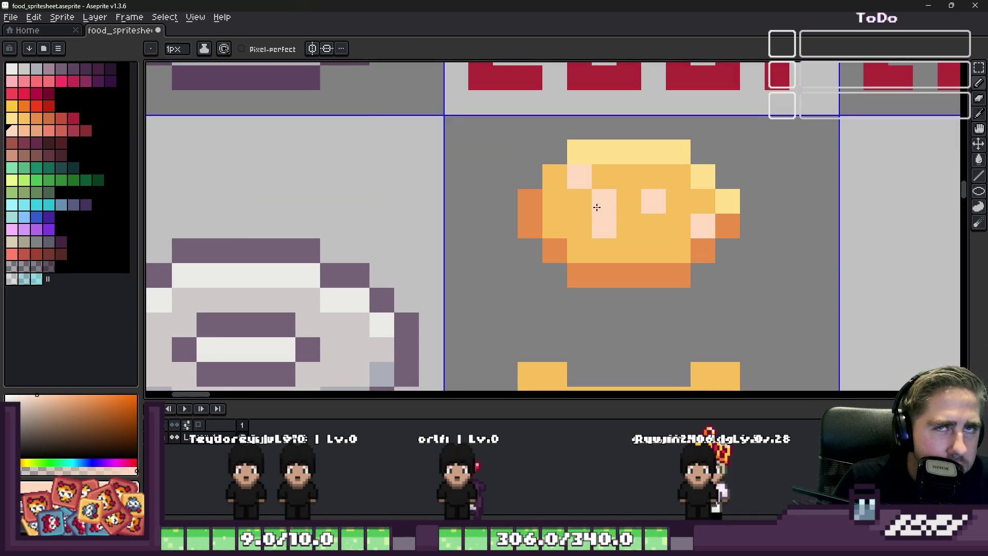
scroll(598, 207, "up", 1)
left_click(524, 212, "alt")
Shade the bun's bottom rows and lower middle with orange and darker orange pixels.
left_click_drag(548, 238, 689, 277)
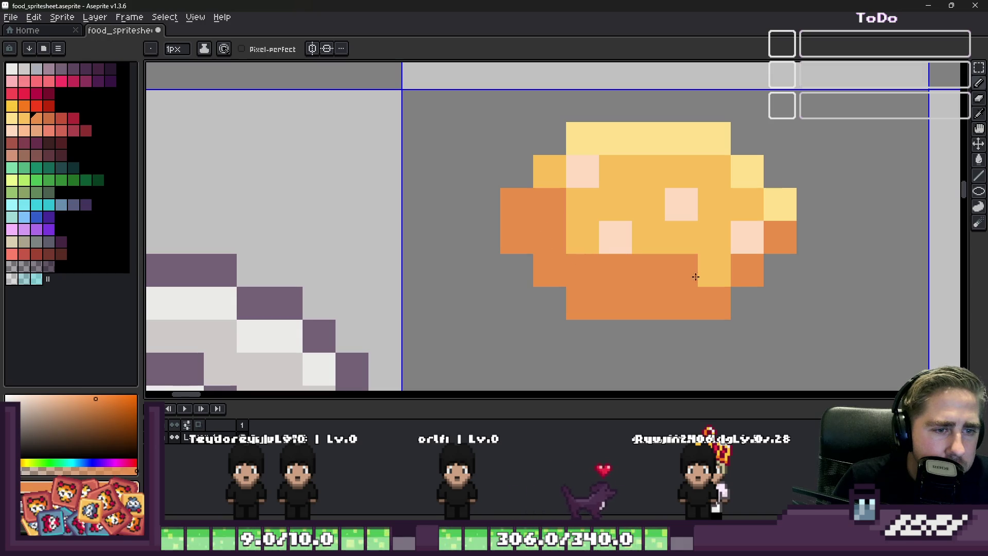
scroll(755, 214, "down", 2)
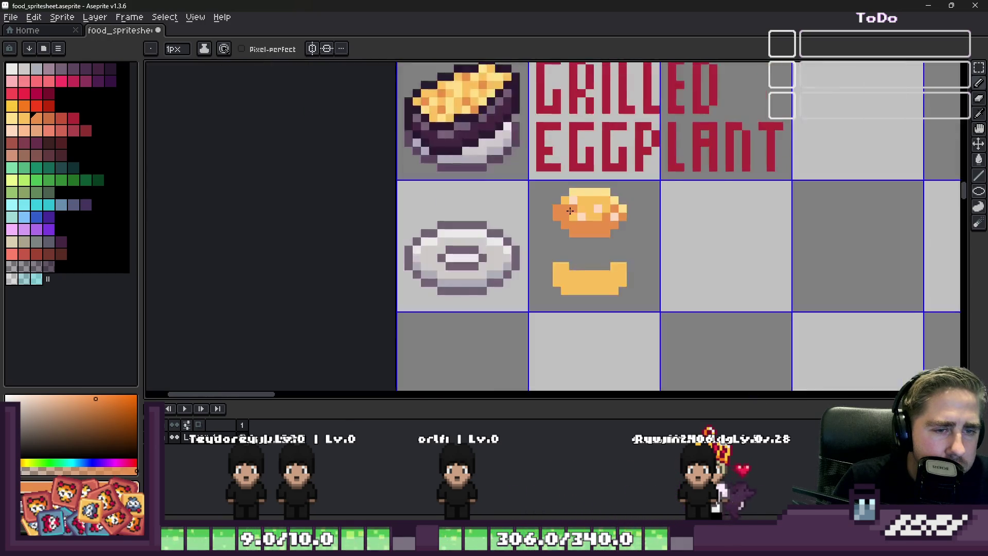
scroll(634, 216, "up", 1)
left_click(633, 224, "alt")
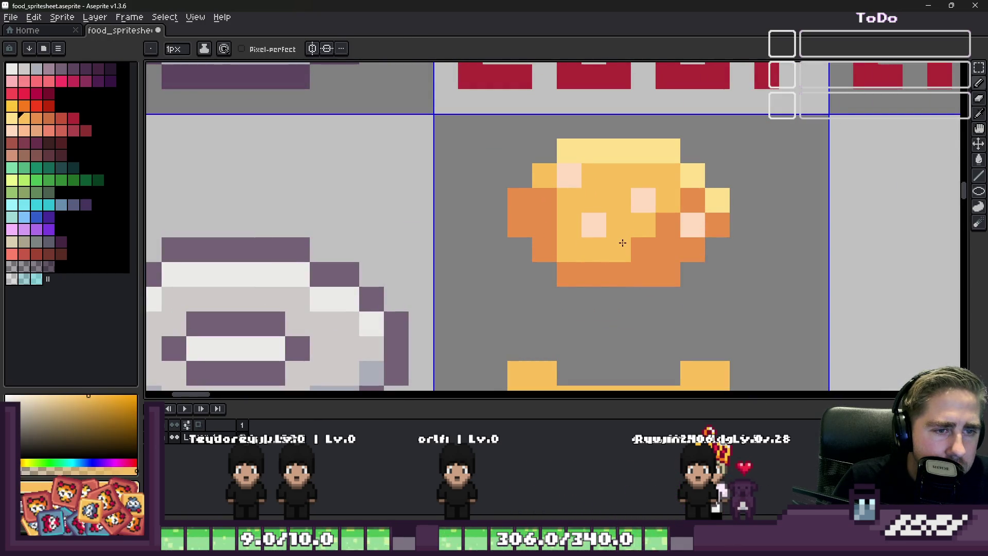
left_click(545, 216, "alt")
left_click(569, 228)
left_click(617, 226)
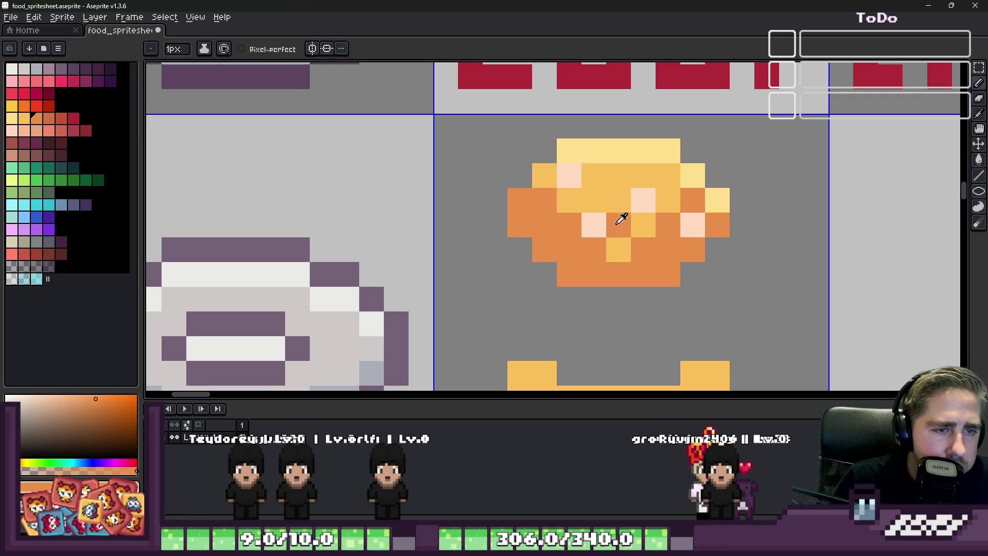
left_click(643, 202)
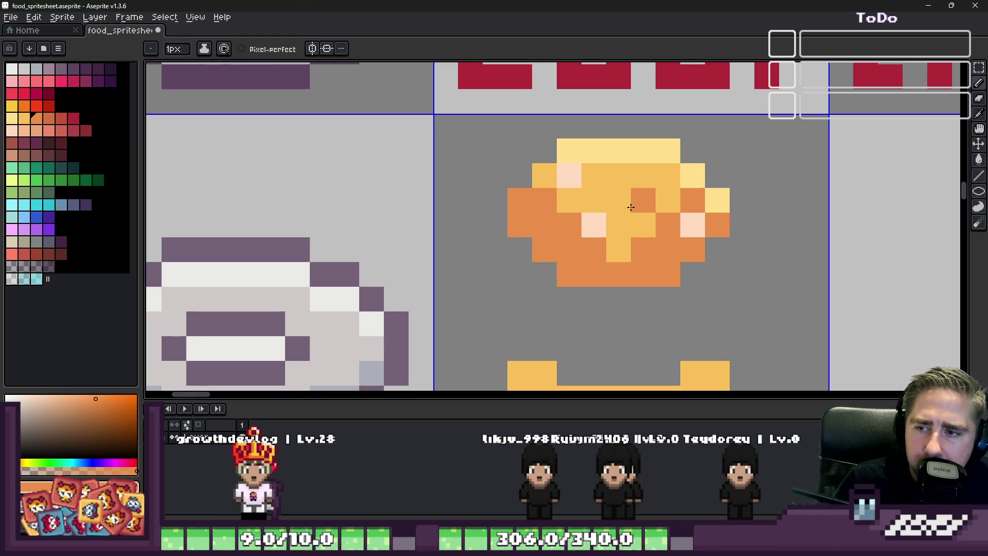
Lighten the bun's right side and centre back to yellow, keeping orange only on the lower rim.
left_click_drag(631, 207, 619, 174)
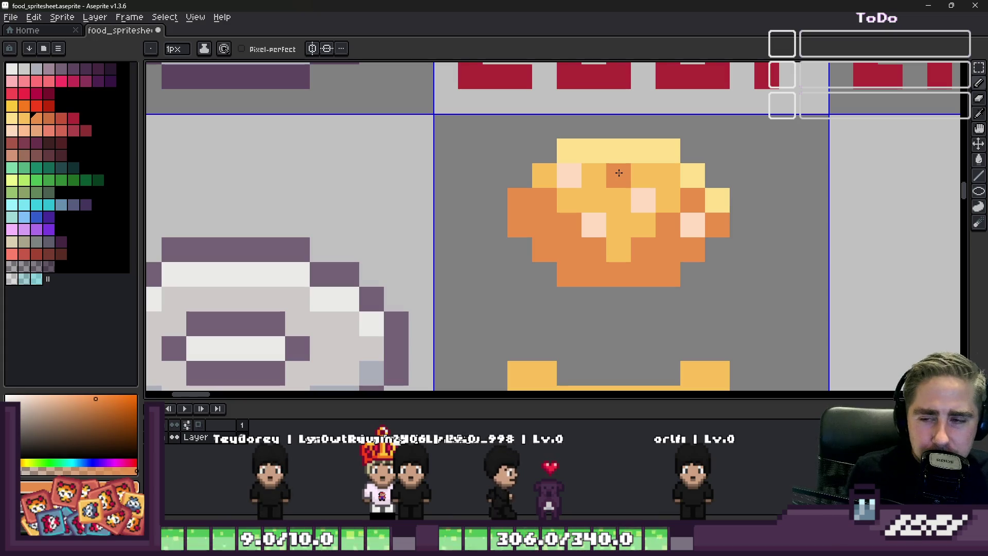
left_click(561, 231)
left_click(575, 201, "alt")
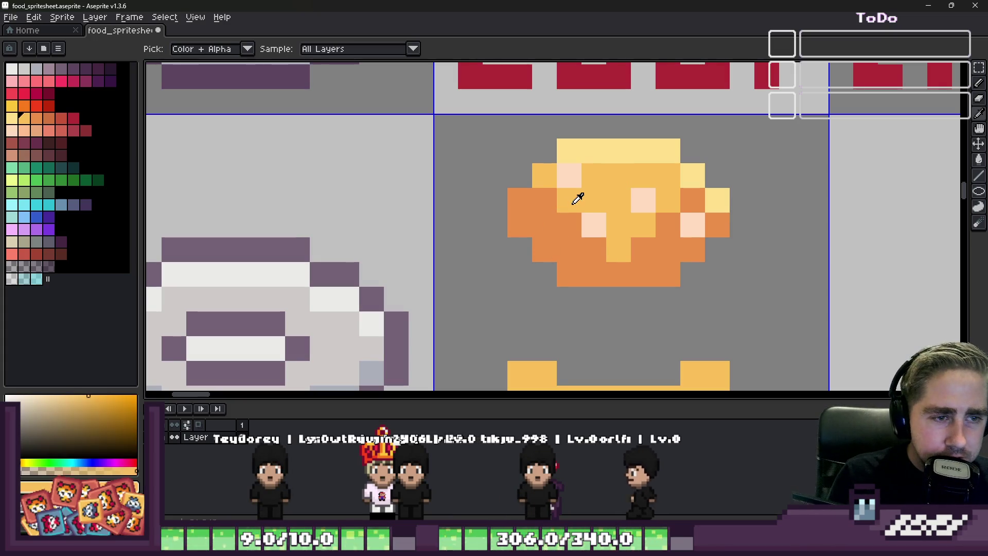
left_click(599, 244)
left_click(635, 239)
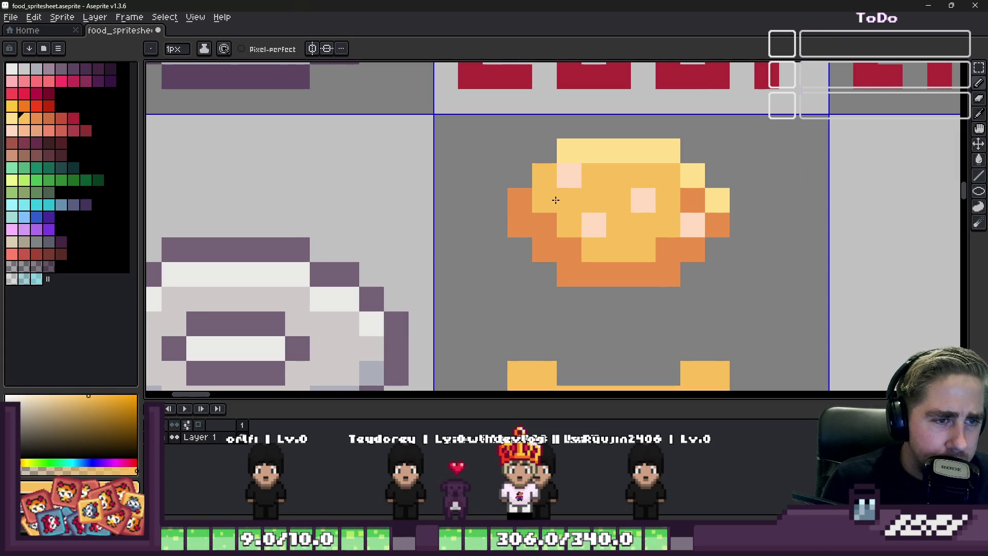
key("m")
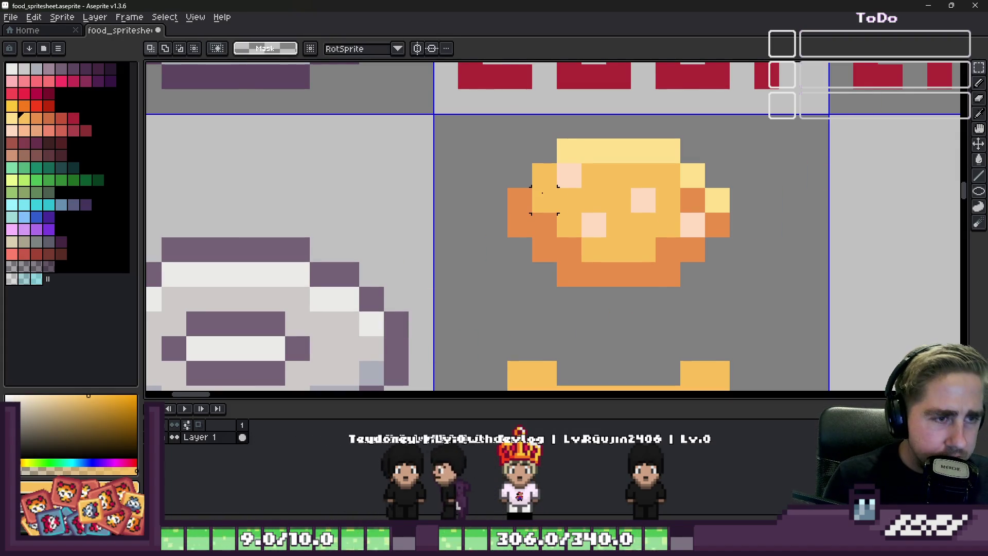
scroll(540, 199, "down", 2)
scroll(541, 199, "up", 4)
key("b")
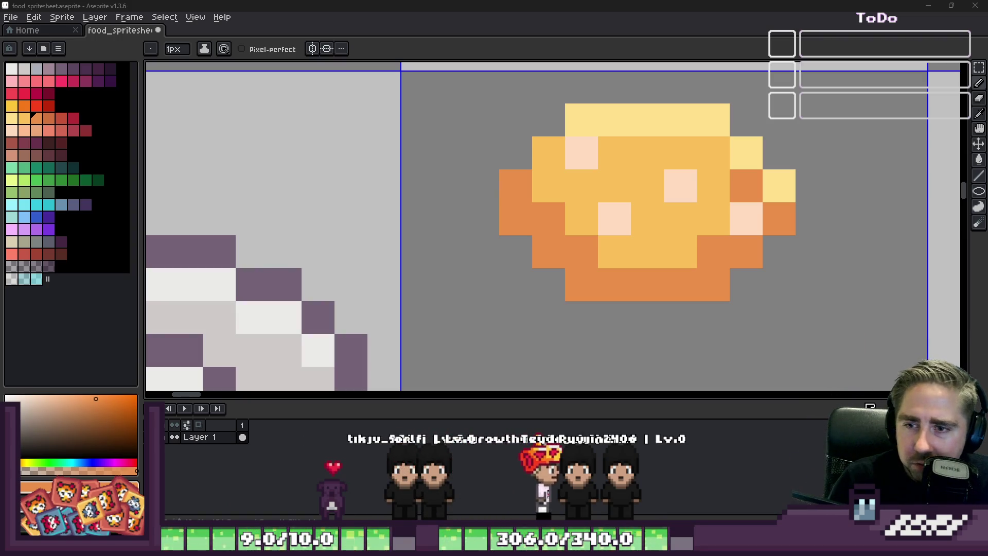
scroll(627, 101, "down", 3)
scroll(641, 201, "up", 3)
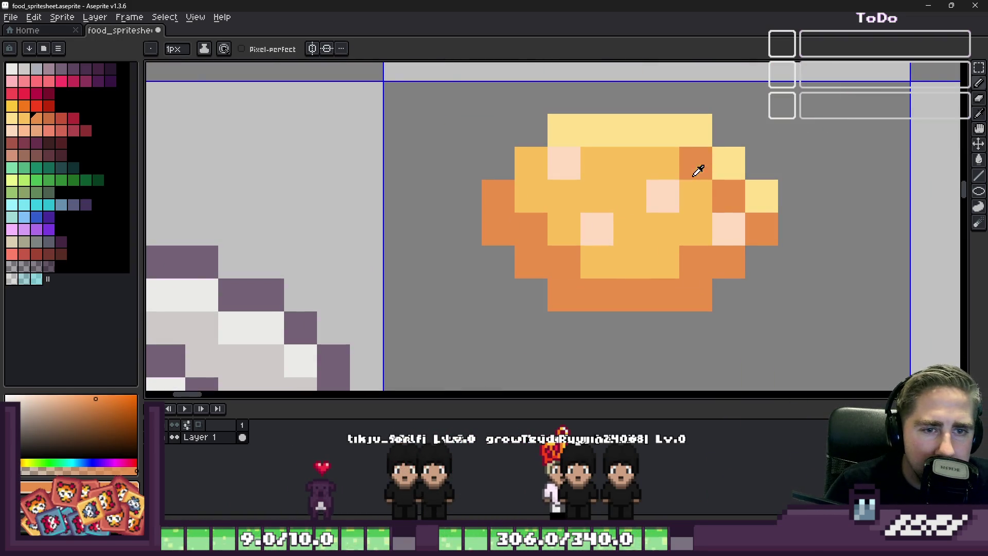
Recolour the upper-right orange patch yellow and extend dark orange shading up the bun's lower left.
left_click(693, 177, "alt")
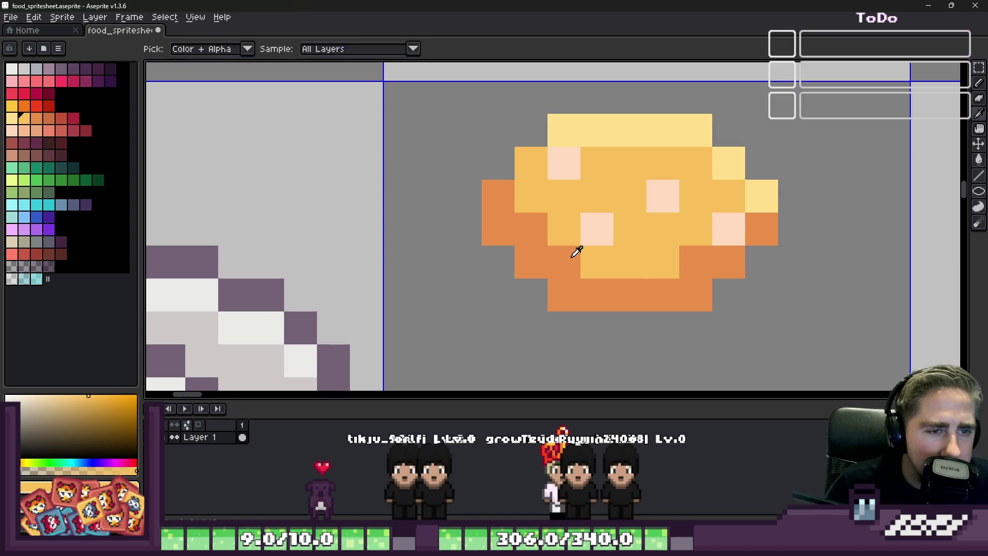
left_click(540, 228, "alt")
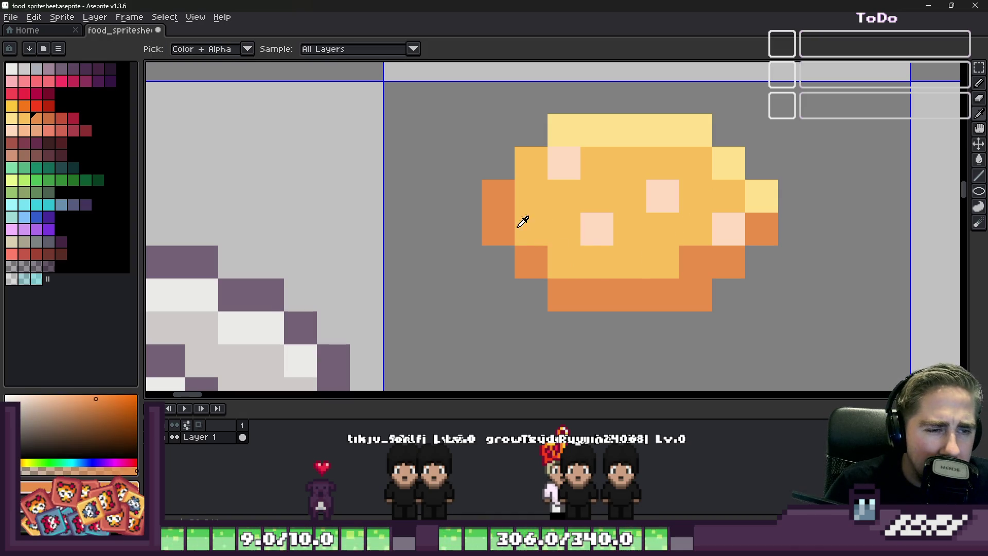
left_click_drag(564, 263, 598, 262)
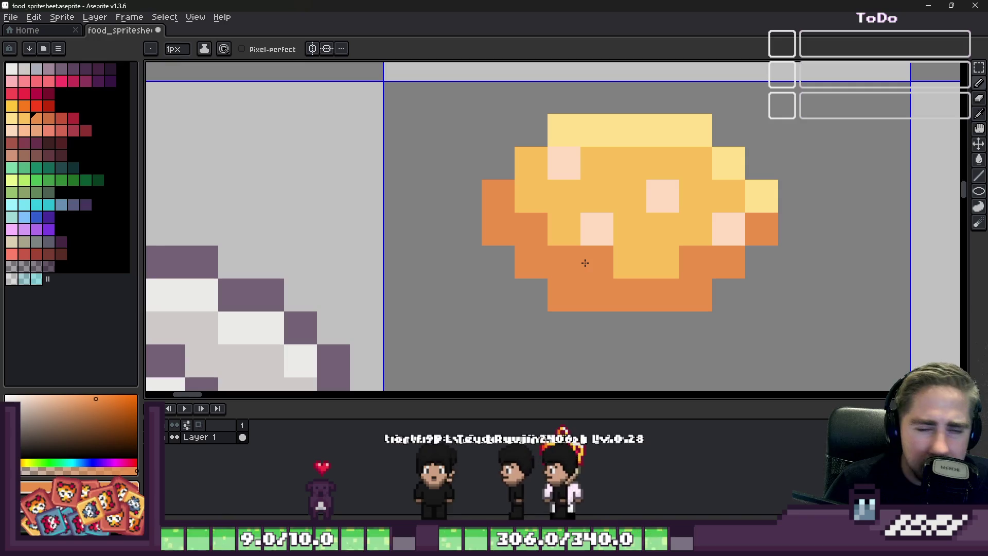
left_click(563, 229)
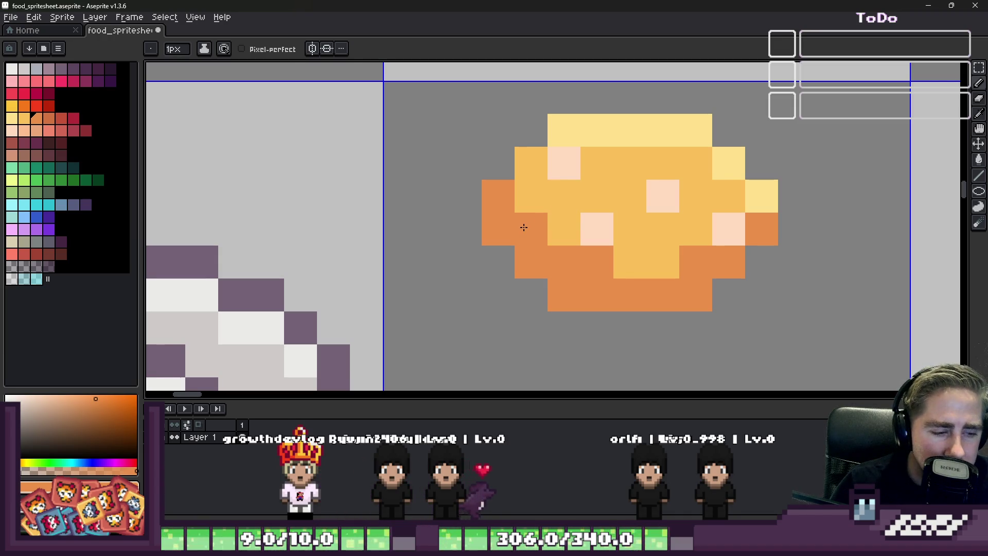
left_click_drag(525, 202, 573, 239)
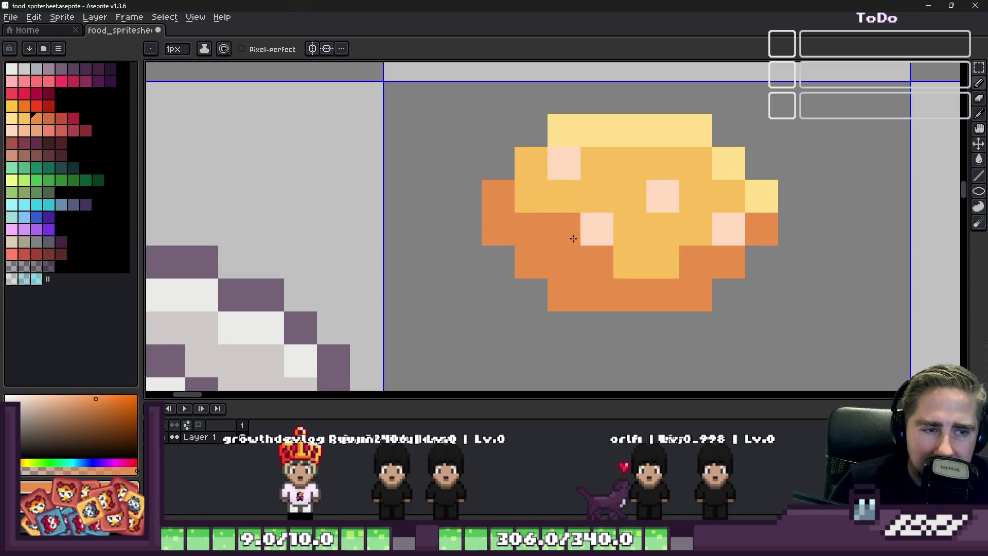